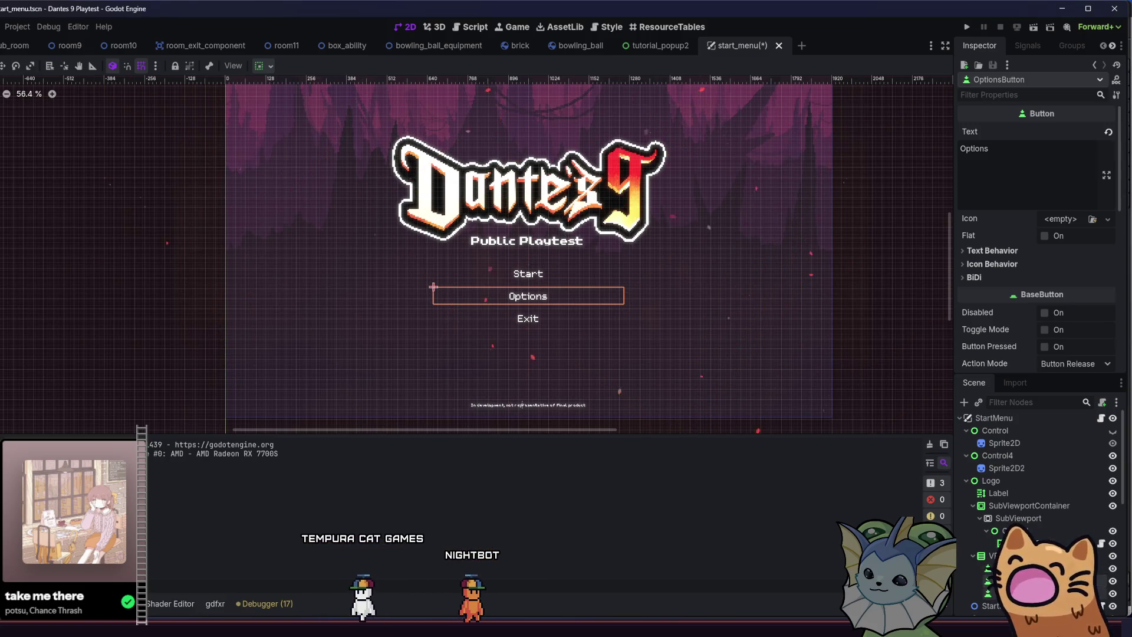
Rename the Button3 node to ExitButton, then select StartButton to add a child
click(527, 319)
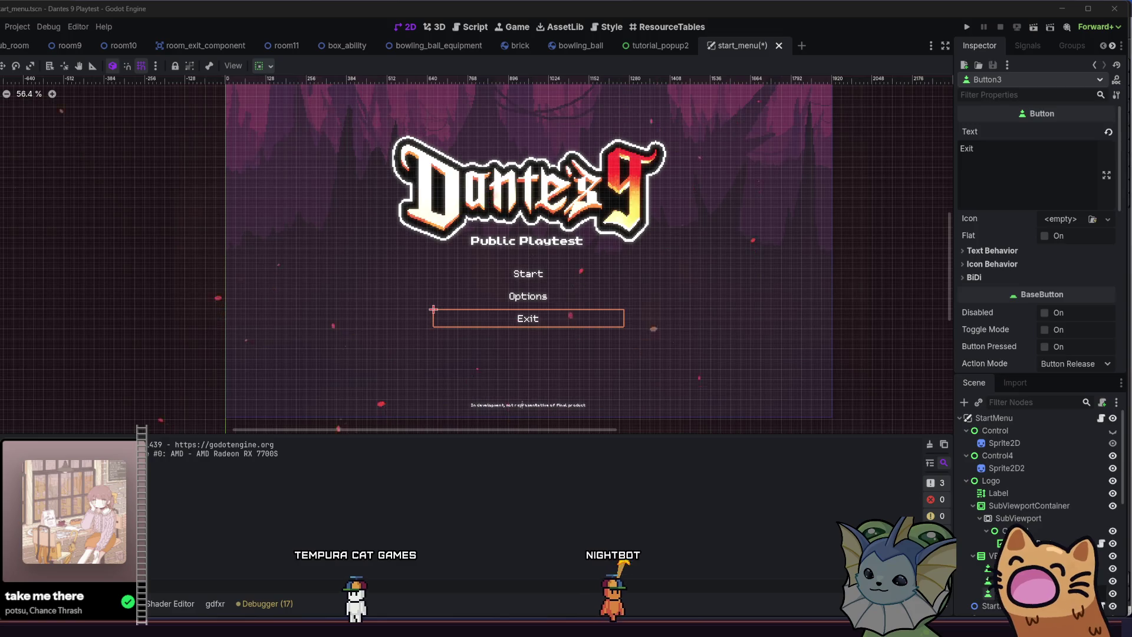
key(Return)
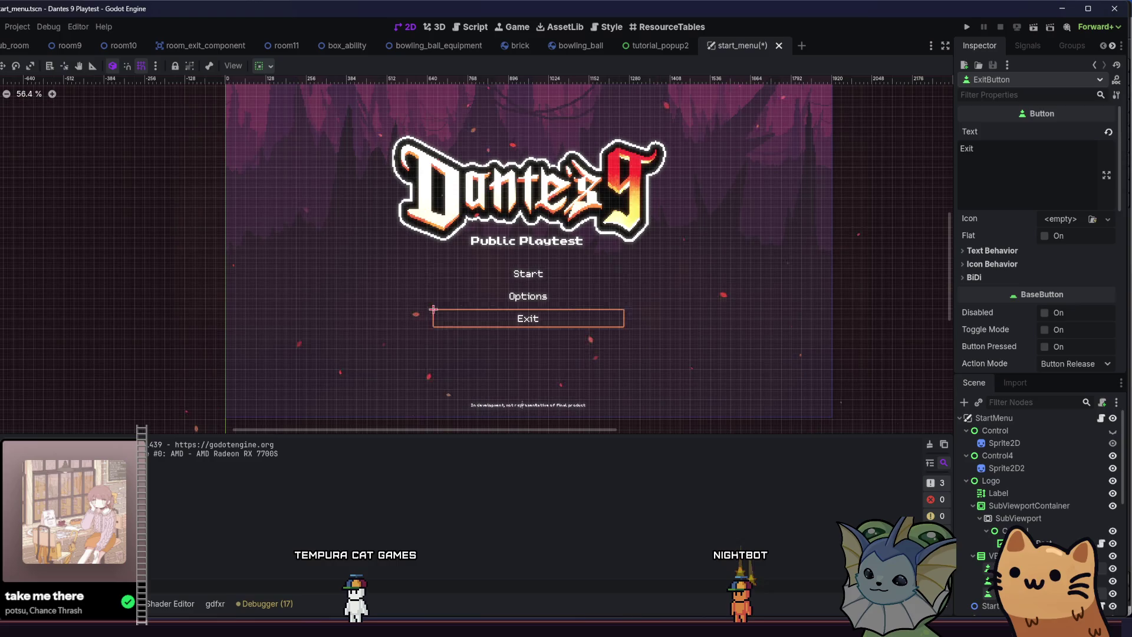
click(433, 264)
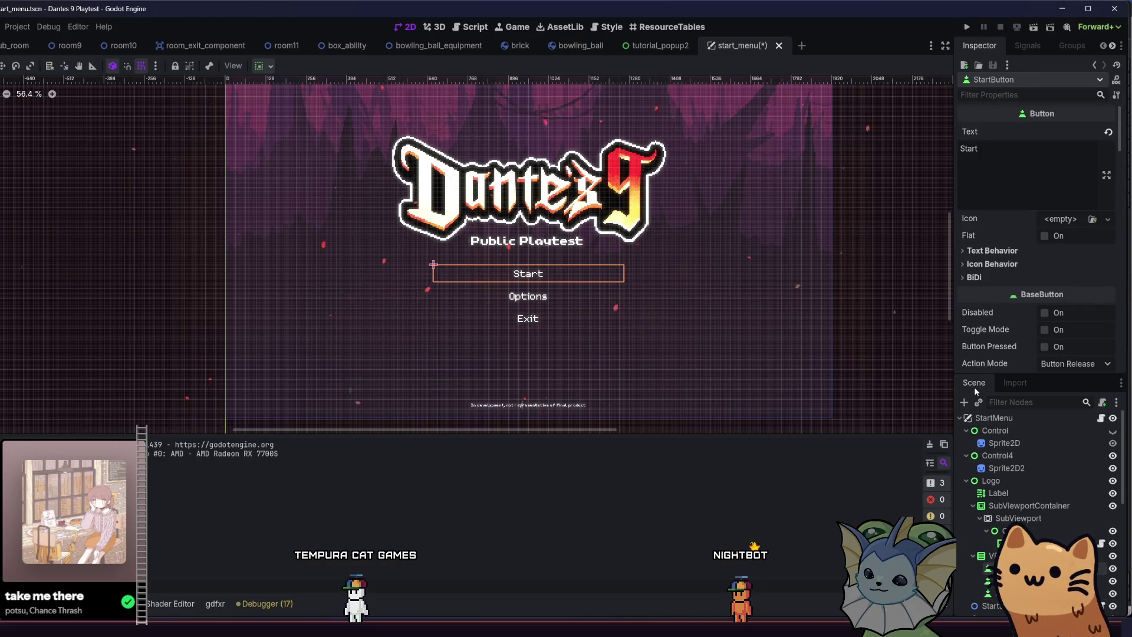
click(964, 402)
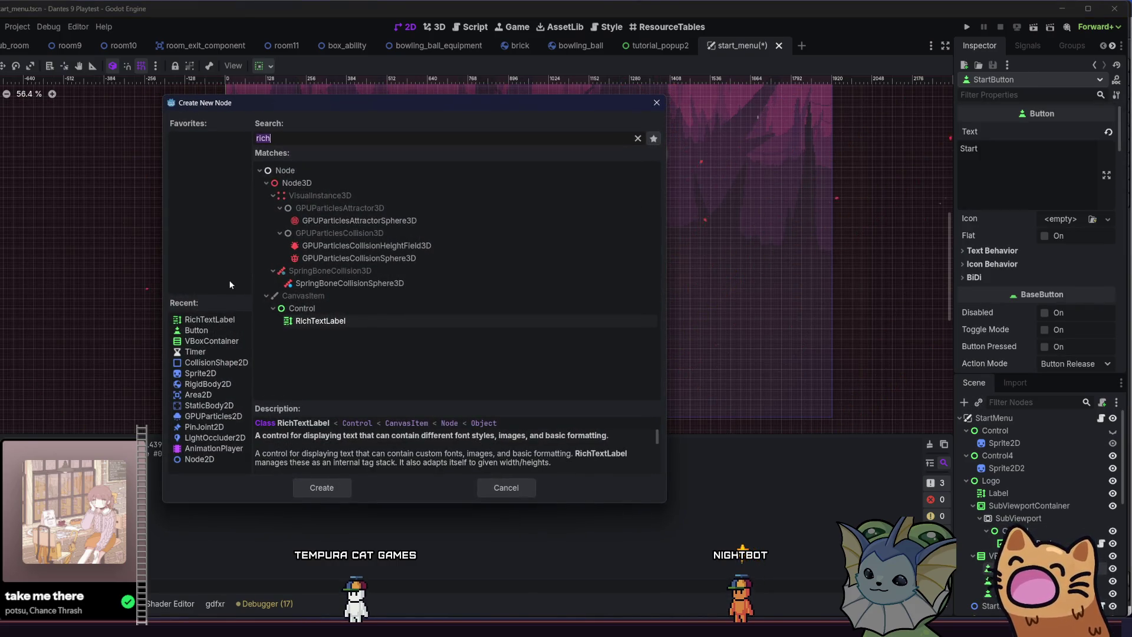
Search 'focus' to add FocusItem child nodes under StartButton and OptionsButton
key(BackSpace)
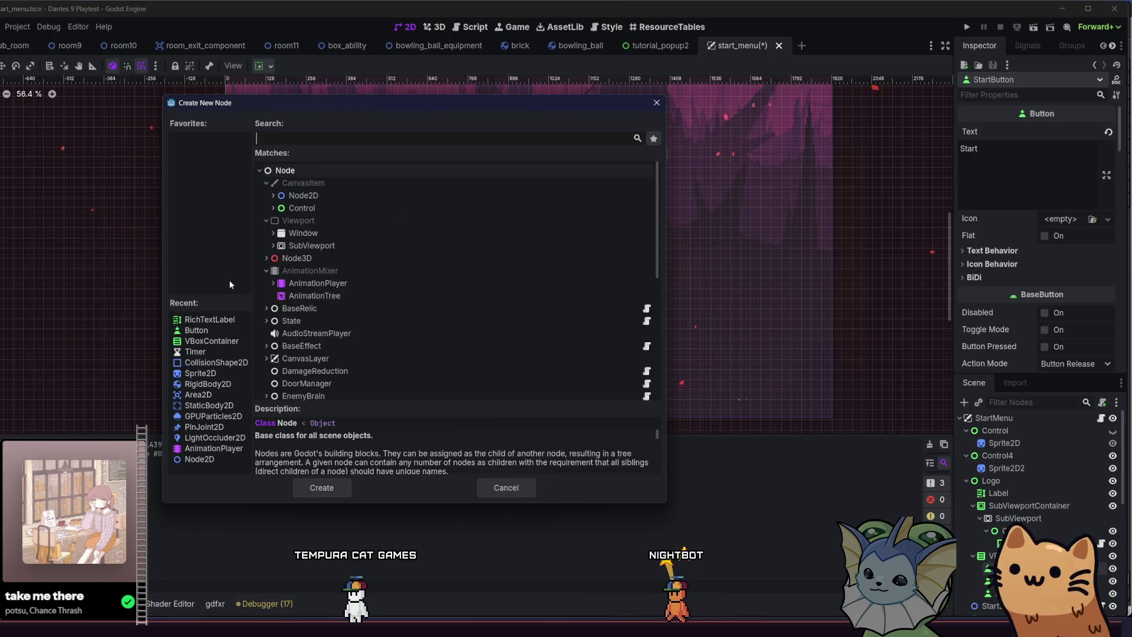
text(focus)
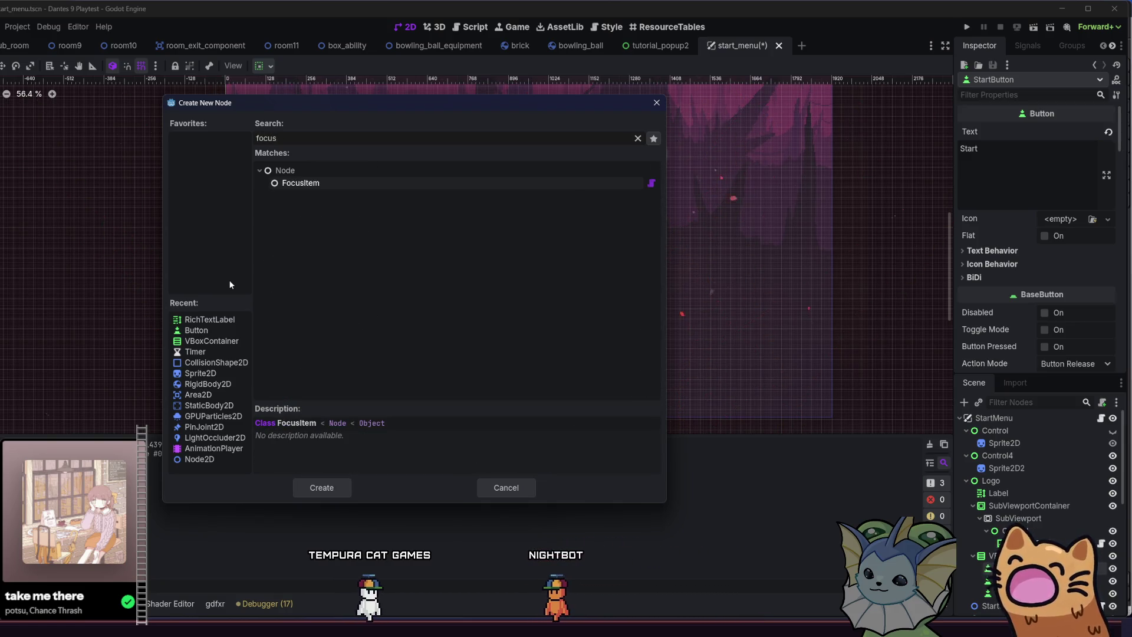
key(Return)
click(1008, 593)
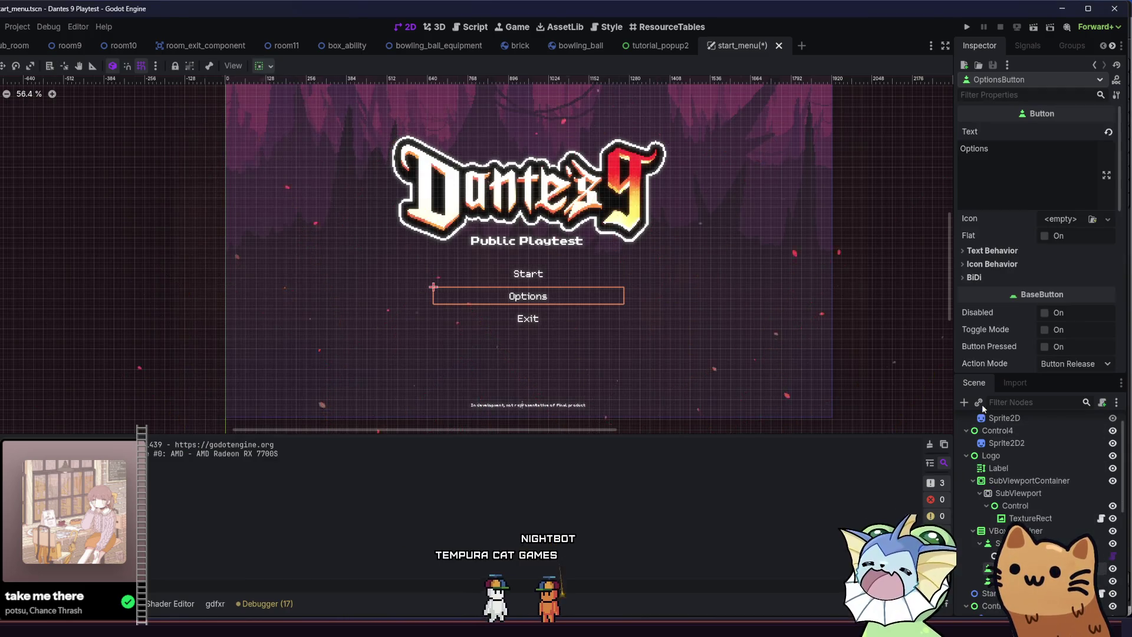
click(964, 402)
text(focu)
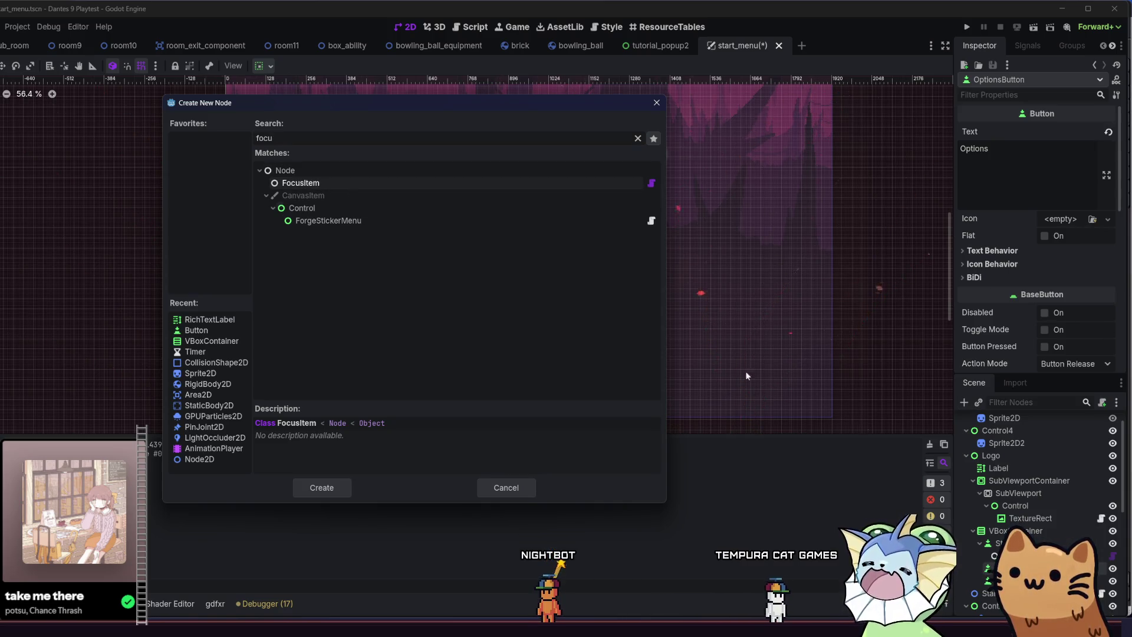
double_click(419, 186)
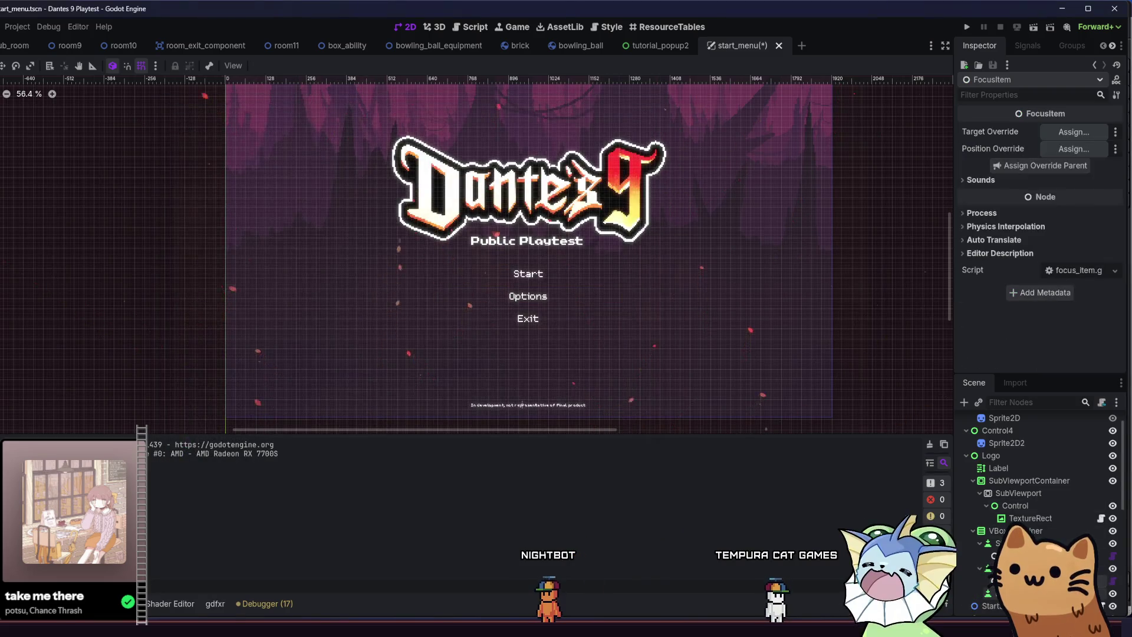
Select ExitButton and add a FocusItem child node found by searching 'focus'
click(528, 318)
click(964, 402)
text(focus)
double_click(409, 181)
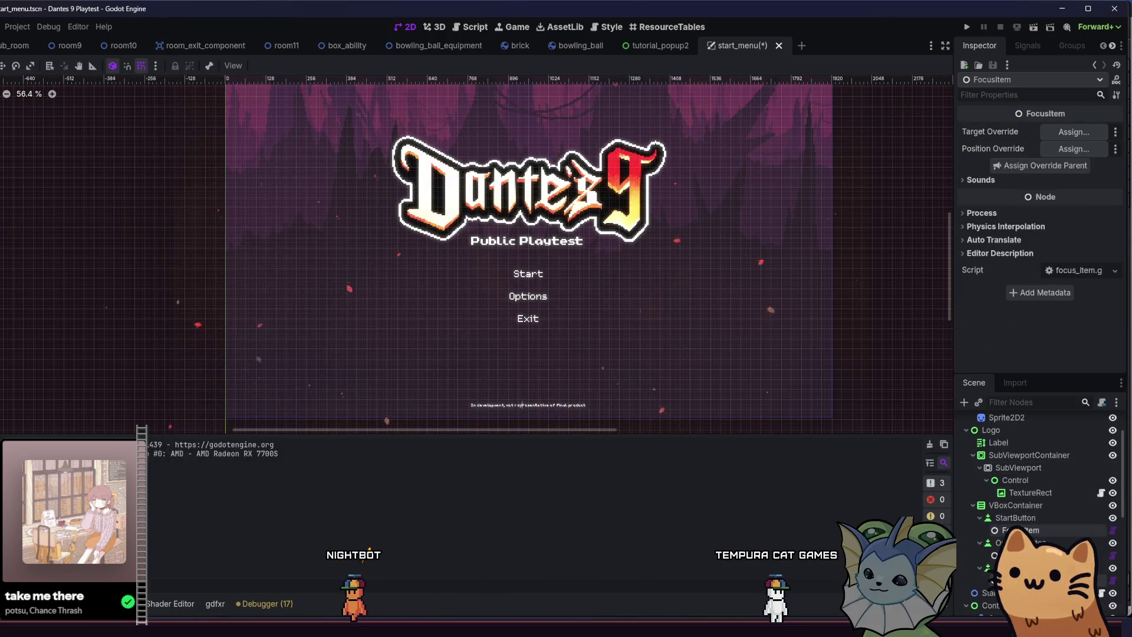
Check the FocusItem's Sounds section in the Inspector, then save and run the project
click(980, 180)
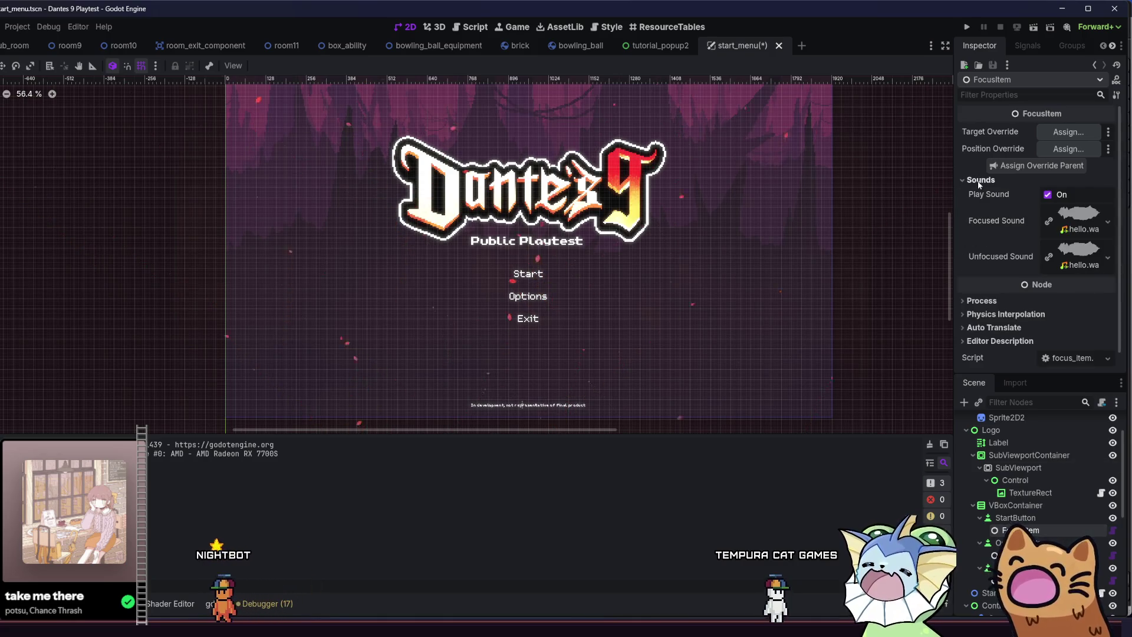
click(980, 180)
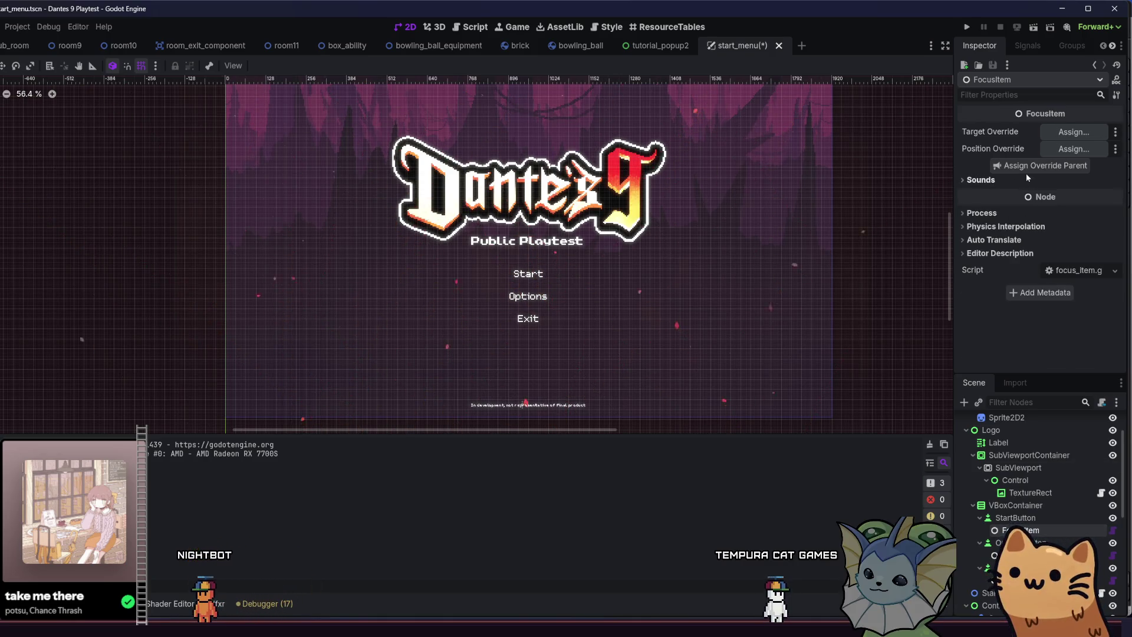
click(965, 32)
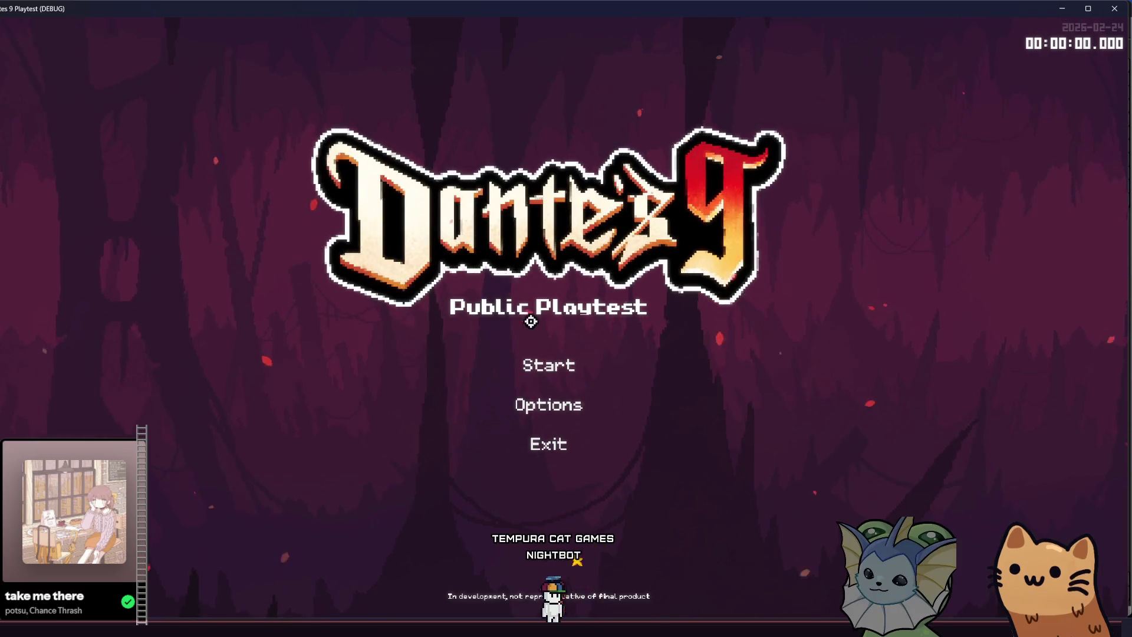
Close the Dante's 9 Playtest window and relaunch the project
click(1109, 9)
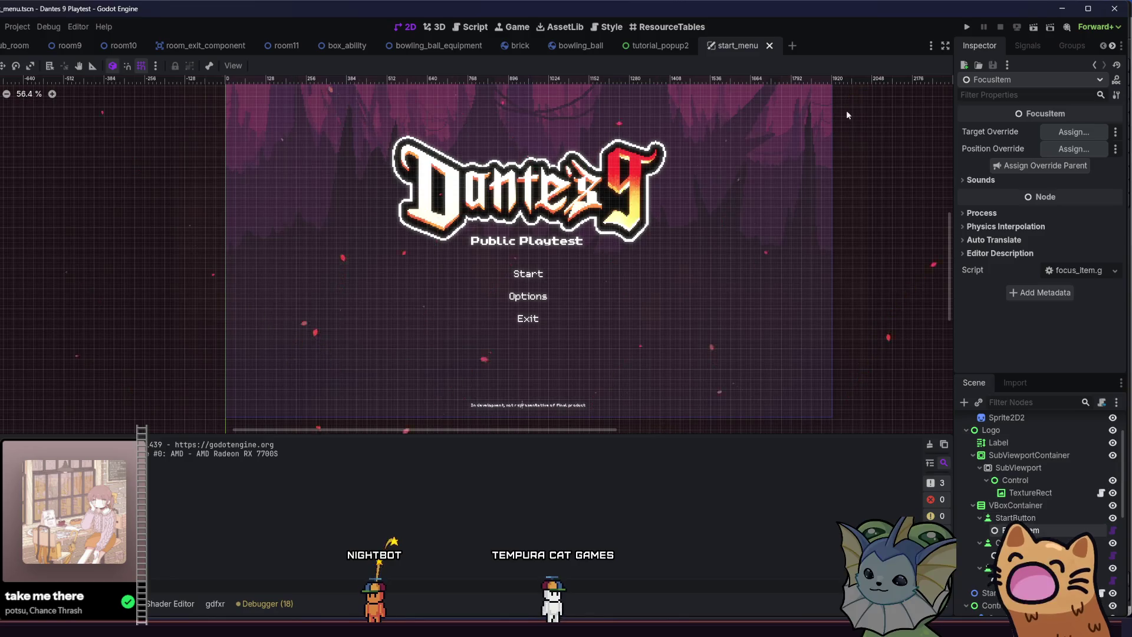
click(968, 27)
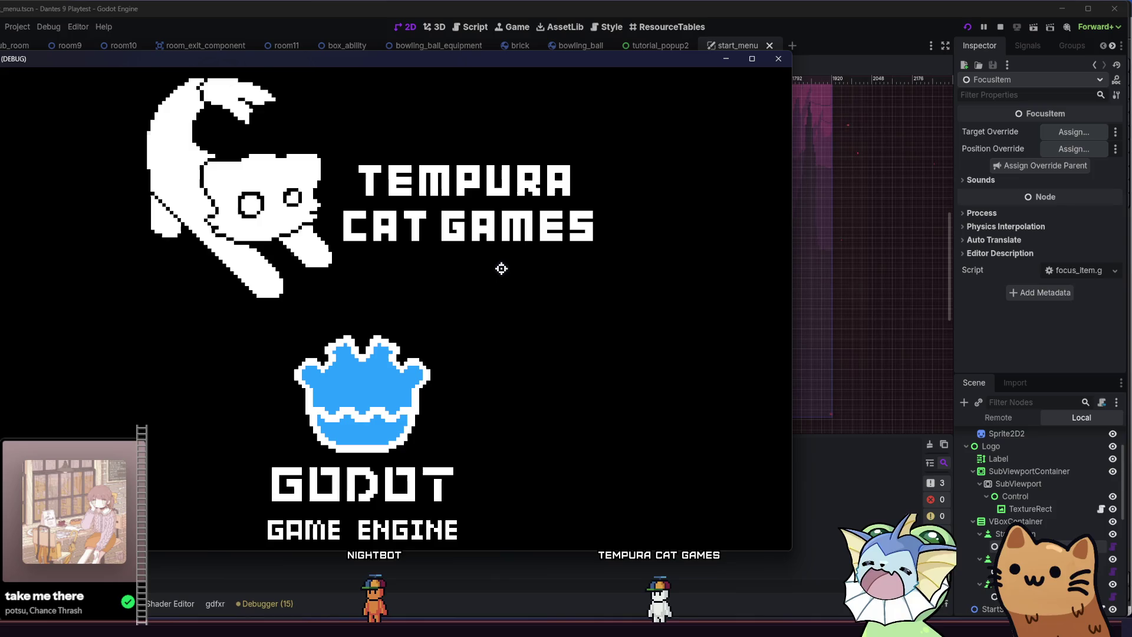
Maximize the playtest window with Super+Up to view the start menu, then close it
key(super+Up)
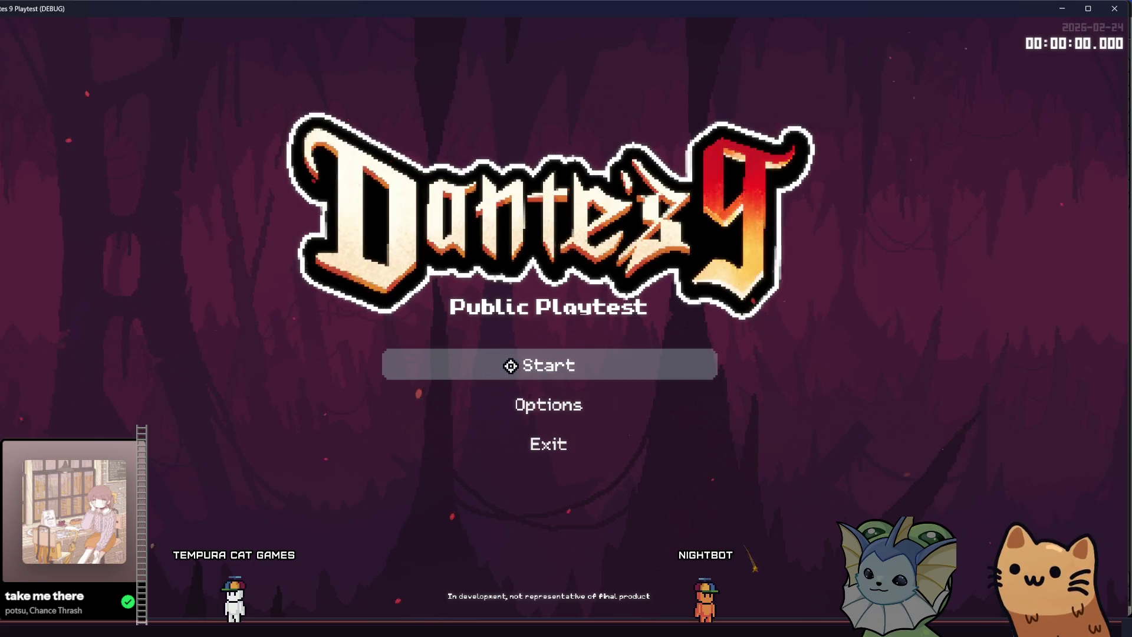
click(550, 448)
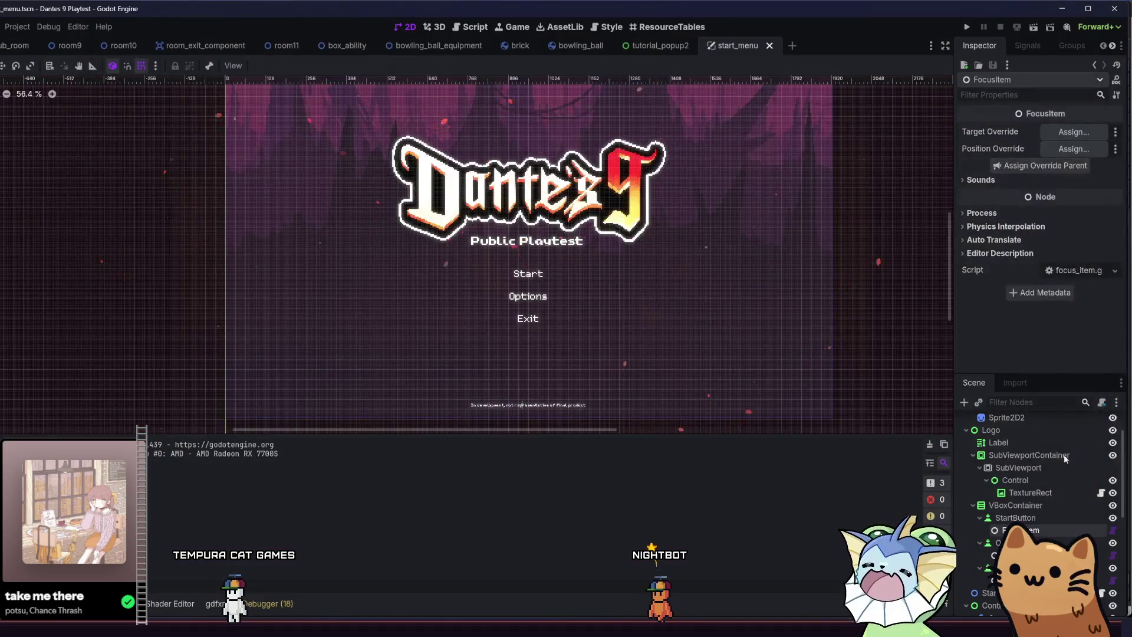
Open start_menu_card, delete MenuCard's FocusItem node, and run the game
scroll(1056, 501, down, 5)
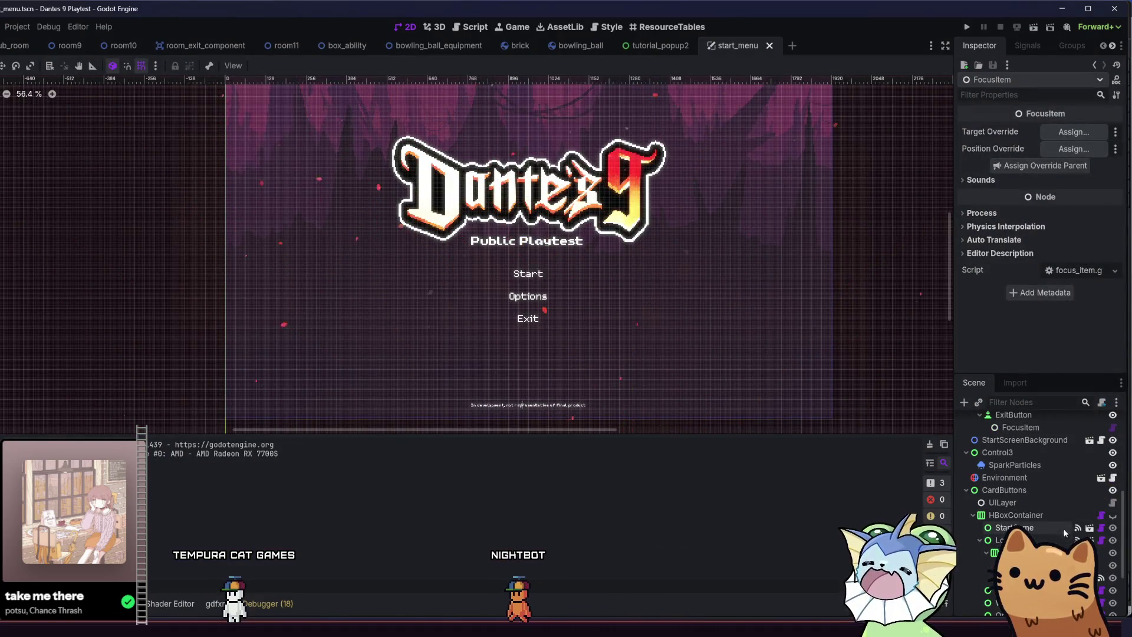
click(1088, 527)
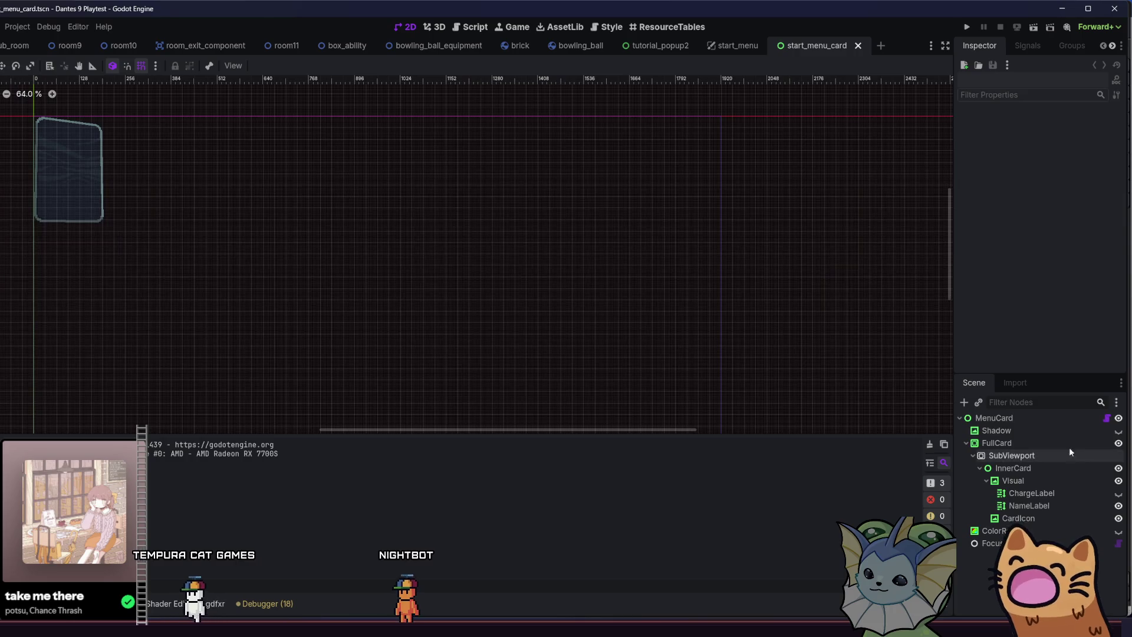
click(1056, 417)
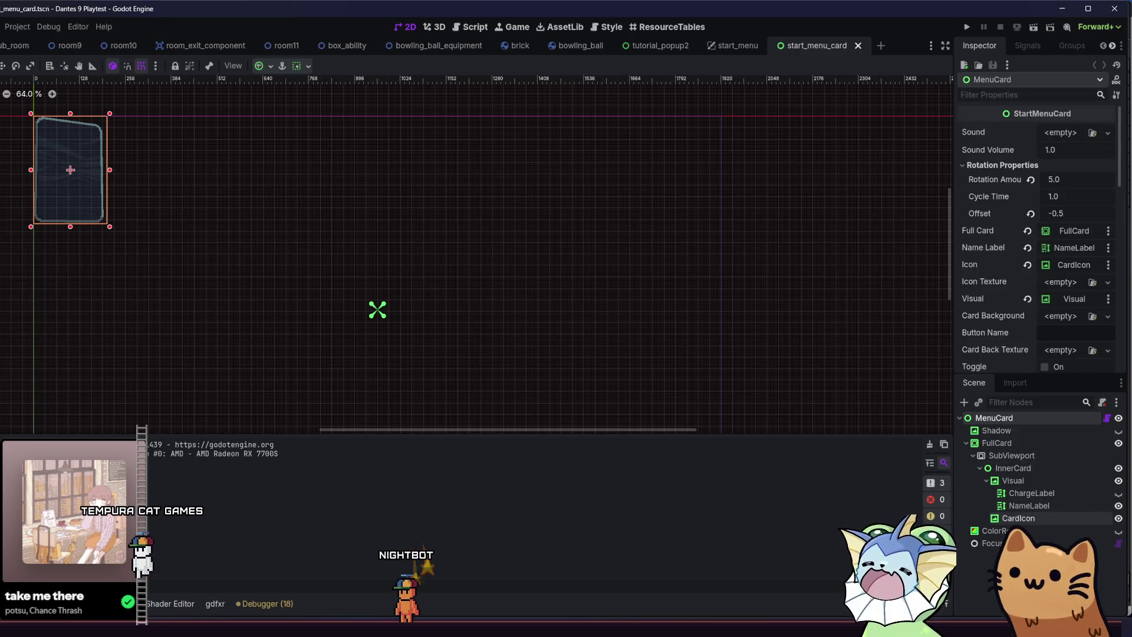
click(996, 543)
key(Delete)
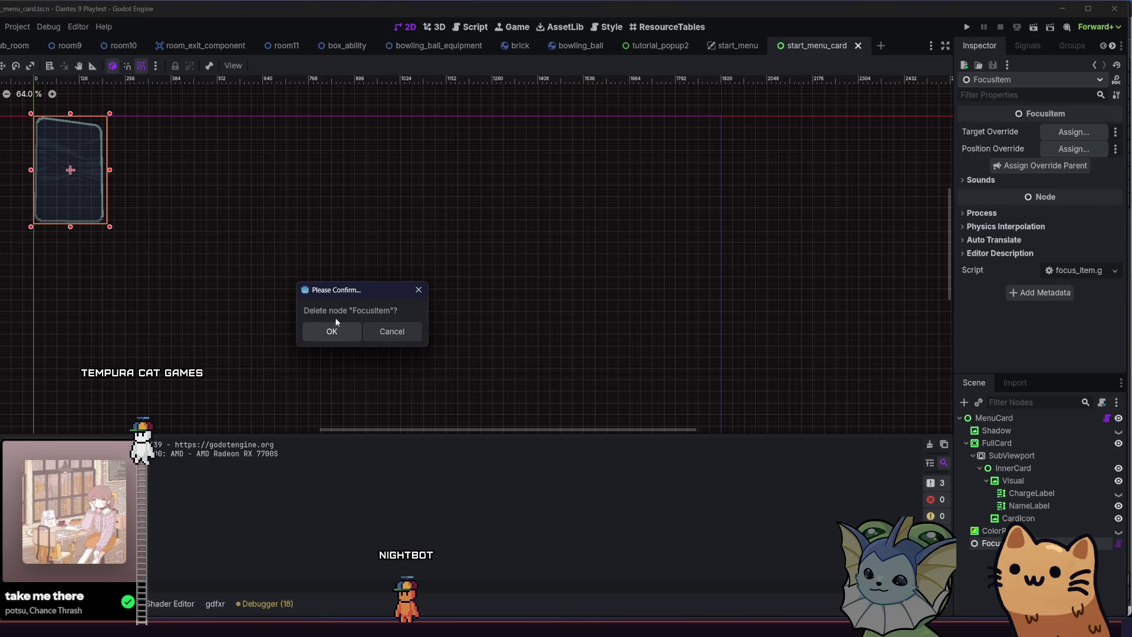
key(Return)
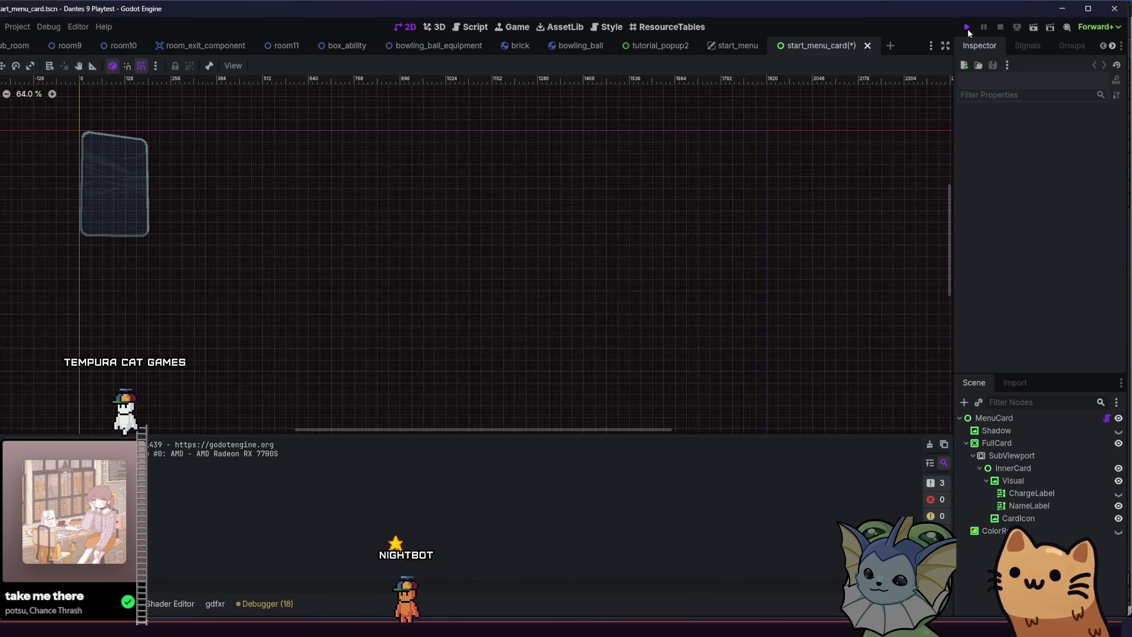
click(967, 29)
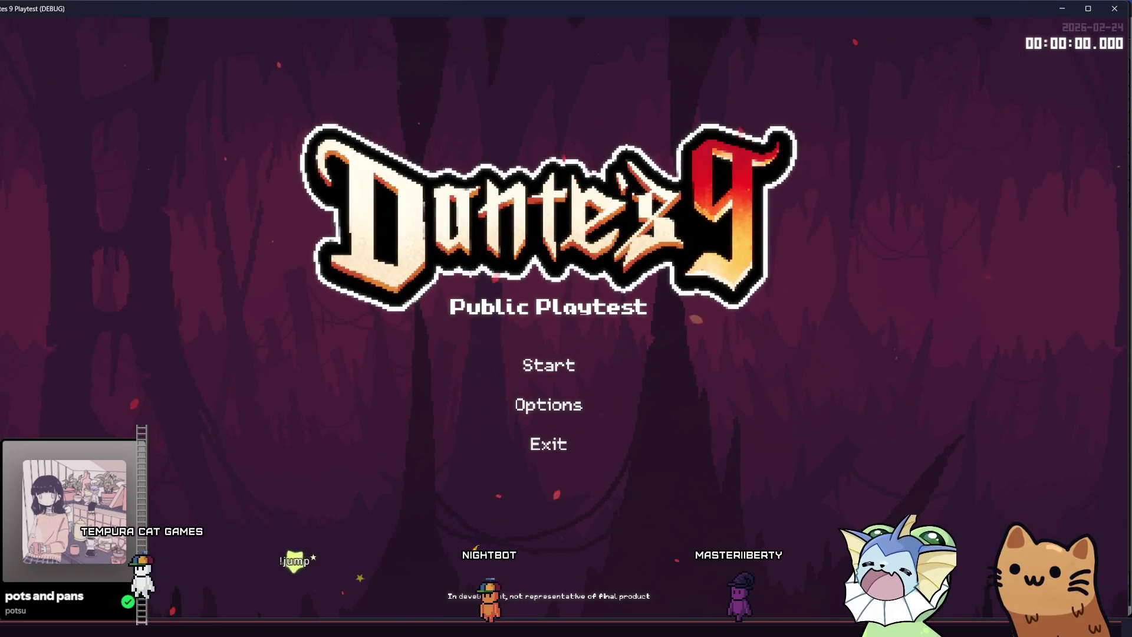
Press Down to focus the Start option in the running game, then close the playtest
key(Down)
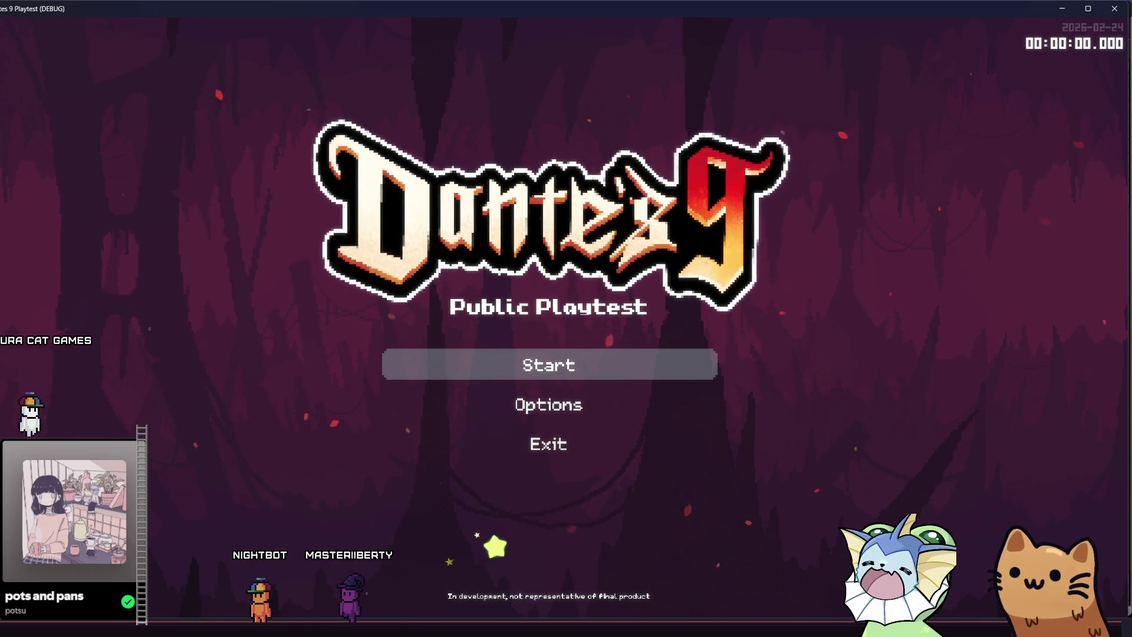
click(1116, 13)
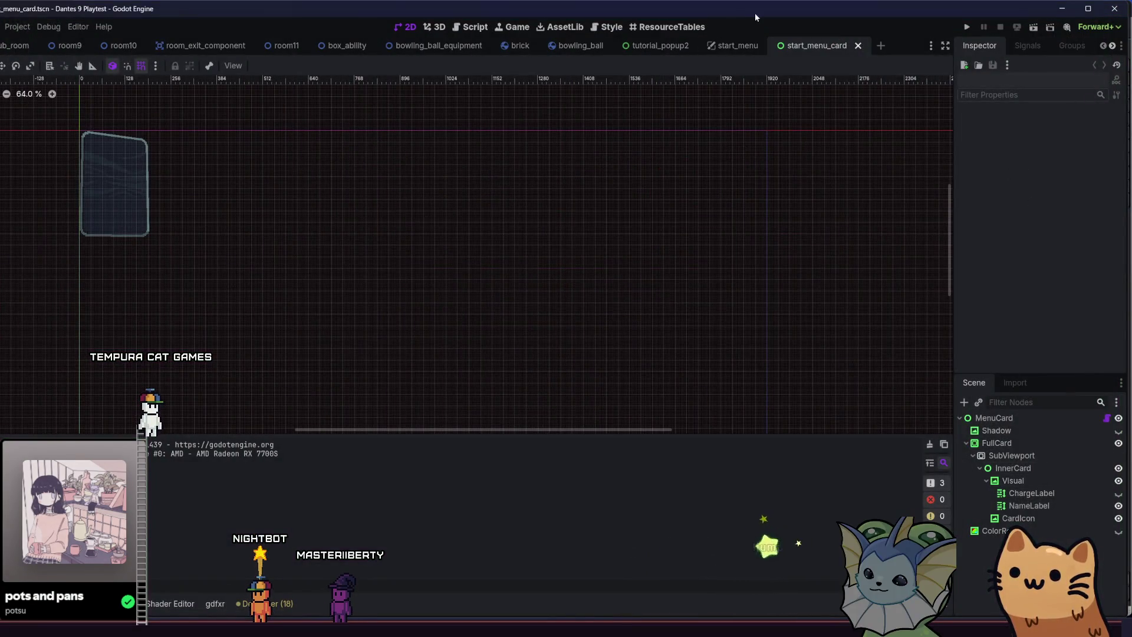
Switch to the start_menu scene, select StartButton and inspect its theme style overrides
click(738, 45)
scroll(1007, 461, up, 2)
click(1014, 456)
scroll(990, 248, down, 15)
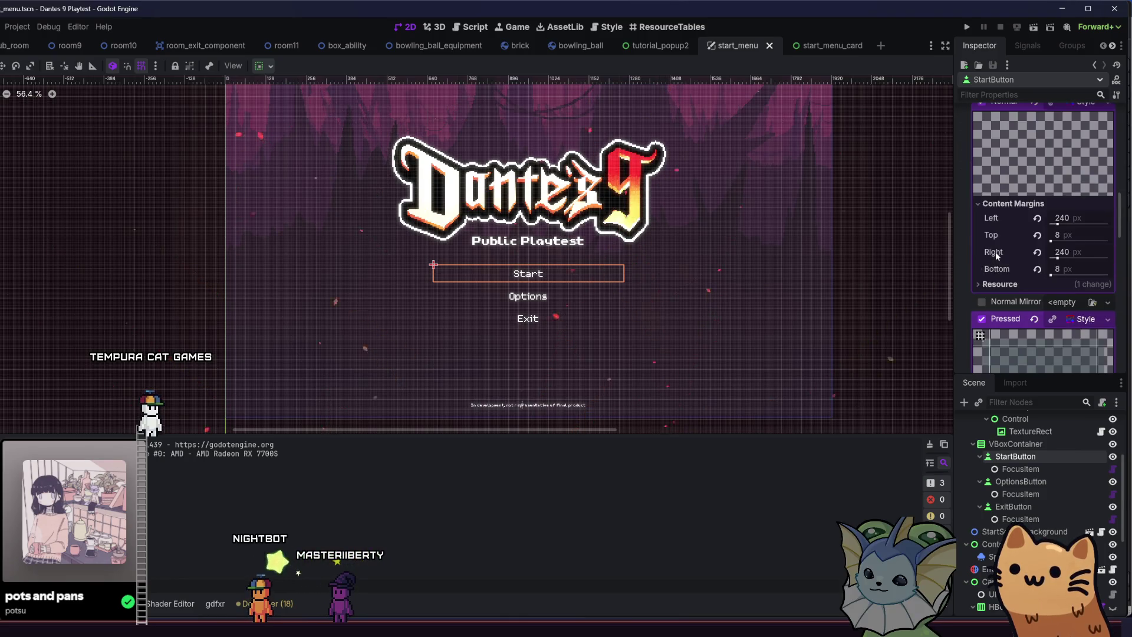
scroll(995, 252, down, 3)
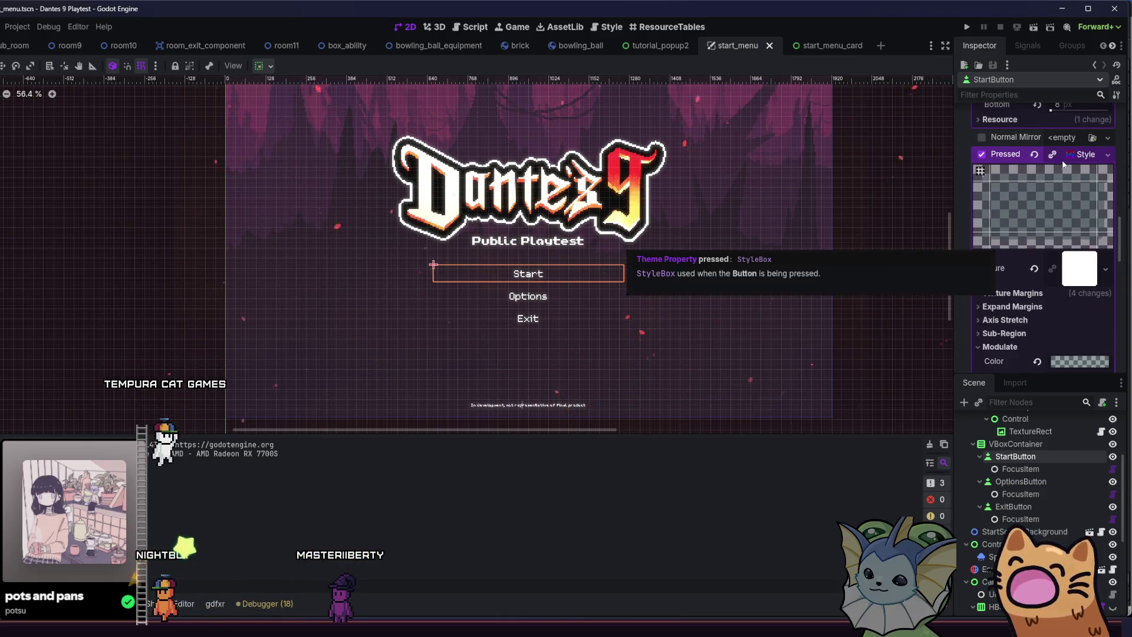
scroll(1063, 158, up, 2)
scroll(1065, 162, up, 3)
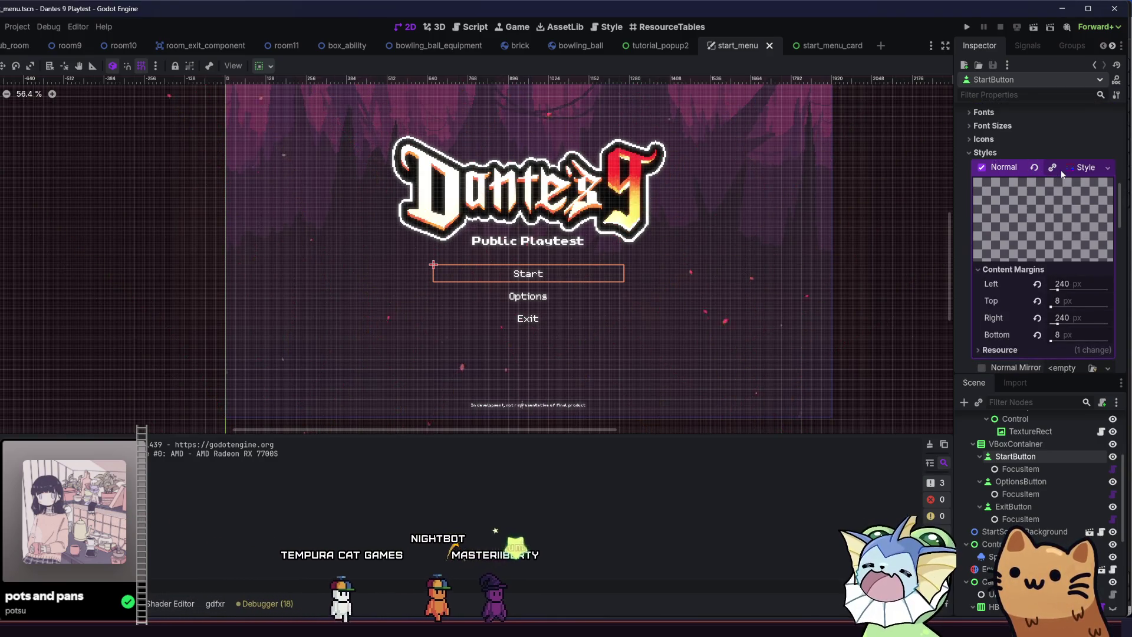
scroll(1053, 271, down, 5)
scroll(1036, 214, down, 5)
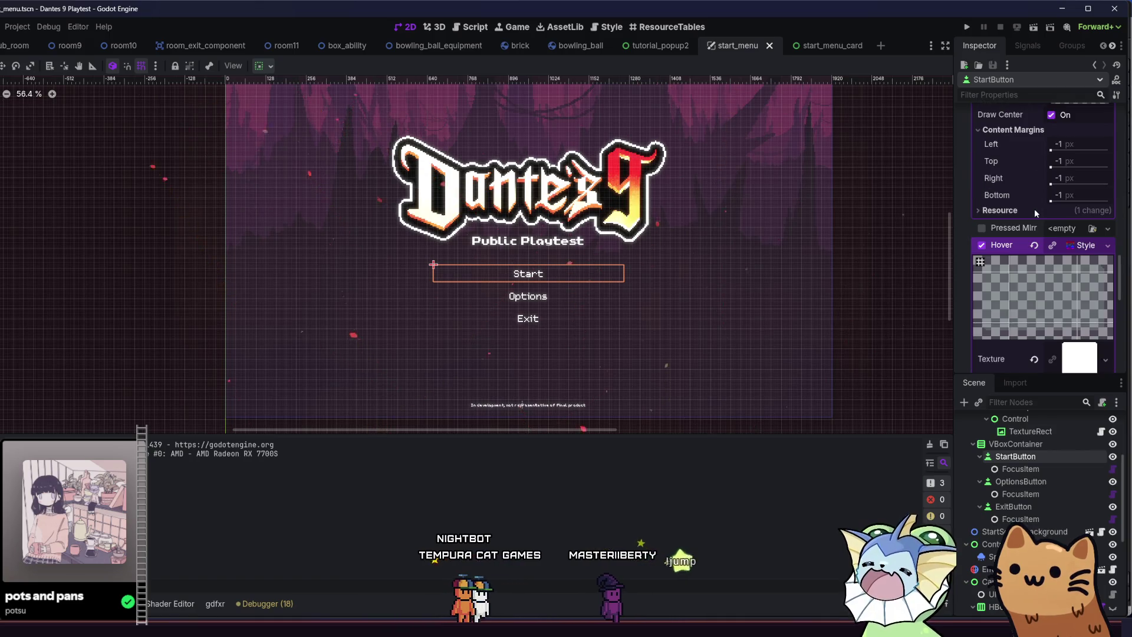
scroll(1039, 220, down, 5)
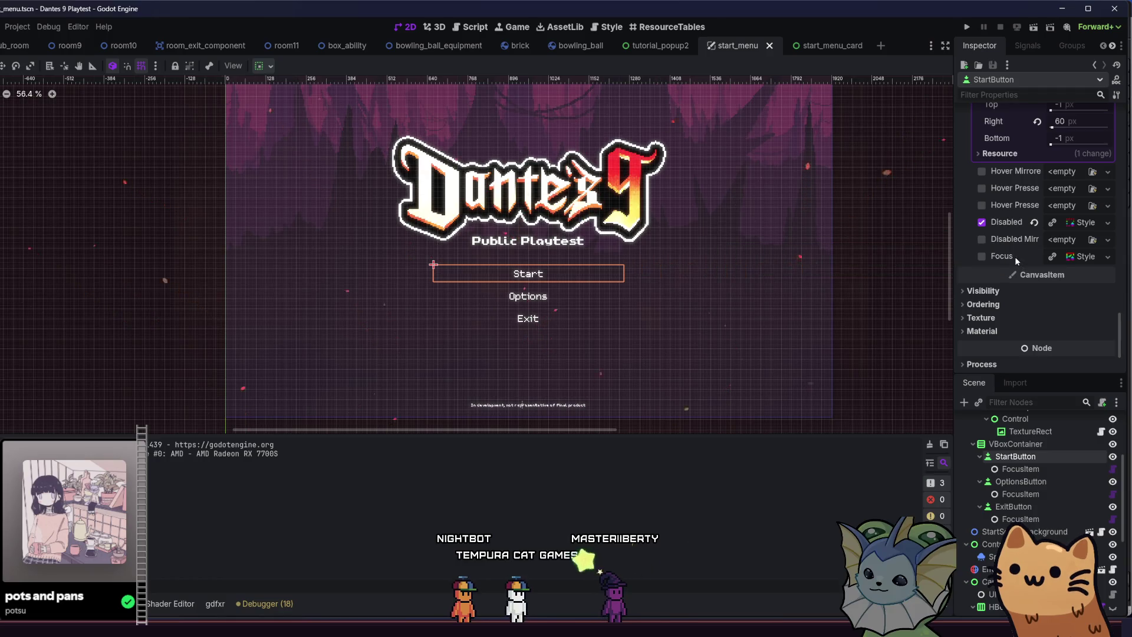
click(1074, 257)
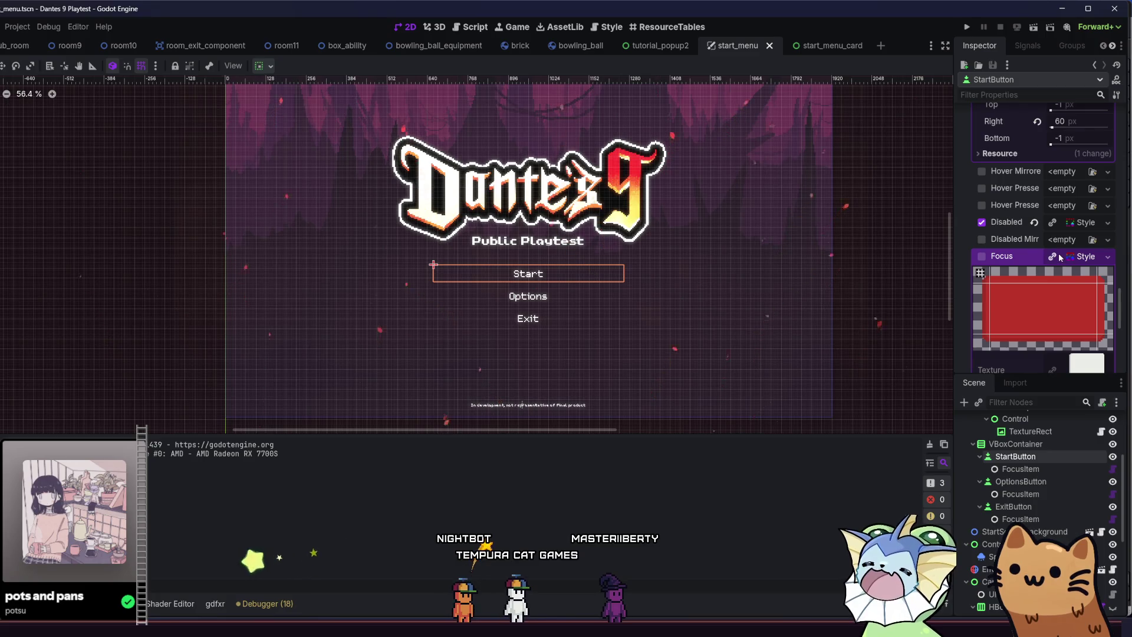
Drag StartButton's StyleBoxTexture into the Focus slot, save start_menu, and run the game
scroll(1058, 253, up, 10)
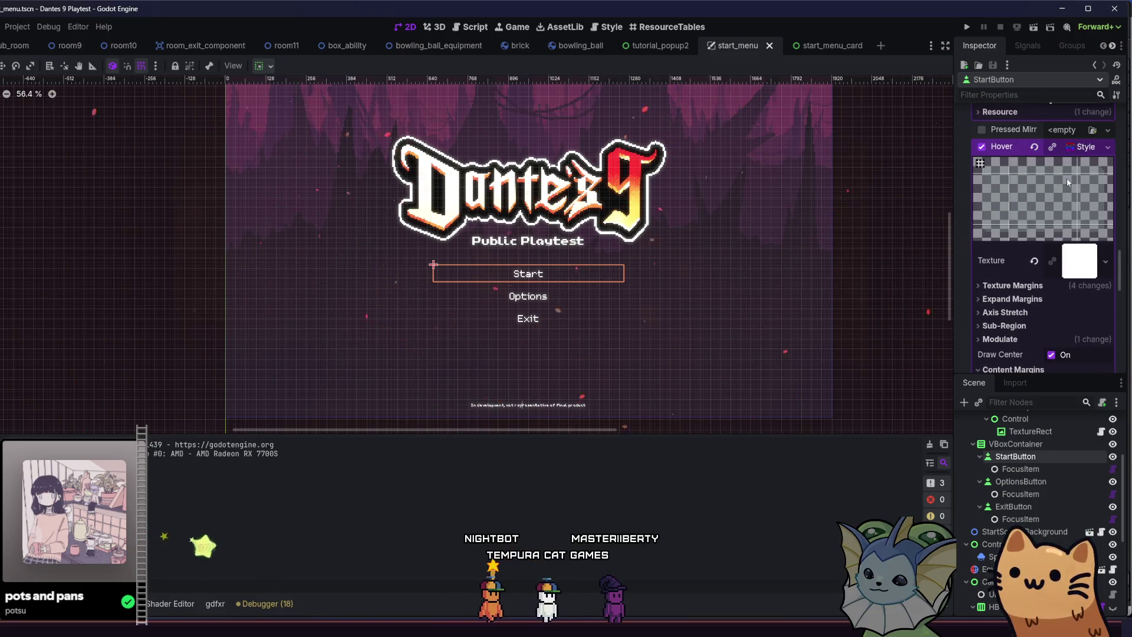
scroll(1064, 185, up, 12)
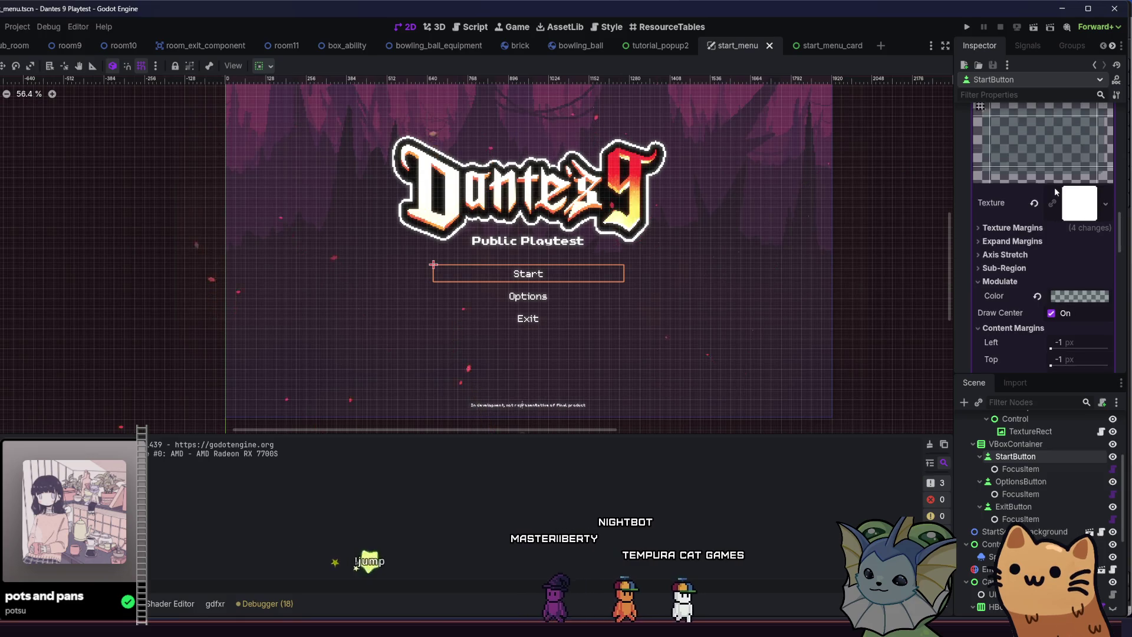
scroll(1056, 191, up, 10)
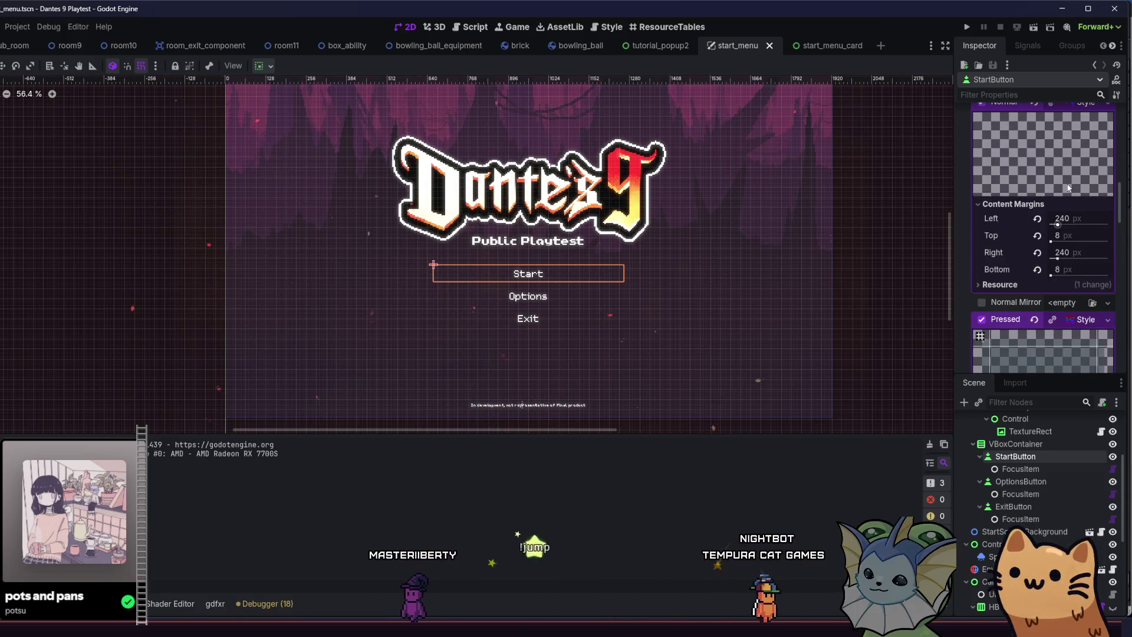
scroll(1068, 188, up, 3)
scroll(1079, 181, down, 12)
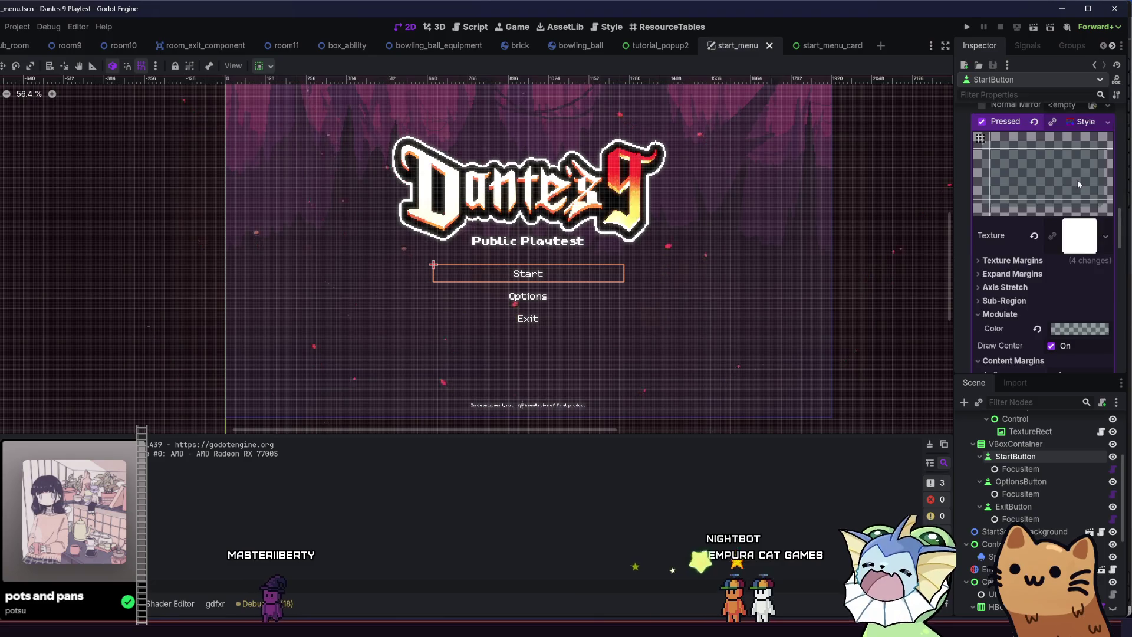
scroll(1077, 179, down, 2)
scroll(1044, 195, up, 3)
mouse_move(1038, 189)
mouse_down()
mouse_move(1063, 239)
mouse_move(1062, 222)
mouse_up()
scroll(1052, 212, down, 5)
scroll(1063, 222, up, 4)
drag(1079, 165, 1079, 165)
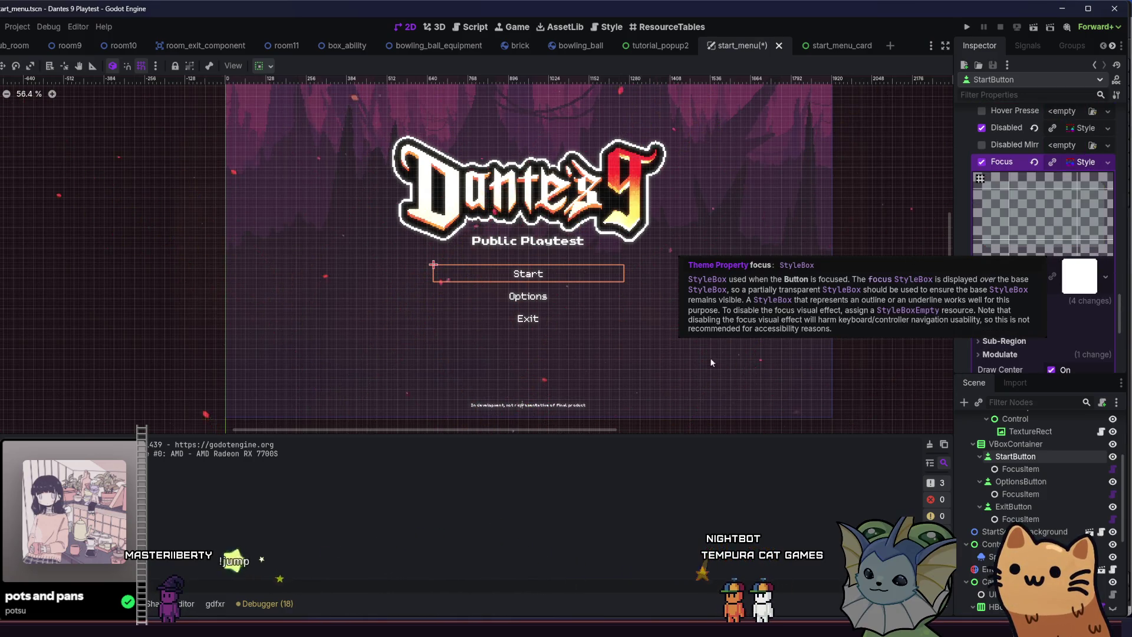
key(ctrl+s)
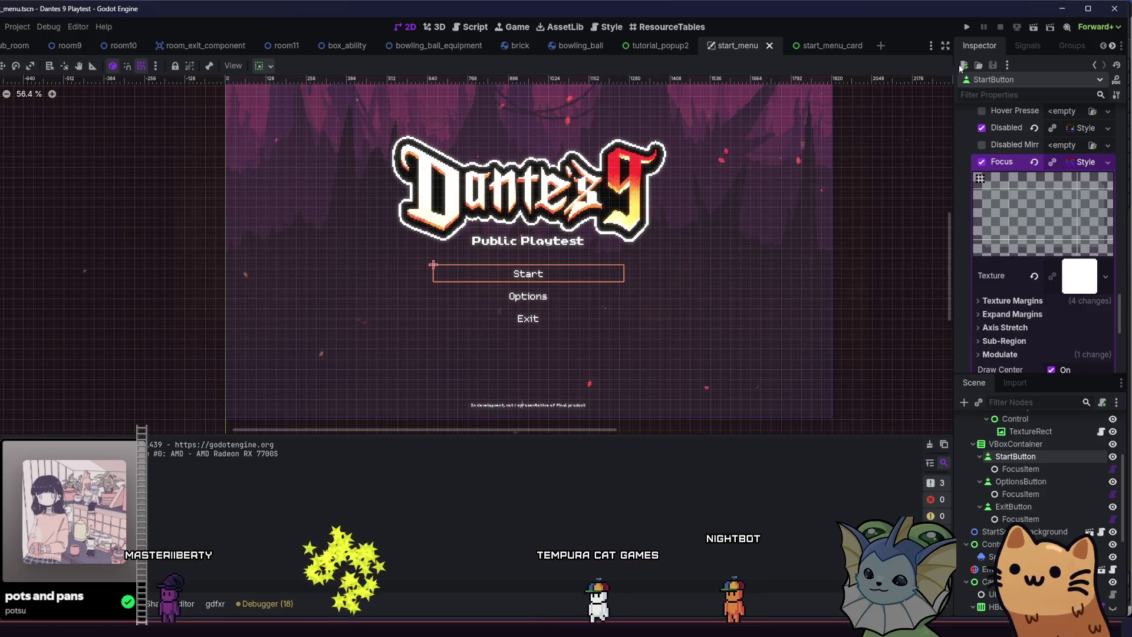
click(969, 28)
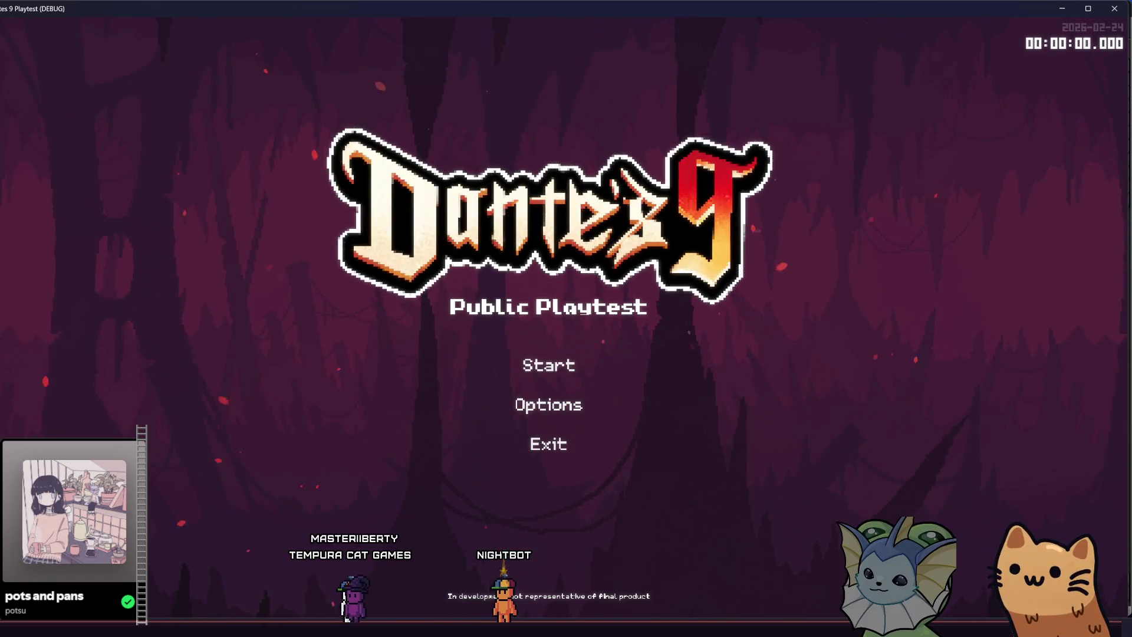
key(Down)
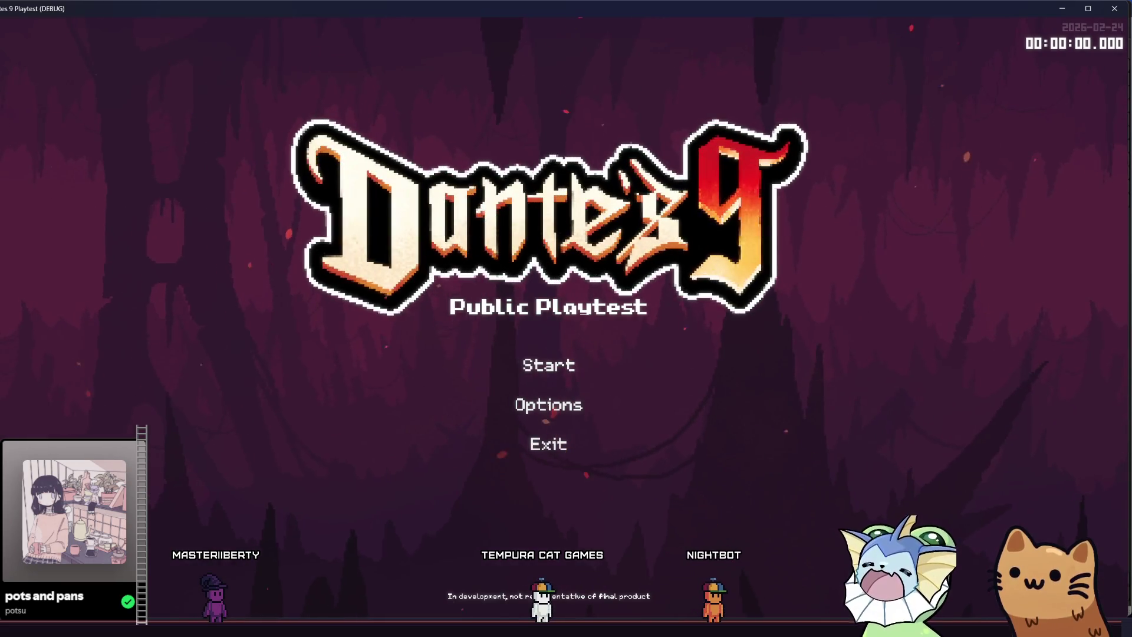
key(alt+F4)
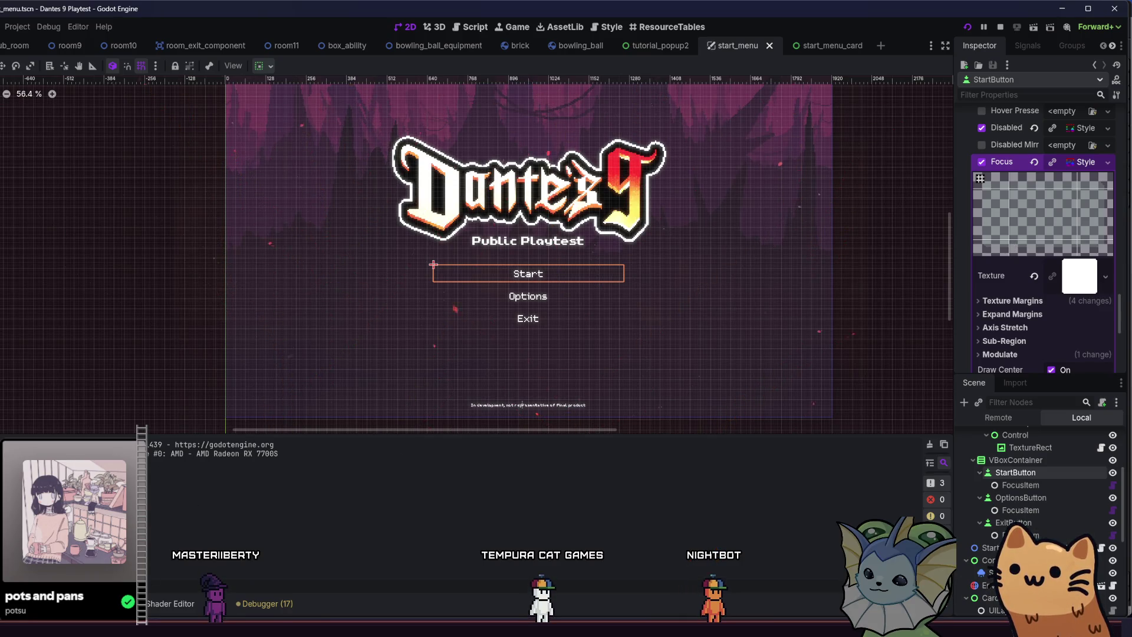
Open the Debugger's Errors tab, copy StartButton's Focus style, and select OptionsButton
click(272, 598)
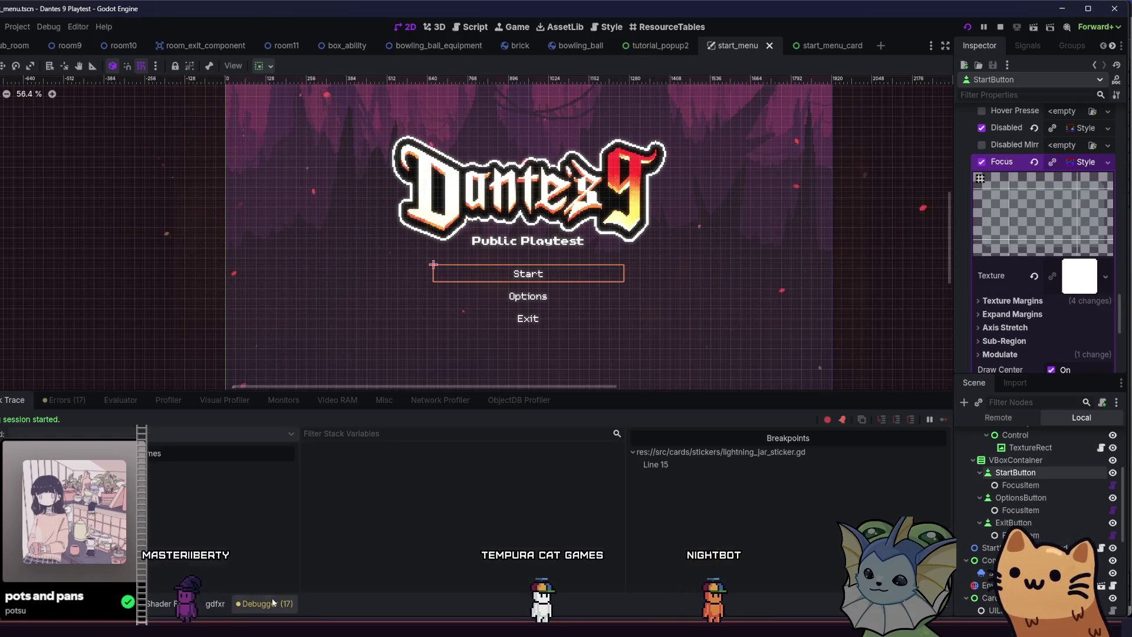
click(71, 401)
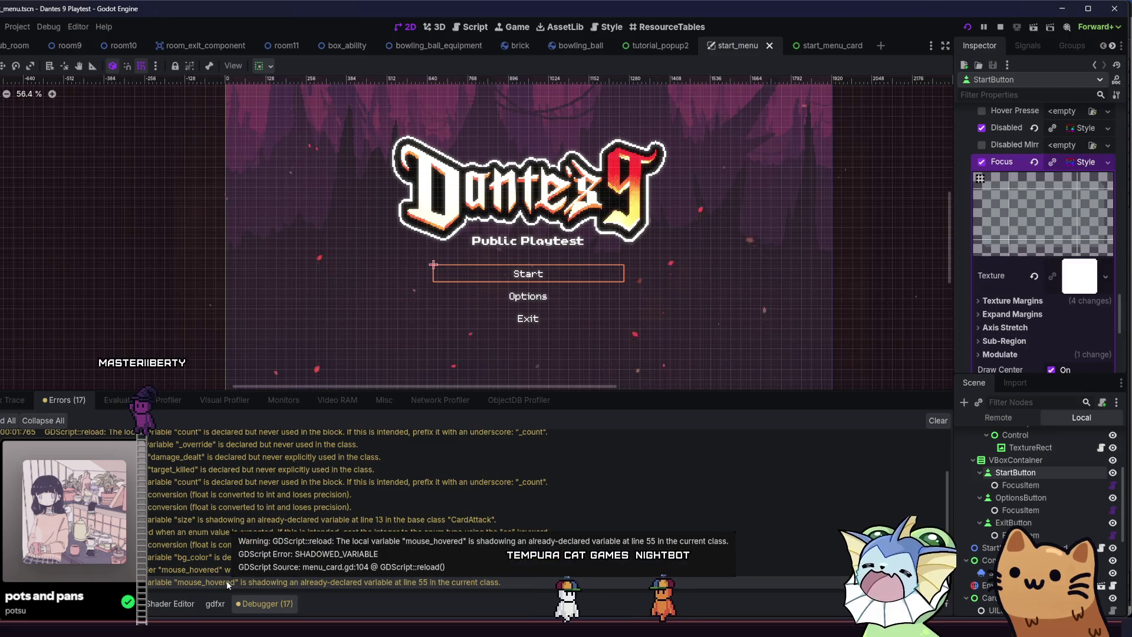
right_click(1070, 176)
click(1032, 331)
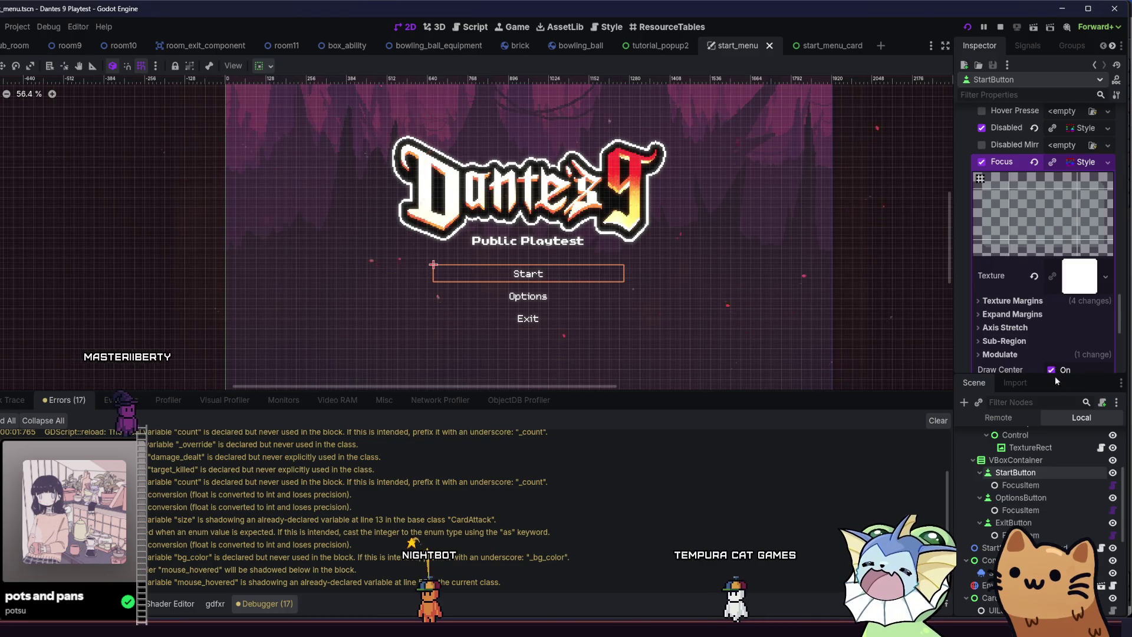
click(1020, 498)
Paste the copied style into OptionsButton's Theme Overrides Focus slot as unique
scroll(1029, 247, down, 10)
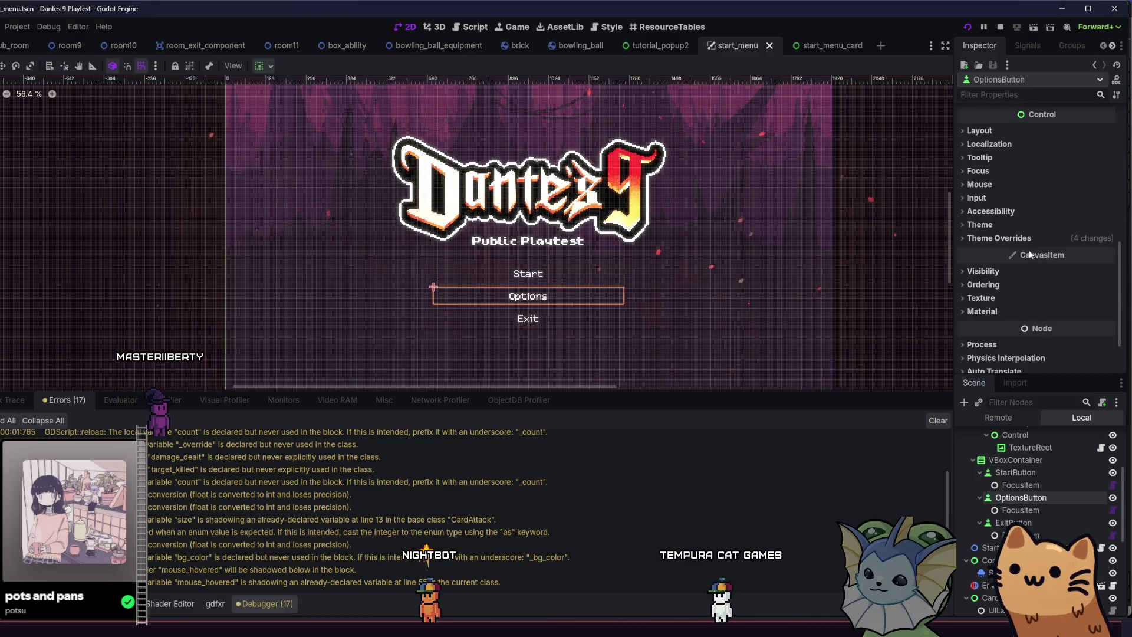
click(1037, 236)
scroll(1040, 254, down, 3)
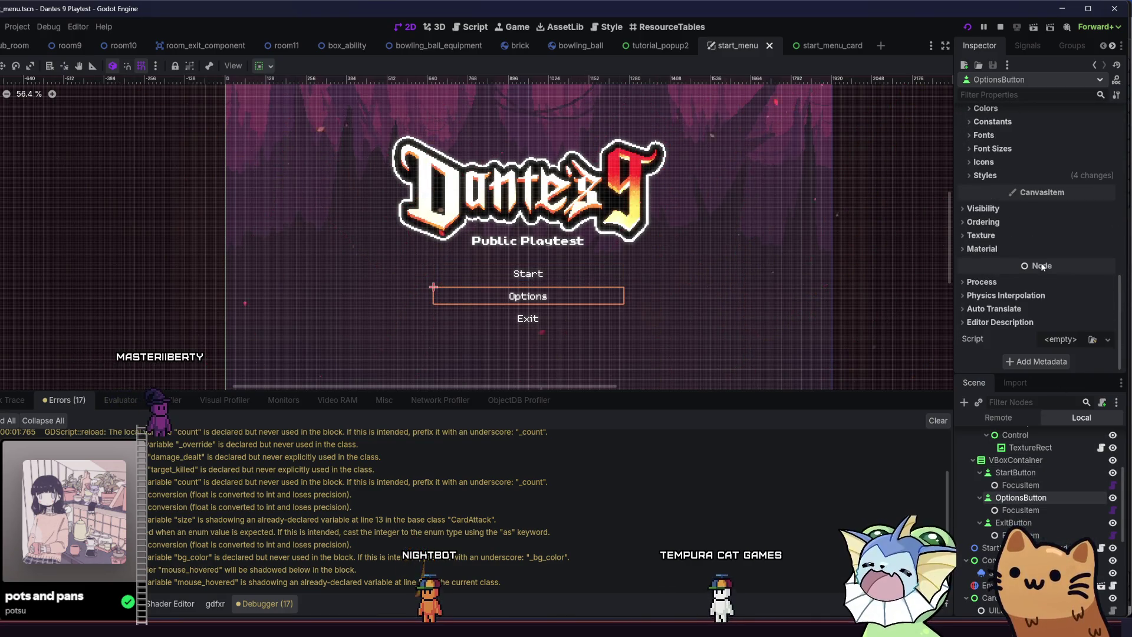
click(1023, 177)
scroll(1078, 245, down, 3)
right_click(1081, 262)
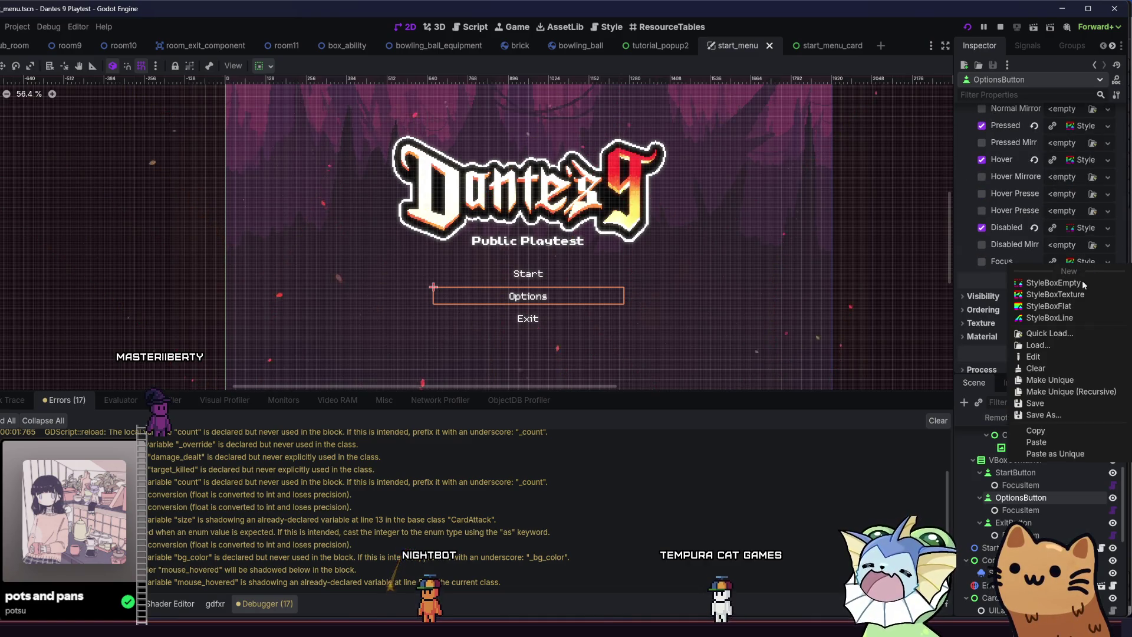
click(1037, 443)
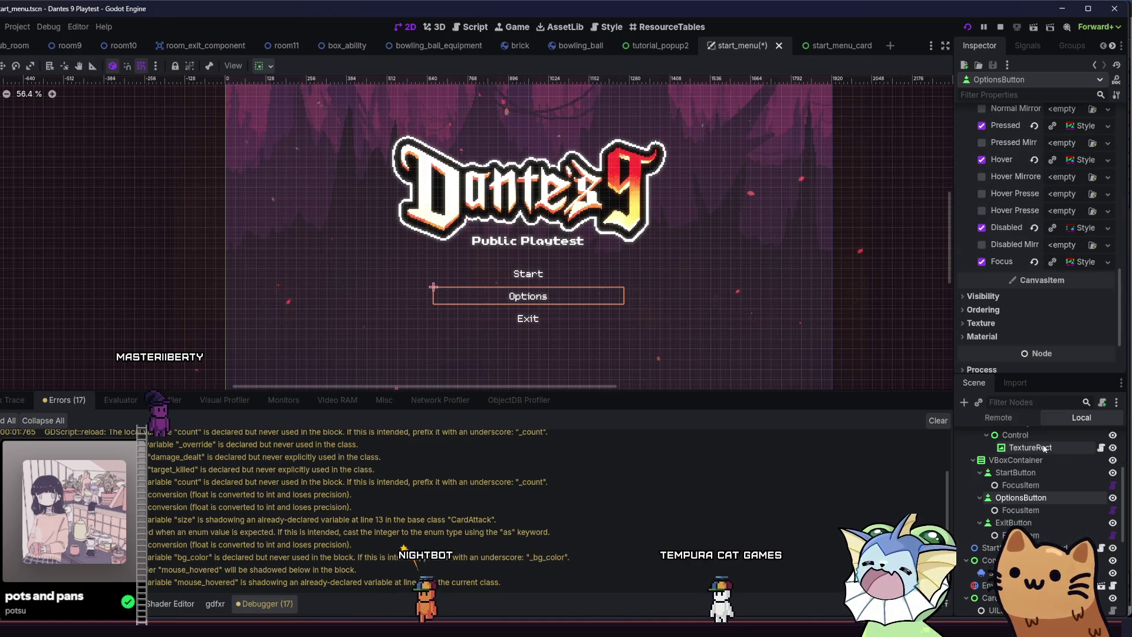
Select ExitButton, enlarge the Scene dock, and select the UILayer node
click(1016, 523)
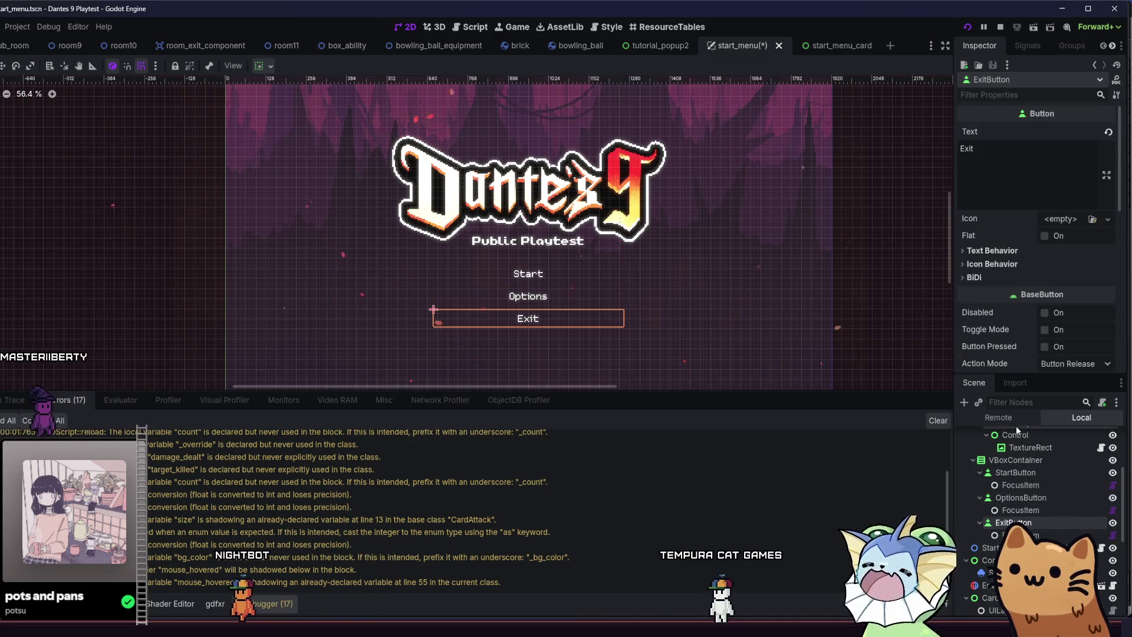
scroll(1037, 472, up, 2)
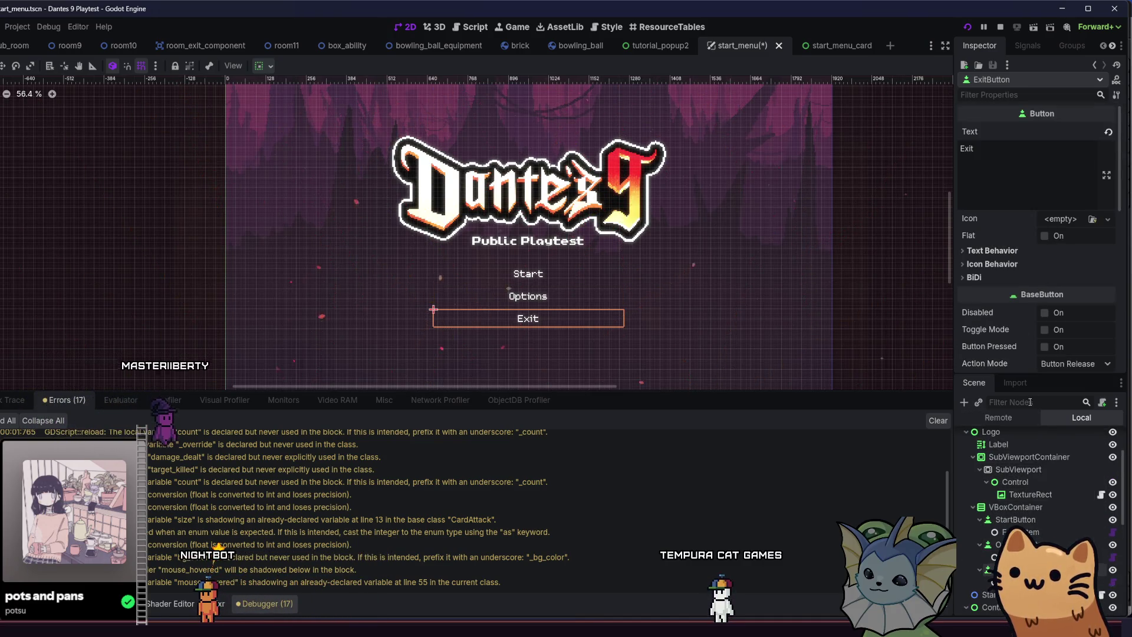
drag(1024, 376, 1033, 327)
scroll(1041, 454, down, 3)
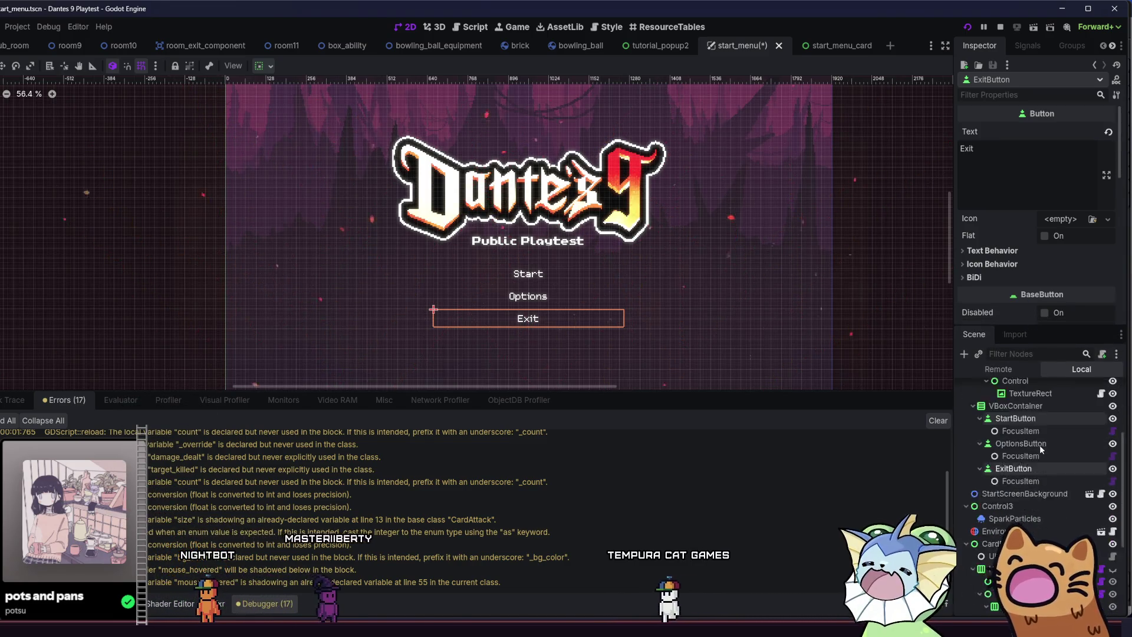
click(1045, 525)
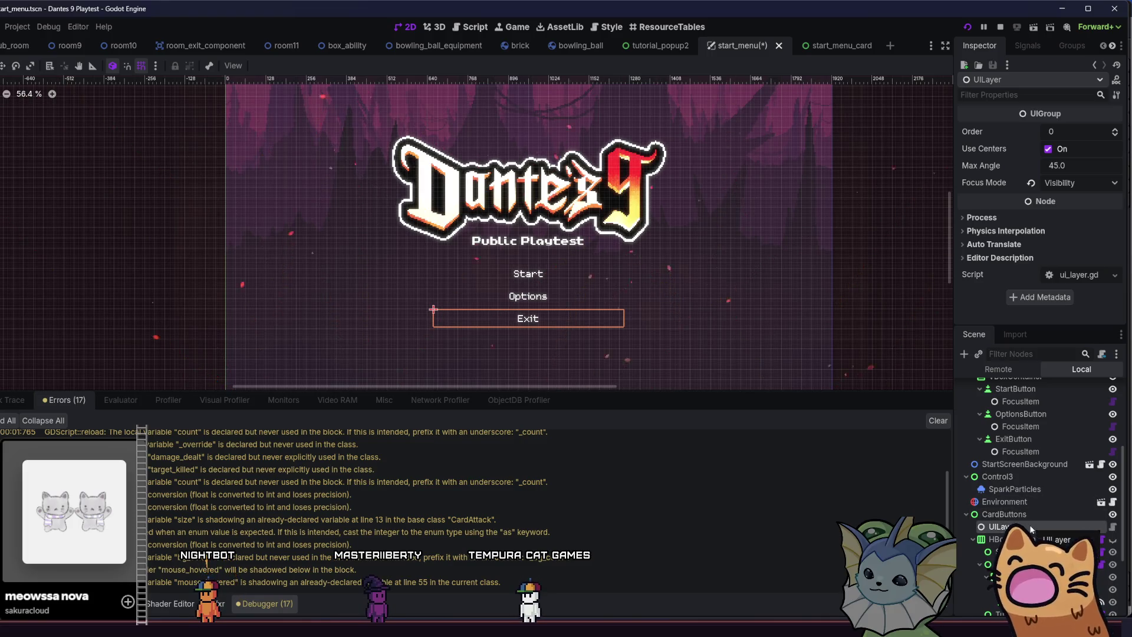
mouse_move(1029, 489)
mouse_down()
mouse_move(1046, 439)
mouse_move(1043, 465)
mouse_up()
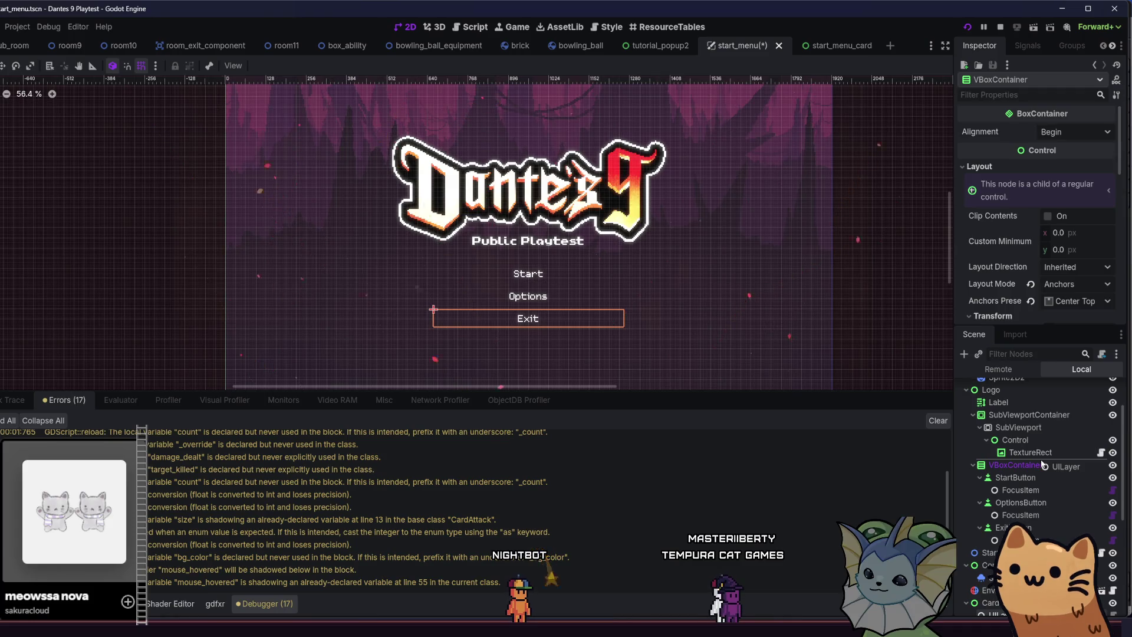
drag(1042, 464, 1027, 463)
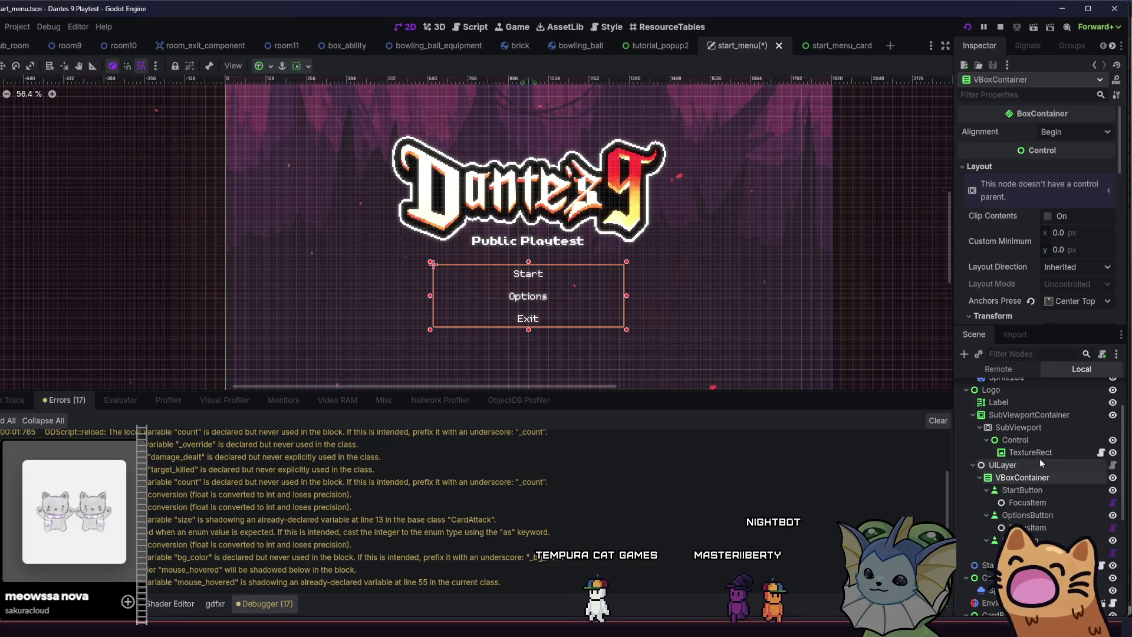
key(ctrl+z)
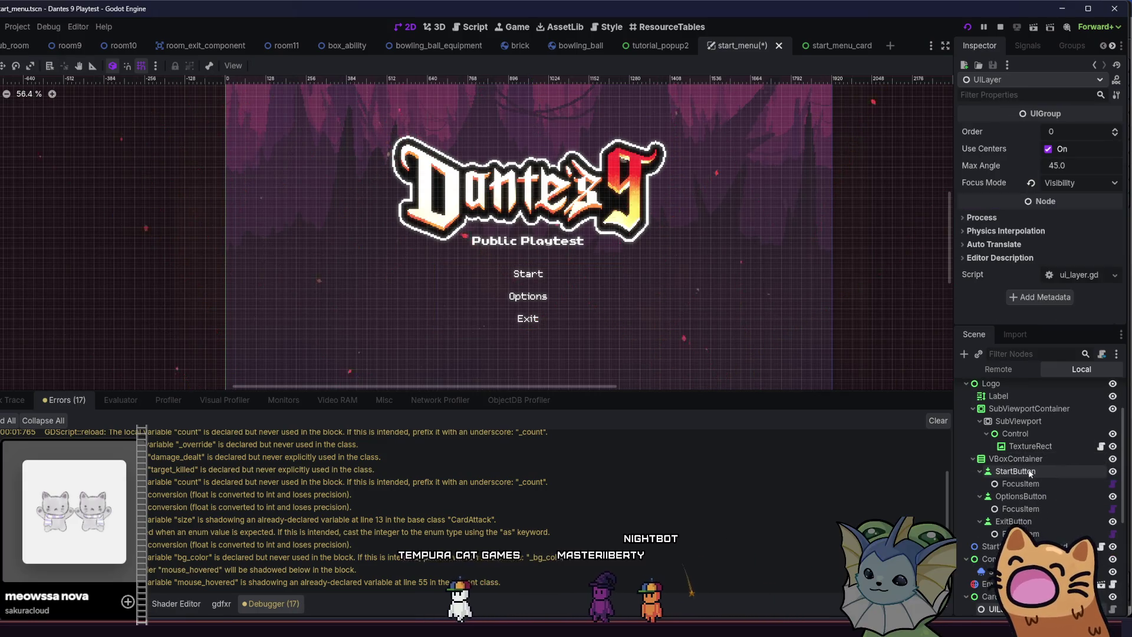
Move the UILayer node into the VBoxContainer above StartButton
click(1021, 483)
scroll(1021, 484, down, 2)
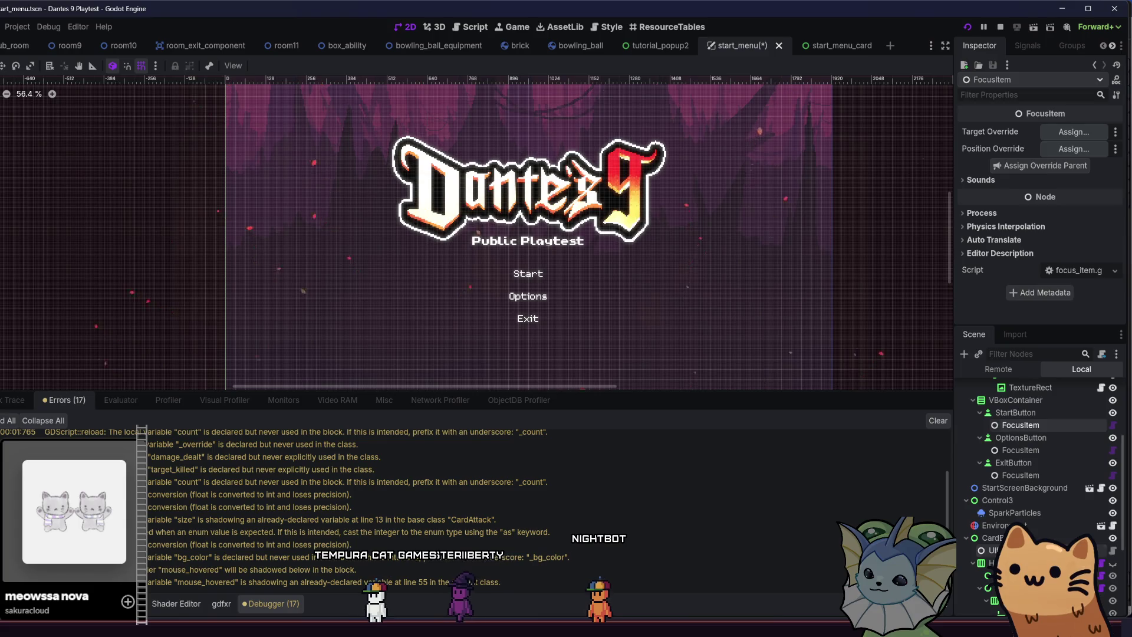
click(996, 550)
drag(1028, 411, 1027, 412)
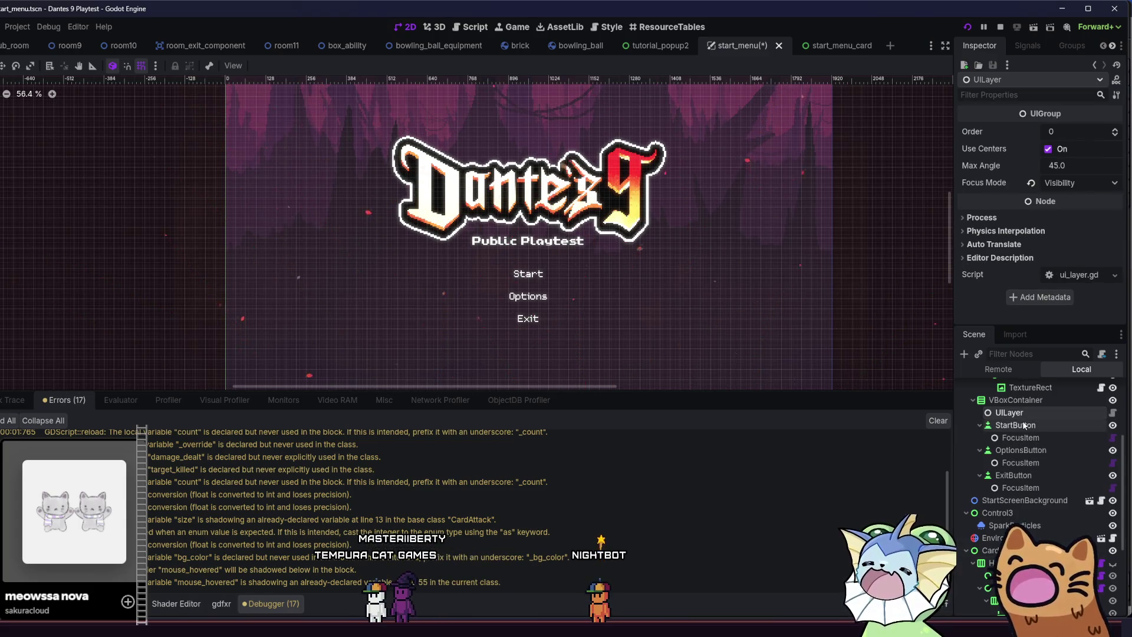
click(1015, 425)
shift+click(1021, 488)
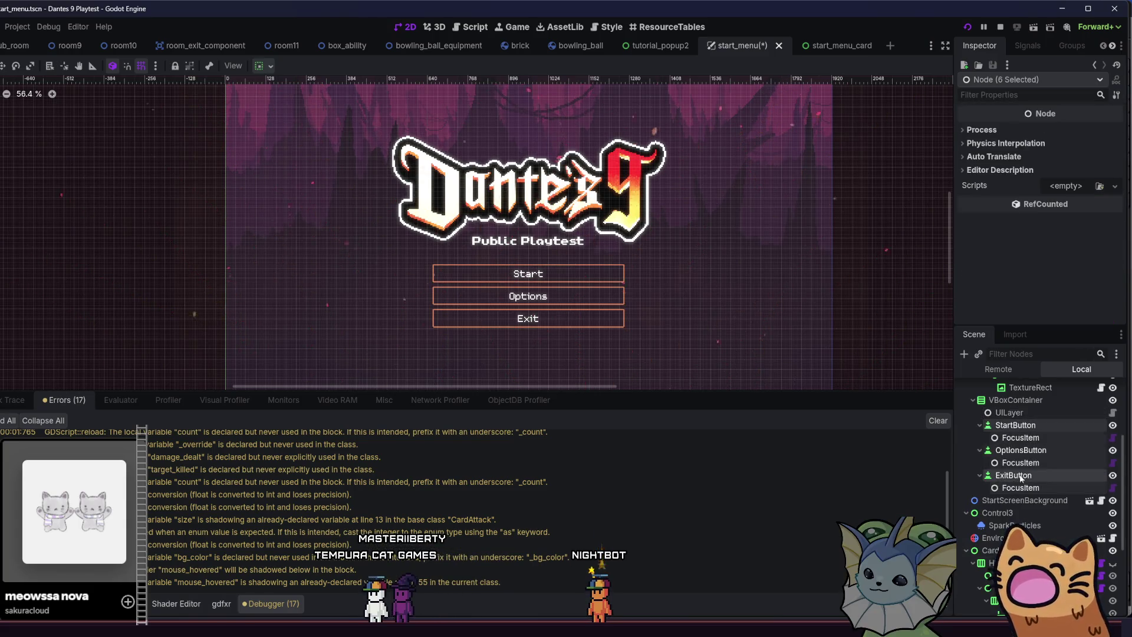
click(1022, 425)
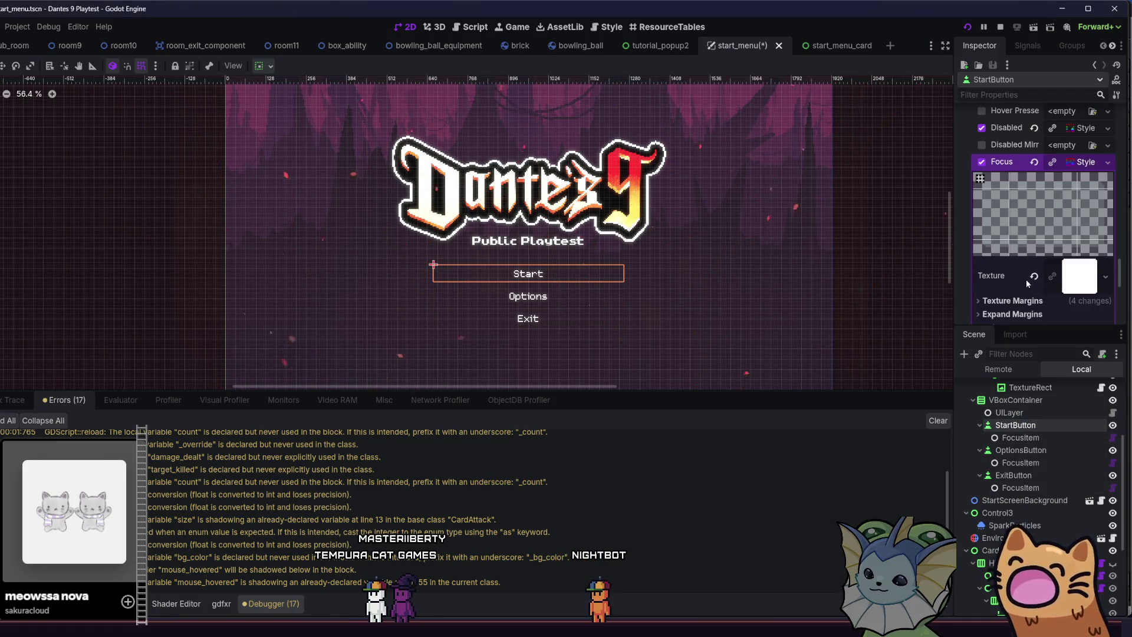
Copy the OptionsButton's Focus style override
scroll(1041, 266, down, 3)
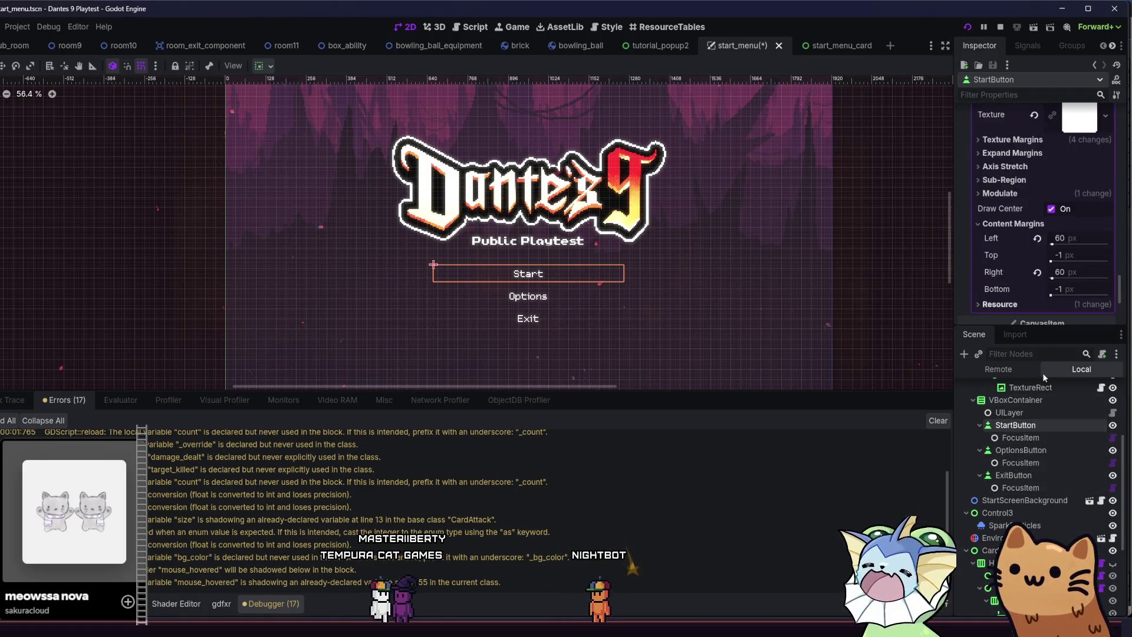
click(1020, 450)
right_click(1067, 238)
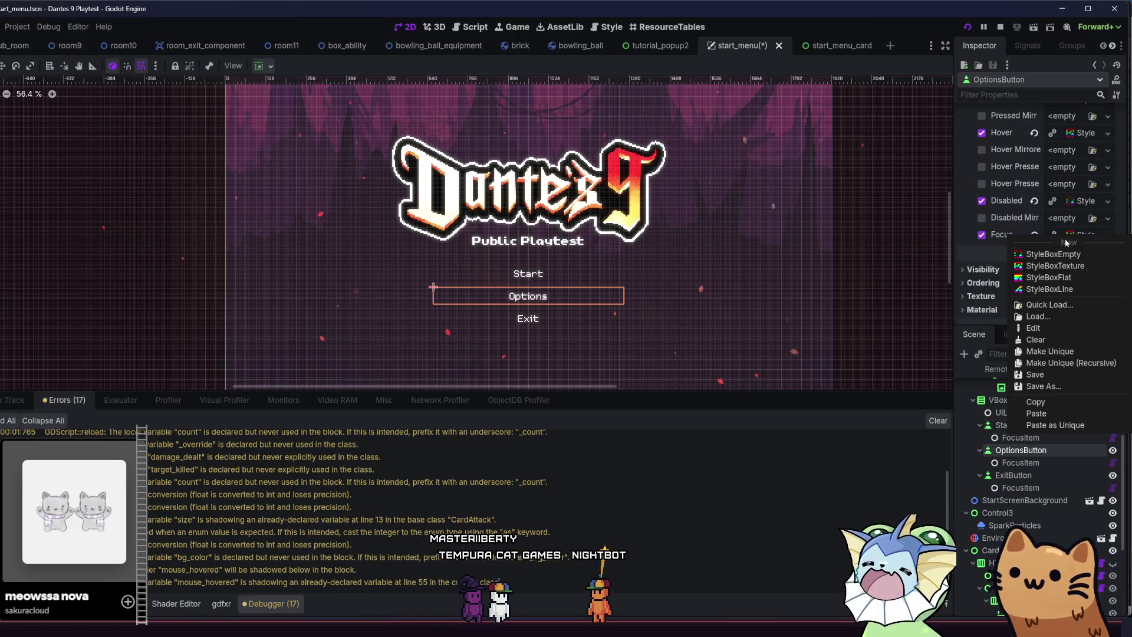
click(1050, 411)
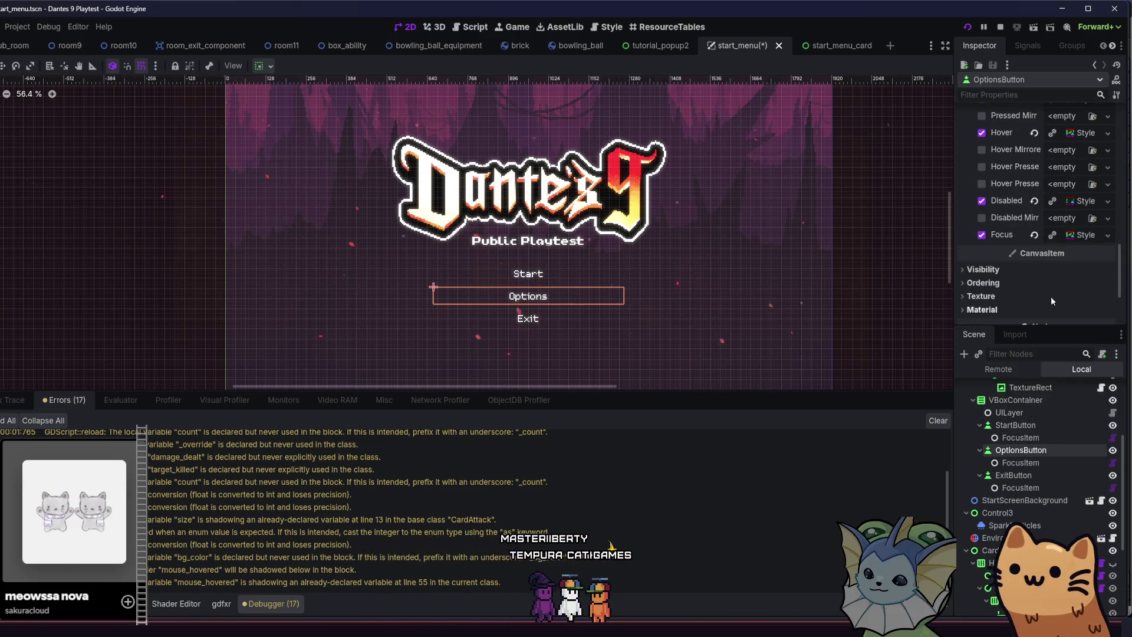
Paste the Focus style into ExitButton's Theme Overrides > Styles, then save and run the scene
click(1014, 475)
scroll(1041, 206, down, 2)
scroll(1043, 218, down, 3)
click(1032, 224)
scroll(1007, 172, up, 1)
scroll(1011, 224, down, 2)
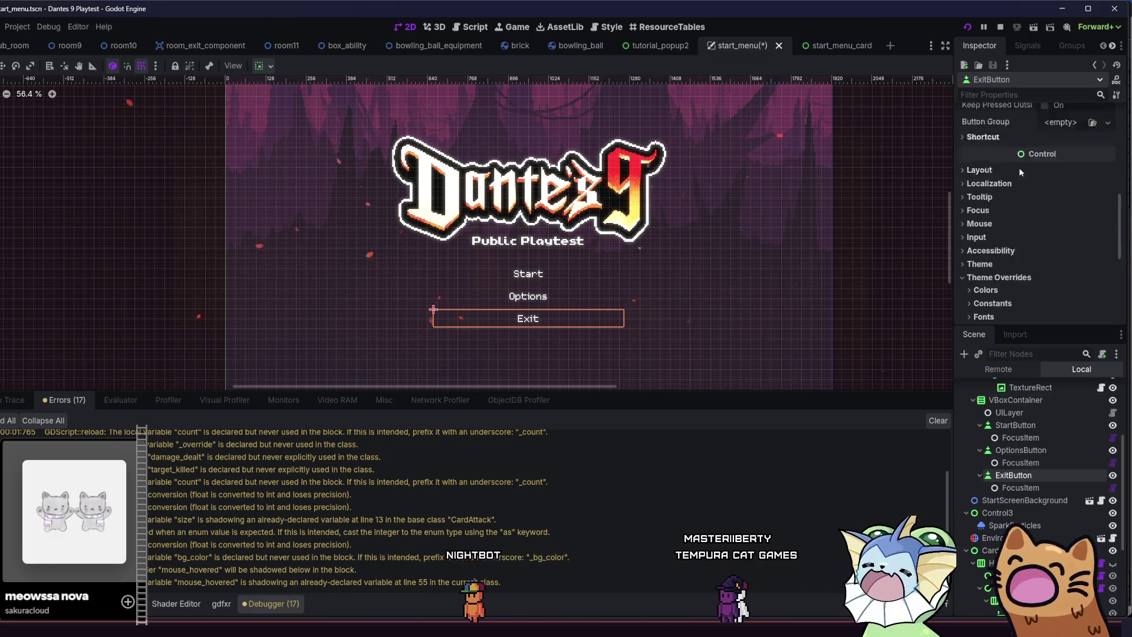
click(1016, 275)
scroll(1017, 277, down, 2)
scroll(1021, 277, down, 3)
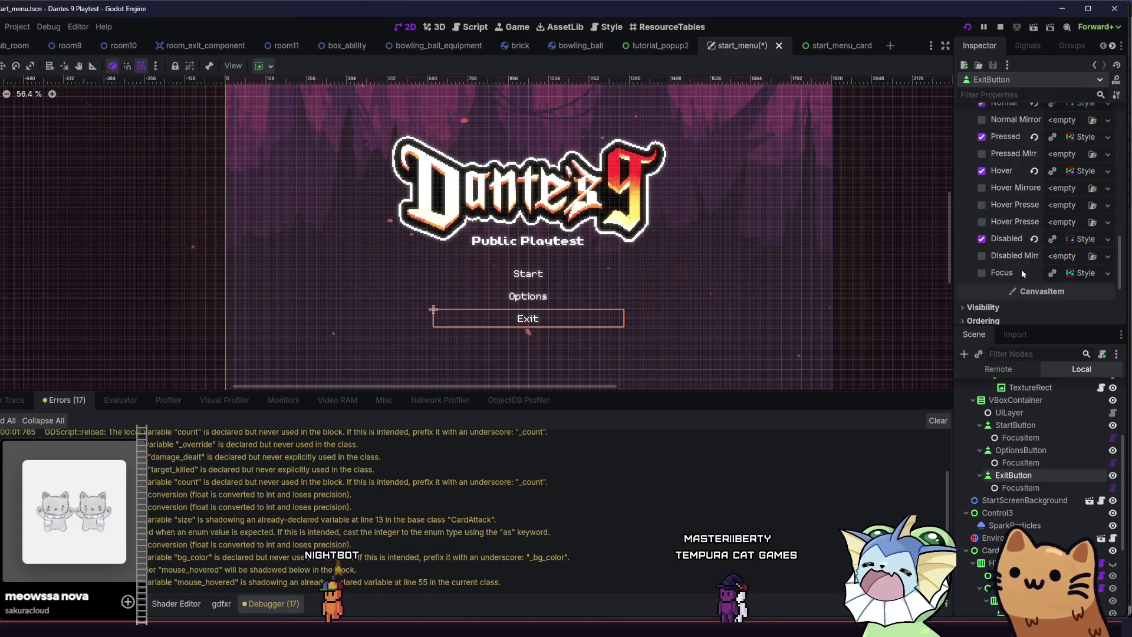
click(1108, 272)
click(1049, 466)
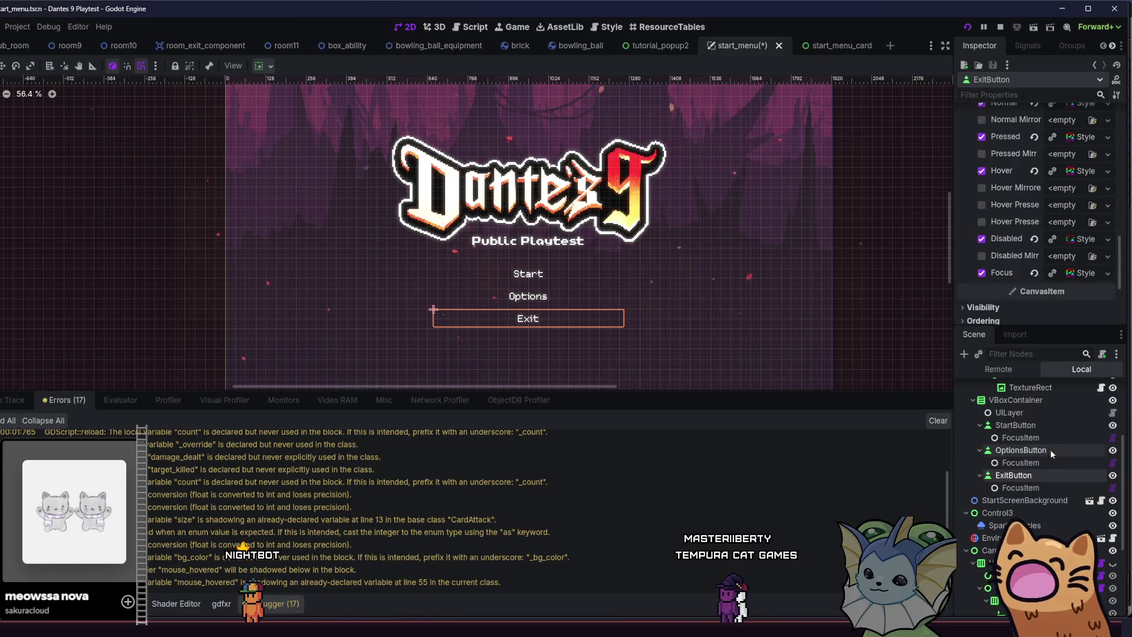
click(967, 27)
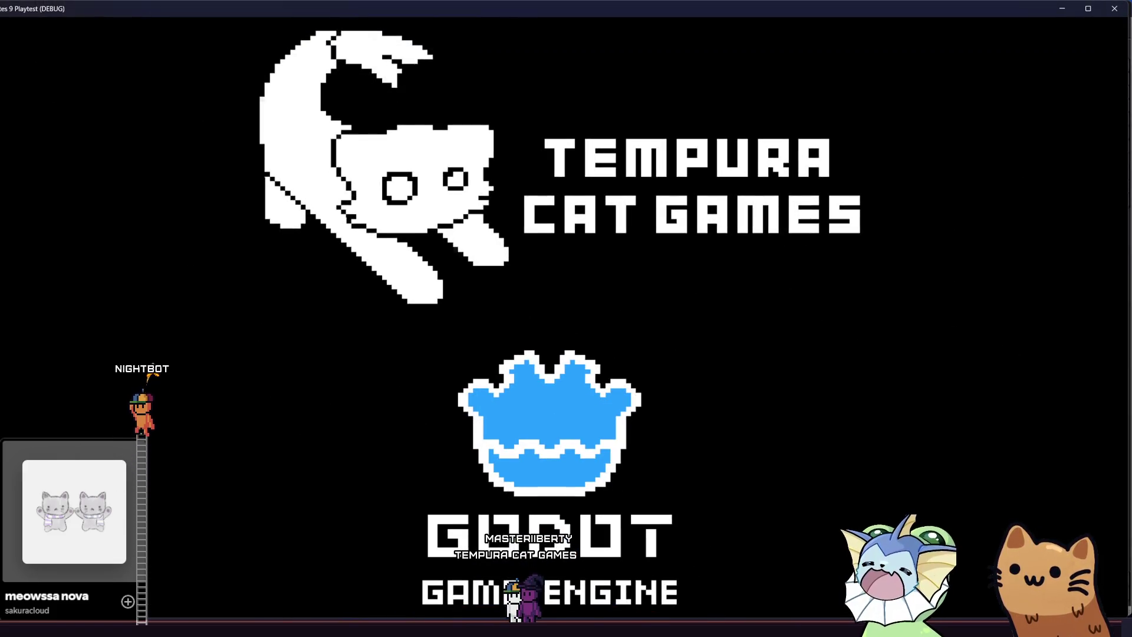
Cycle menu focus up and down through Start, Options and Exit, including wrap-around, with the arrow keys
key(Down)
key(Up)
key(Up)
key(Down)
key(Down)
key(Down)
key(Down)
key(Up)
key(Up)
key(Up)
key(Up)
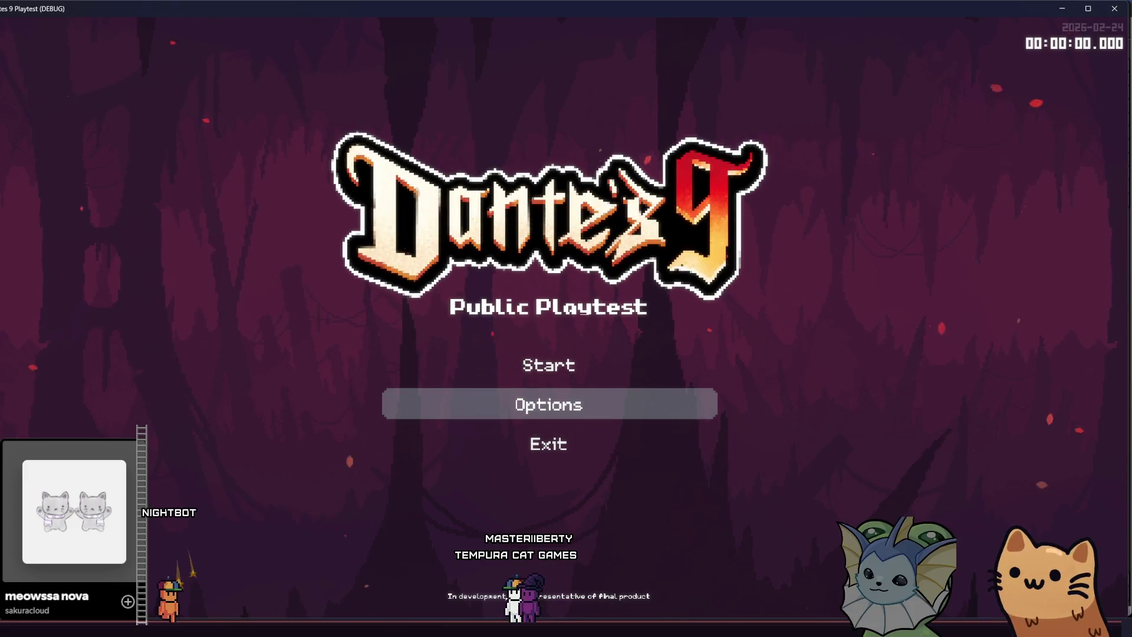
key(Up)
key(Up)
key(Down)
key(Down)
key(Down)
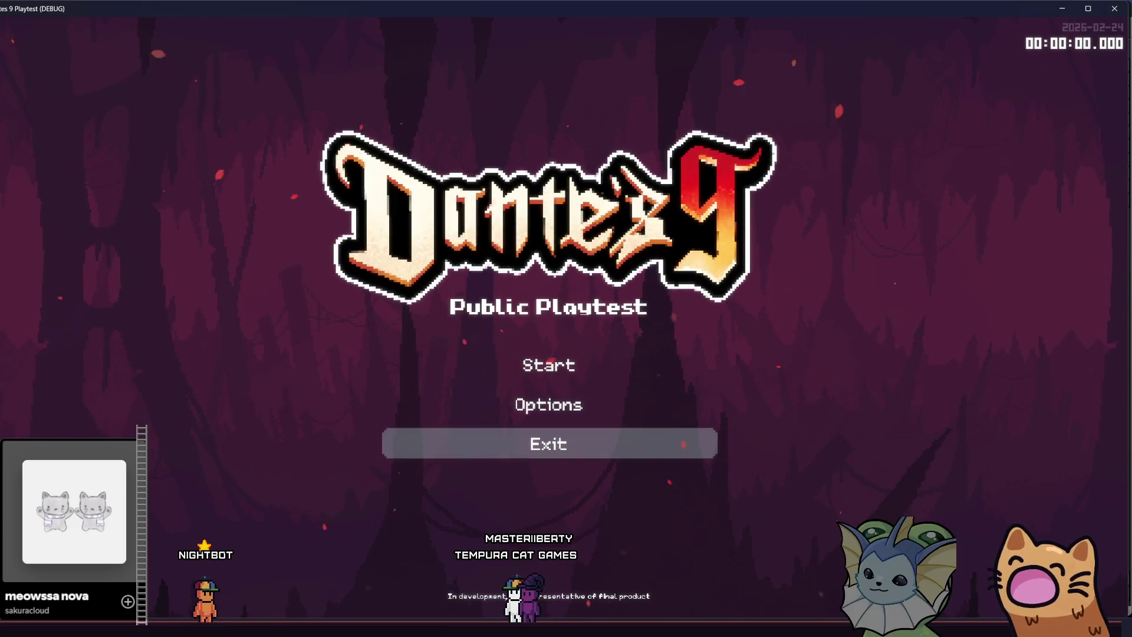
key(Down)
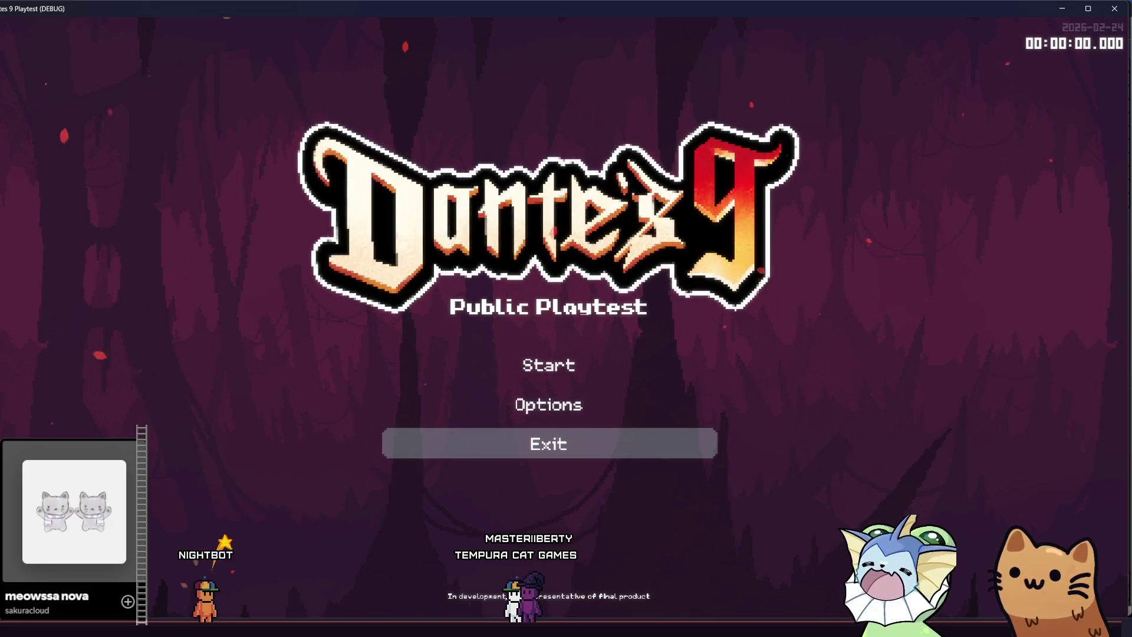
key(Up)
key(Down)
key(Down)
key(Down)
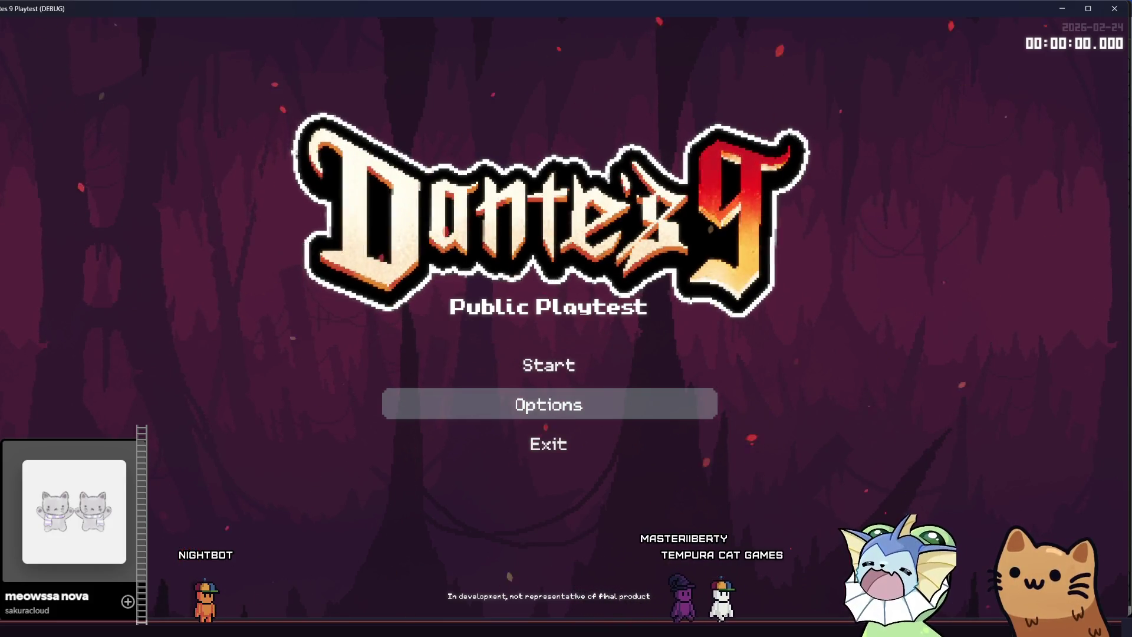
key(Down)
key(Up)
key(Up)
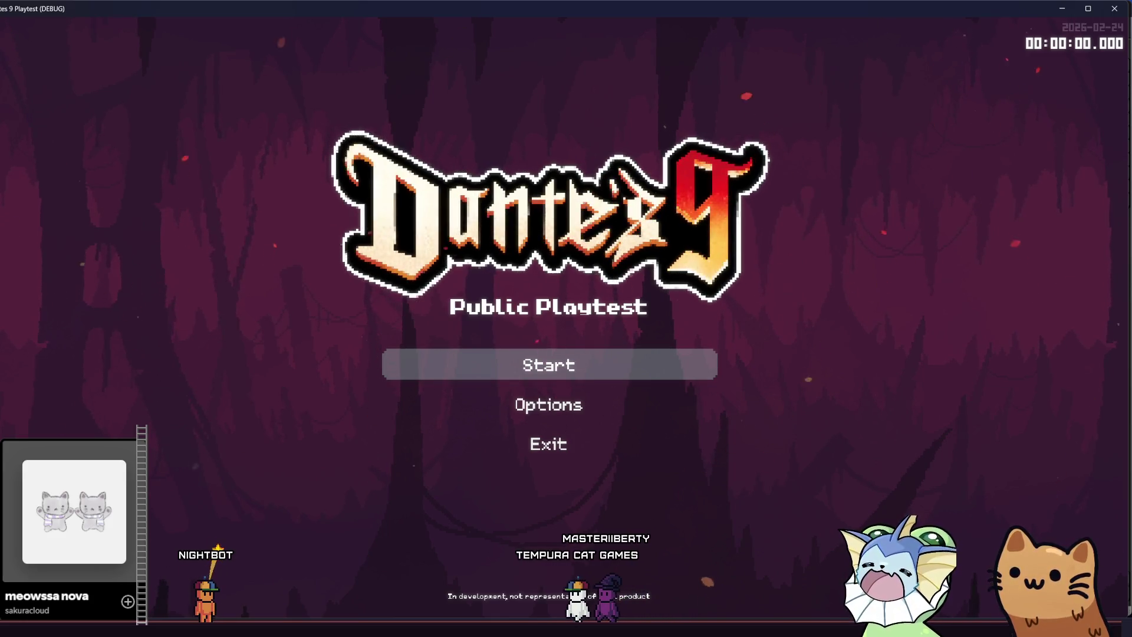
key(Down)
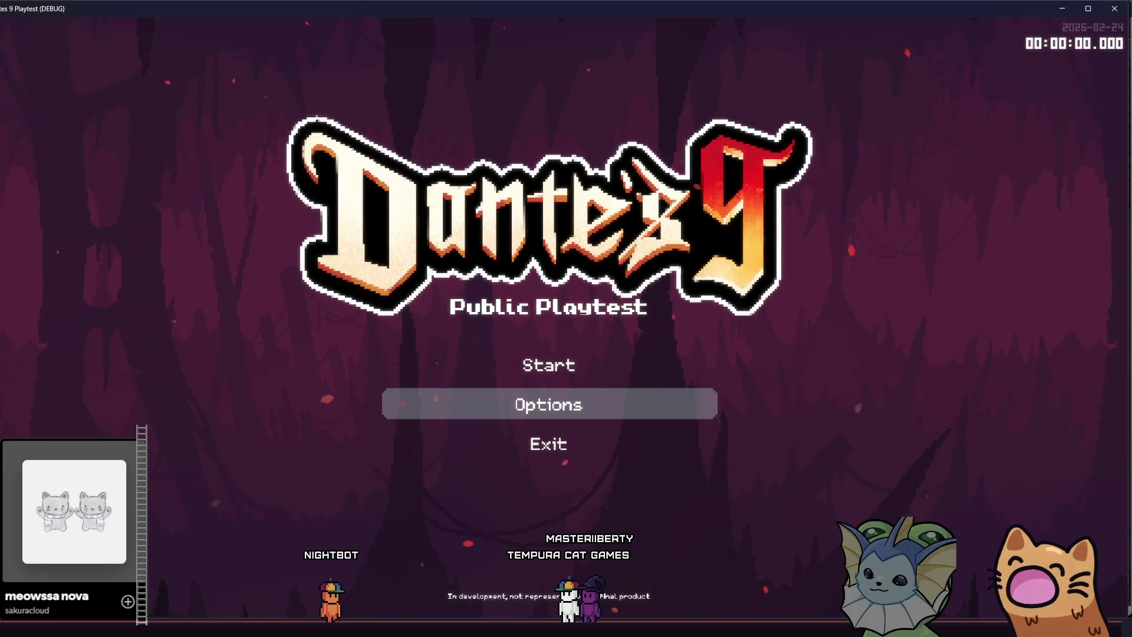
key(Down)
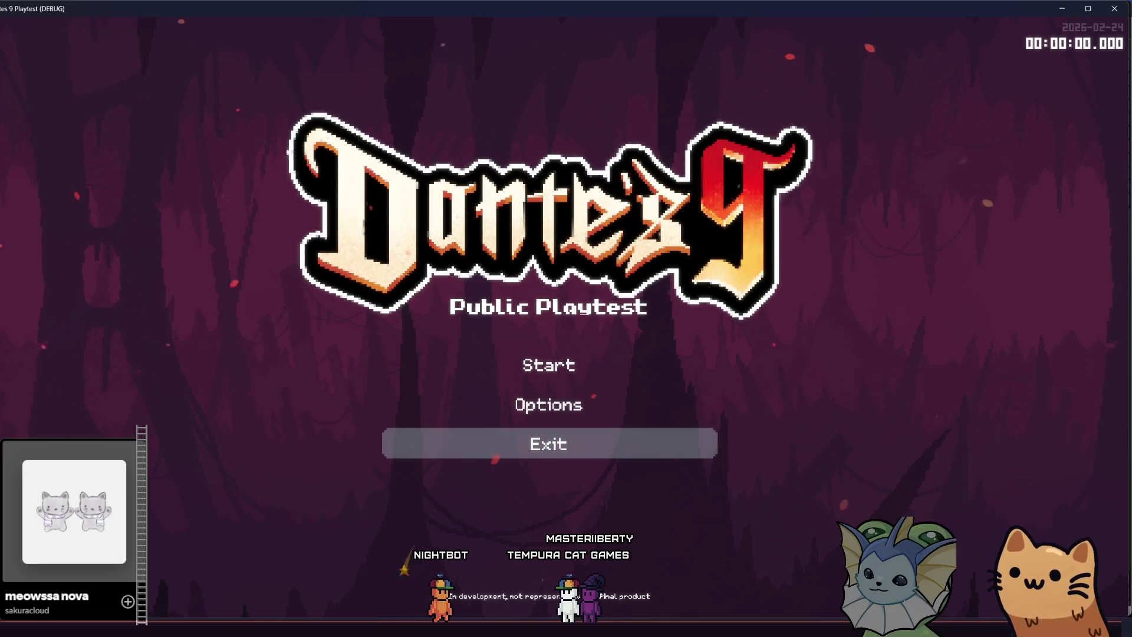
key(Up)
key(Up)
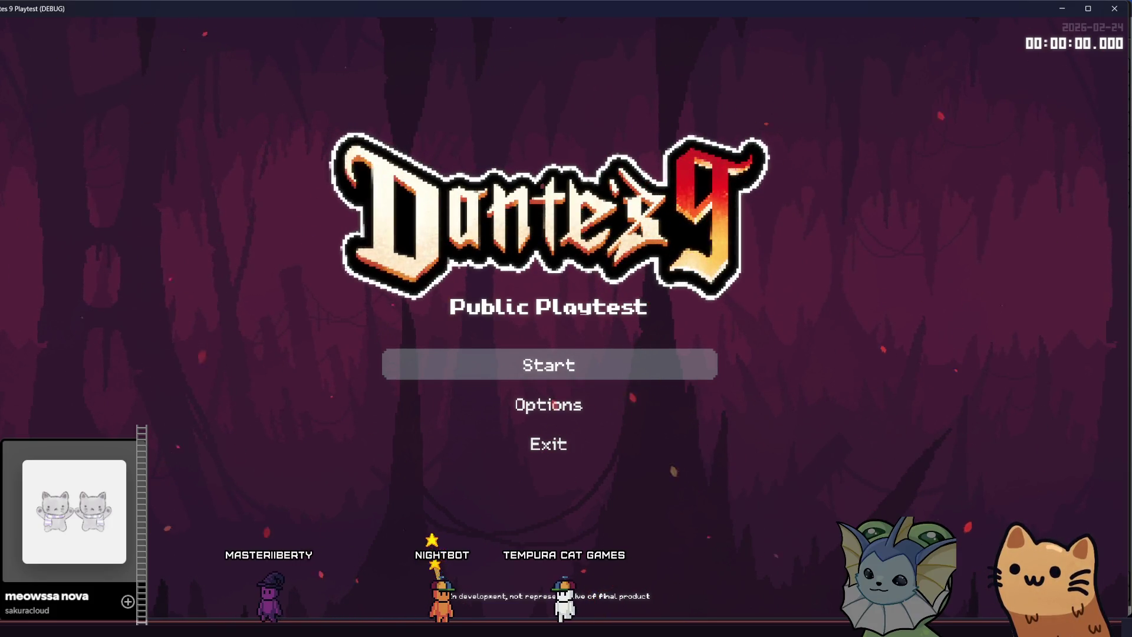
key(Down)
key(Up)
key(Down)
key(Down)
key(Down)
key(Down)
key(Up)
key(Down)
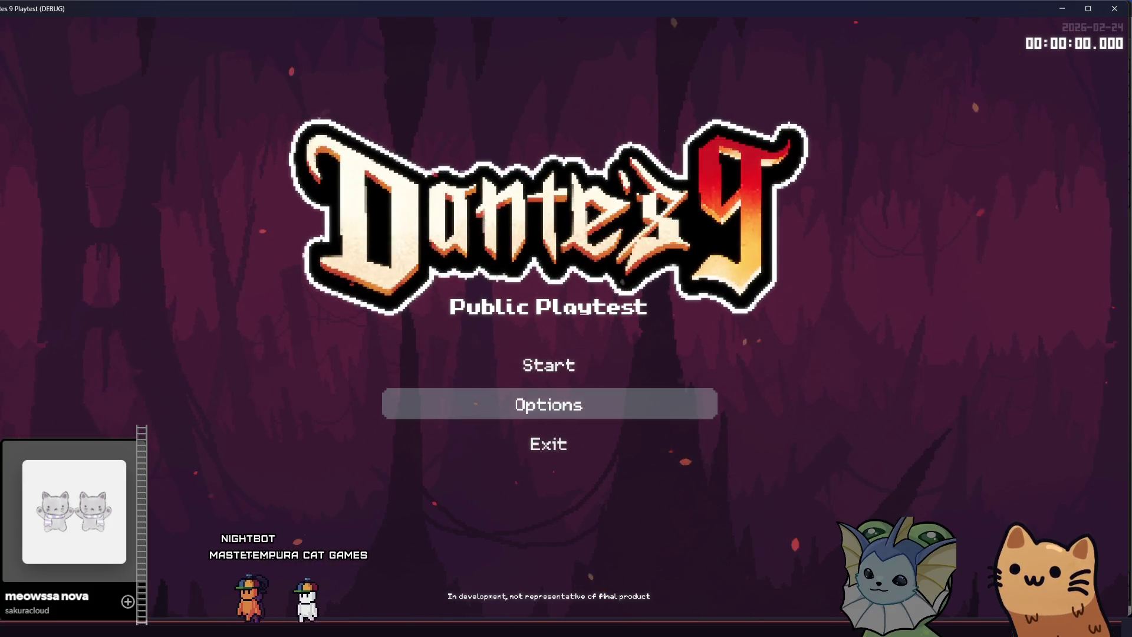
key(Down)
key(Up)
key(Up)
key(Down)
key(Down)
key(Down)
key(Up)
key(Up)
key(Up)
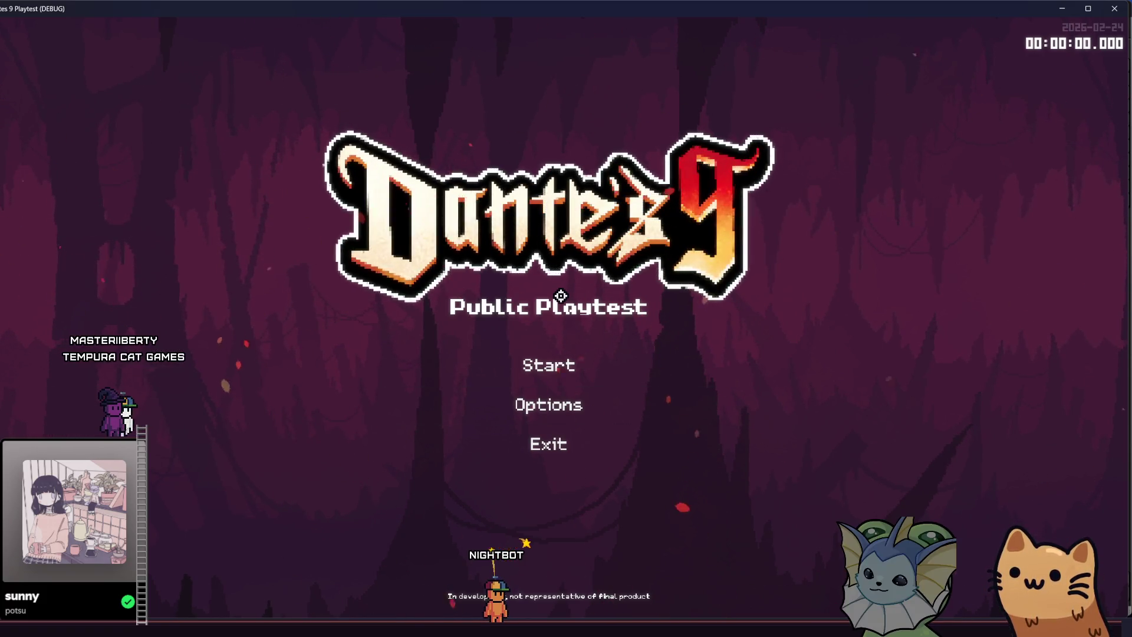
Move focus through the menu items with the arrow keys and try the Start item
key(Down)
key(Up)
key(Down)
key(Down)
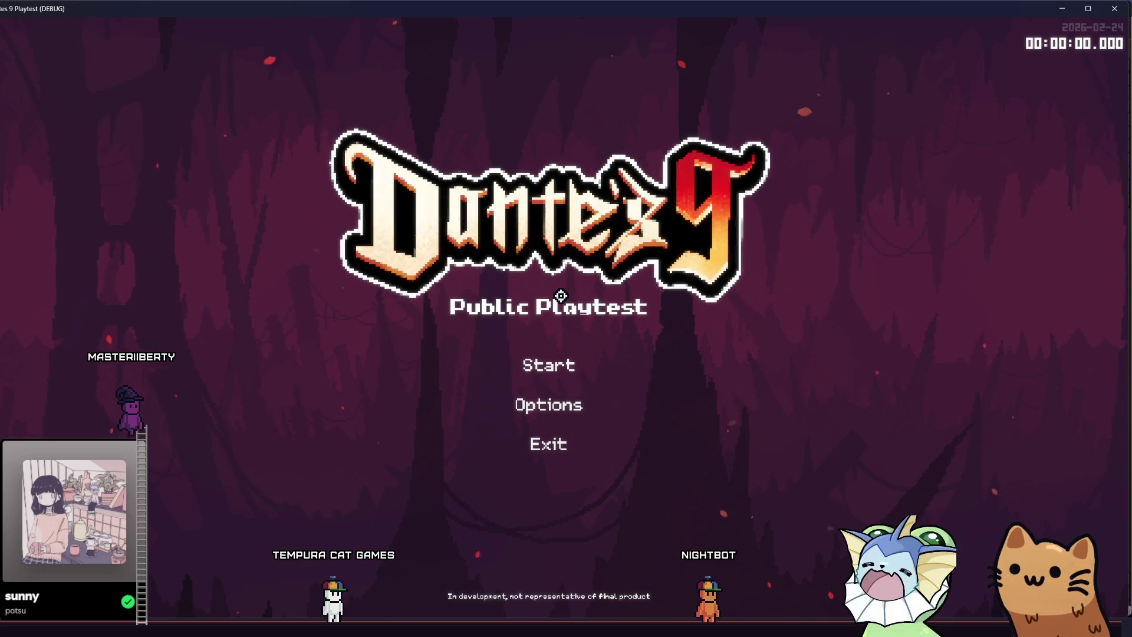
click(554, 364)
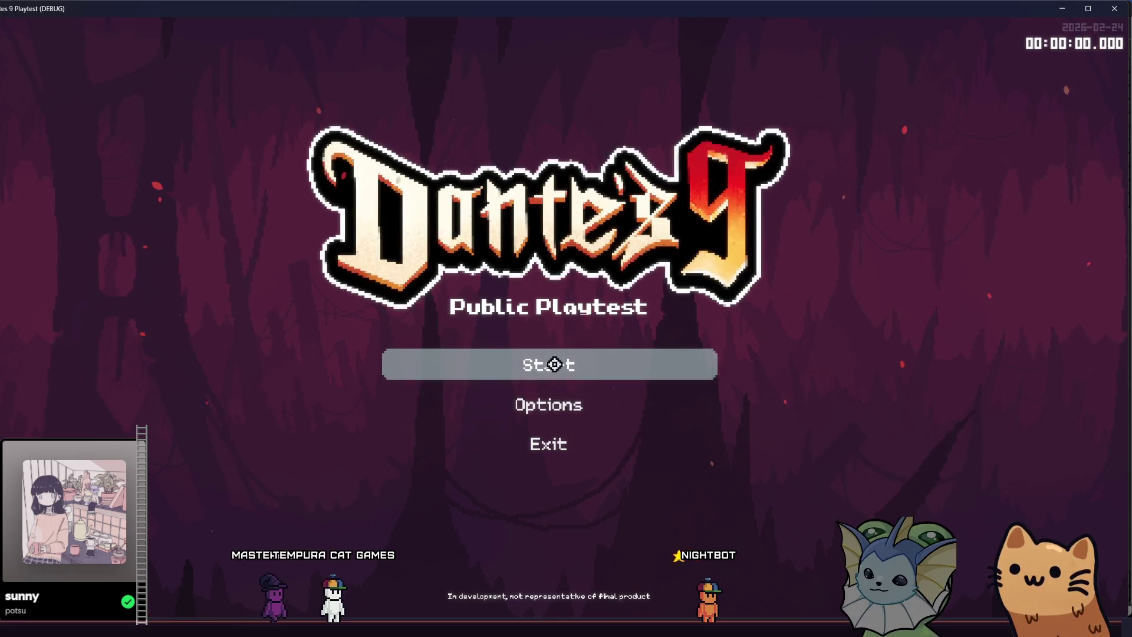
Cycle focus through the menu again, then open the Options screen
key(Down)
key(Down)
key(Down)
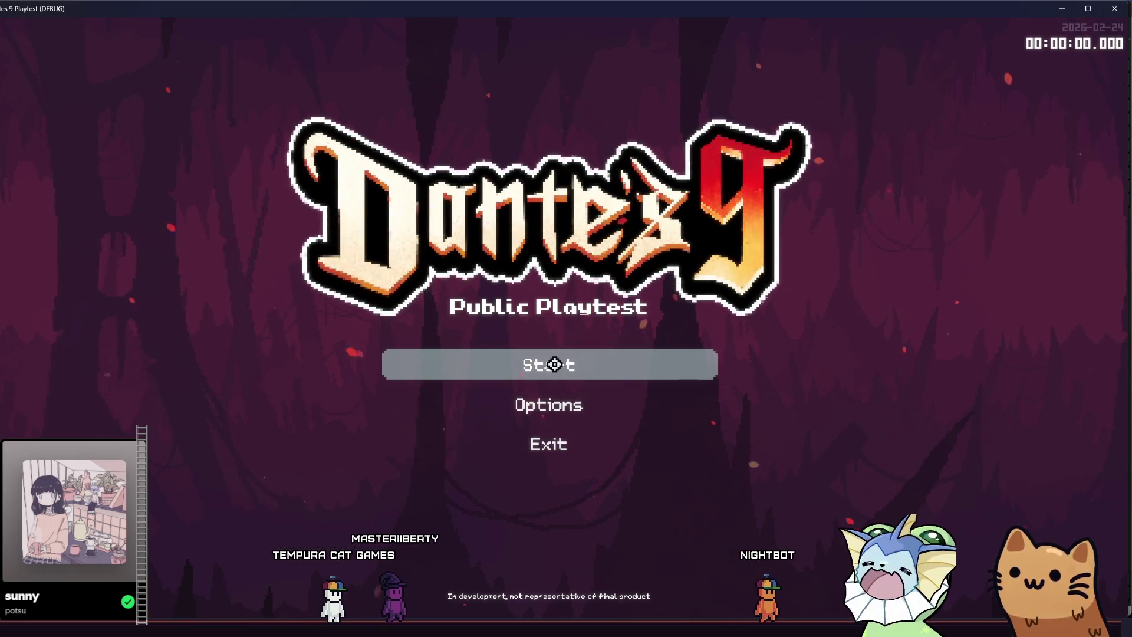
key(Up)
key(Down)
key(Down)
key(Down)
key(Up)
key(Down)
key(Down)
key(Down)
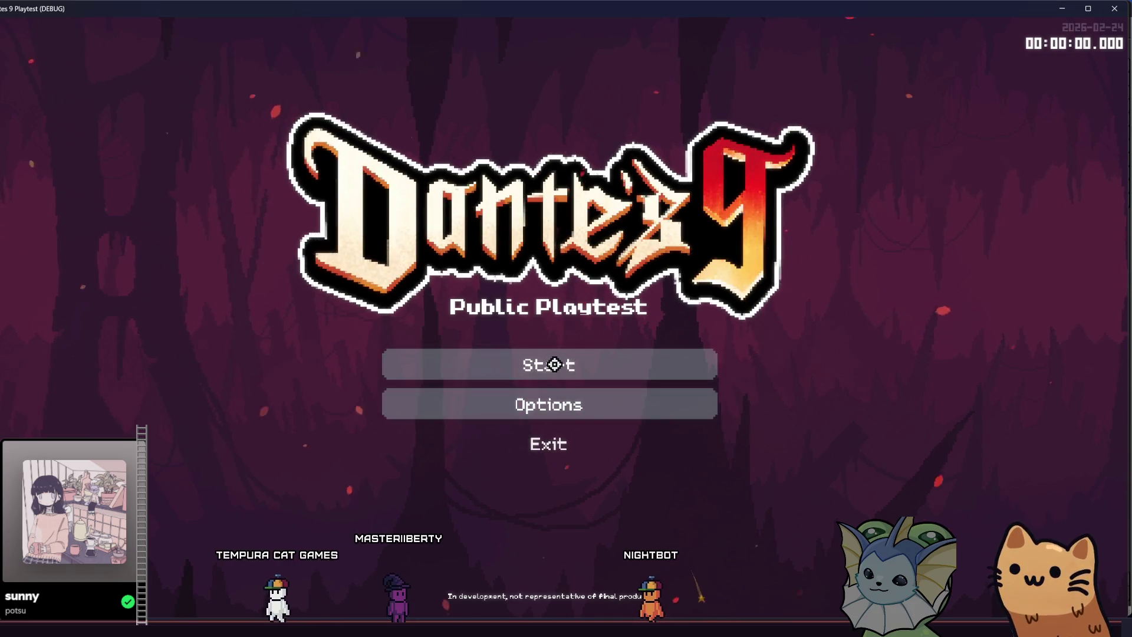
key(Up)
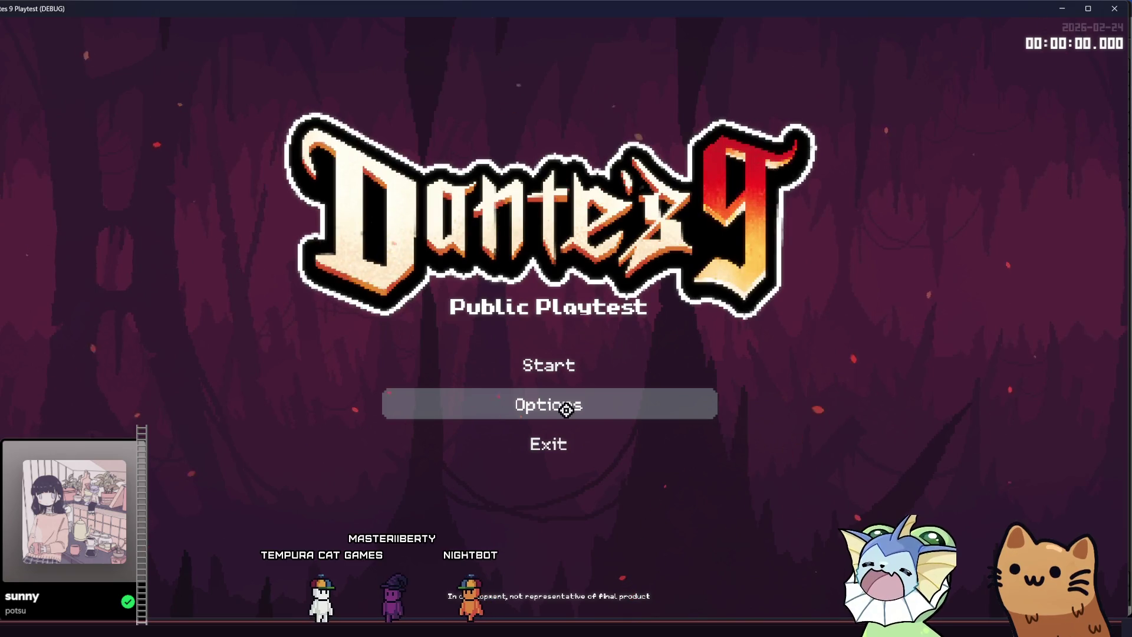
click(565, 409)
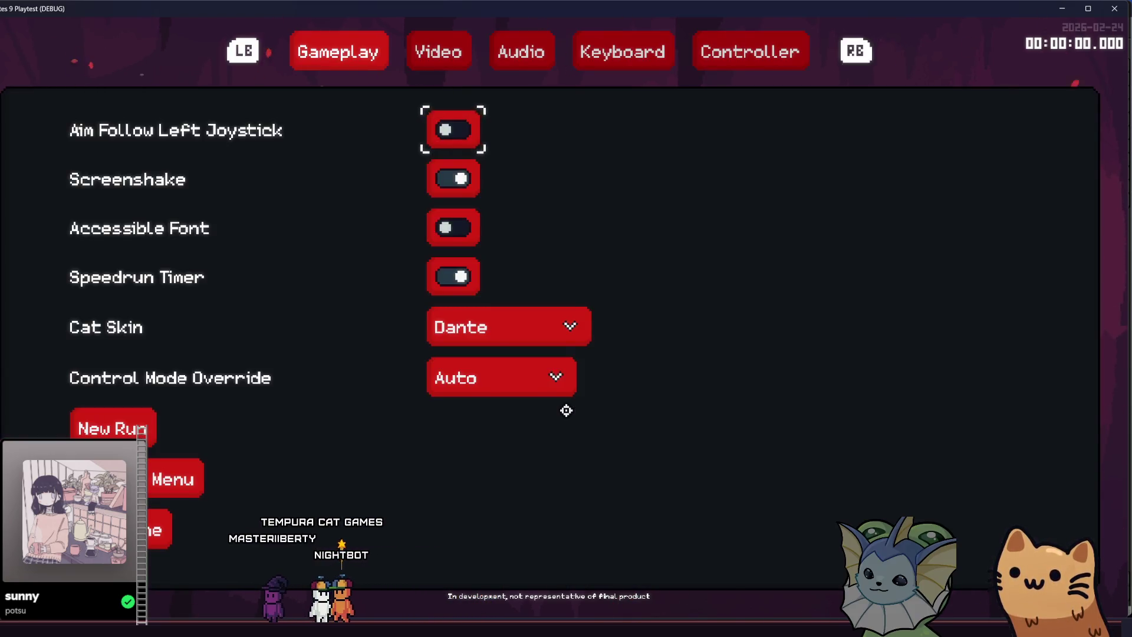
Page through the Gameplay, Video, Audio, Keyboard and Controller settings tabs
key(e)
key(e)
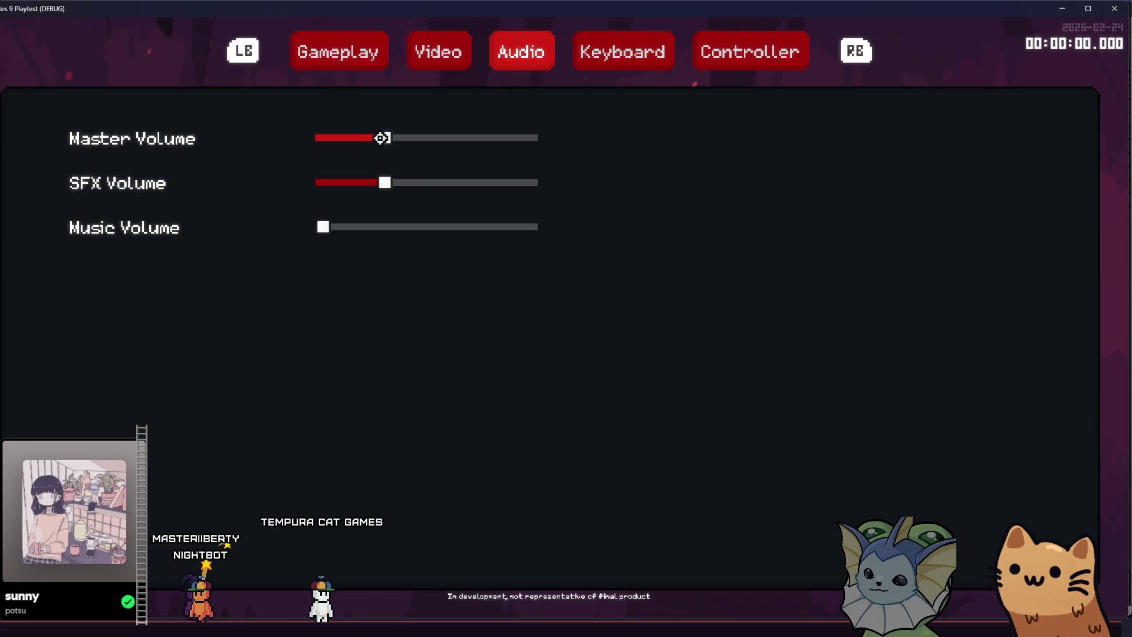
click(361, 57)
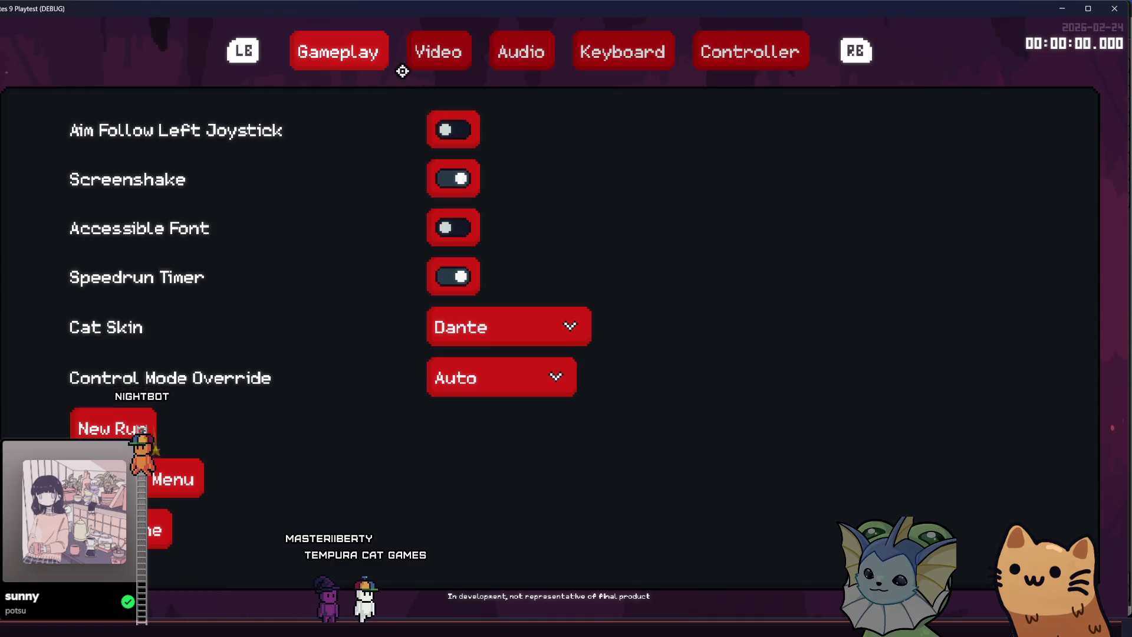
click(429, 55)
click(521, 47)
click(586, 49)
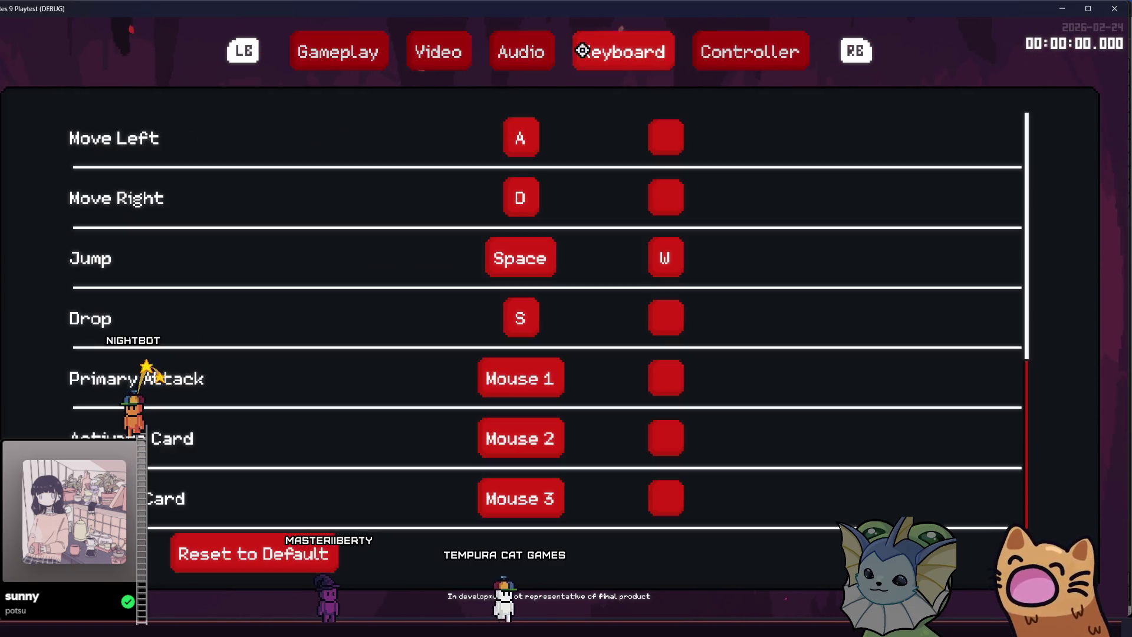
click(700, 66)
Revisit the Keyboard, Audio, Gameplay and Video tabs, then escape to the title menu and quit with F8
click(586, 51)
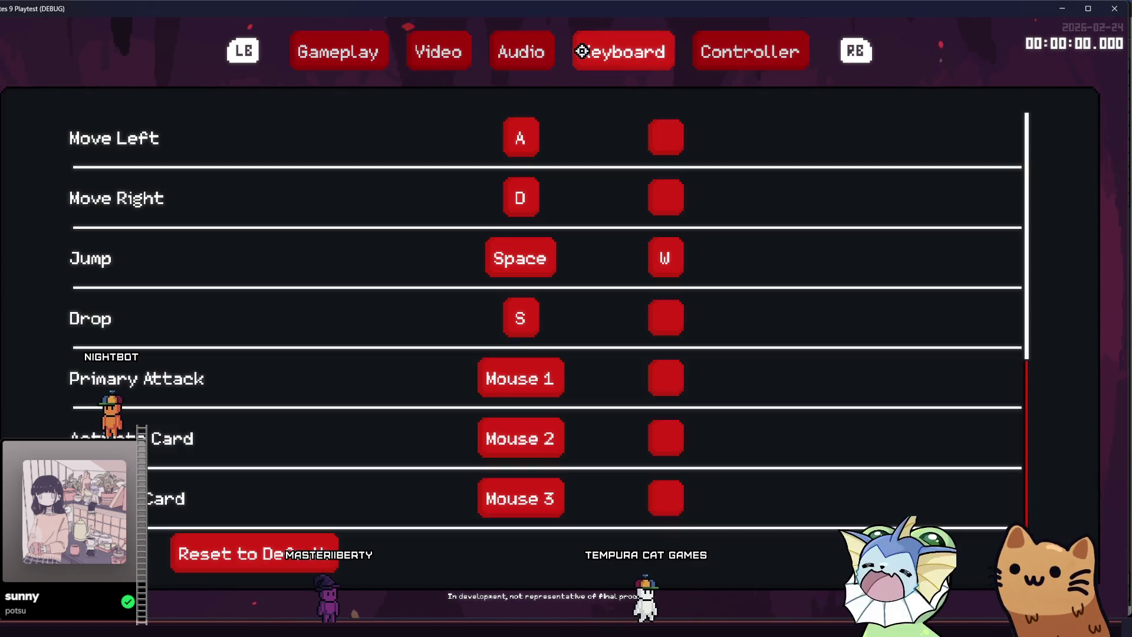
click(518, 50)
click(378, 64)
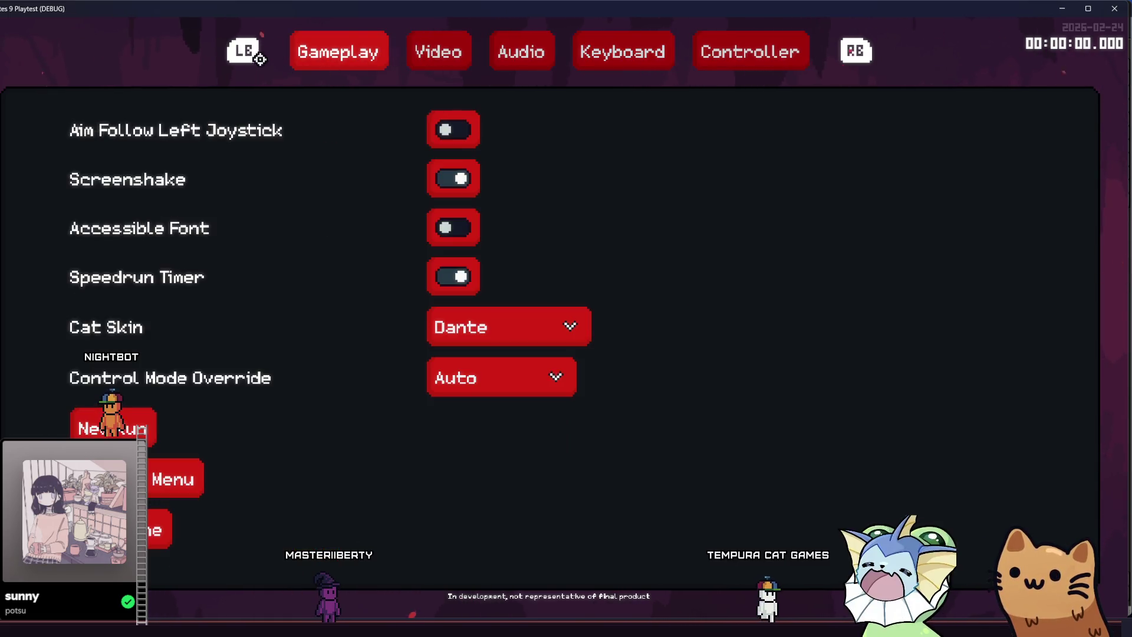
click(429, 52)
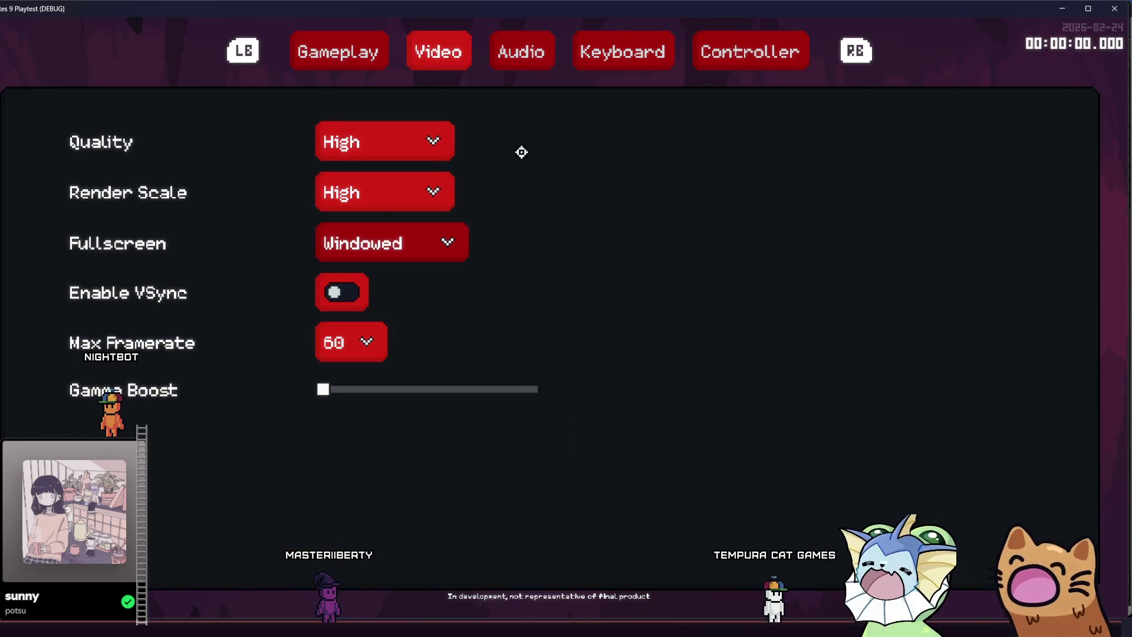
key(Escape)
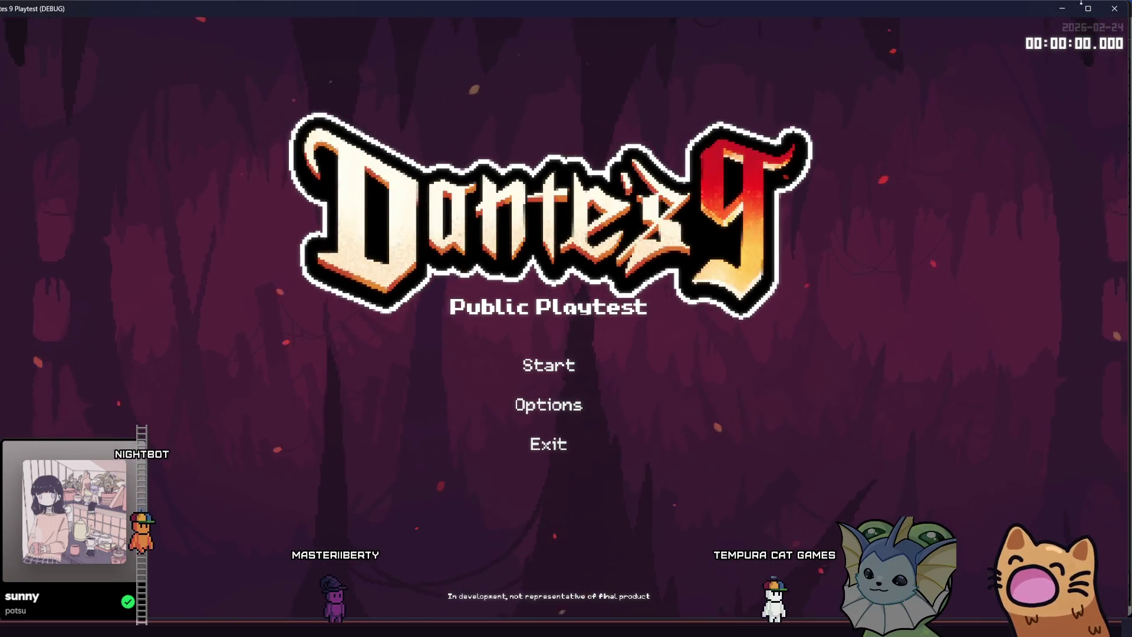
key(F8)
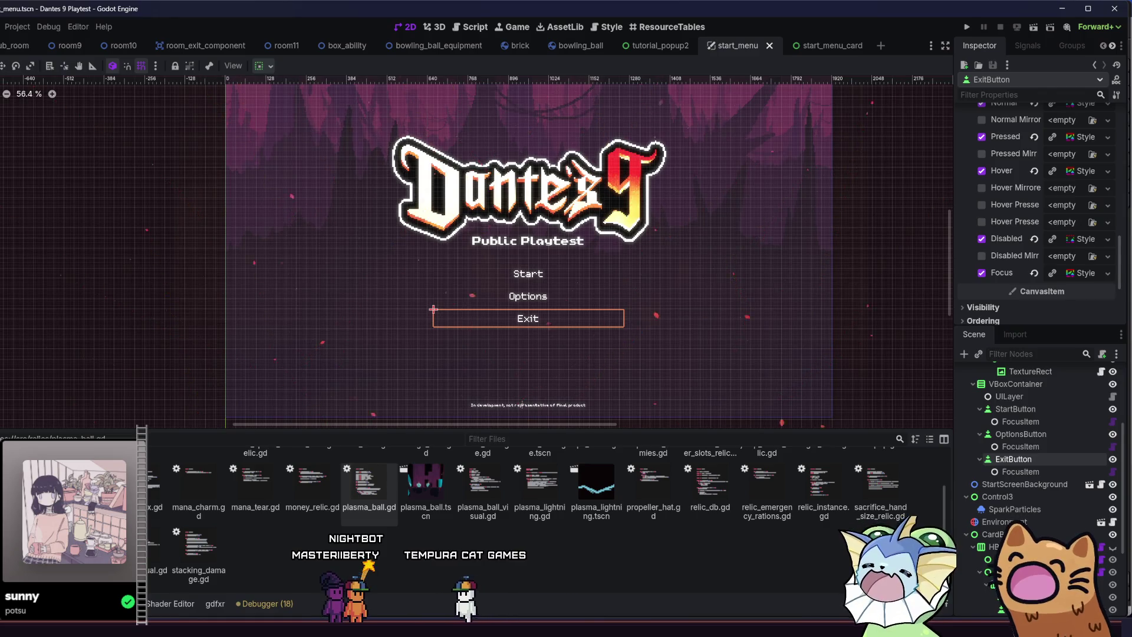
key(super+e)
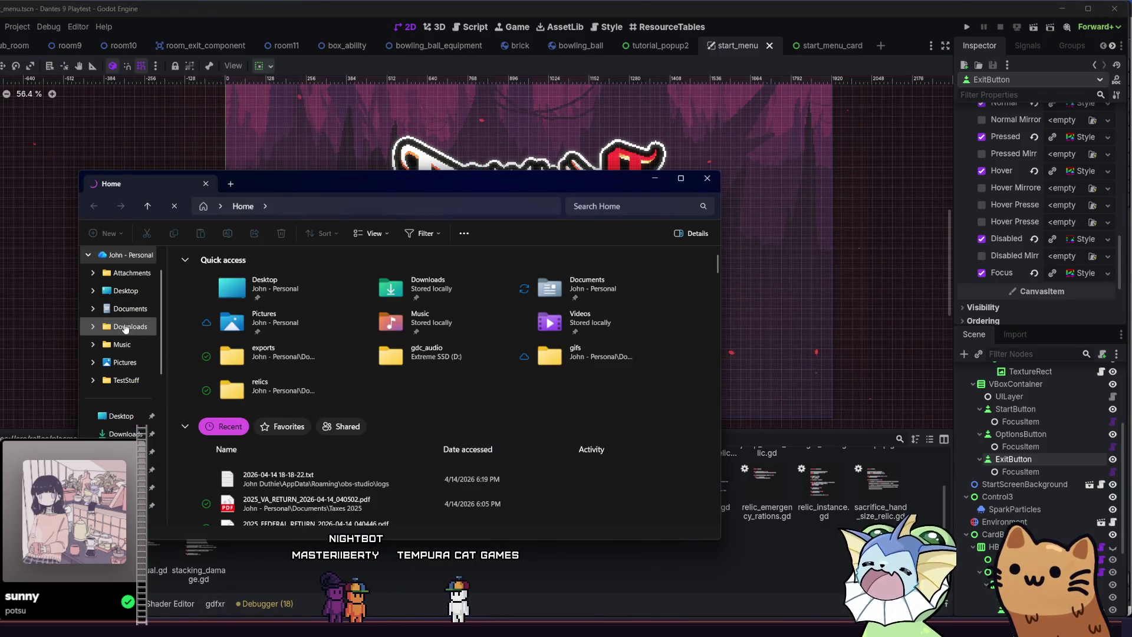
click(128, 308)
scroll(244, 354, down, 3)
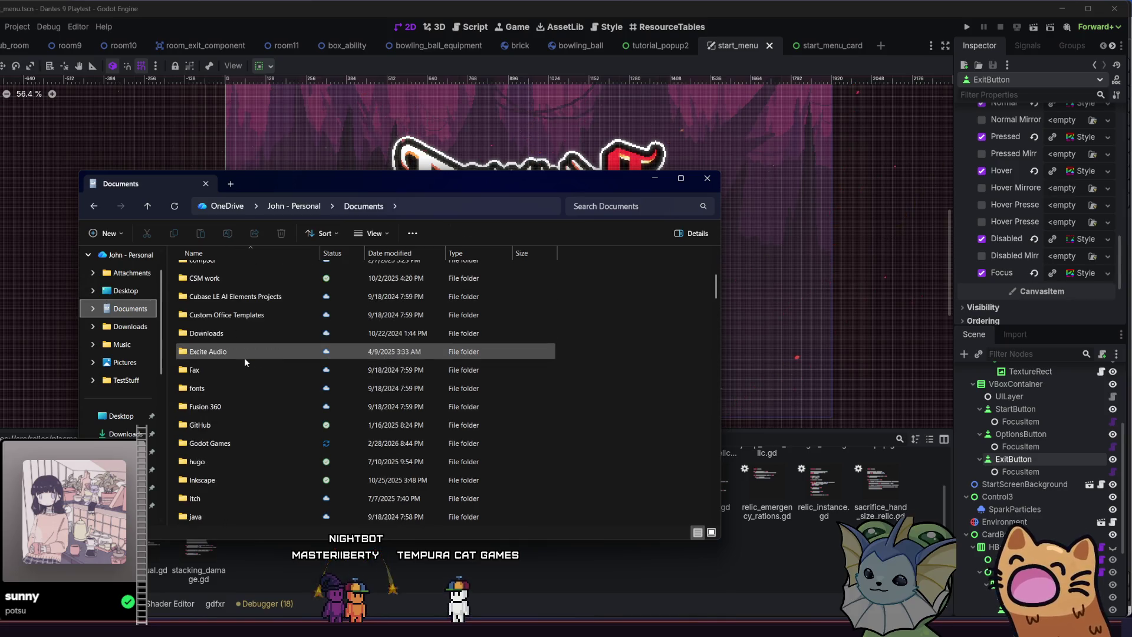
double_click(242, 439)
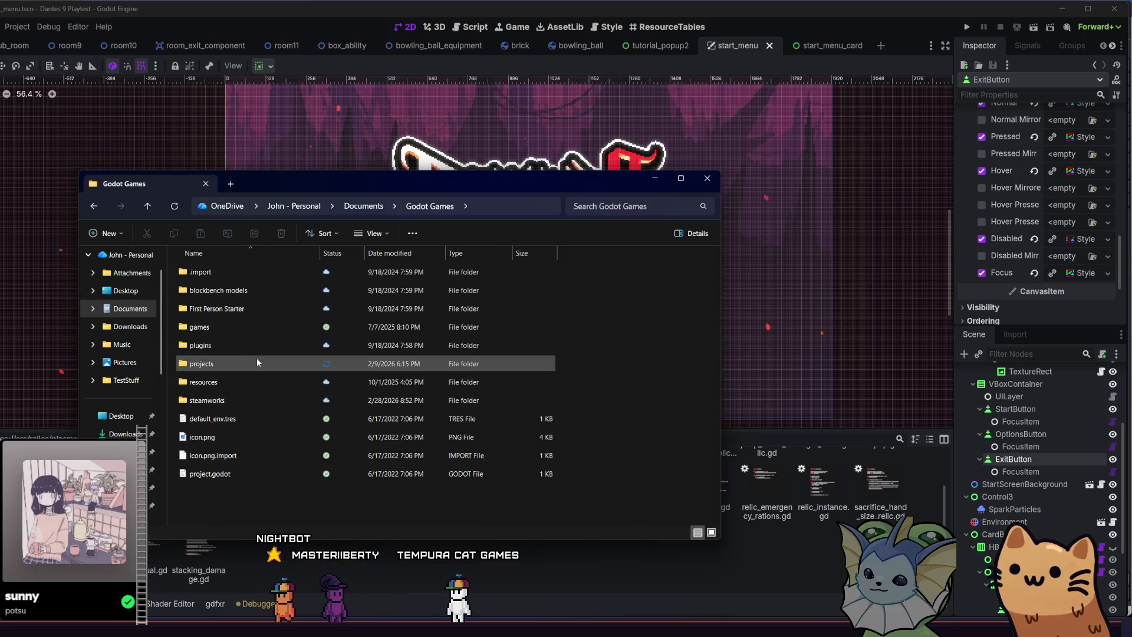
double_click(257, 362)
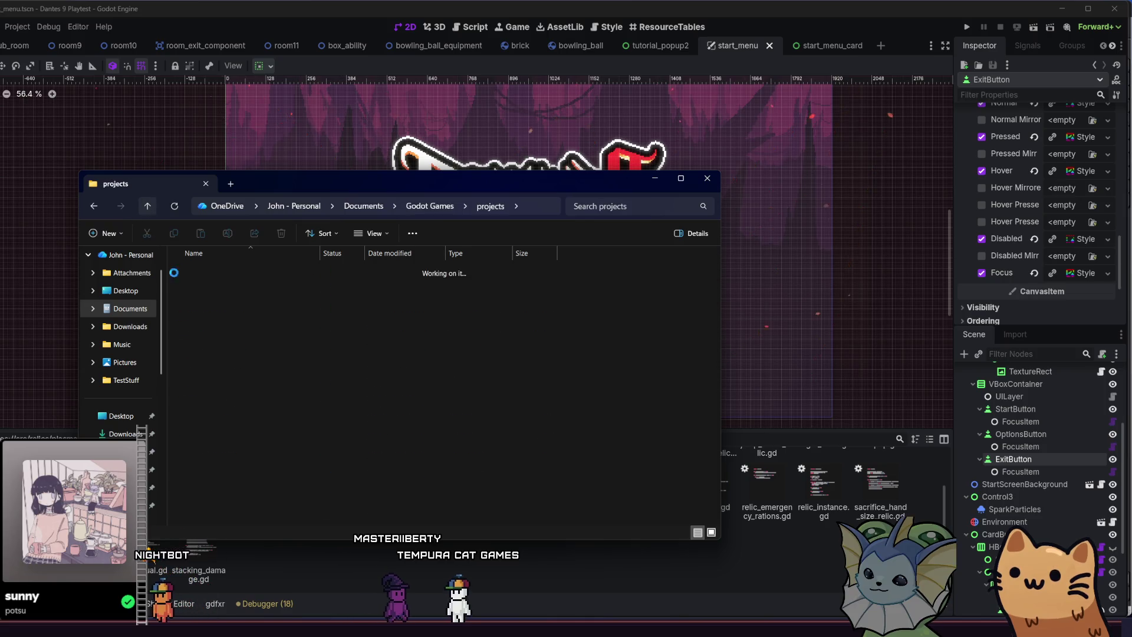
key(alt+Left)
double_click(210, 381)
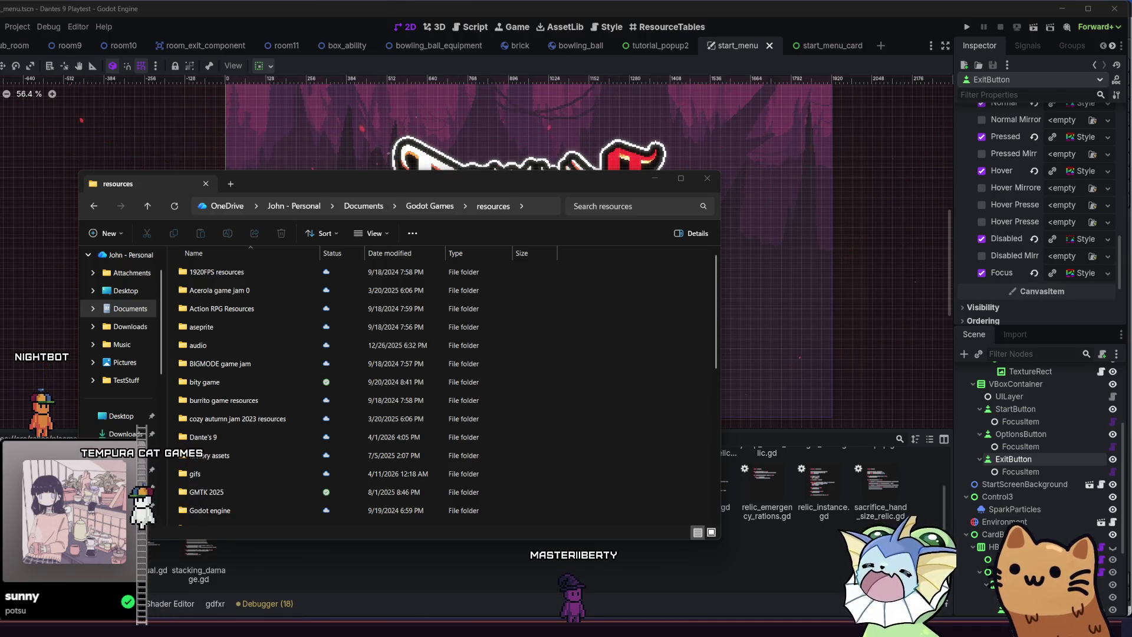
click(651, 181)
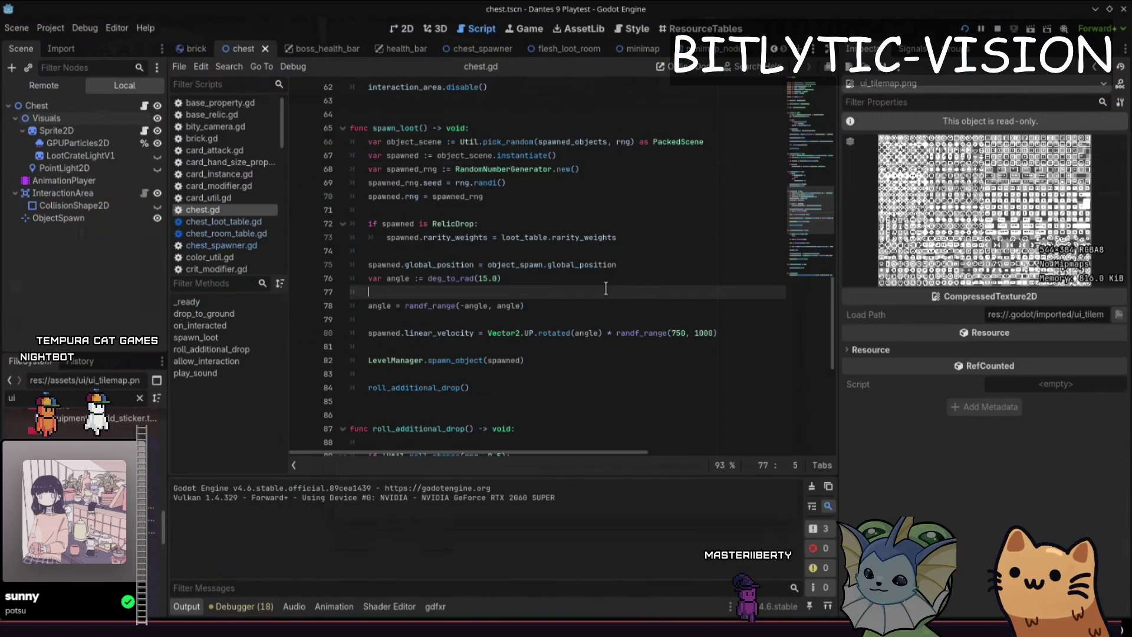
Find the keys check in on_interacted and copy the animation_player.play("open") line
scroll(555, 290, up, 1)
scroll(555, 290, up, 6)
key(ctrl+f)
key(Escape)
key(Up)
key(Up)
key(Down)
key(Down)
key(Down)
key(Down)
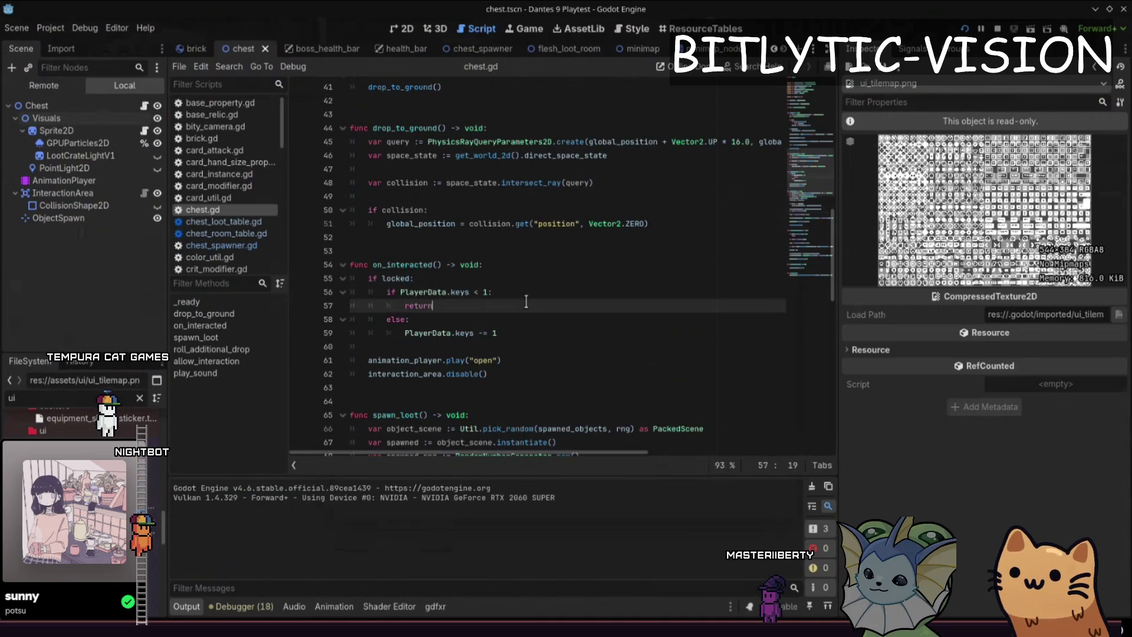
key(Home)
key(shift+End)
key(ctrl+c)
Paste the play call on a new line under the keys check, then run the game and walk to the first chest
key(Up)
key(Up)
key(Up)
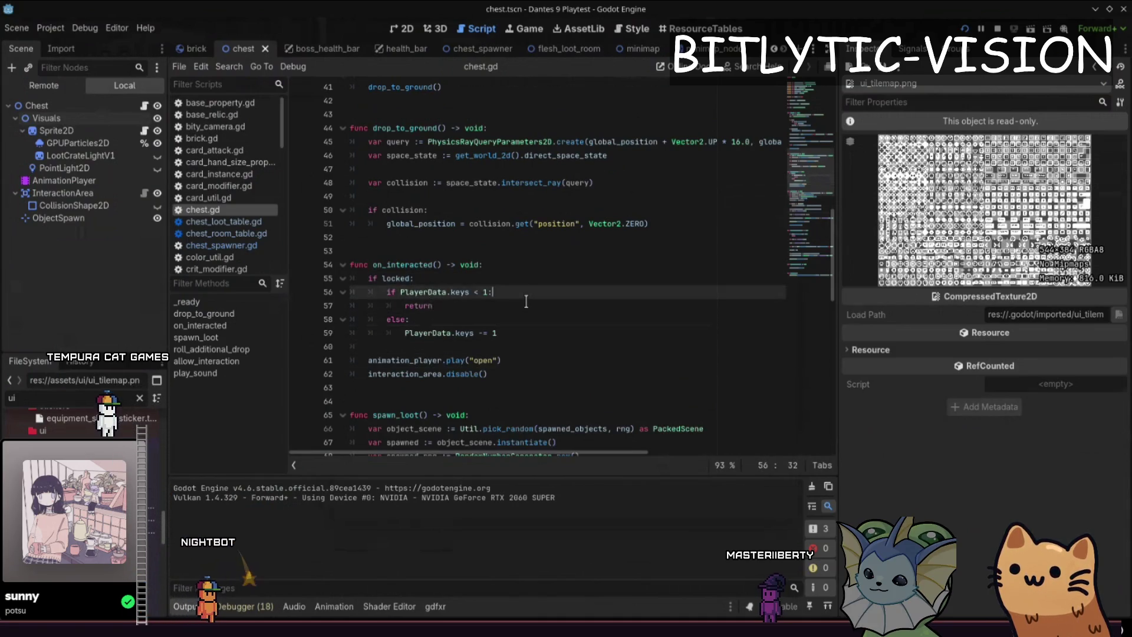
key(Return)
key(ctrl+v)
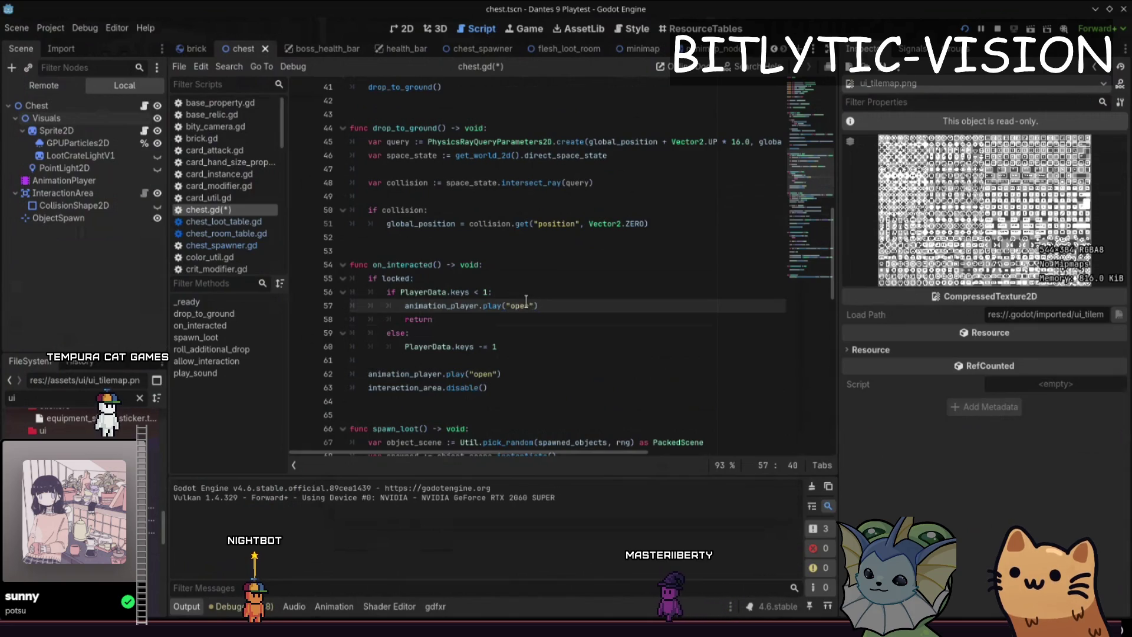
key(F5)
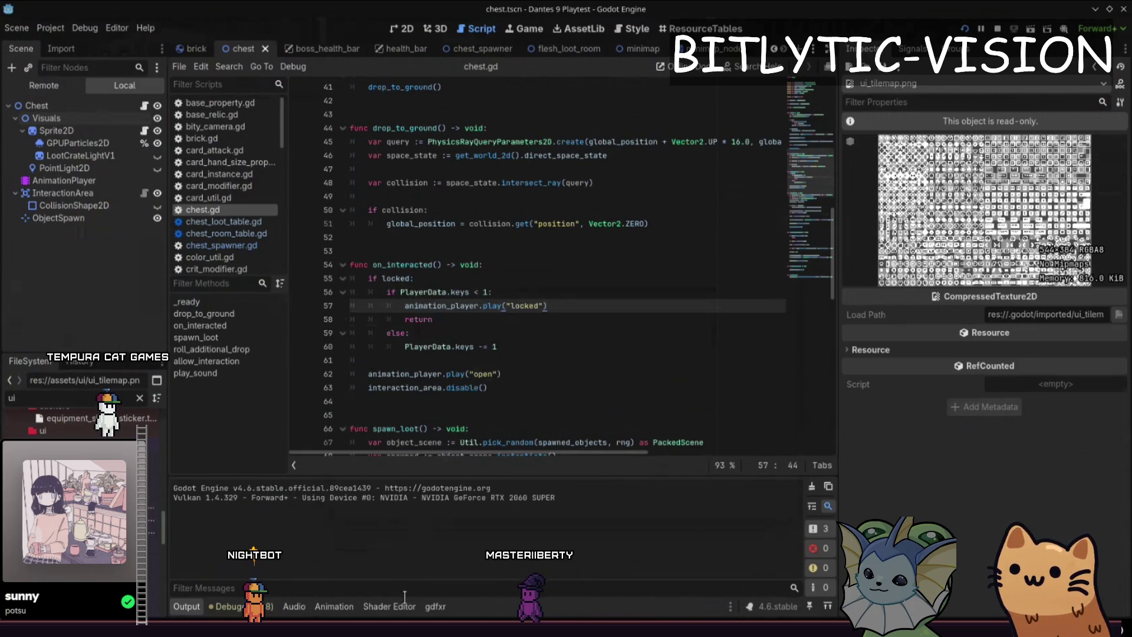
key(a)
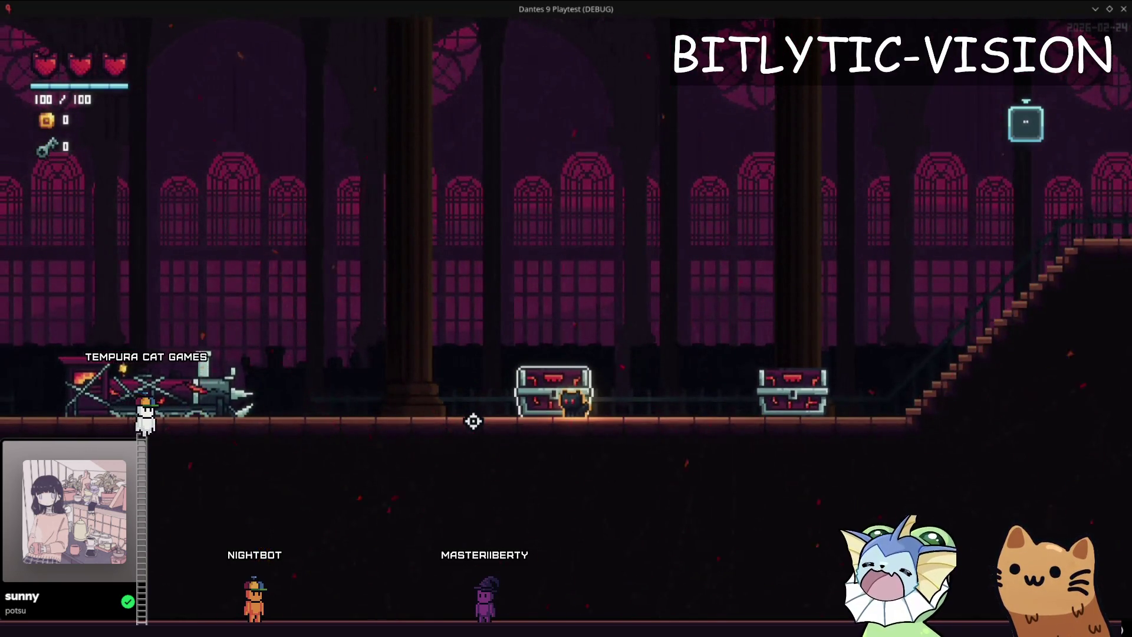
Walk the cat back and forth onto the first chest with A and D, then close the game
key(d)
key(a)
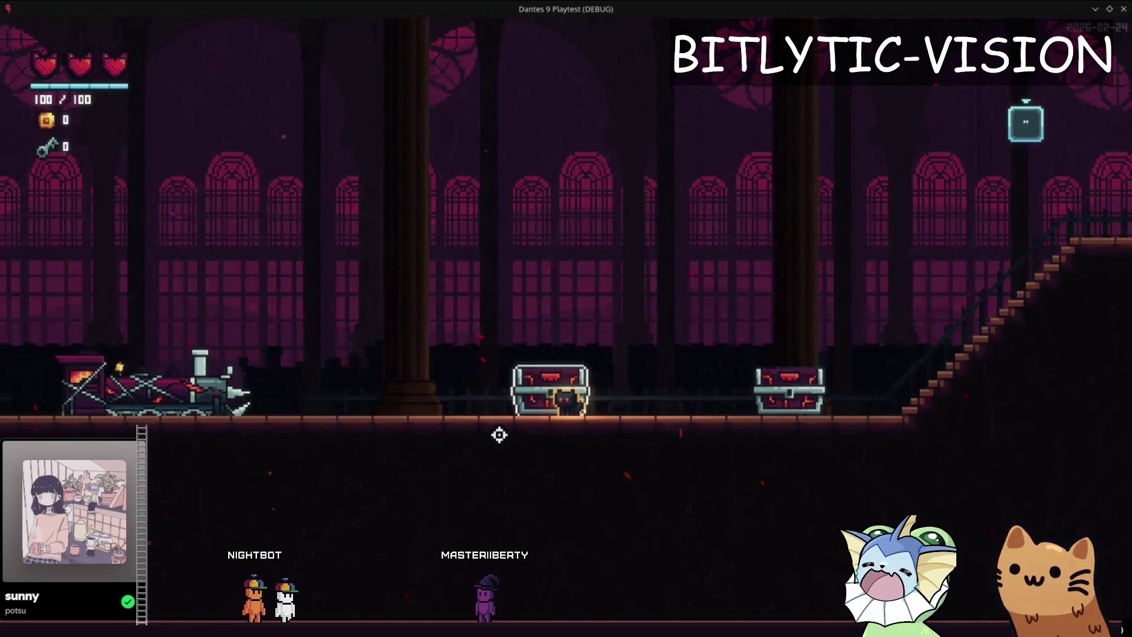
key(d)
key(a)
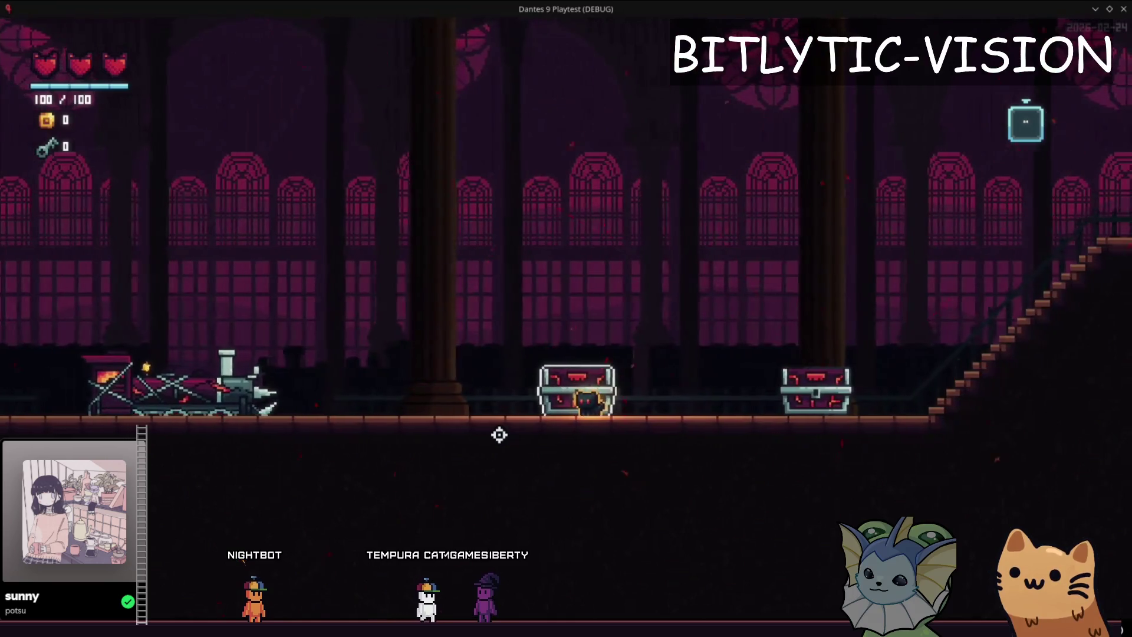
key(d)
key(a)
key(d)
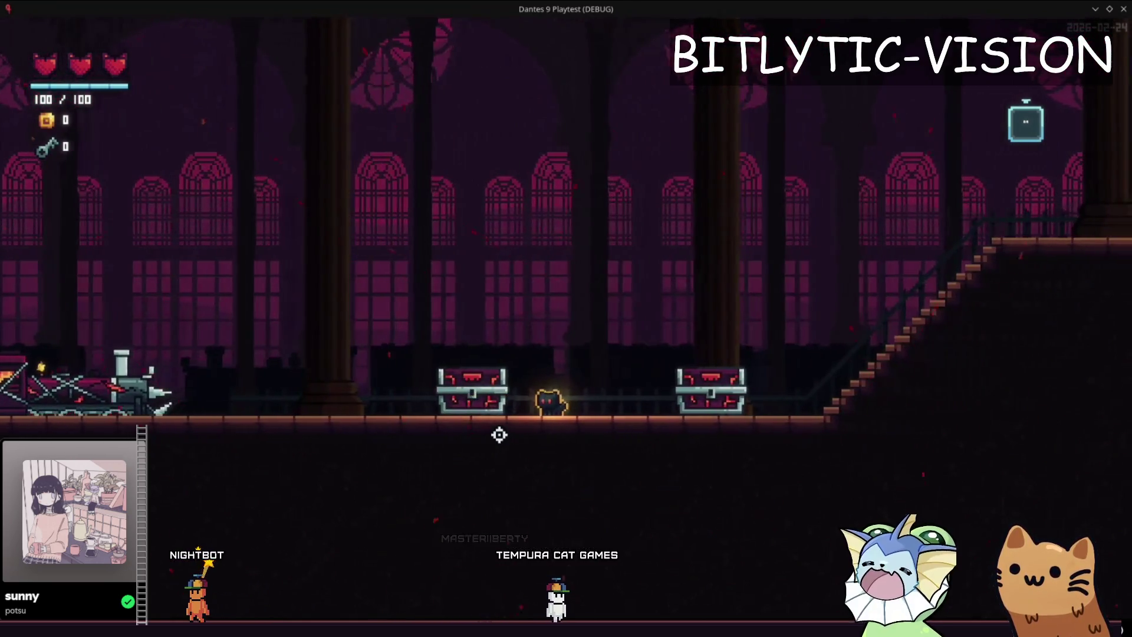
key(a)
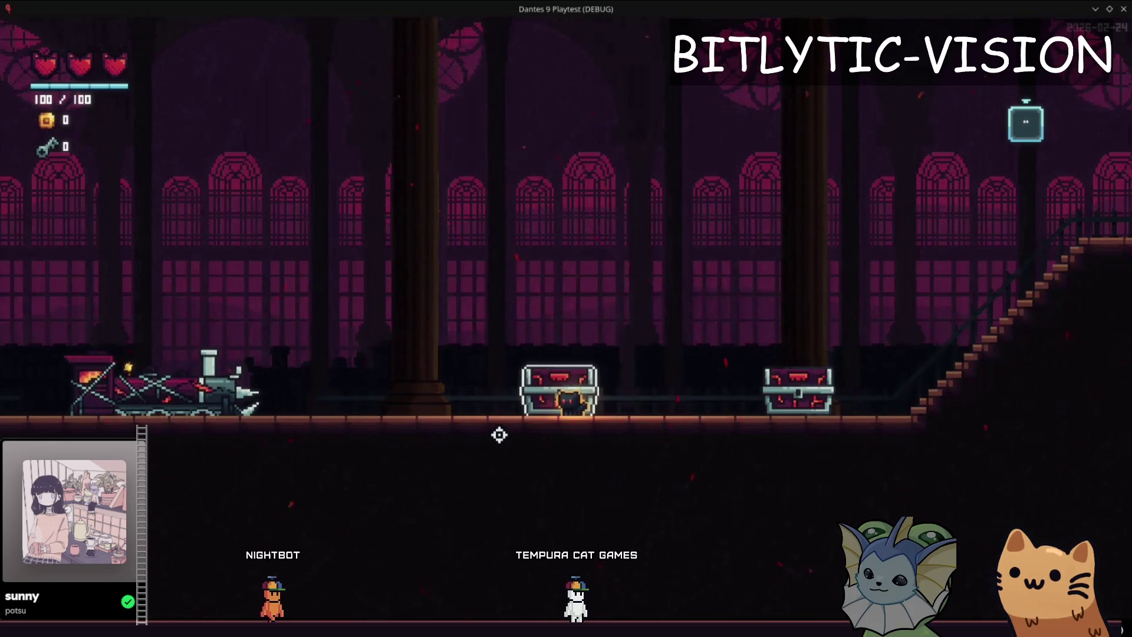
key(d)
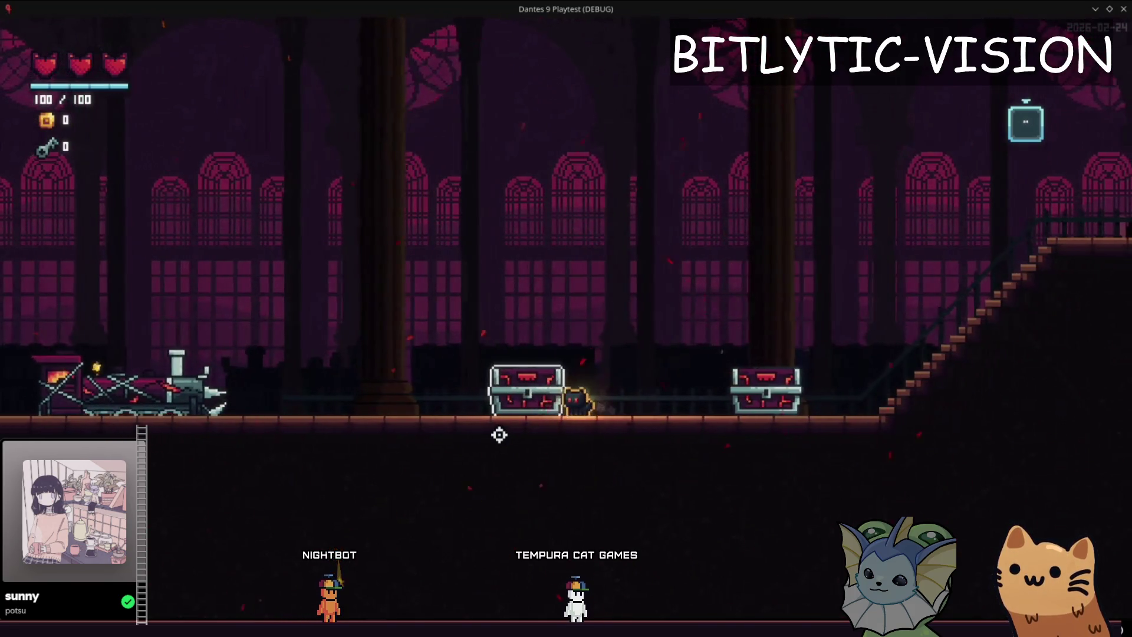
key(a)
key(d)
key(a)
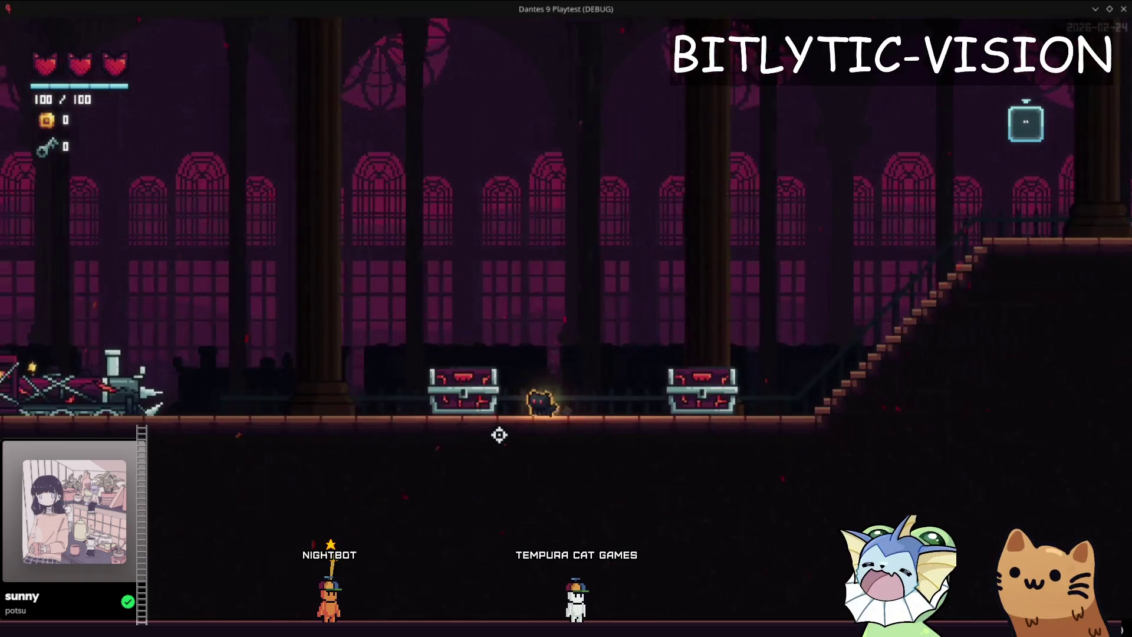
key(d)
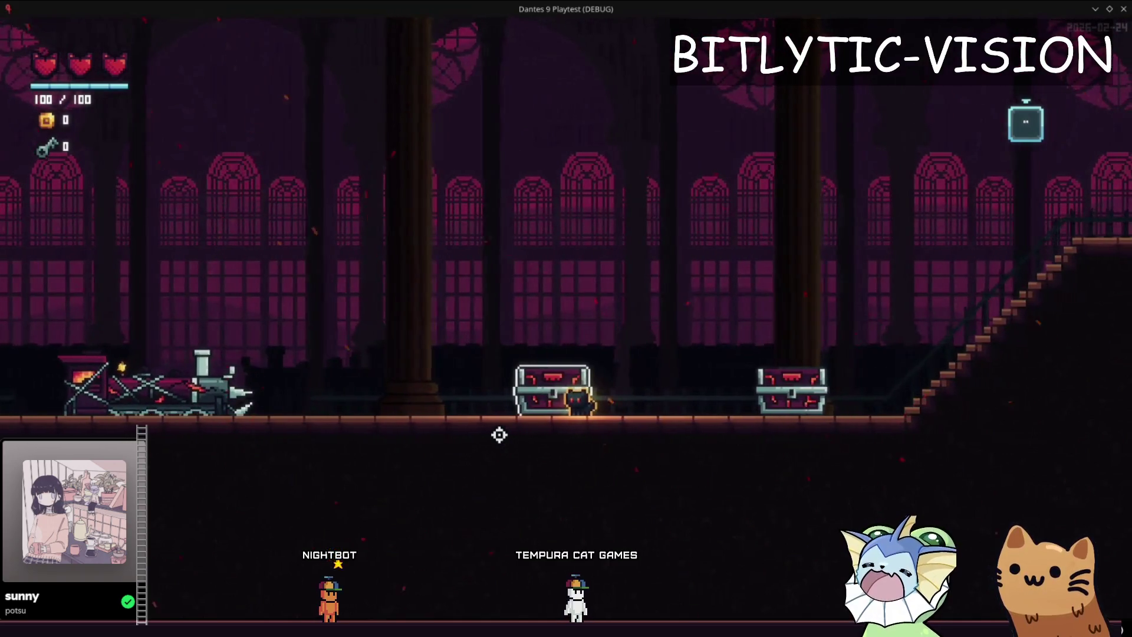
key(a)
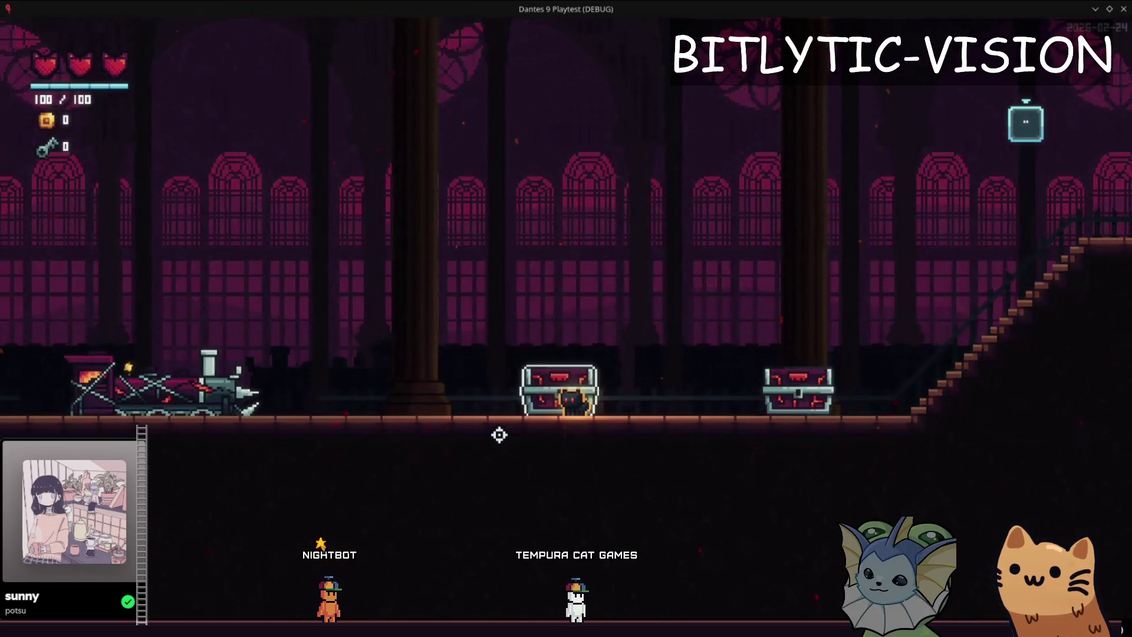
key(e)
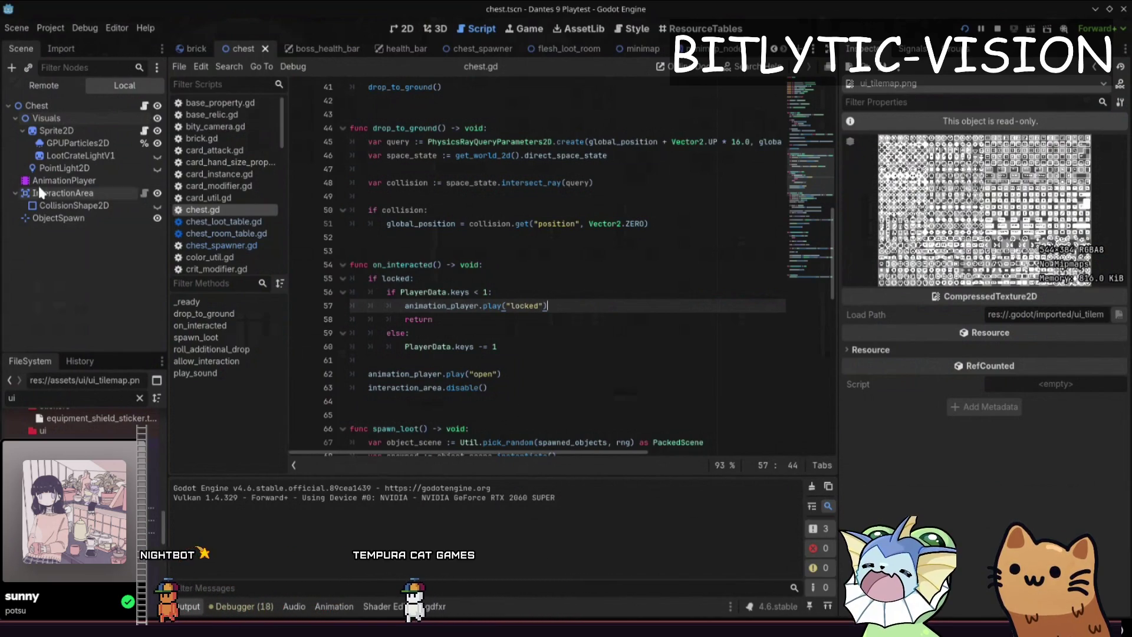
Set the chest AnimationPlayer's locked animation length to 0.3 s and scrub to preview it
click(64, 180)
scroll(335, 388, up, 4)
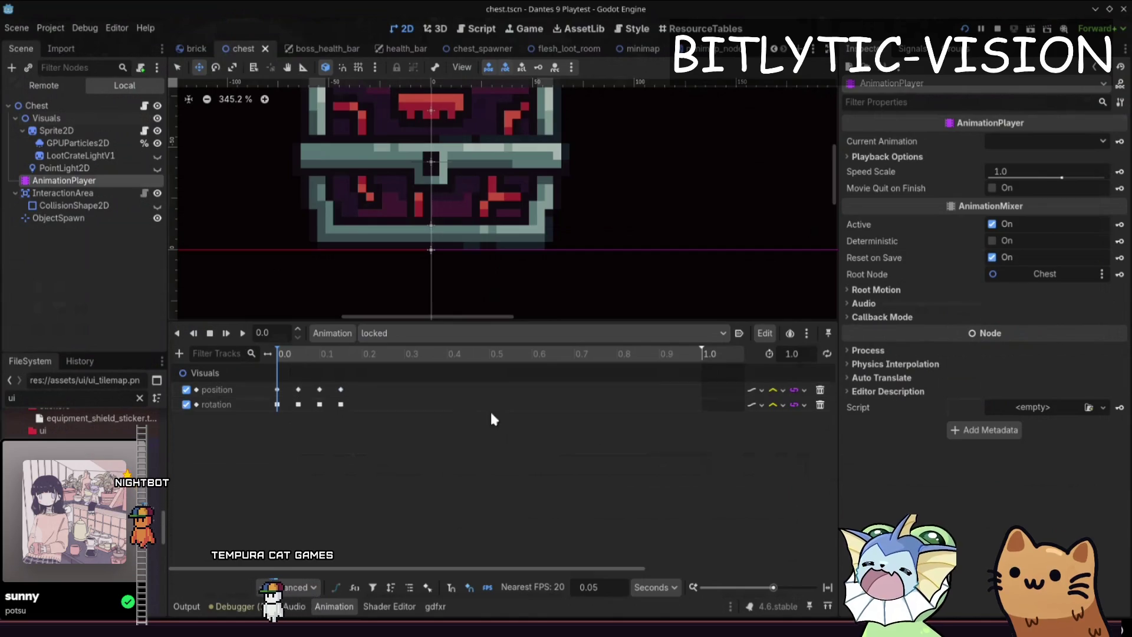
scroll(760, 351, down, 4)
click(804, 353)
text(0.3)
key(Return)
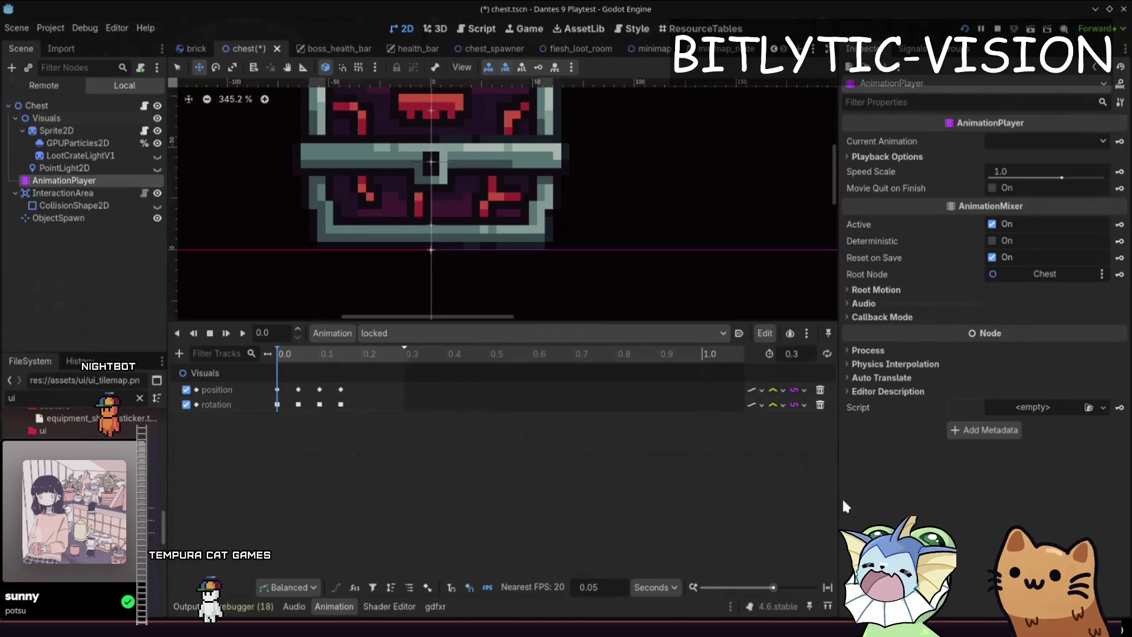
click(827, 587)
drag(277, 352, 548, 358)
Select the four position keyframes, set their easing to 2.00, and test-run the game
click(277, 404)
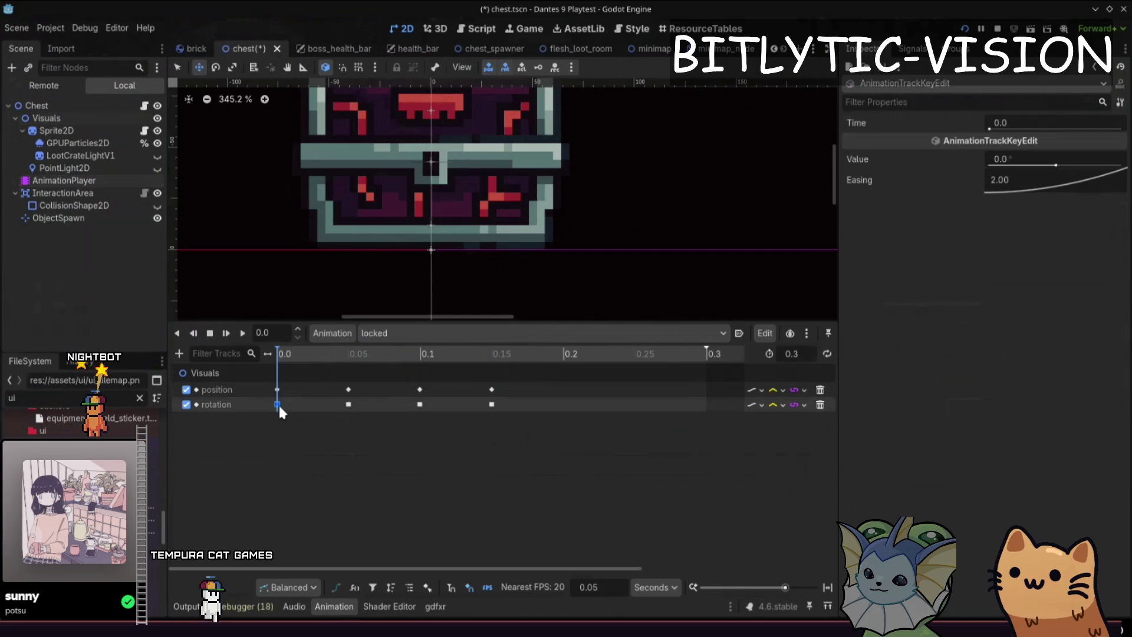
click(277, 389)
mouse_move(510, 375)
mouse_down()
mouse_move(242, 379)
mouse_move(246, 390)
mouse_up()
right_click(1005, 187)
click(1044, 193)
click(225, 333)
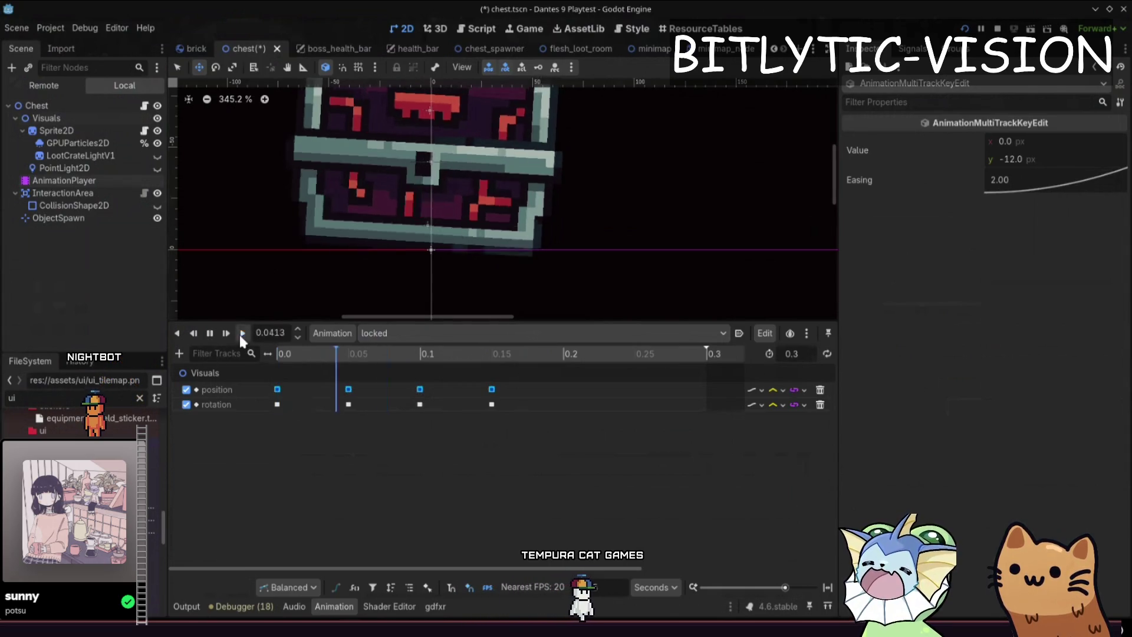
key(F5)
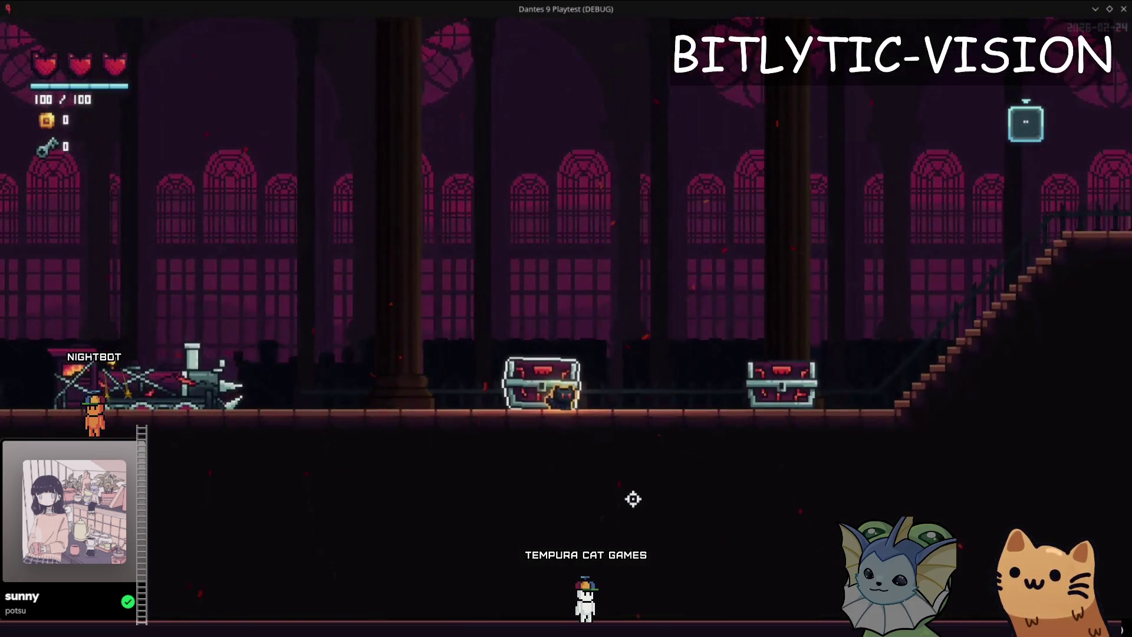
key(F8)
Shift the three later rotation keys about 0.025 s later and save the chest scene
click(277, 404)
drag(337, 406, 580, 432)
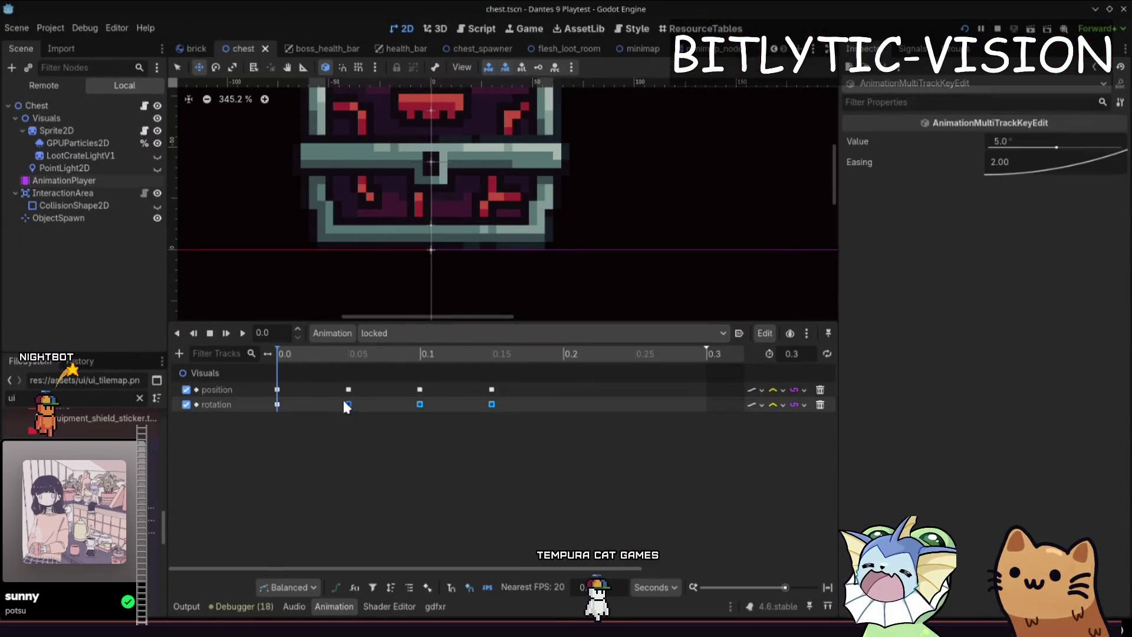
drag(349, 404, 384, 405)
key(ctrl+s)
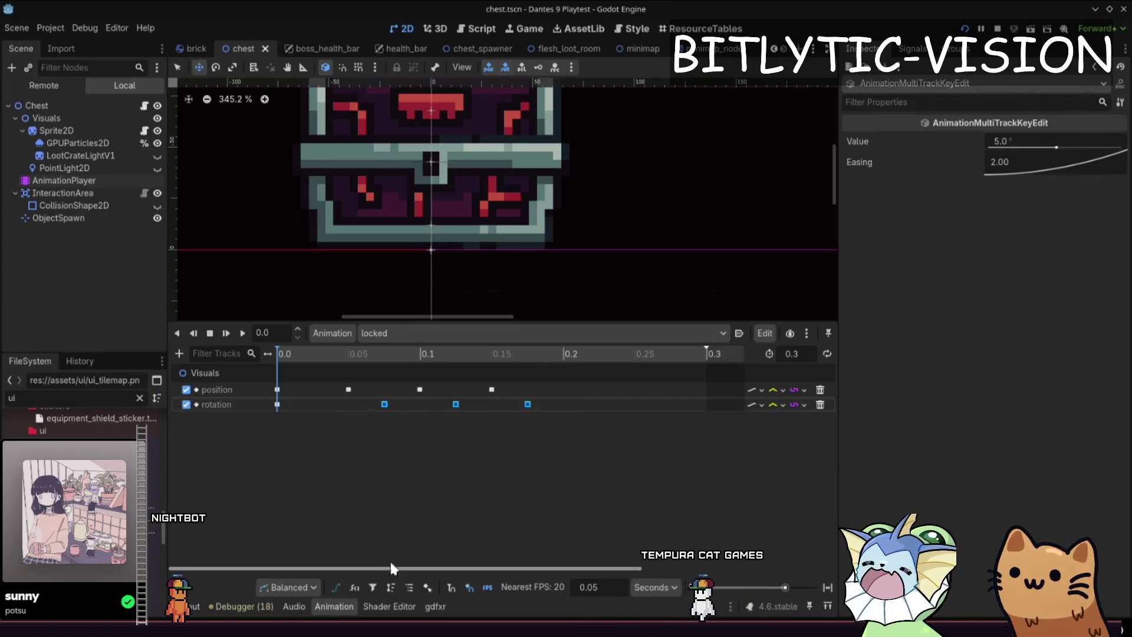
click(226, 333)
Run the game and move the cat to the second chest and back to test it
key(F5)
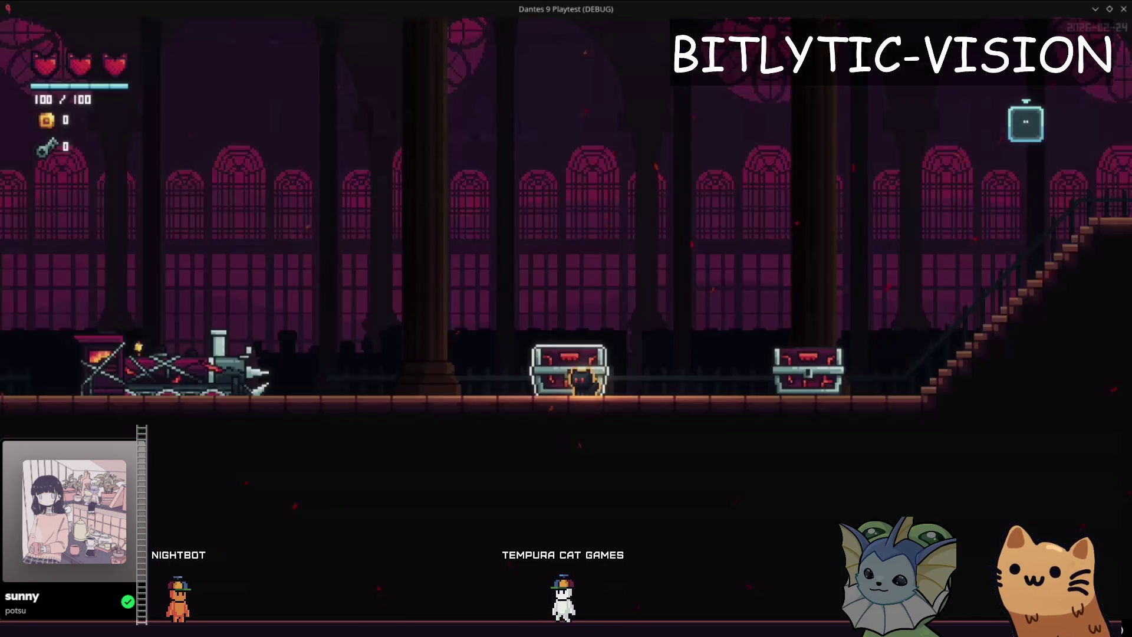
key(Right)
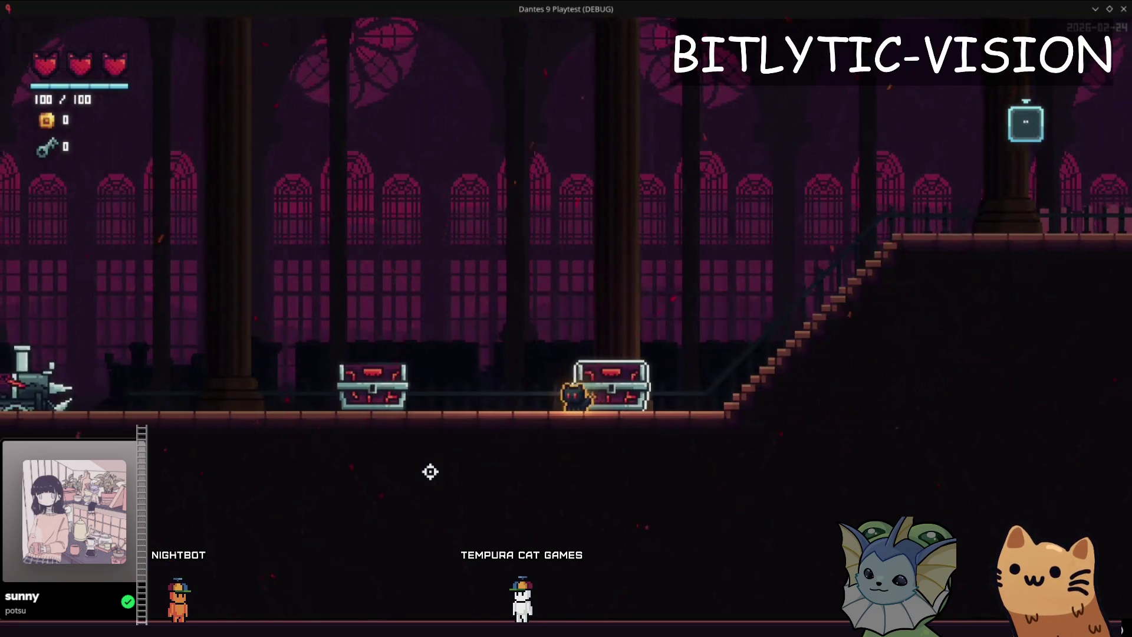
key(Left)
key(Escape)
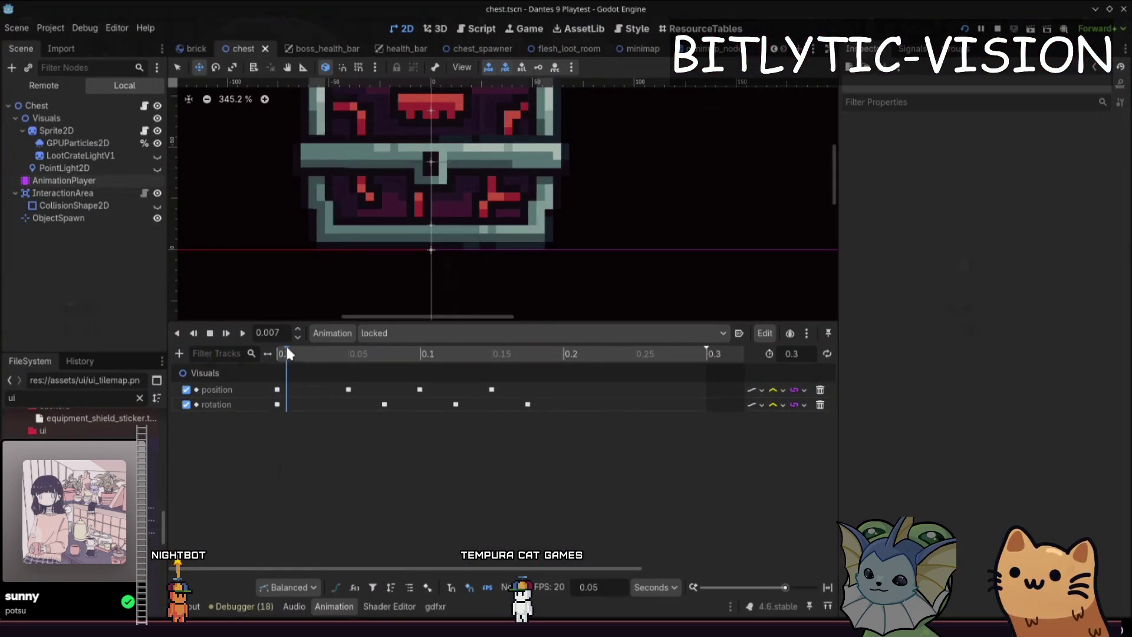
Set the rotation key at 0.075 s to -5.0
drag(287, 349, 347, 350)
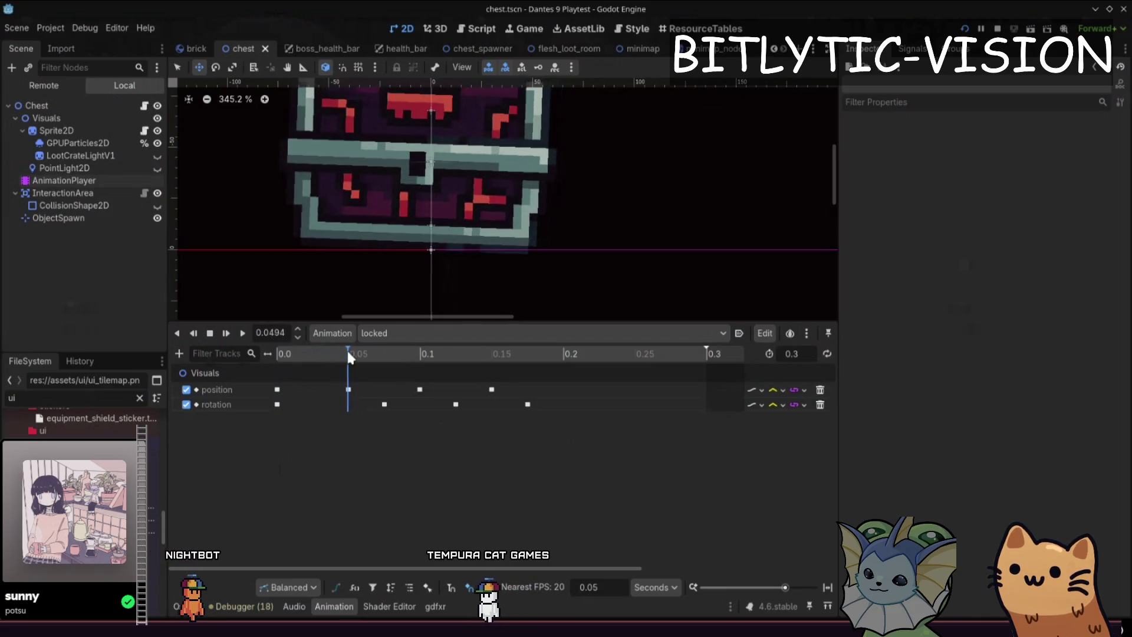
click(348, 405)
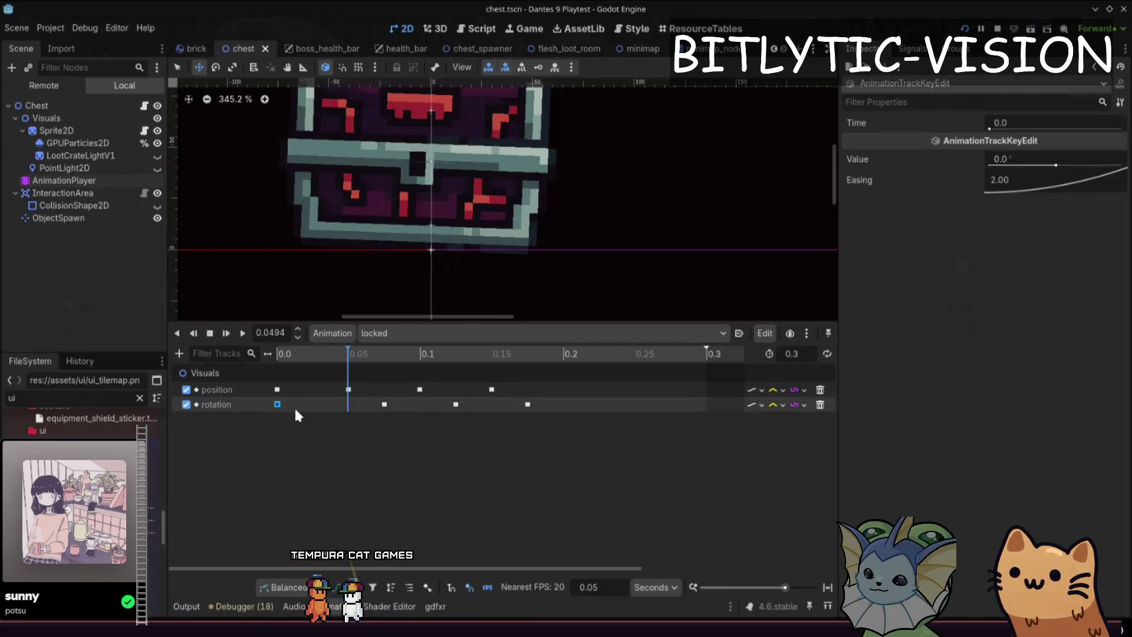
click(384, 405)
click(384, 354)
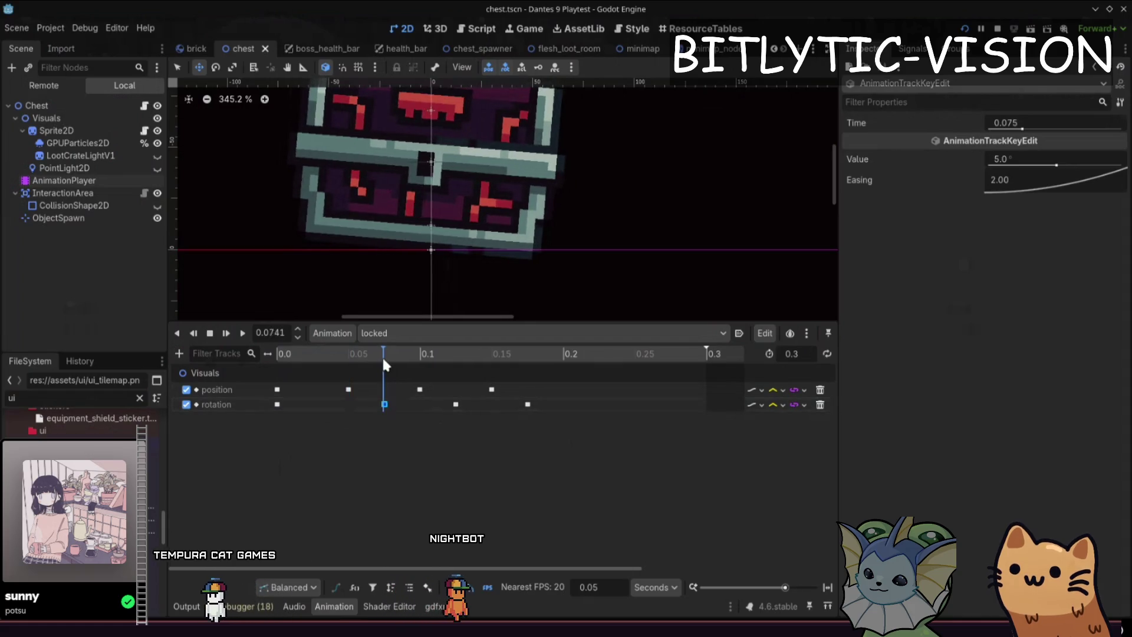
click(1014, 158)
text(-5.0)
key(Return)
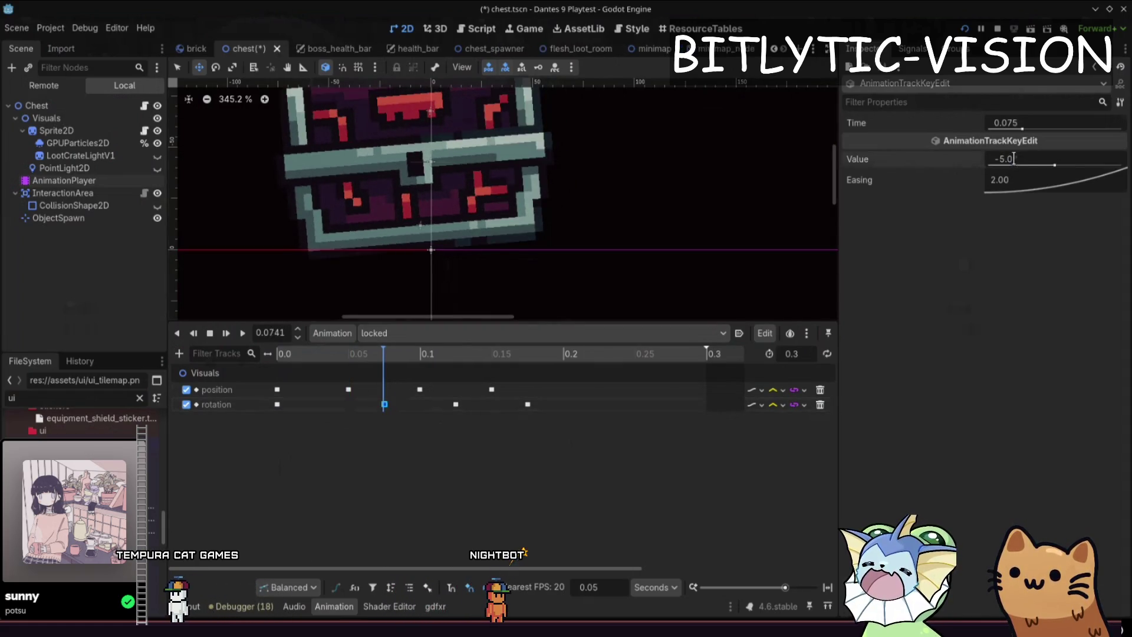
drag(286, 355, 461, 359)
Set the 0.125 s rotation key to 2, preview the animation, and launch the playtest
click(455, 404)
click(1029, 159)
text(2)
key(Return)
click(527, 404)
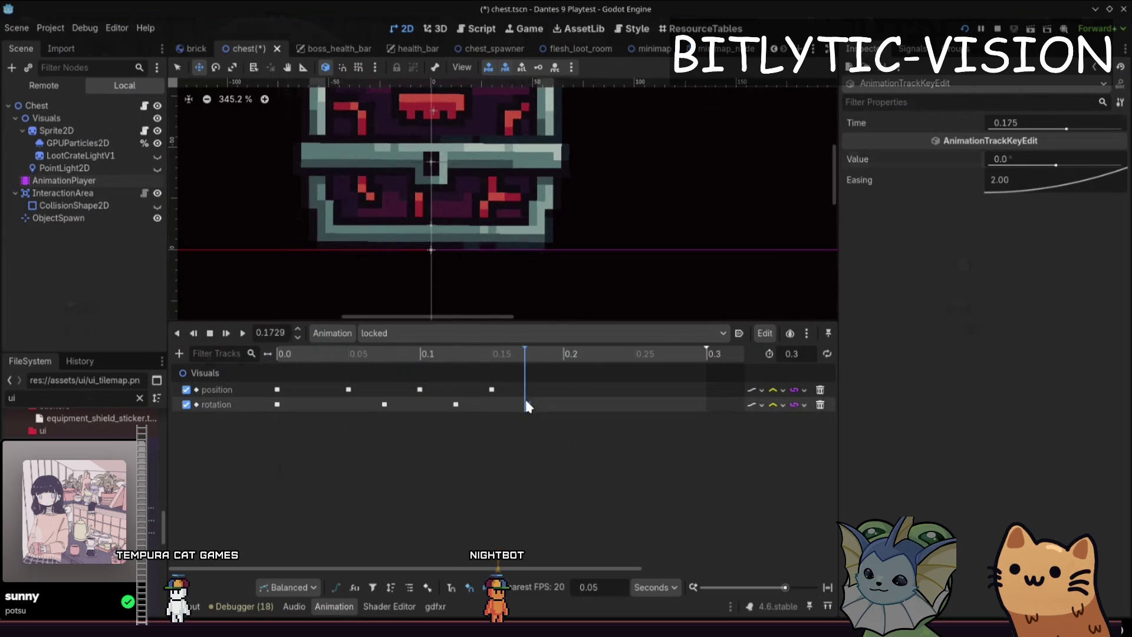
click(244, 333)
key(F5)
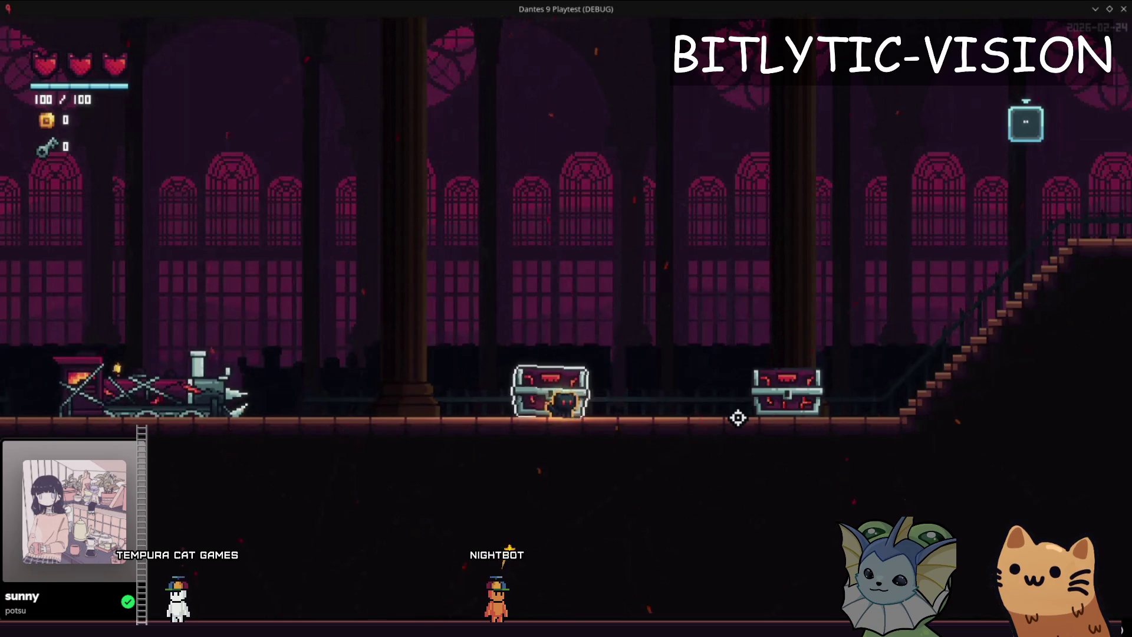
Close the running game and set the first position key's y value to -12
key(d)
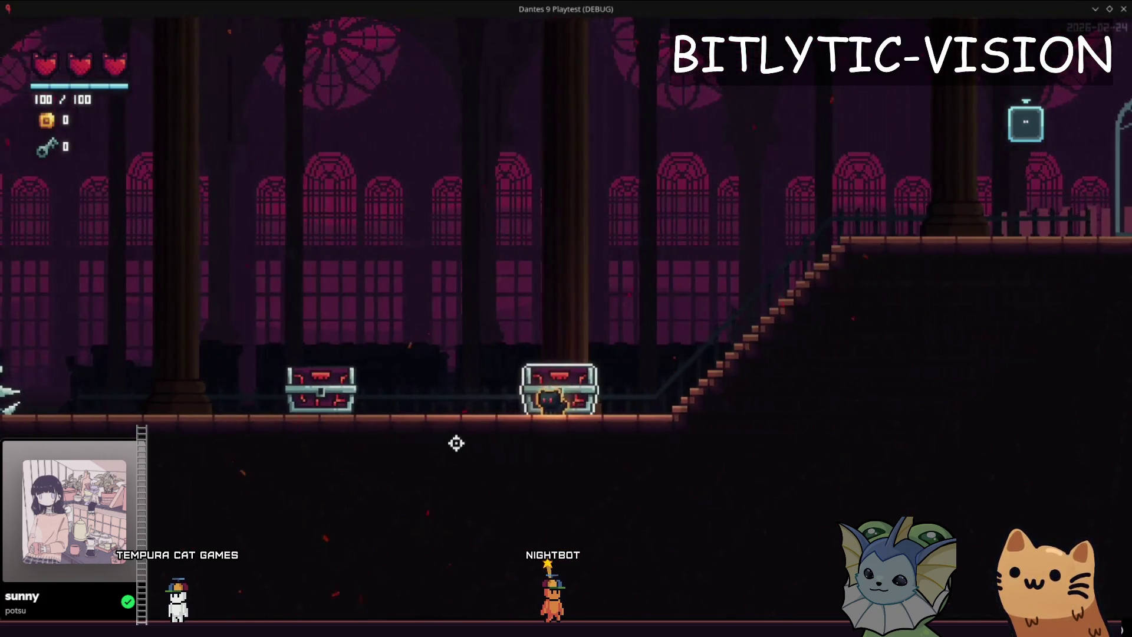
key(F8)
click(277, 389)
click(552, 389)
click(277, 389)
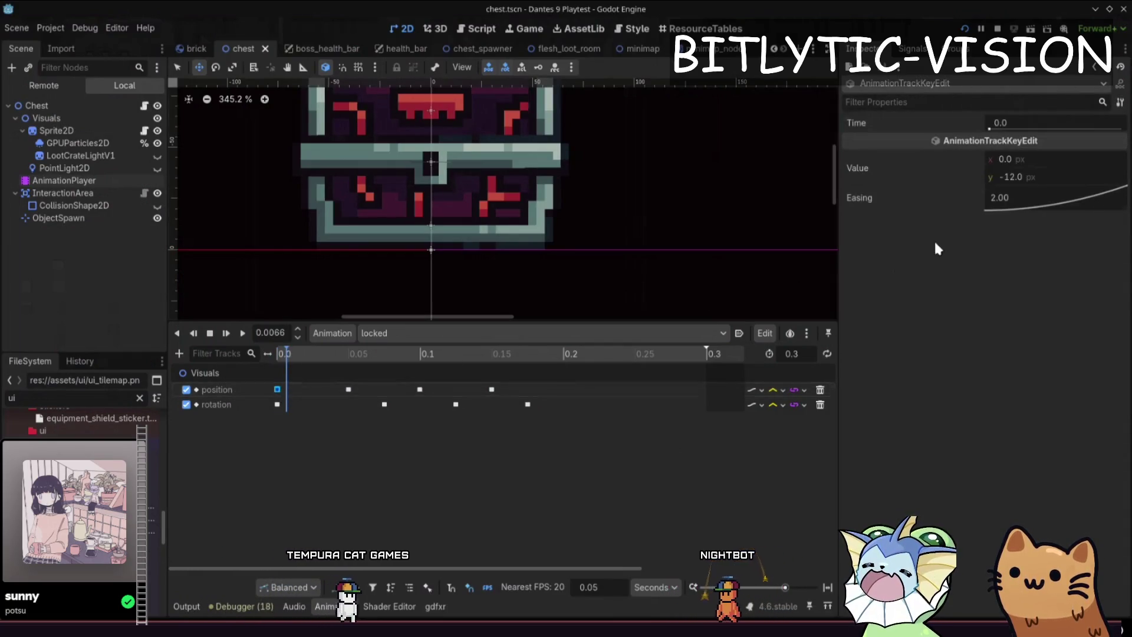
click(1023, 172)
text(-)
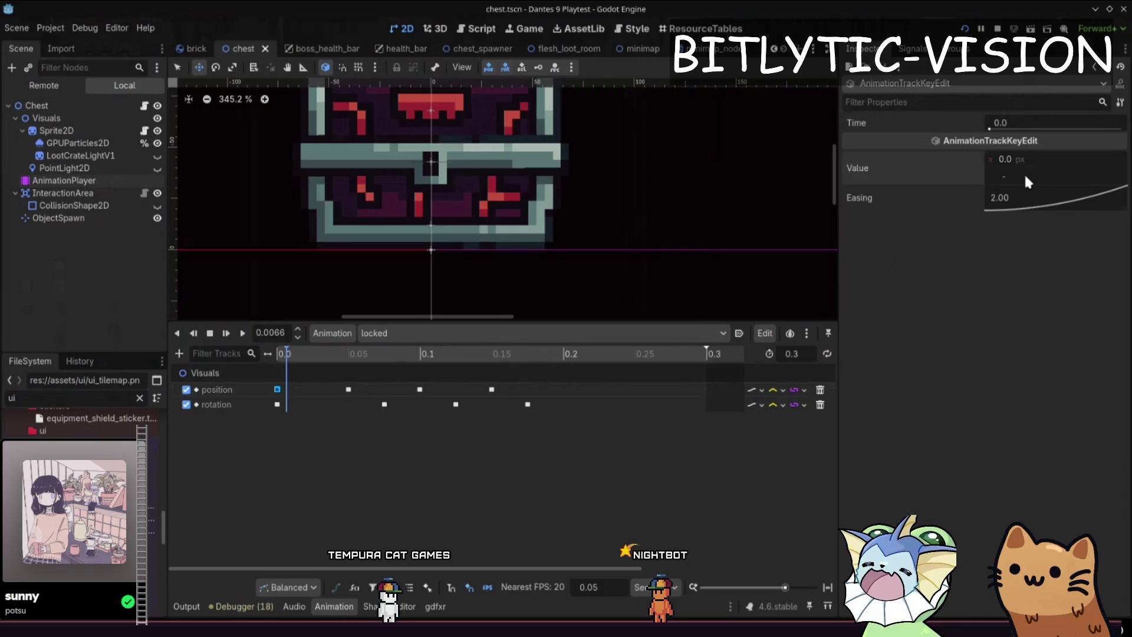
text(12)
key(Return)
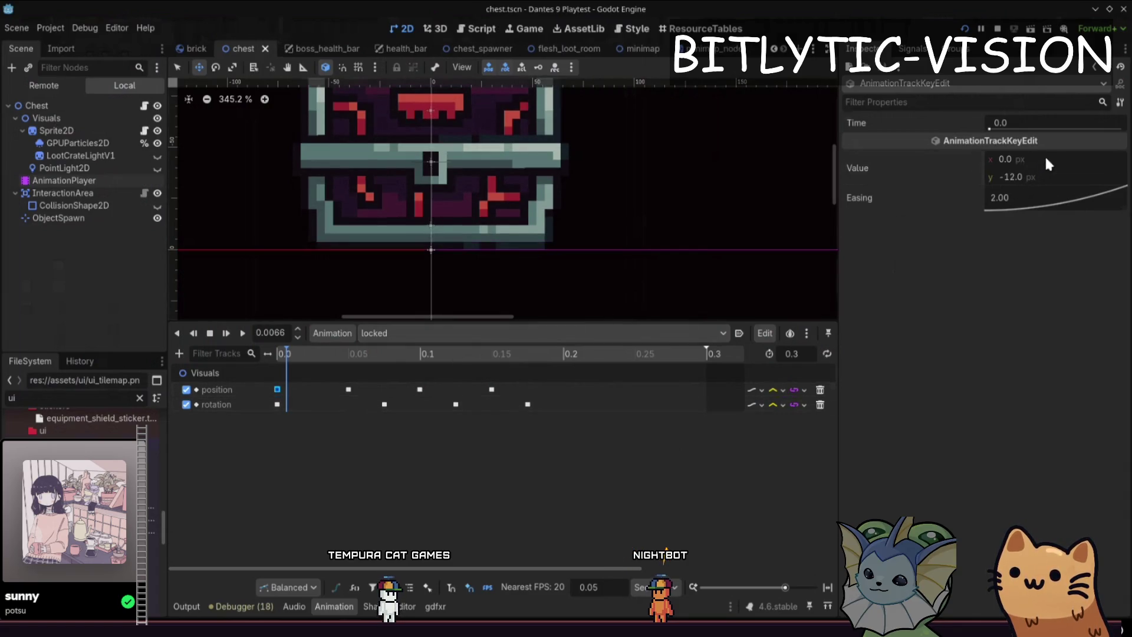
Set the x position of the 0.05 key to -4 and the 0.1 key to 2
click(345, 353)
click(349, 389)
click(1020, 158)
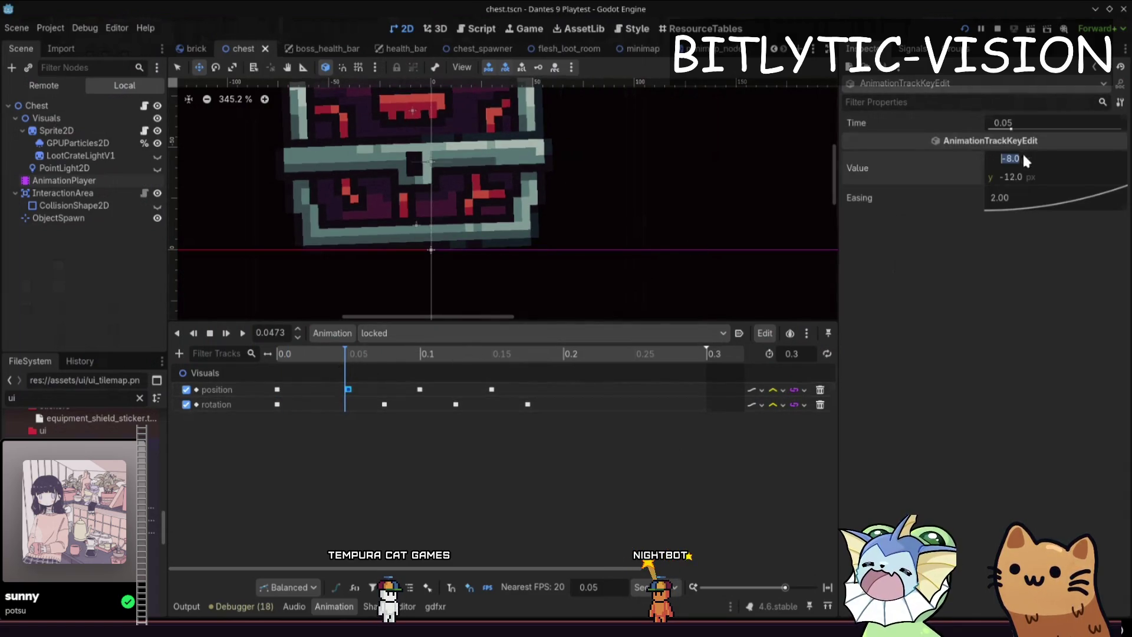
text(-4)
key(Return)
click(420, 389)
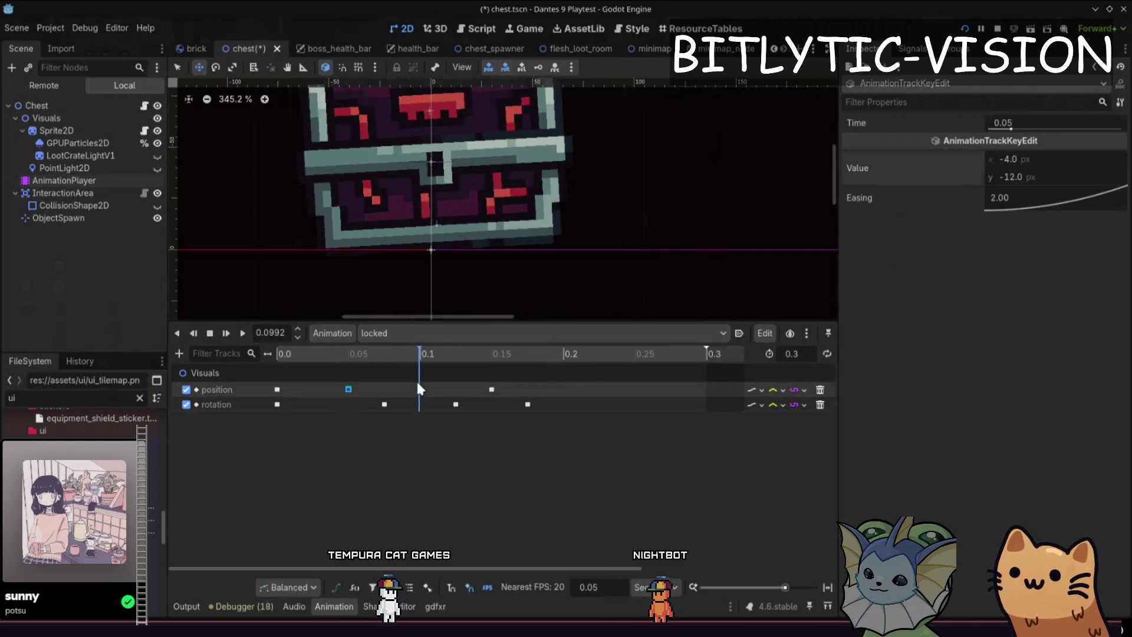
click(1034, 158)
text(2)
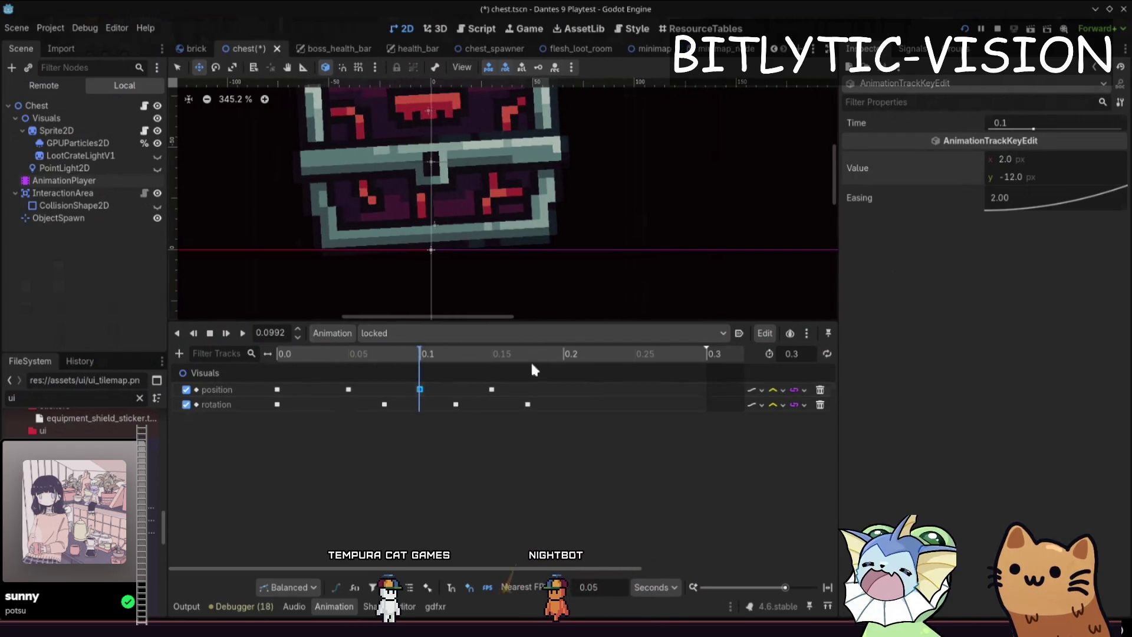
mouse_move(492, 353)
mouse_down()
mouse_move(372, 356)
mouse_move(492, 355)
mouse_up()
click(491, 389)
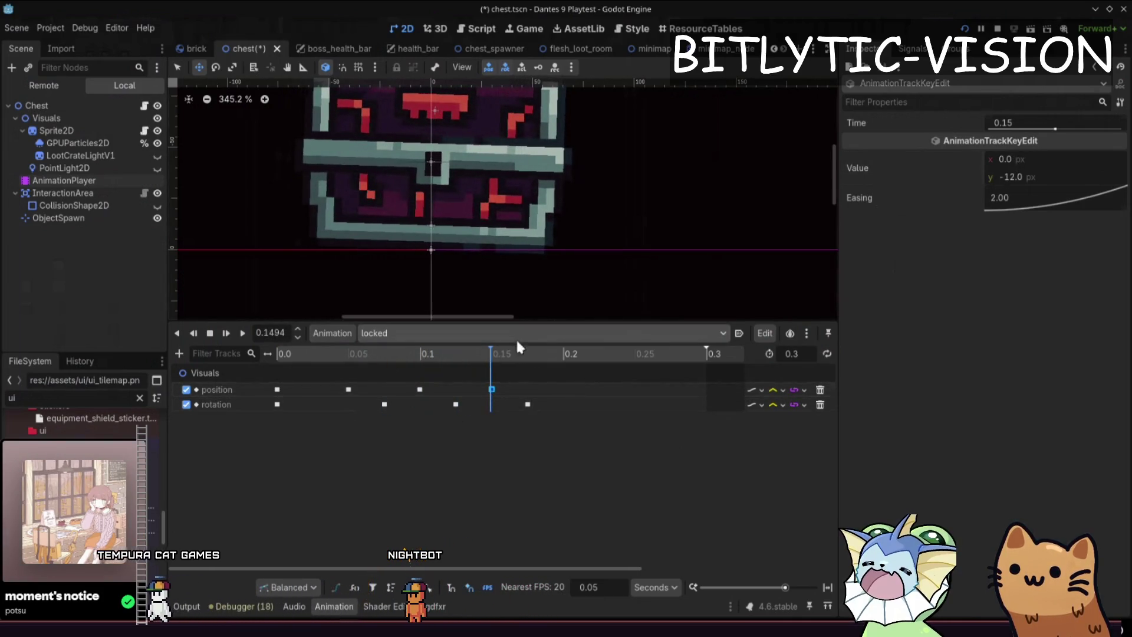
Switch the position and rotation tracks to cubic interpolation, preview the locked animation, and save
click(226, 333)
click(211, 335)
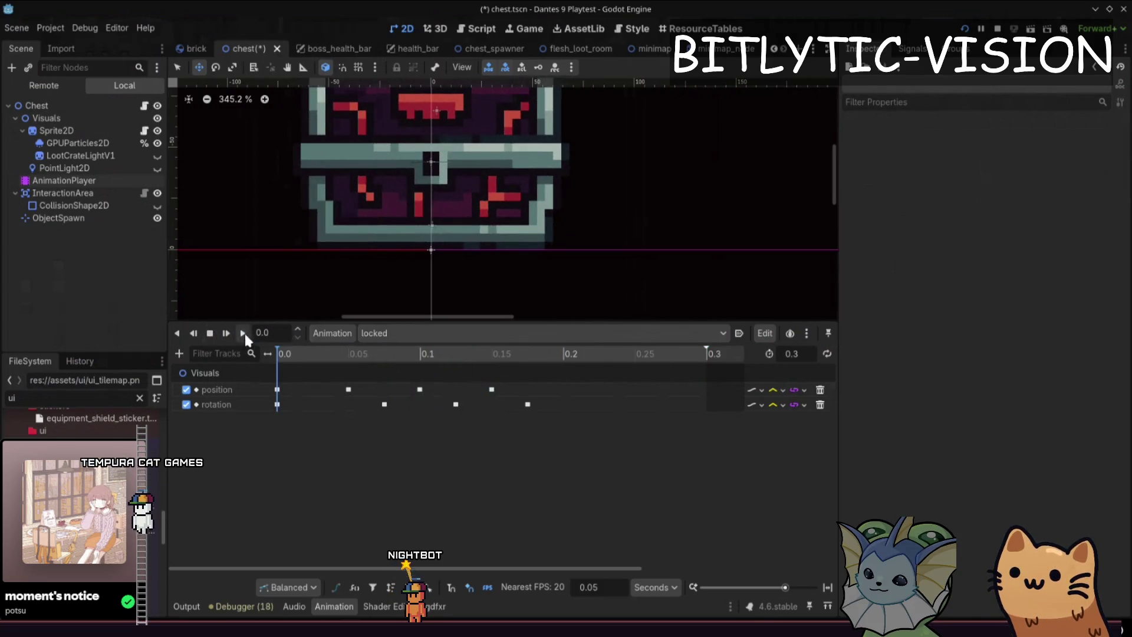
click(491, 354)
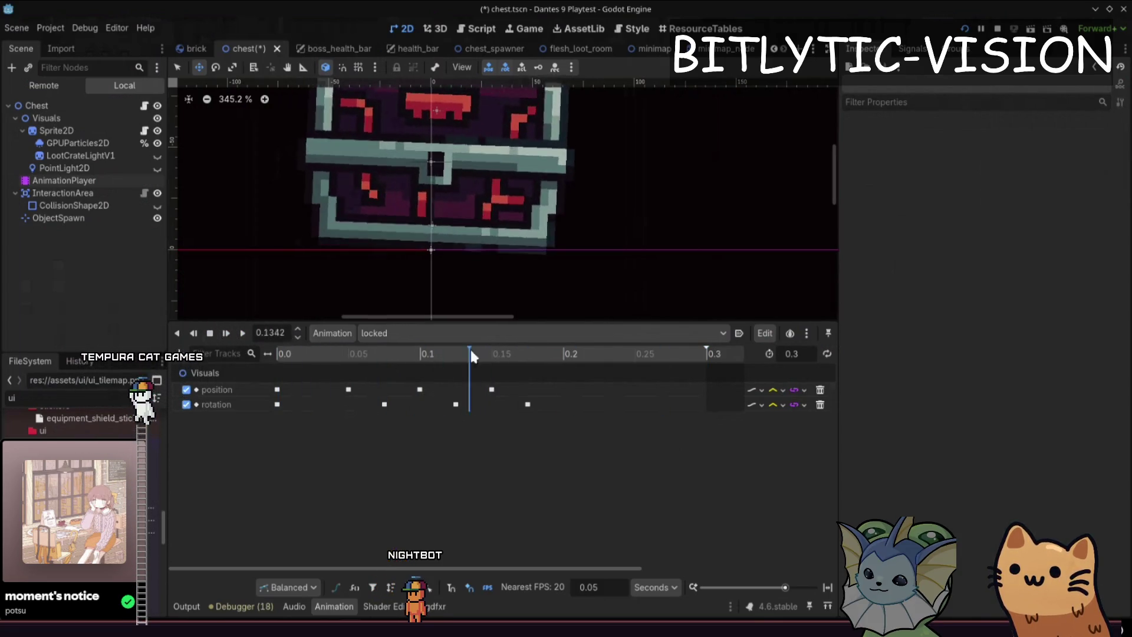
drag(506, 360, 399, 355)
click(782, 390)
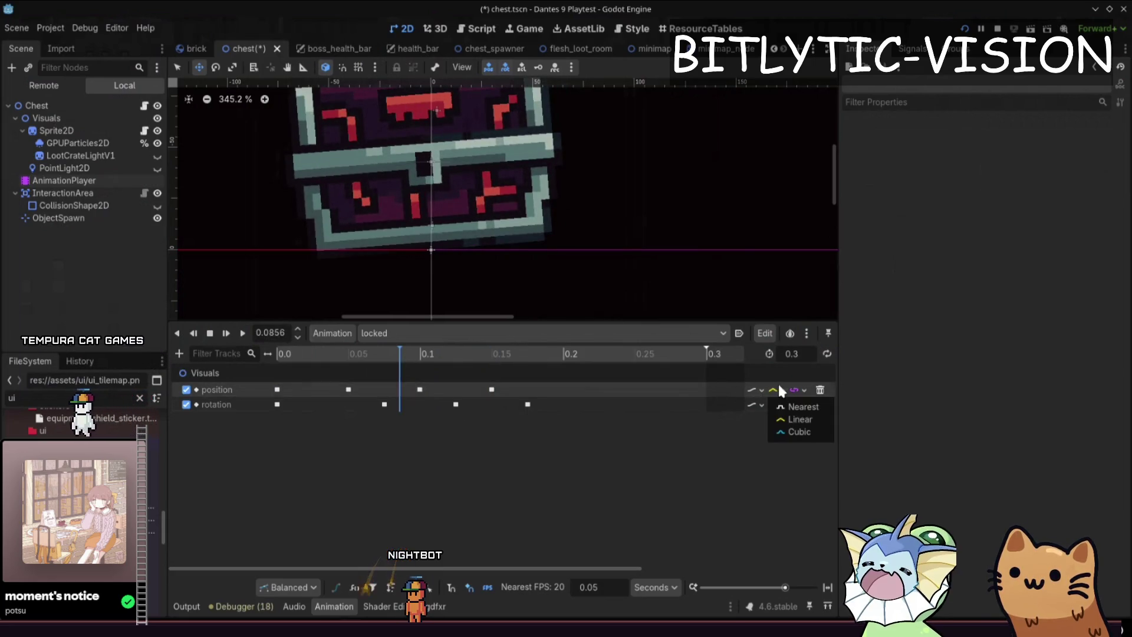
click(787, 409)
click(784, 405)
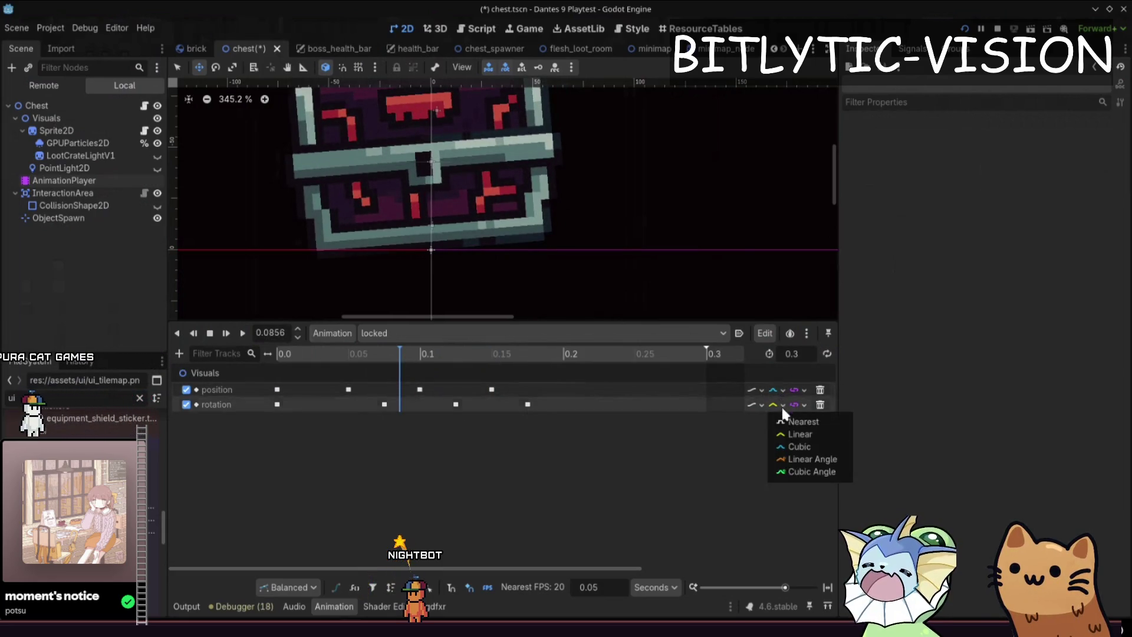
click(797, 439)
click(242, 333)
click(209, 333)
key(ctrl+s)
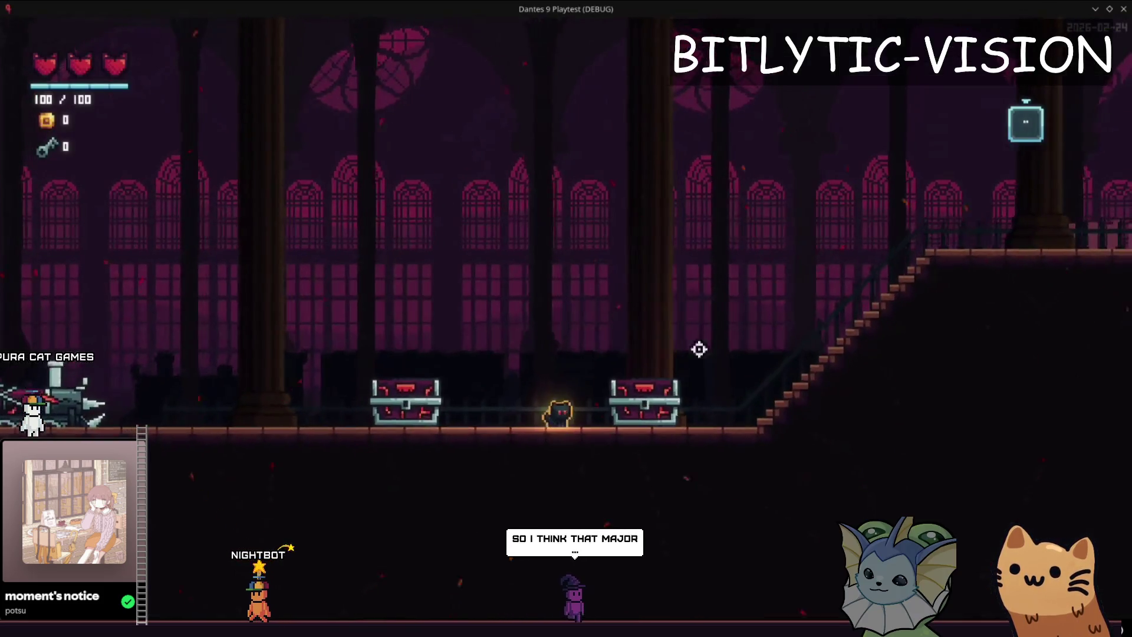
Walk the cat left and right past the chests, then close the game and return to the tracks
key(Left)
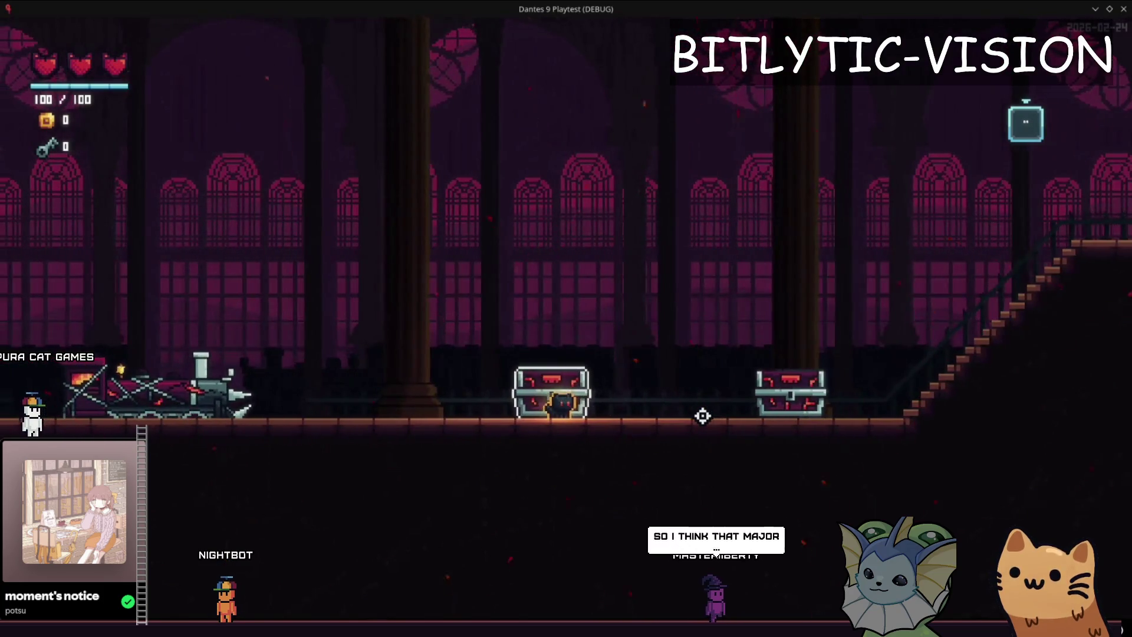
key(Right)
key(Right)
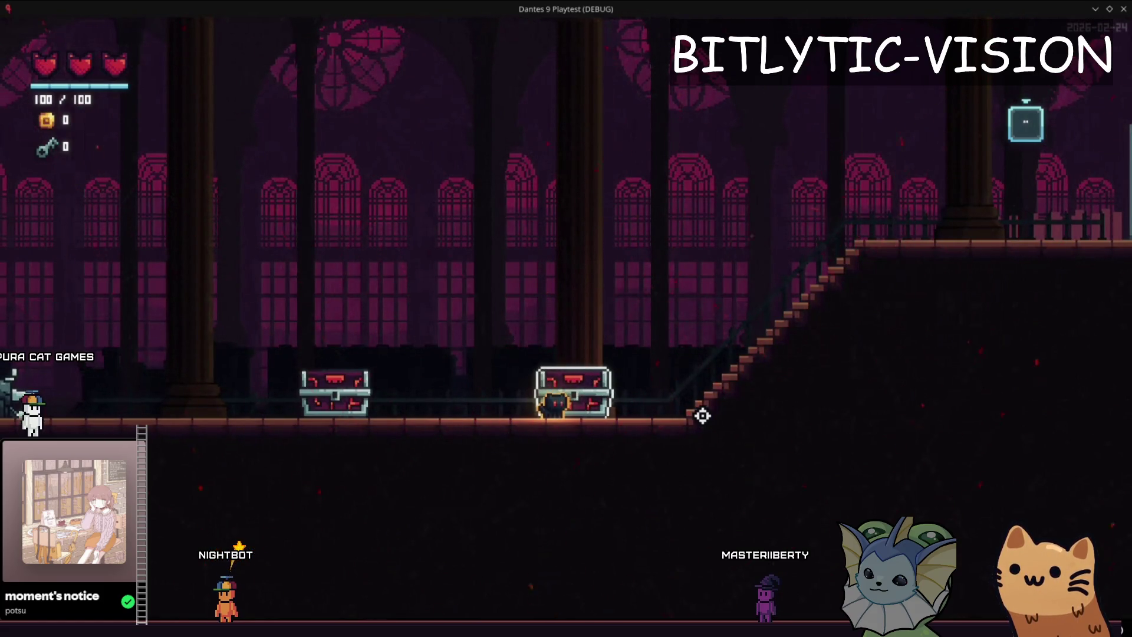
key(Left)
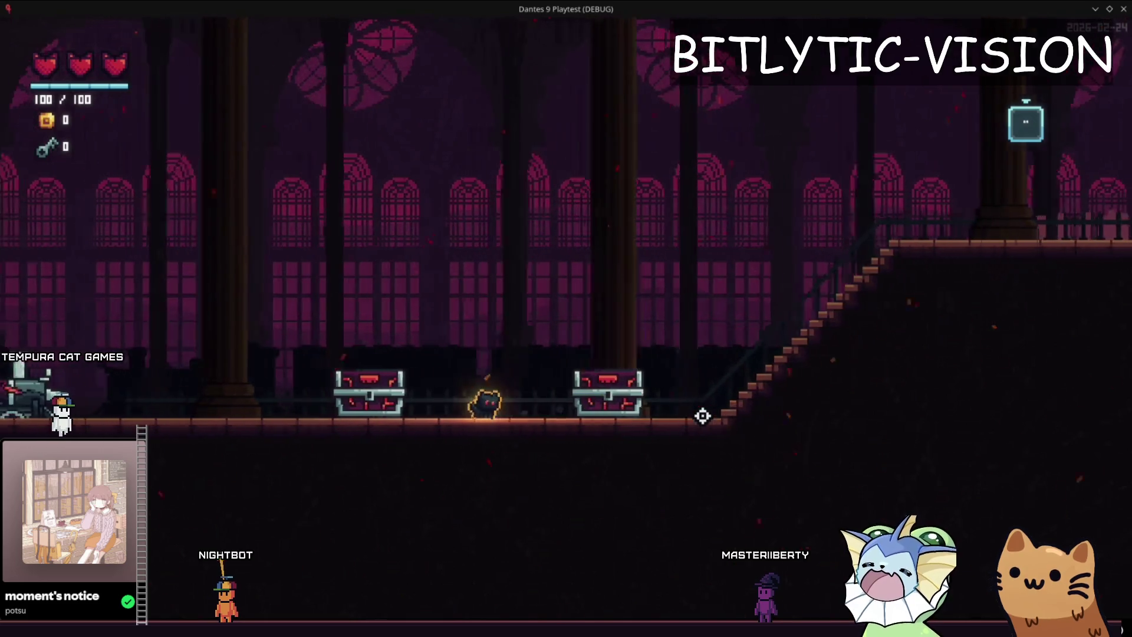
key(Right)
key(F8)
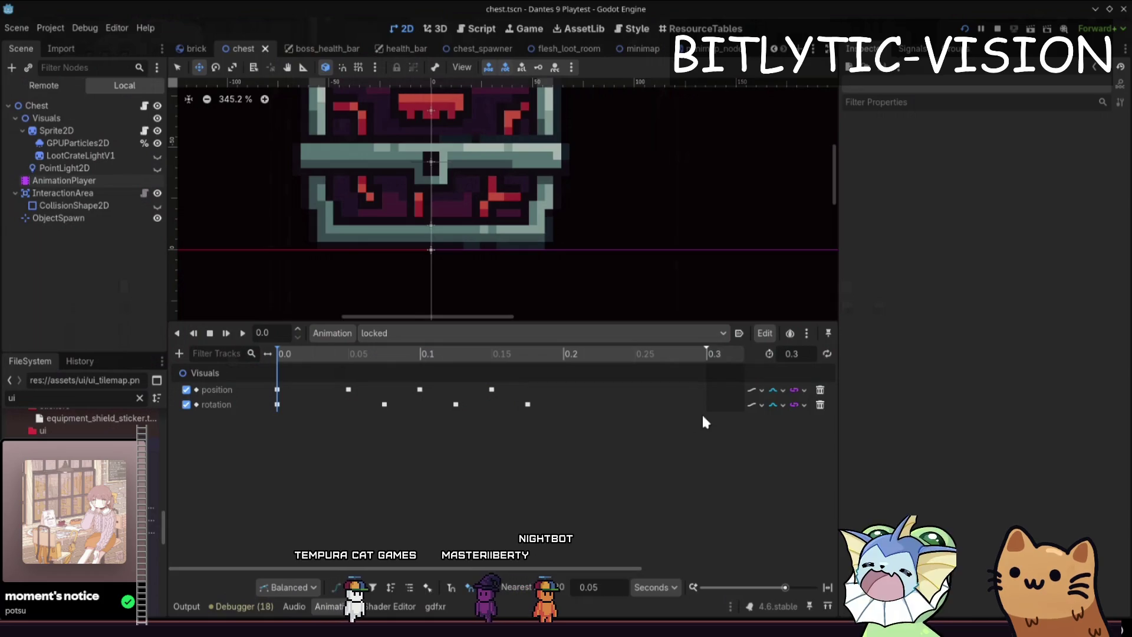
click(796, 387)
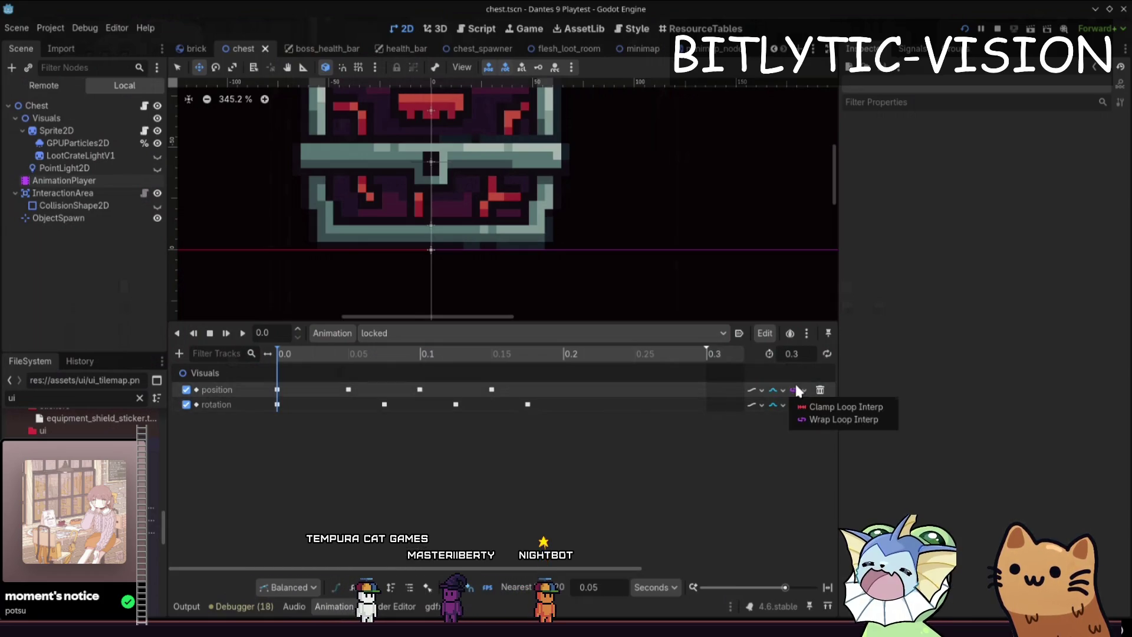
Find the chest in the quick resource search and open its chest.gd script
key(Escape)
key(shift+alt+o)
text(chest.tscn)
key(Escape)
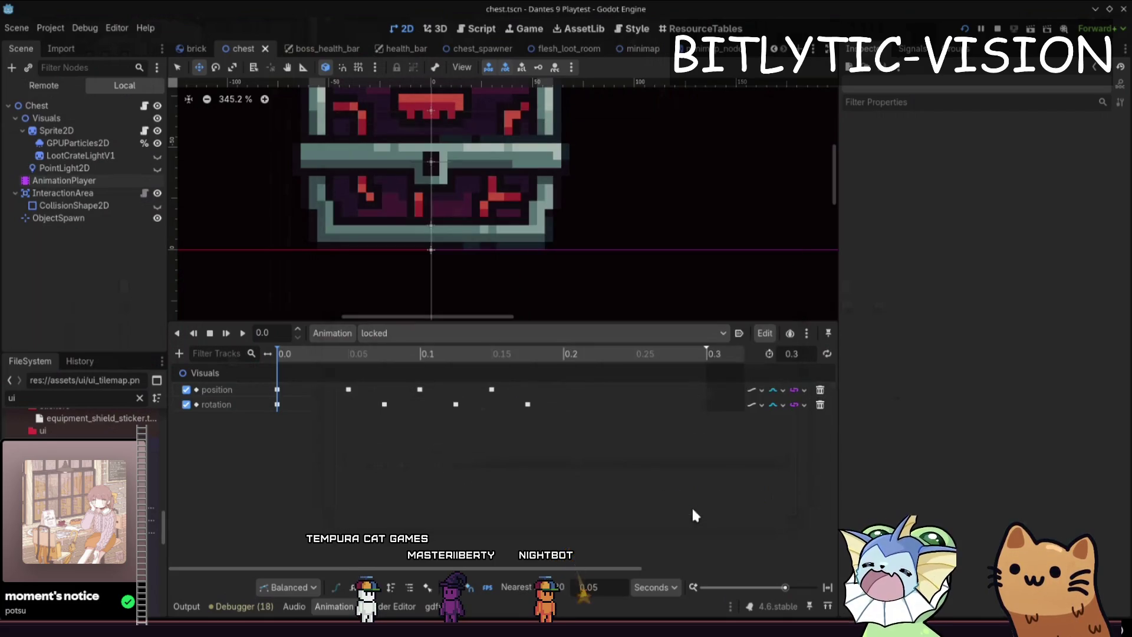
click(144, 105)
scroll(530, 206, up, 10)
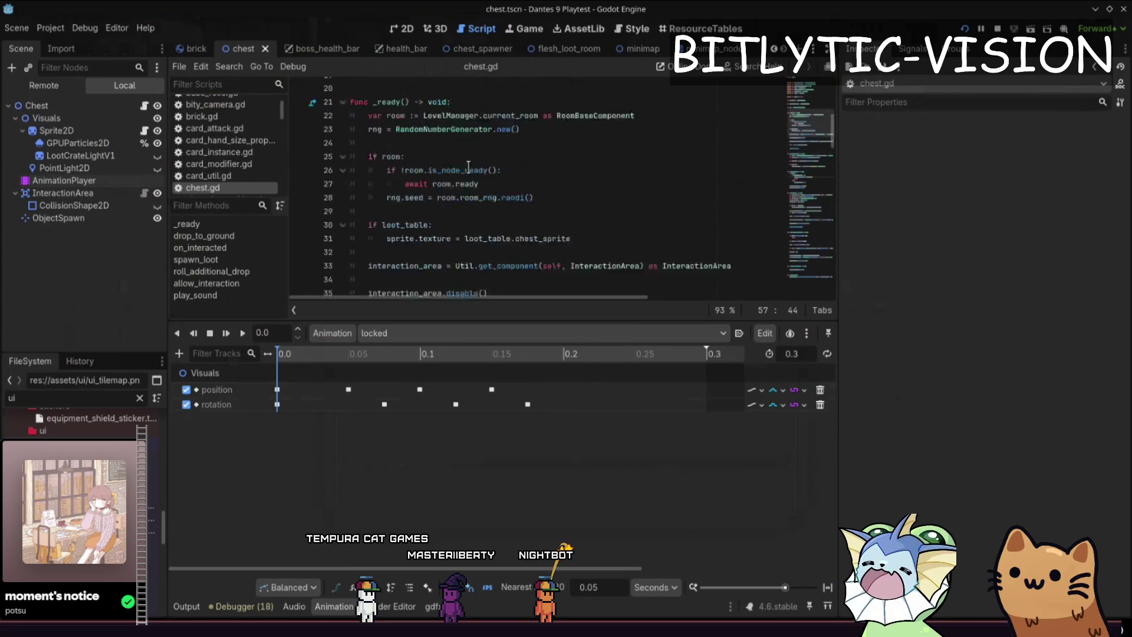
drag(568, 319, 568, 457)
click(529, 197)
key(Down)
key(Down)
key(Down)
key(Return)
text(@export var locked_sound : P)
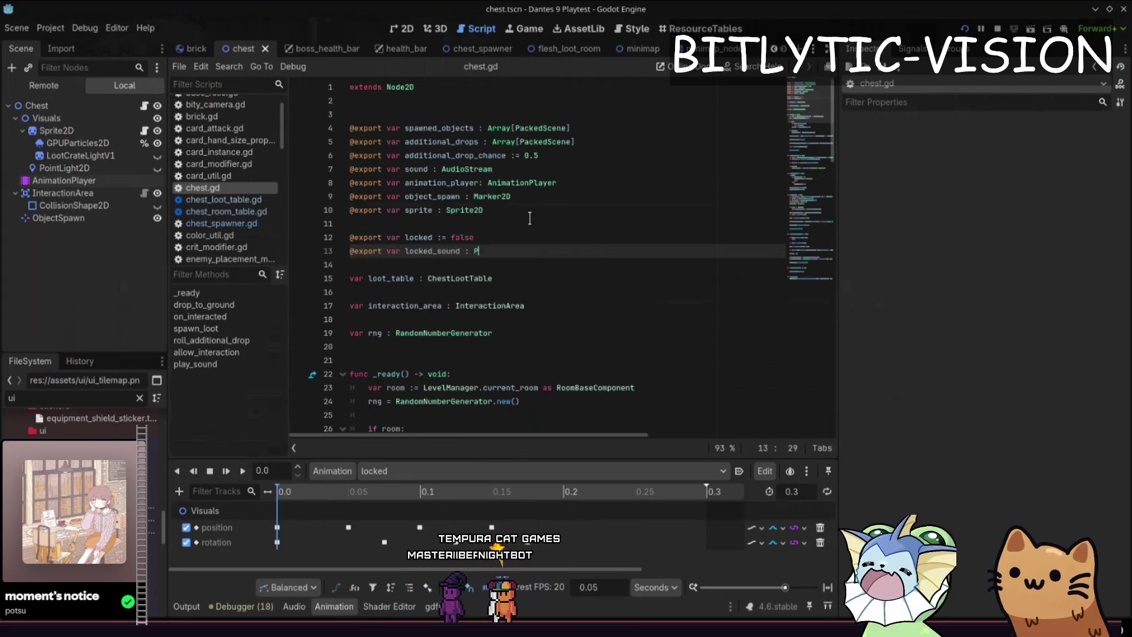
key(BackSpace)
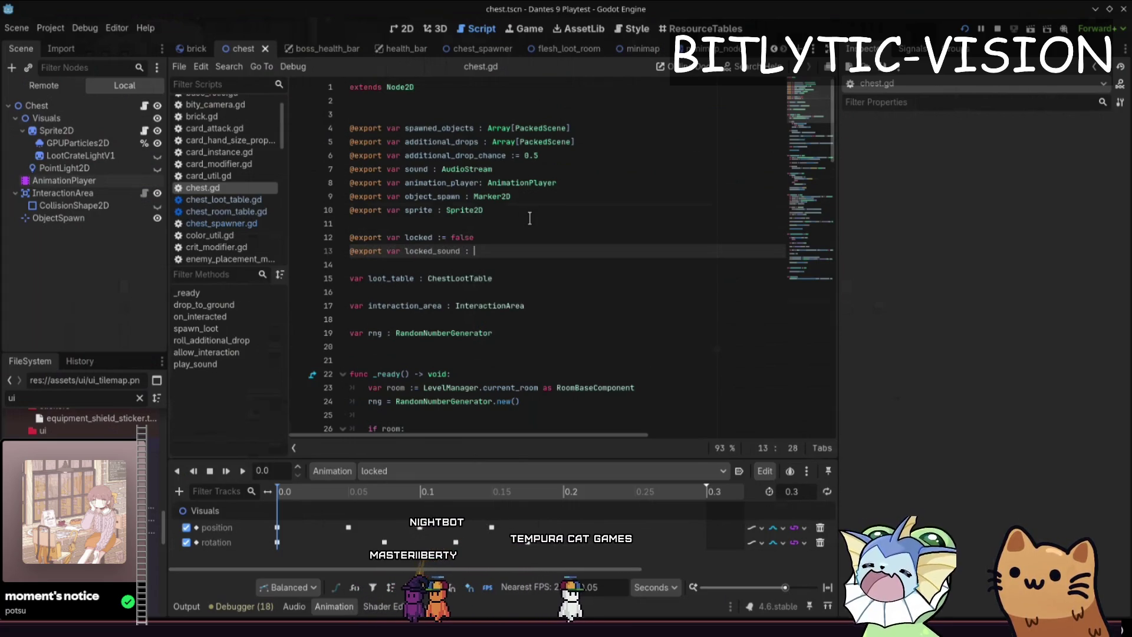
text(AudioStream)
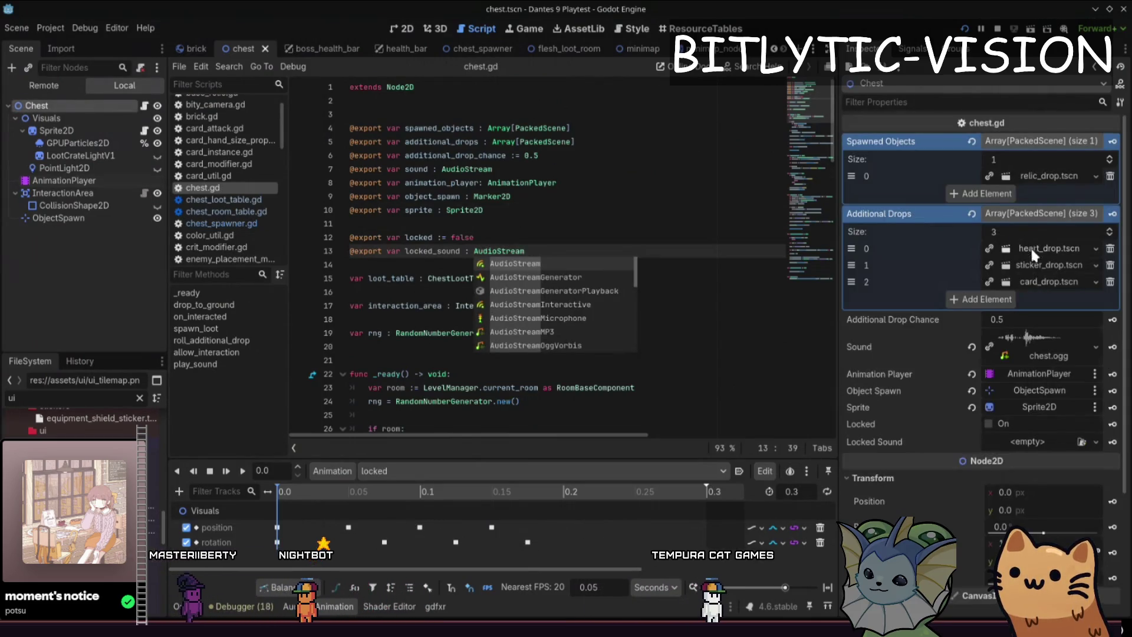
click(523, 263)
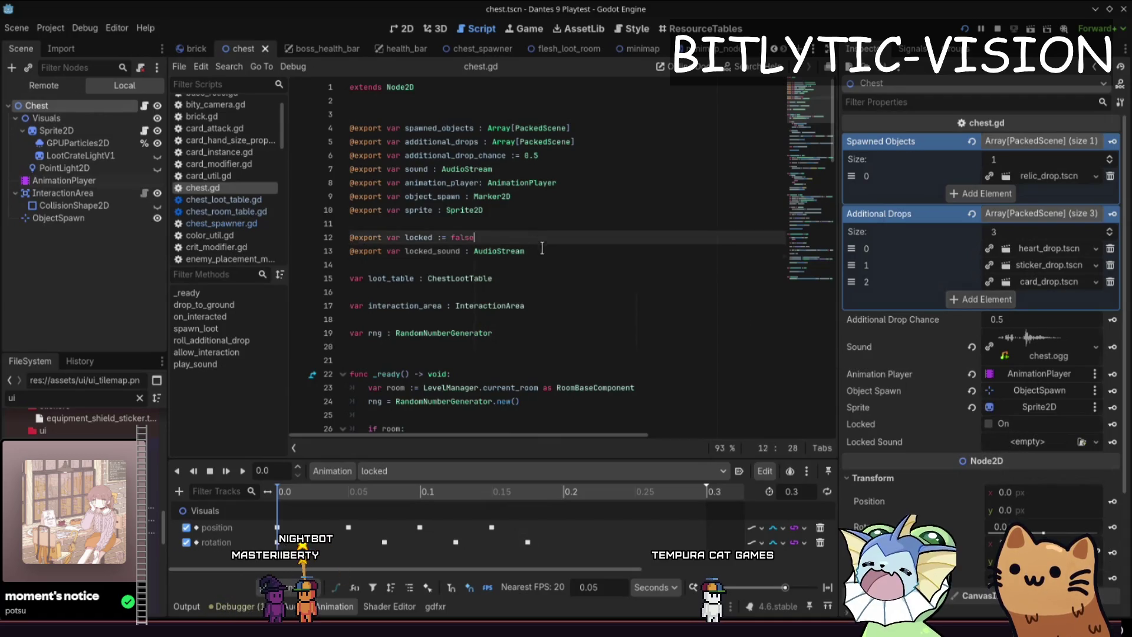
Quick-load hello.wav as the Chest node's Locked Sound
click(1027, 442)
click(987, 595)
text(hello)
key(Return)
Save chest.gd and go to the animation_player.play("locked") line
key(ctrl+s)
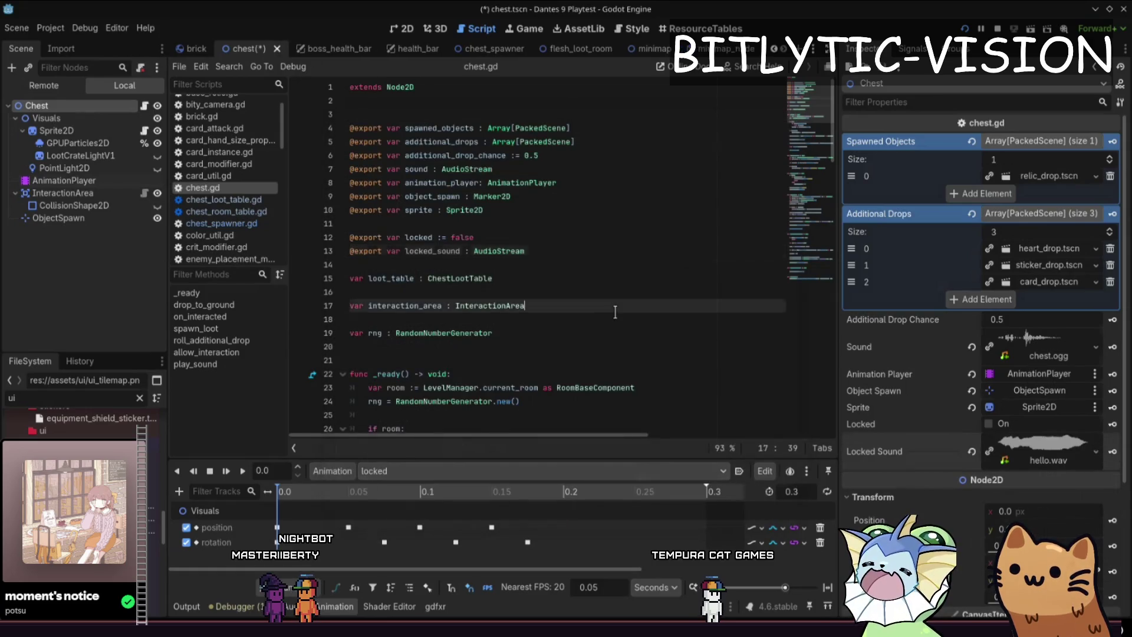
scroll(590, 283, down, 15)
scroll(550, 263, up, 2)
click(584, 251)
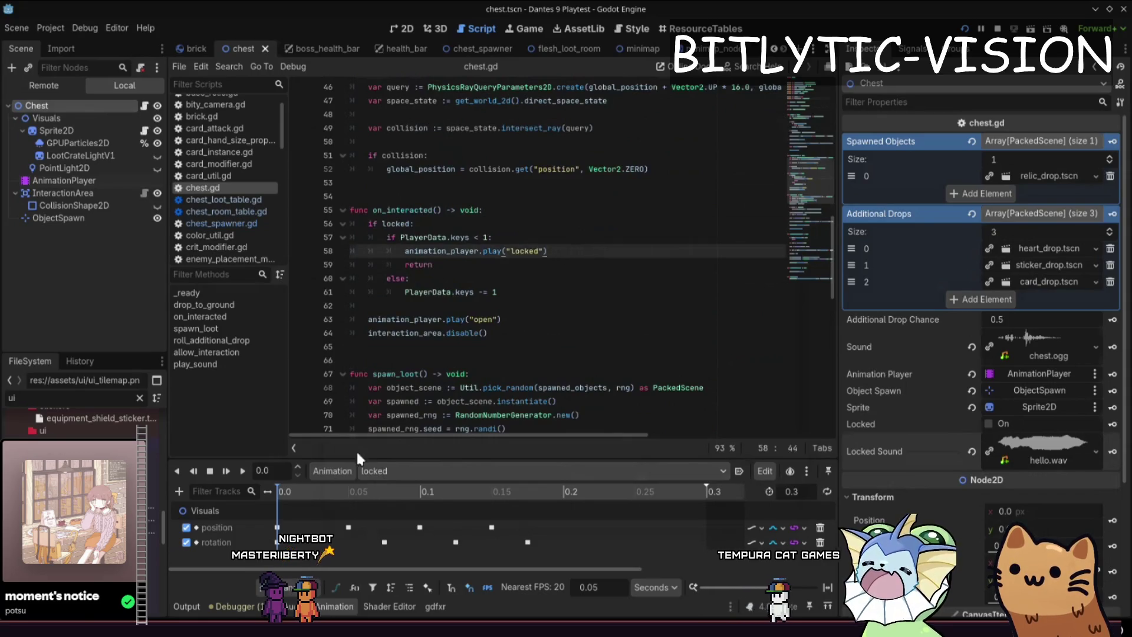
drag(390, 460, 429, 332)
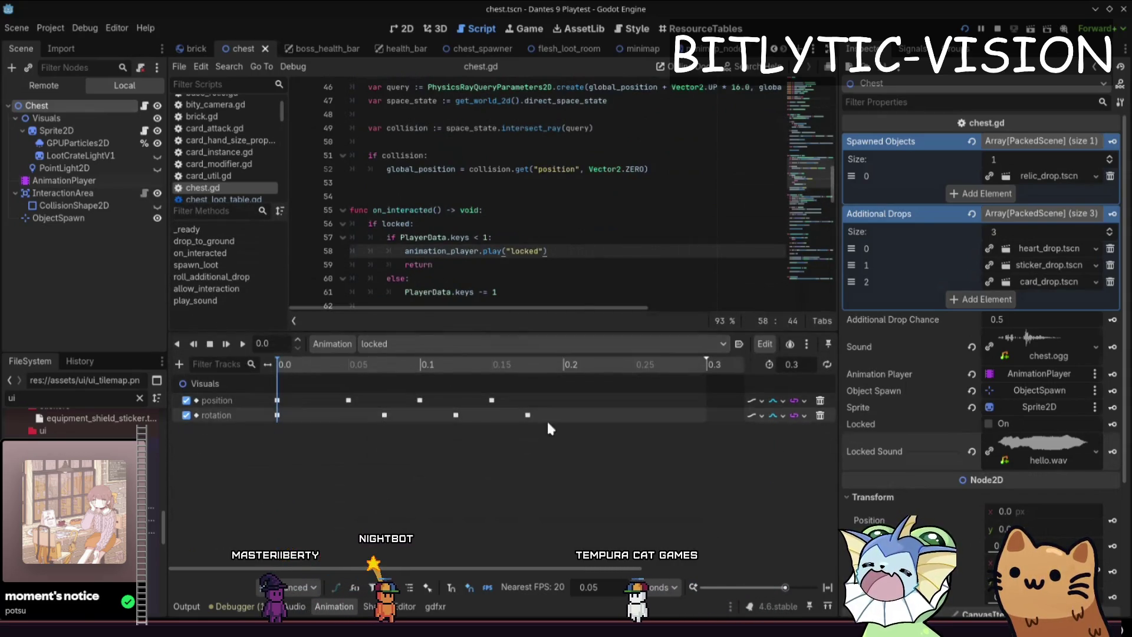
click(574, 260)
click(579, 253)
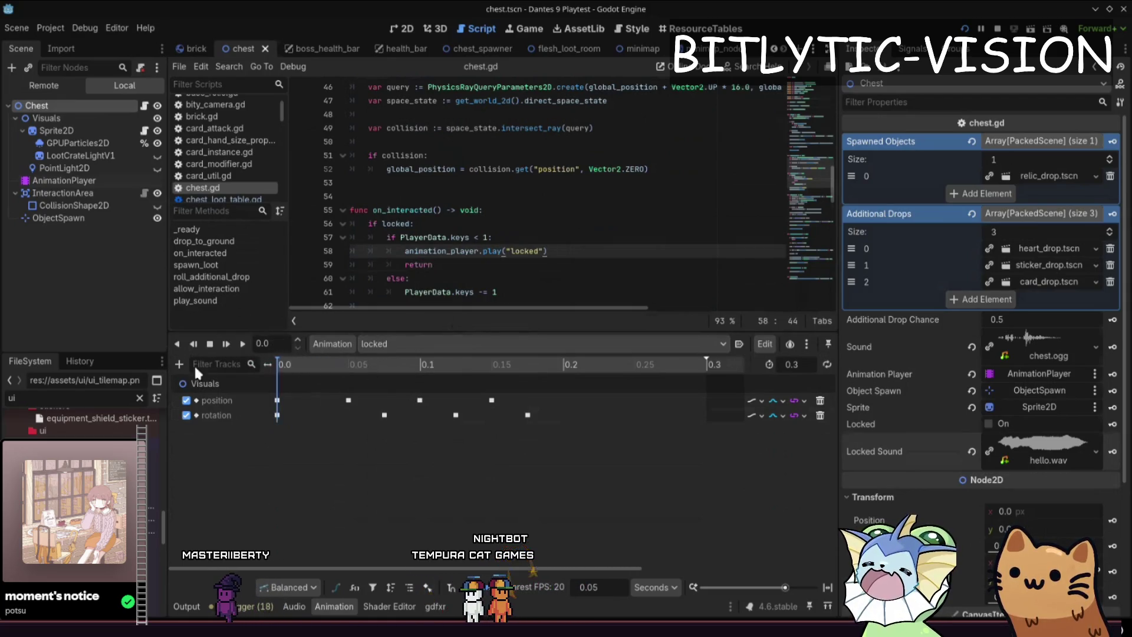
Add AudioManager.play_sound_random_pitch(locked_sound) below the locked animation call, save, and run the game
key(Return)
key(Return)
click(581, 263)
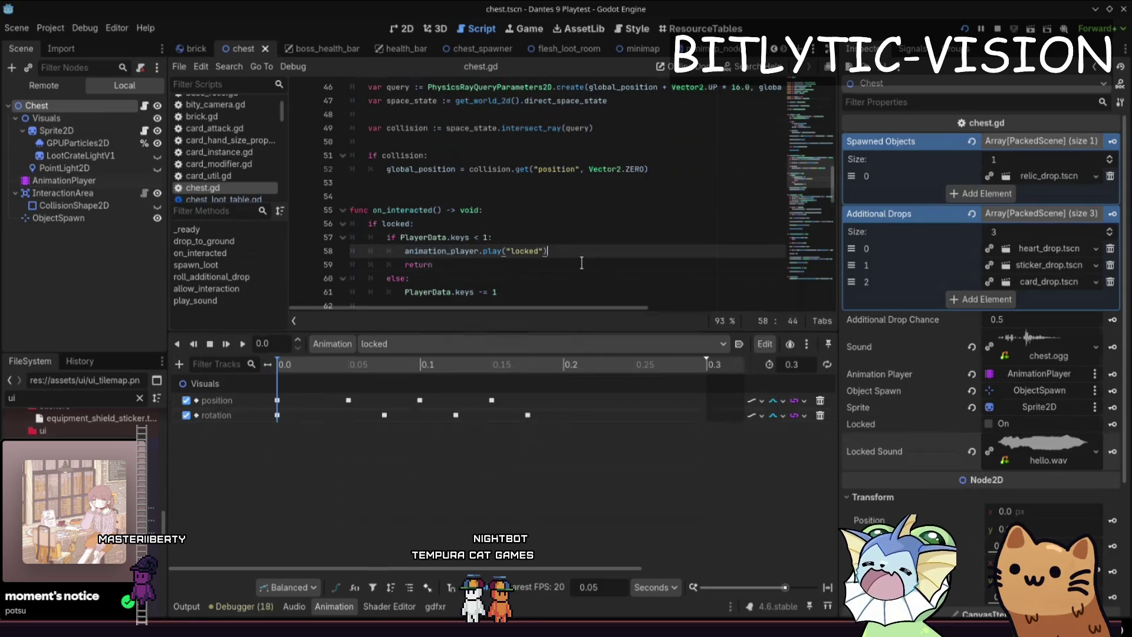
key(Down)
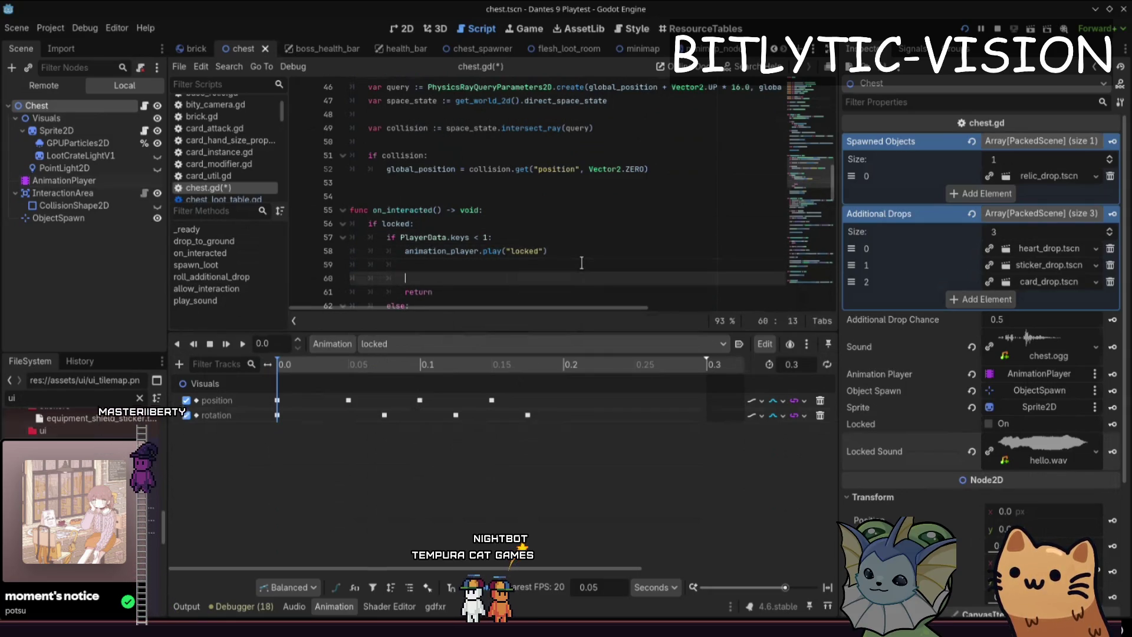
text(oManager.)
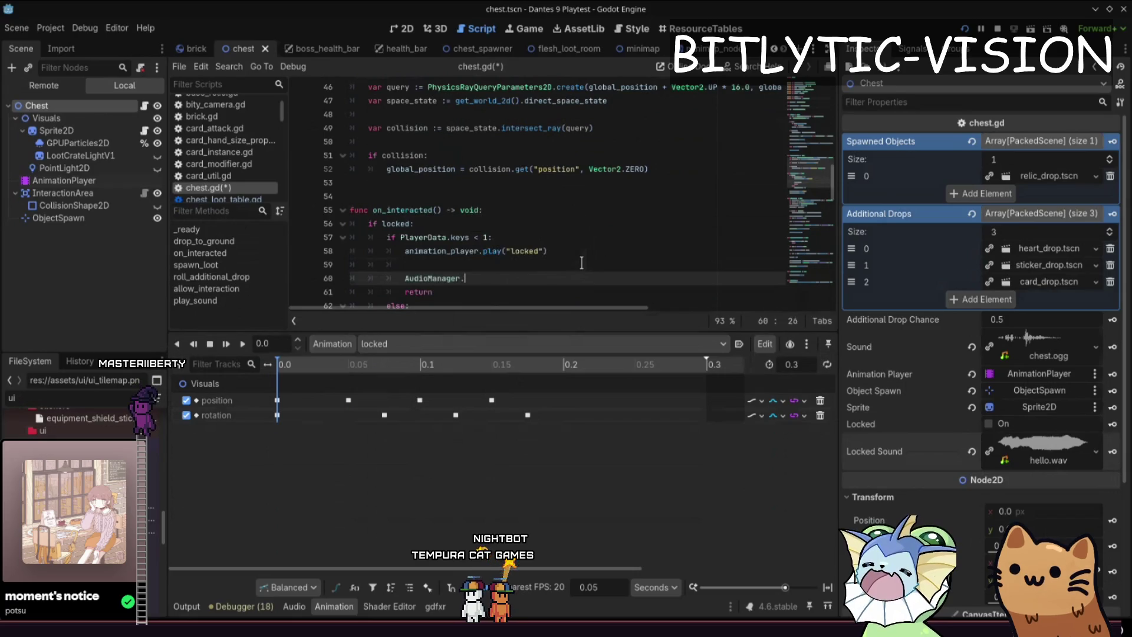
text(play)
key(Down)
key(Down)
key(Down)
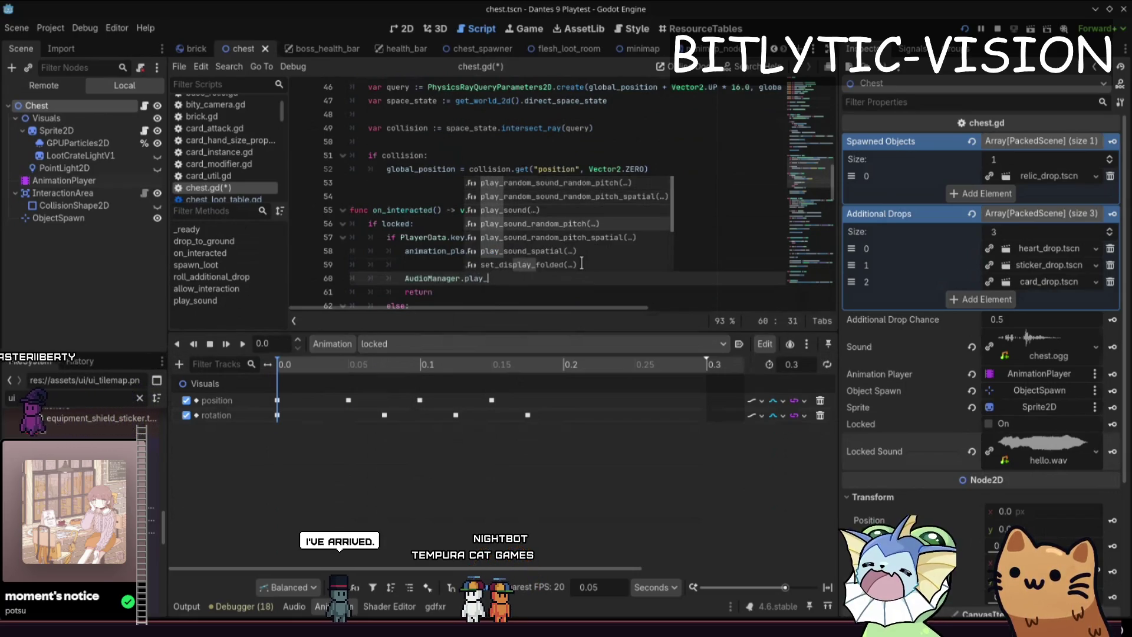
key(Return)
text(andom_pitch(a)
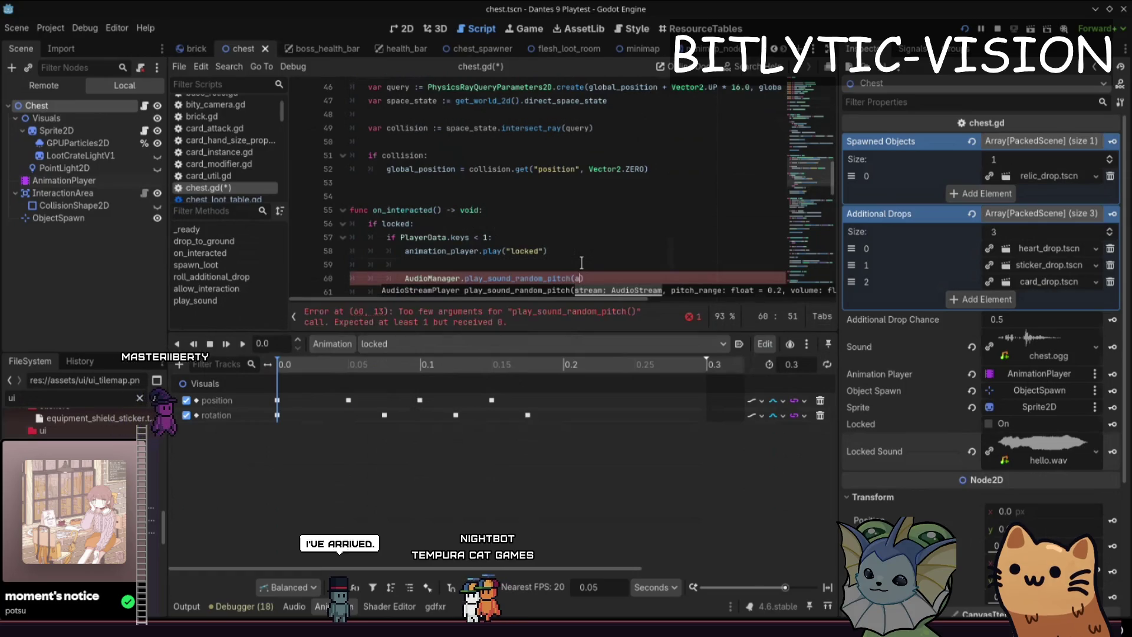
text(locked_sound)
click(581, 264)
key(BackSpace)
key(BackSpace)
key(BackSpace)
key(ctrl+s)
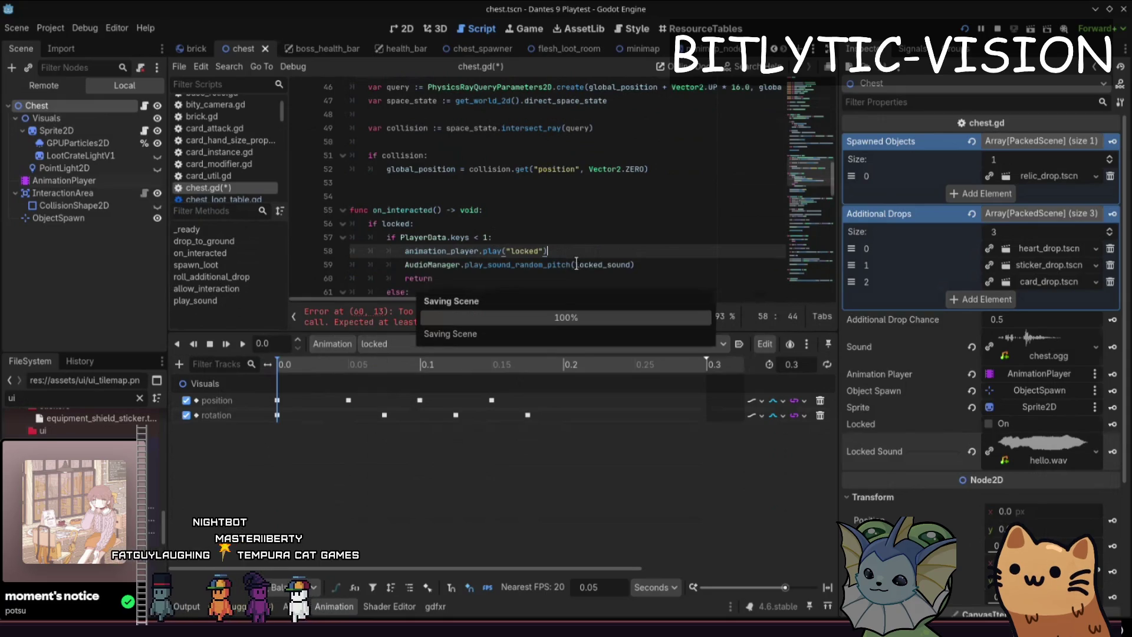
key(F5)
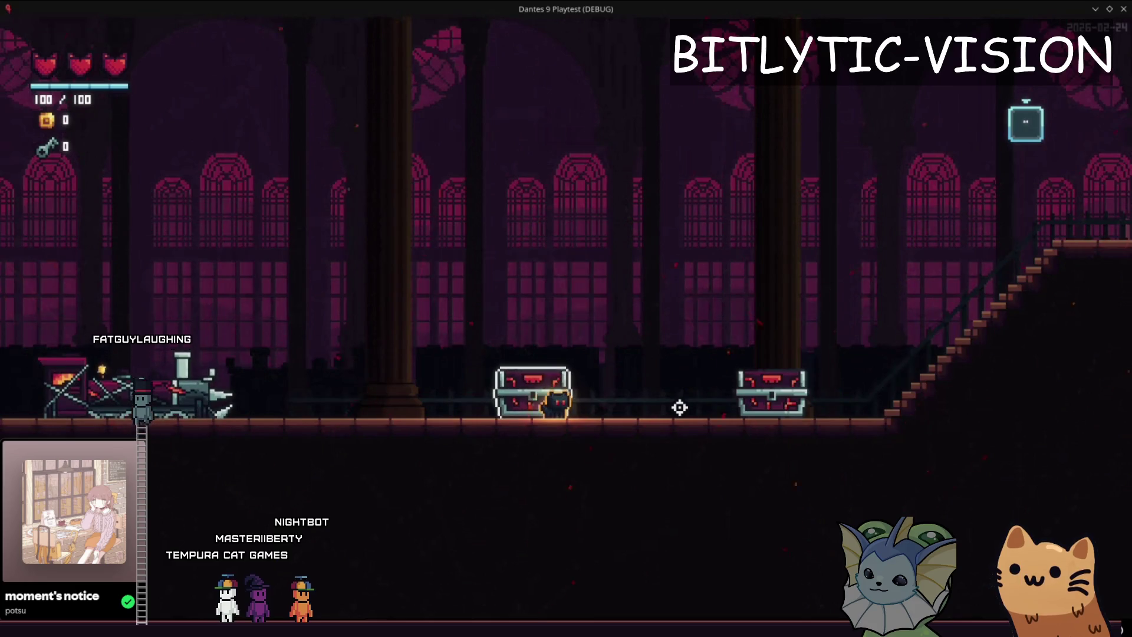
Insert animation_player.stop() above the locked play call and run the game to test it
key(F8)
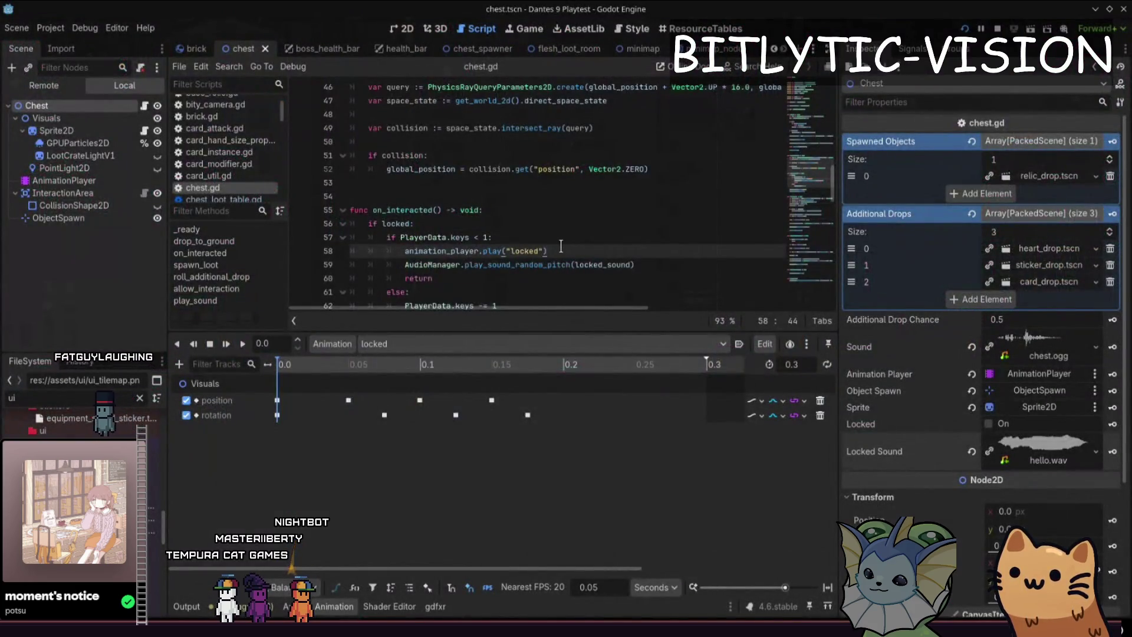
key(Up)
key(Return)
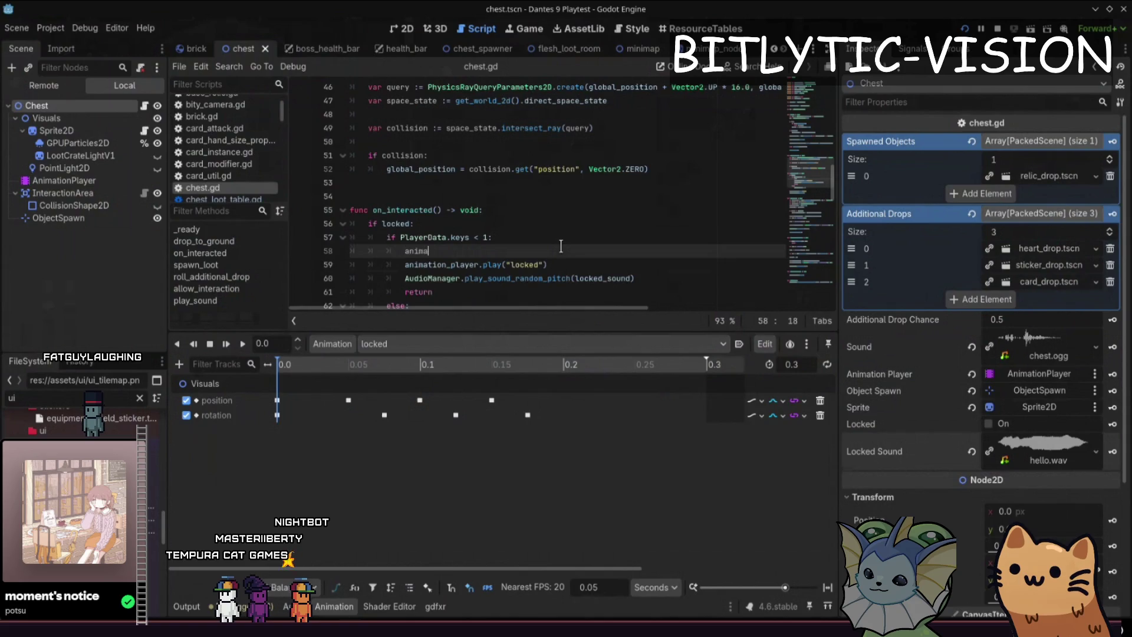
text(yer.stop()_)
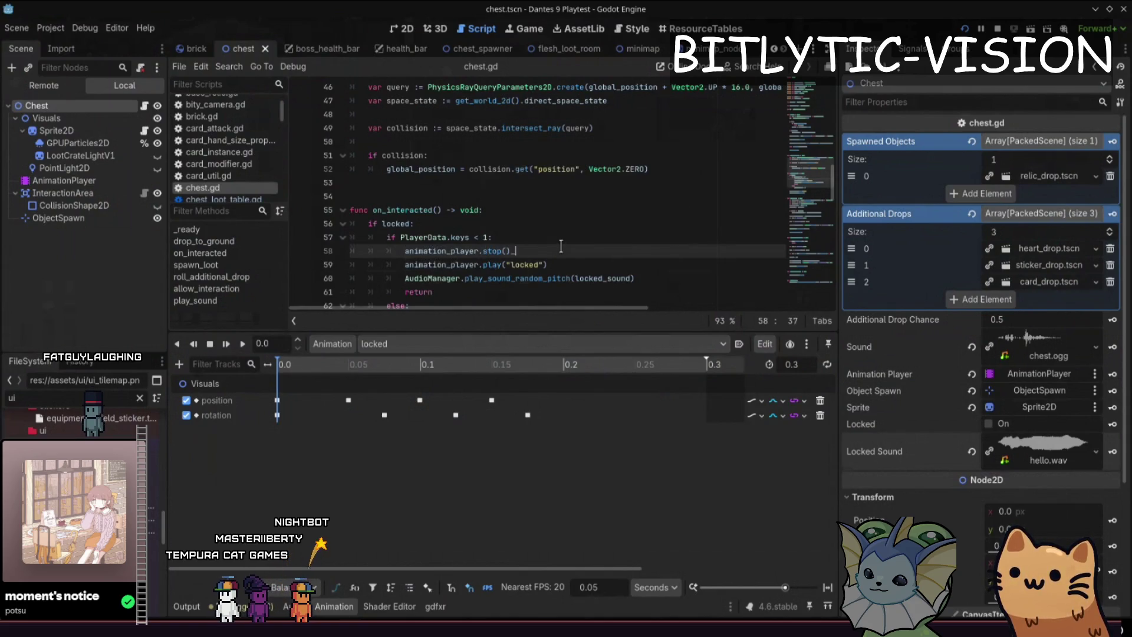
key(F5)
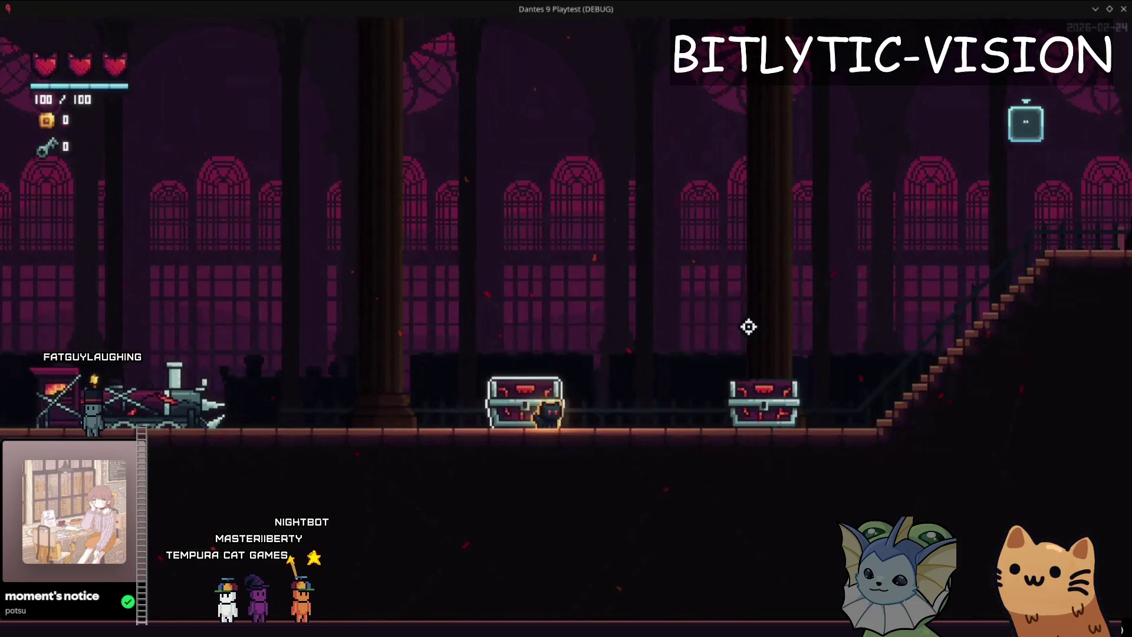
key(Escape)
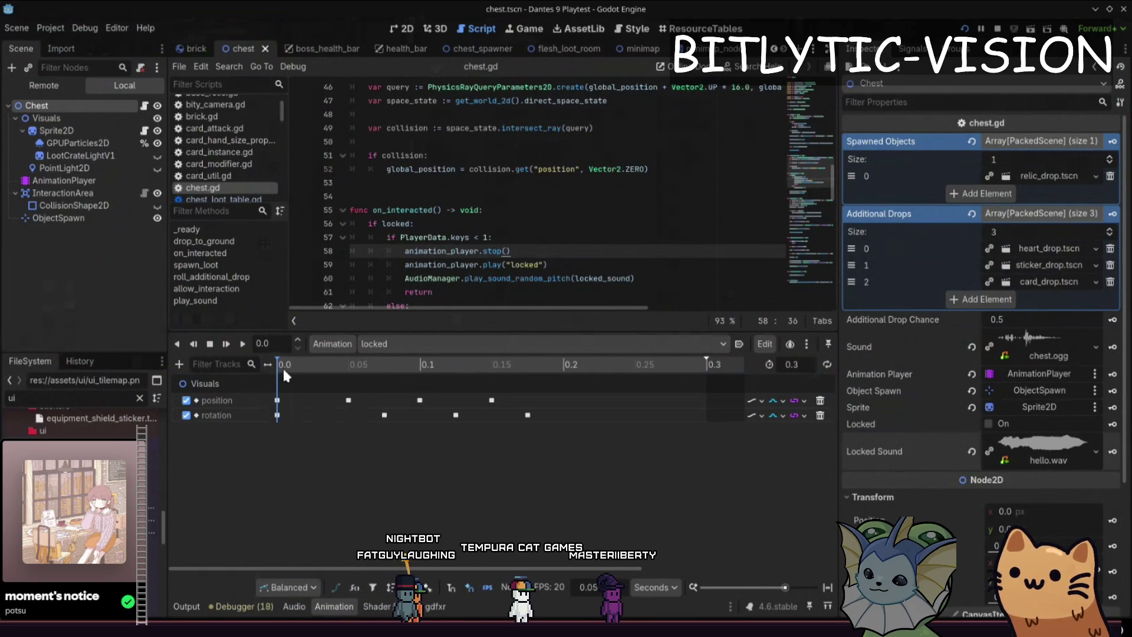
click(92, 254)
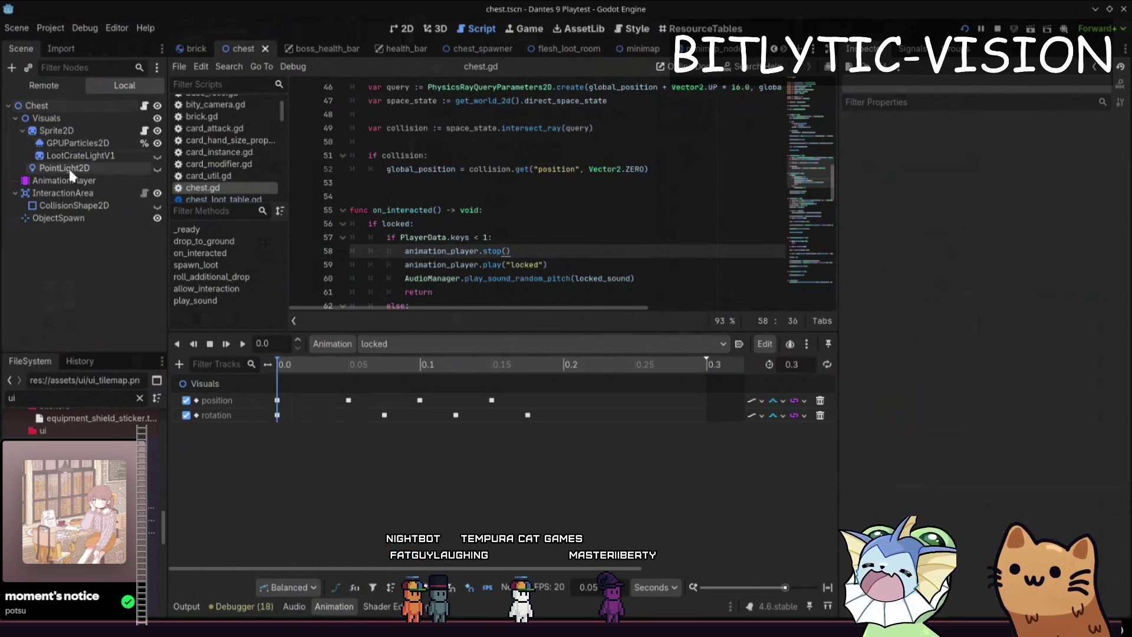
click(69, 178)
click(94, 106)
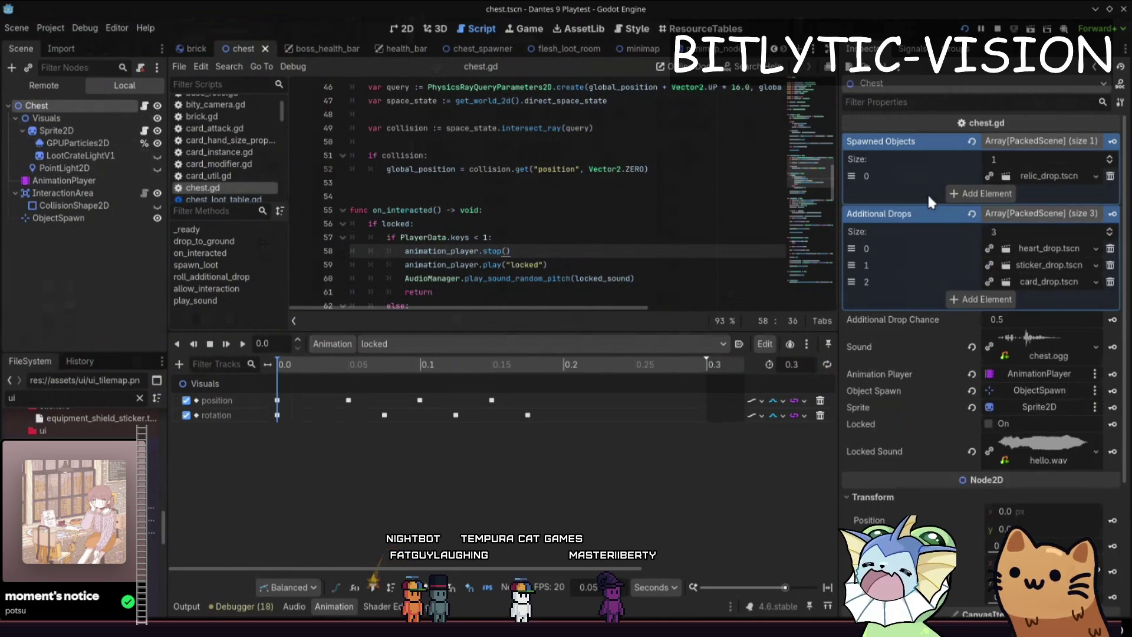
click(394, 27)
click(469, 26)
click(550, 258)
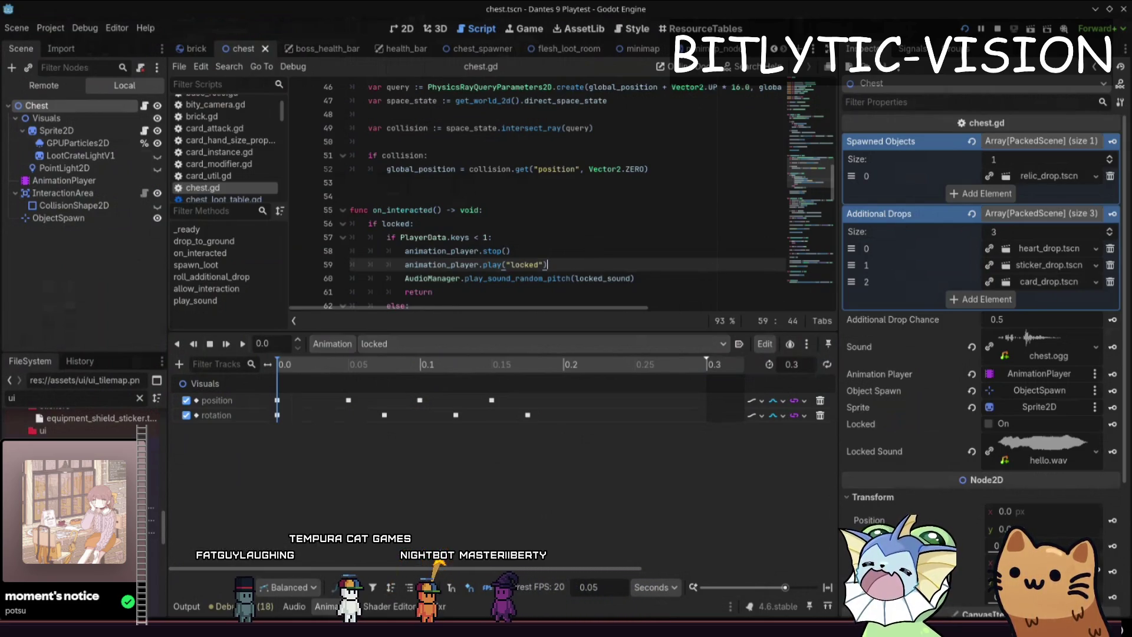
key(alt+Tab)
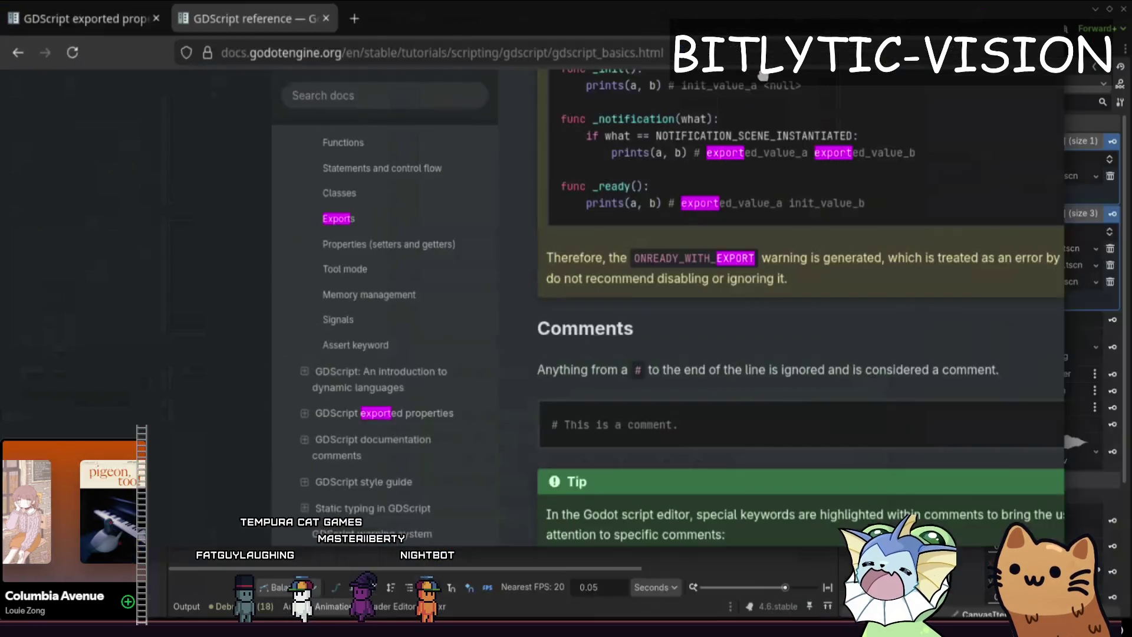
key(alt+Tab)
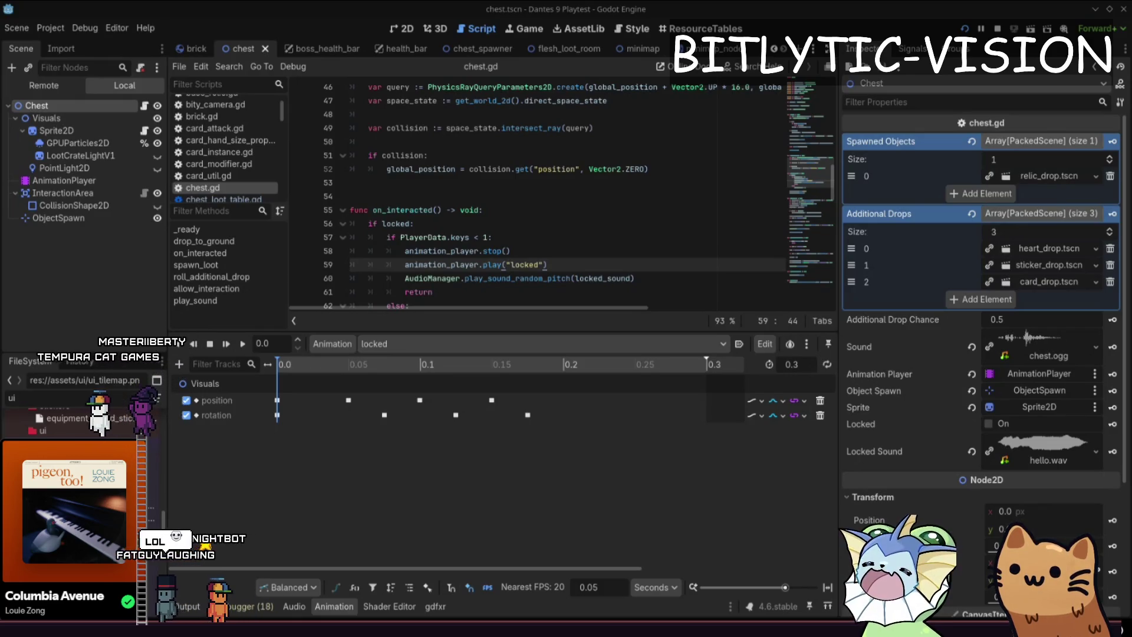
key(alt+Tab)
mouse_move(715, 193)
mouse_down()
mouse_move(604, 112)
mouse_move(544, 93)
mouse_up()
scroll(588, 286, down, 5)
scroll(838, 342, down, 10)
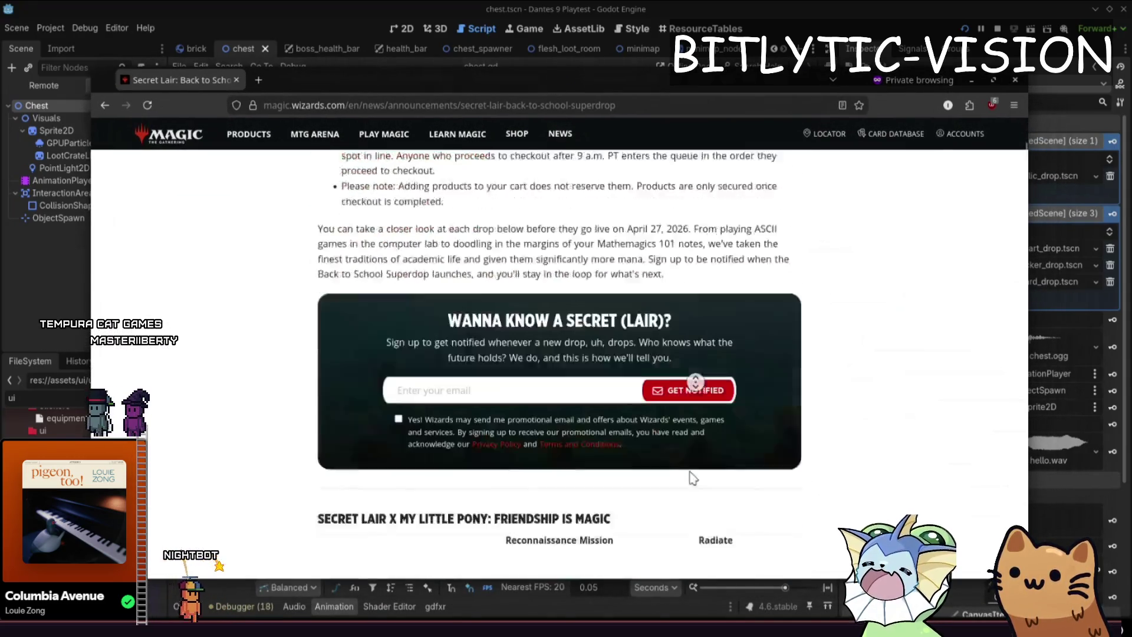
scroll(839, 286, down, 12)
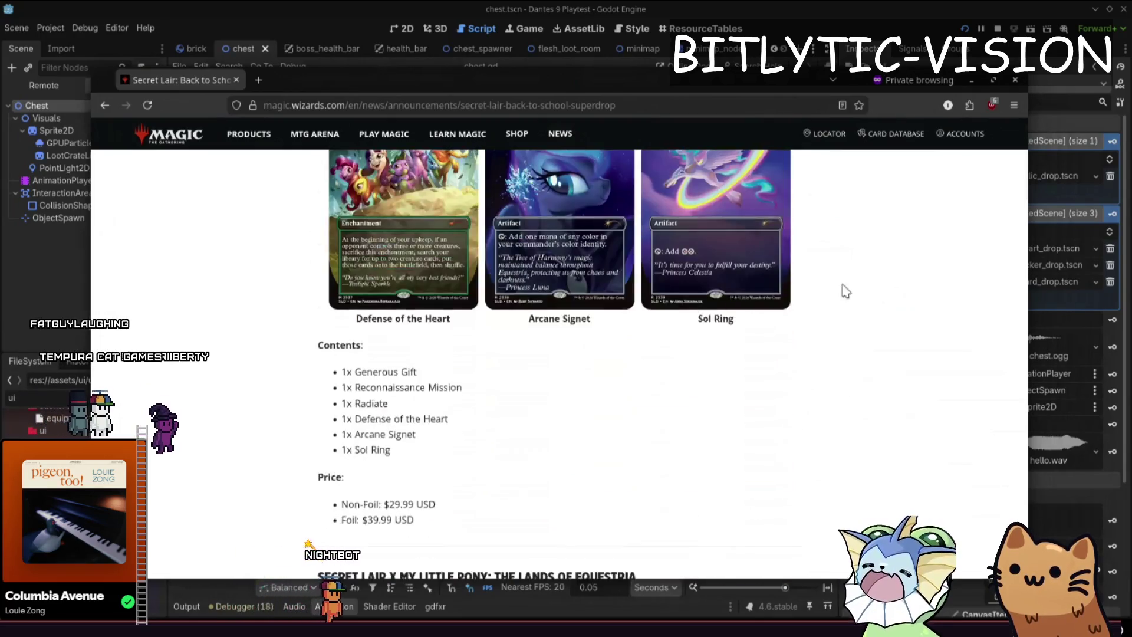
scroll(846, 271, down, 11)
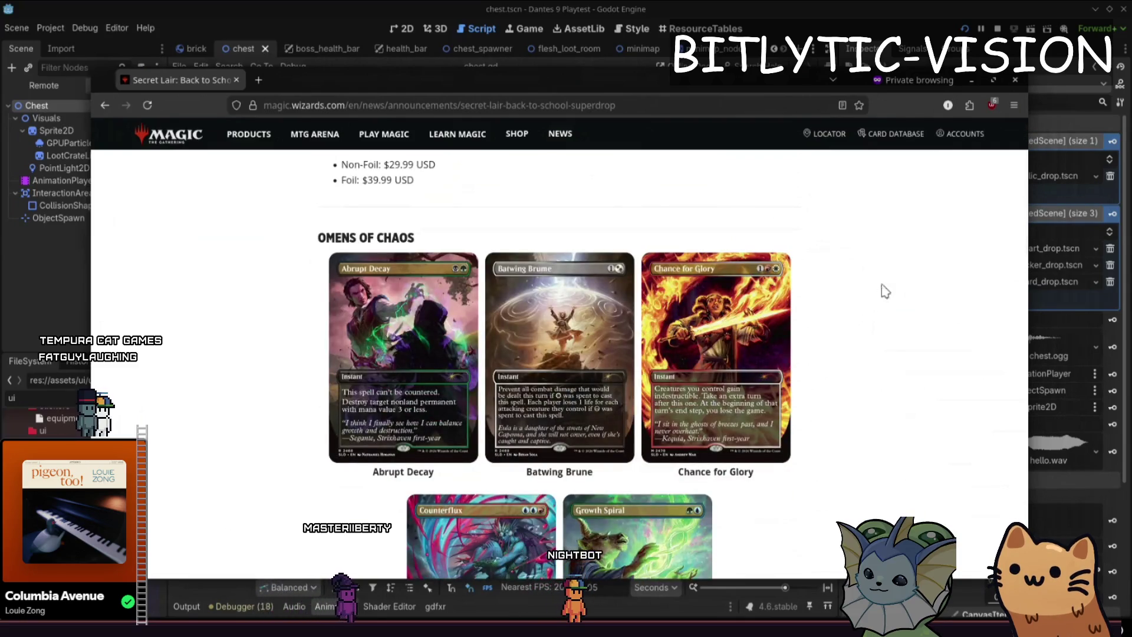
middle_click(869, 379)
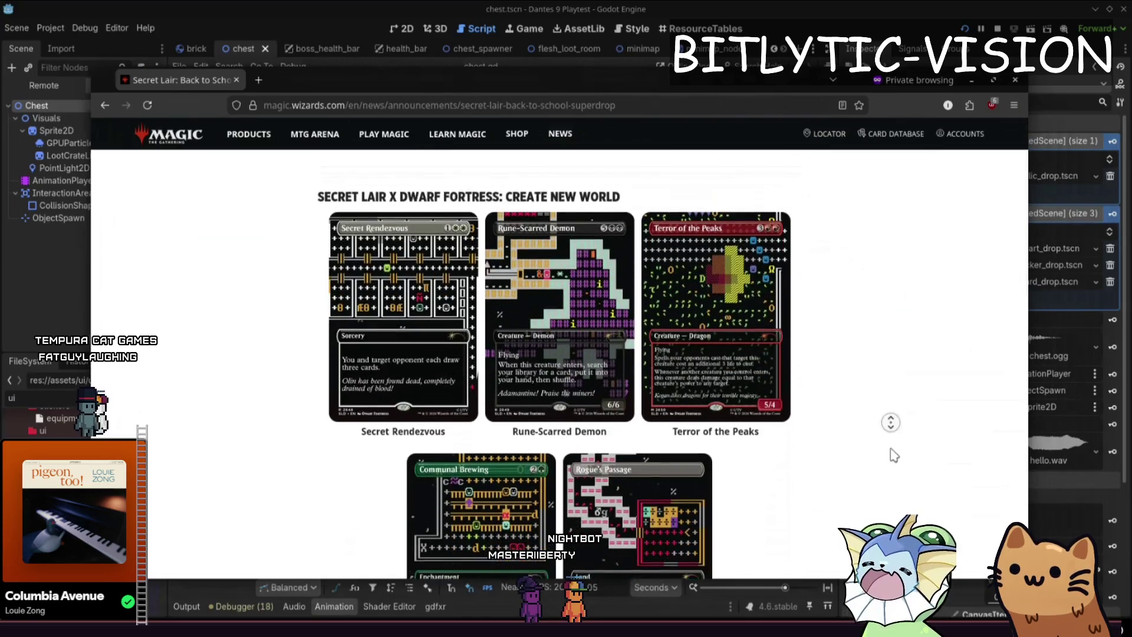
click(889, 428)
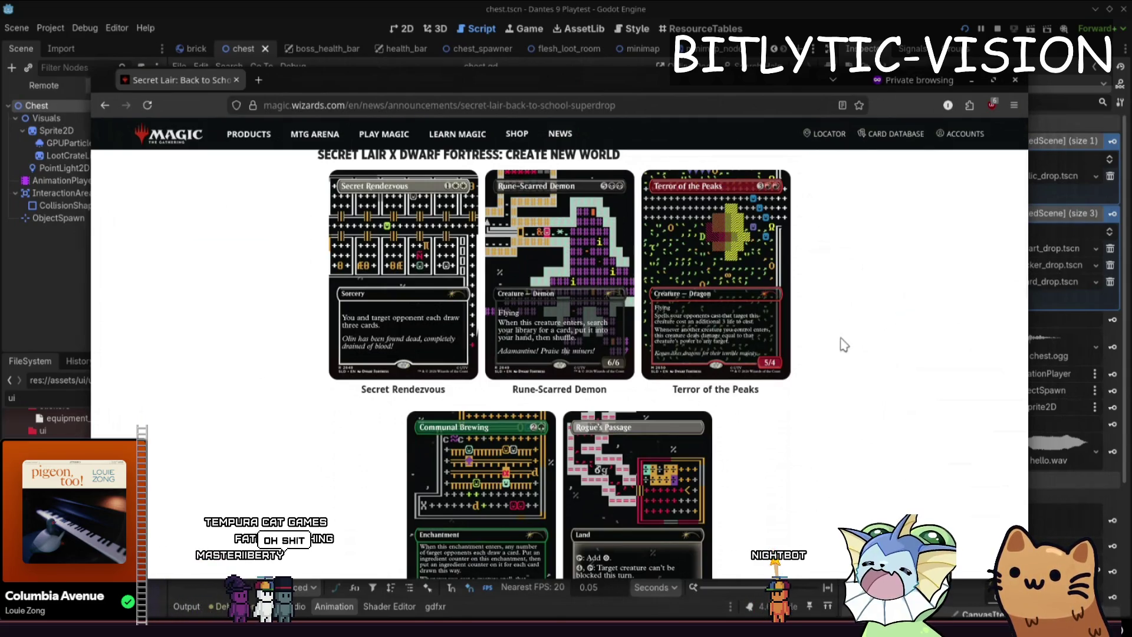
scroll(831, 343, down, 10)
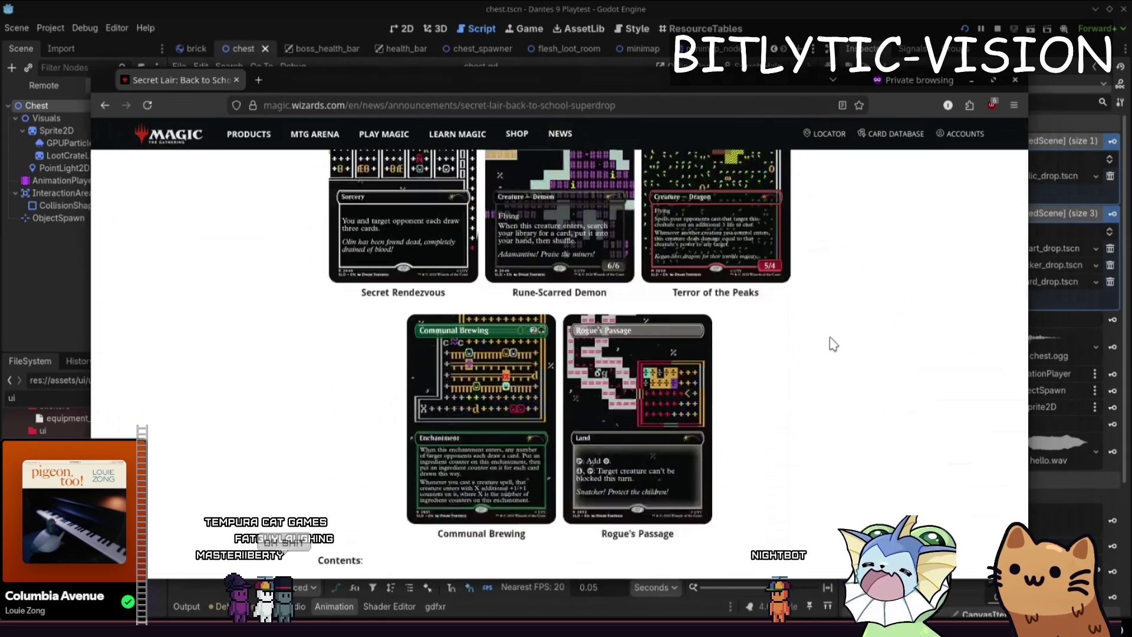
click(260, 258)
scroll(531, 295, up, 5)
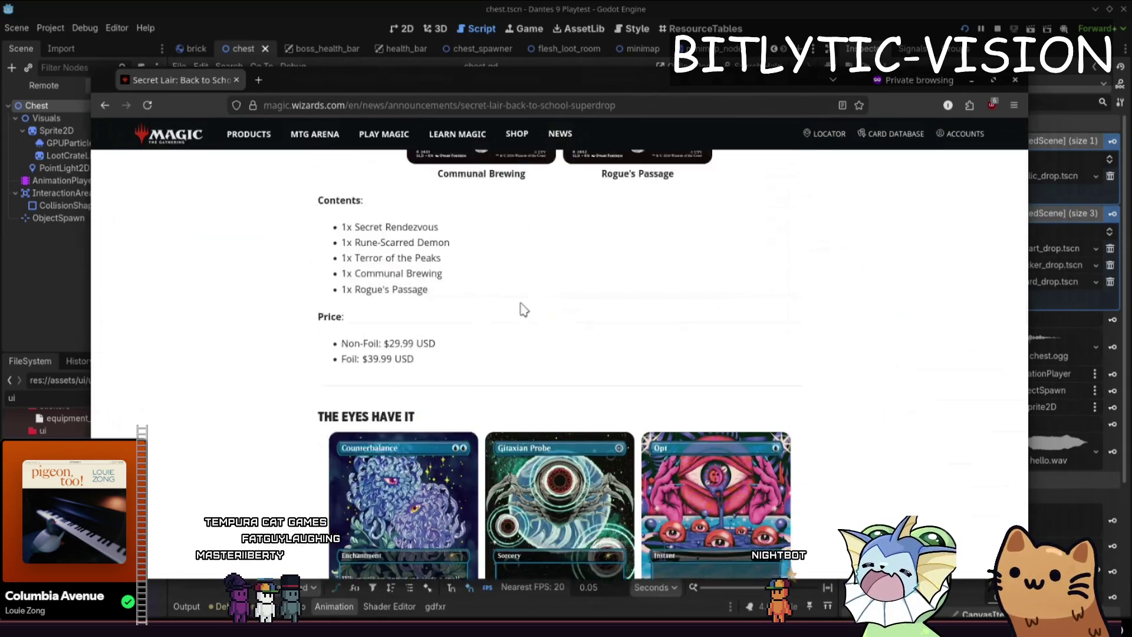
scroll(591, 461, up, 3)
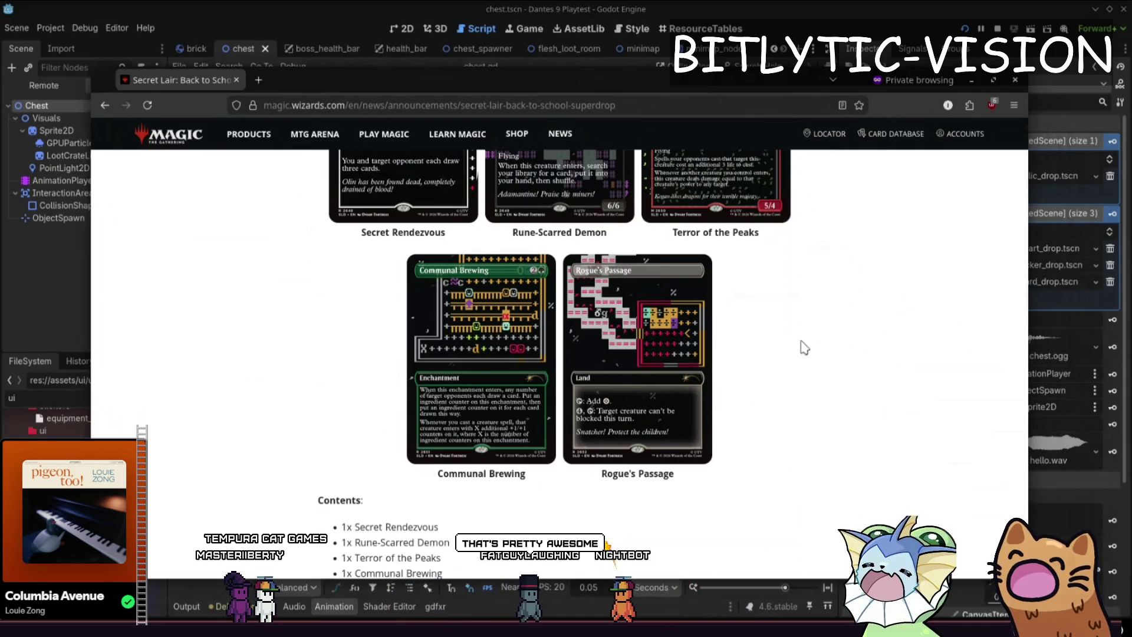
scroll(803, 348, up, 3)
click(200, 74)
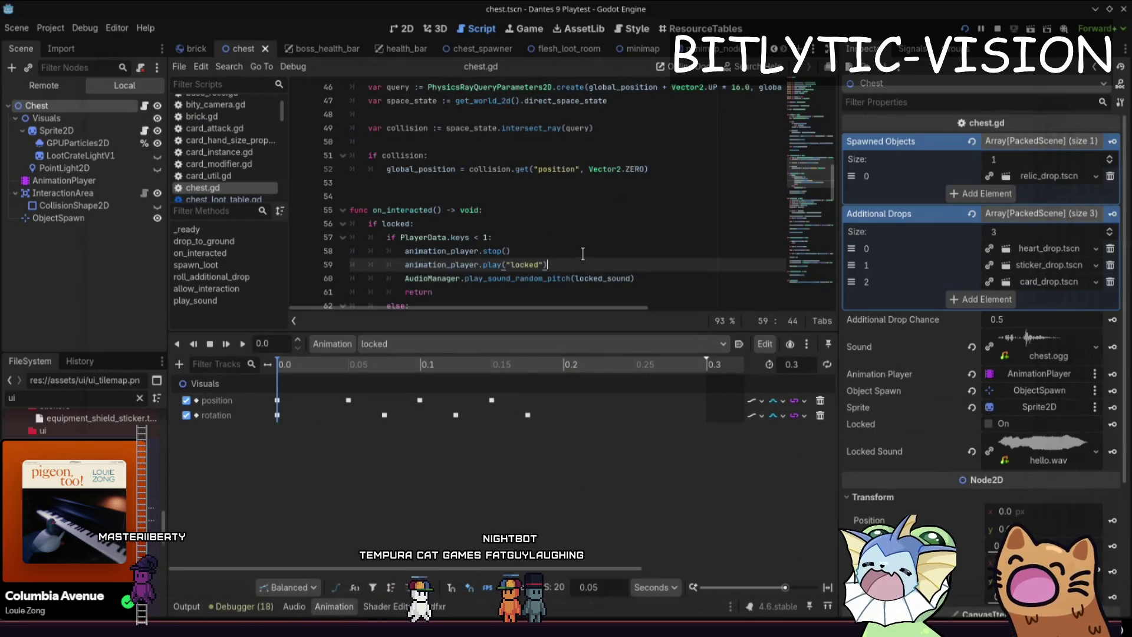
Save chest.gd with the cursor on the stop() line at line 58
click(583, 253)
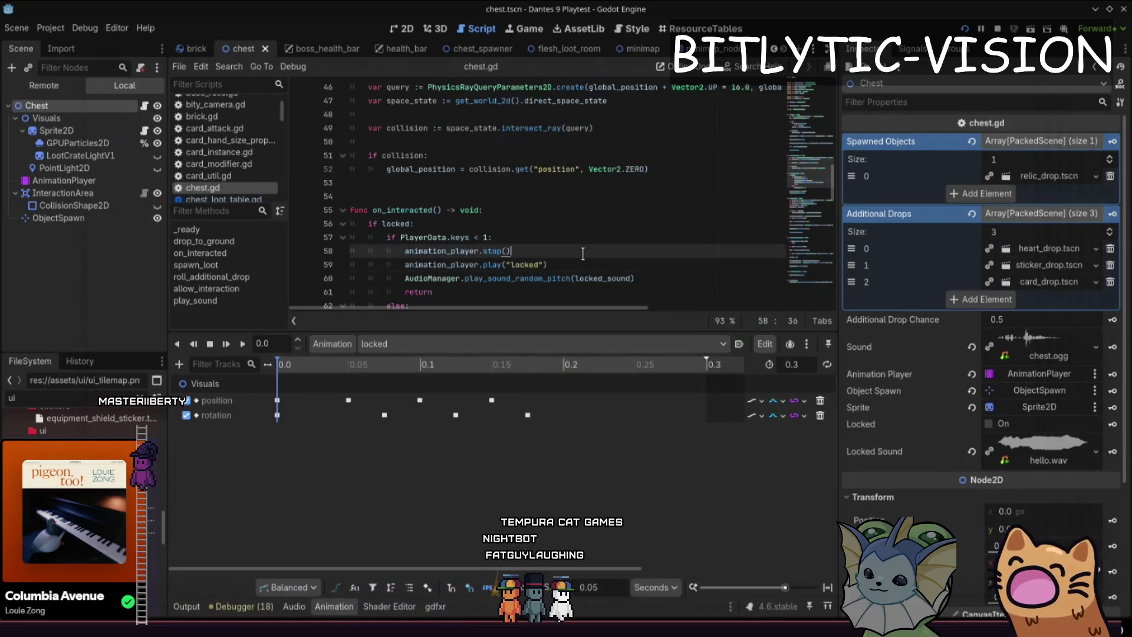
key(Home)
key(ctrl+s)
click(582, 254)
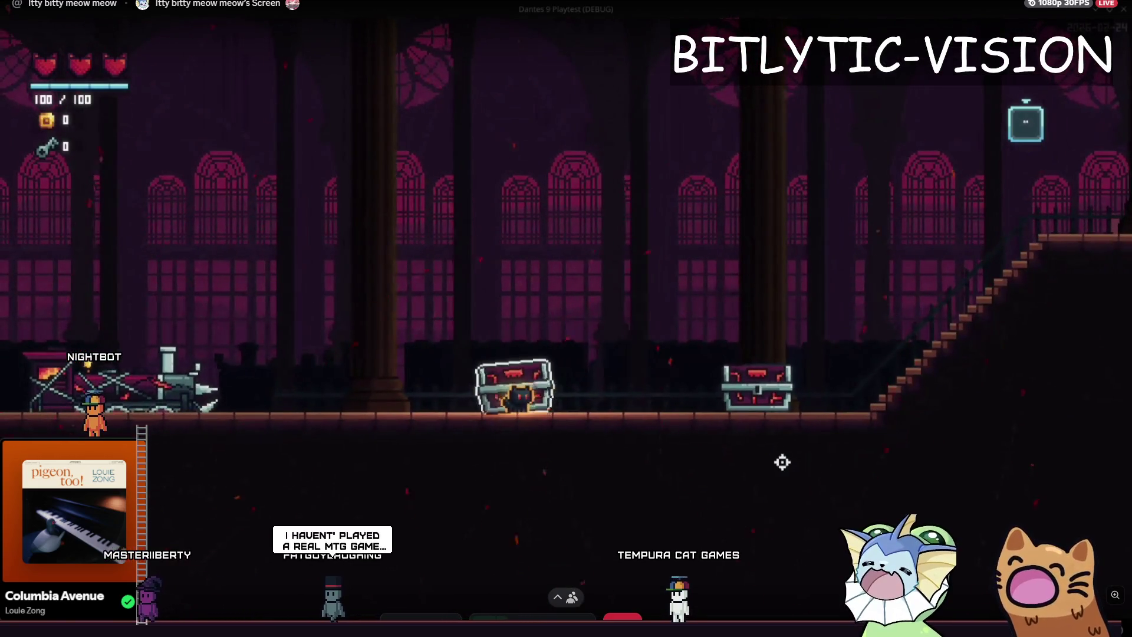
Search key_drop.tscn in the debug menu, bind it to the first debug slot, and spawn a key
key(F1)
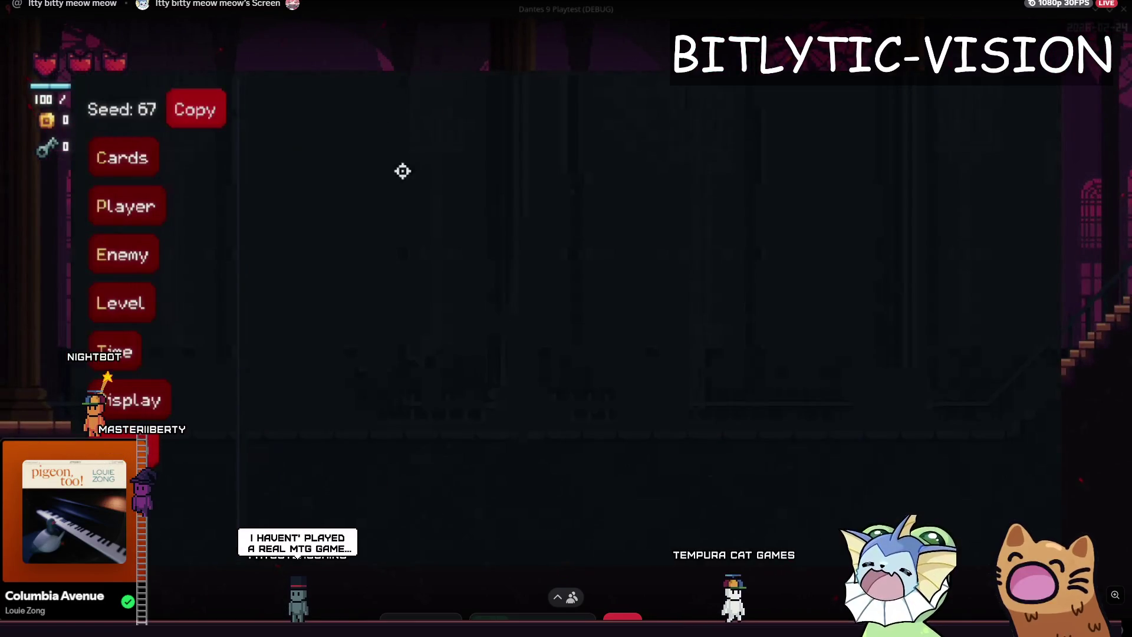
text(chest)
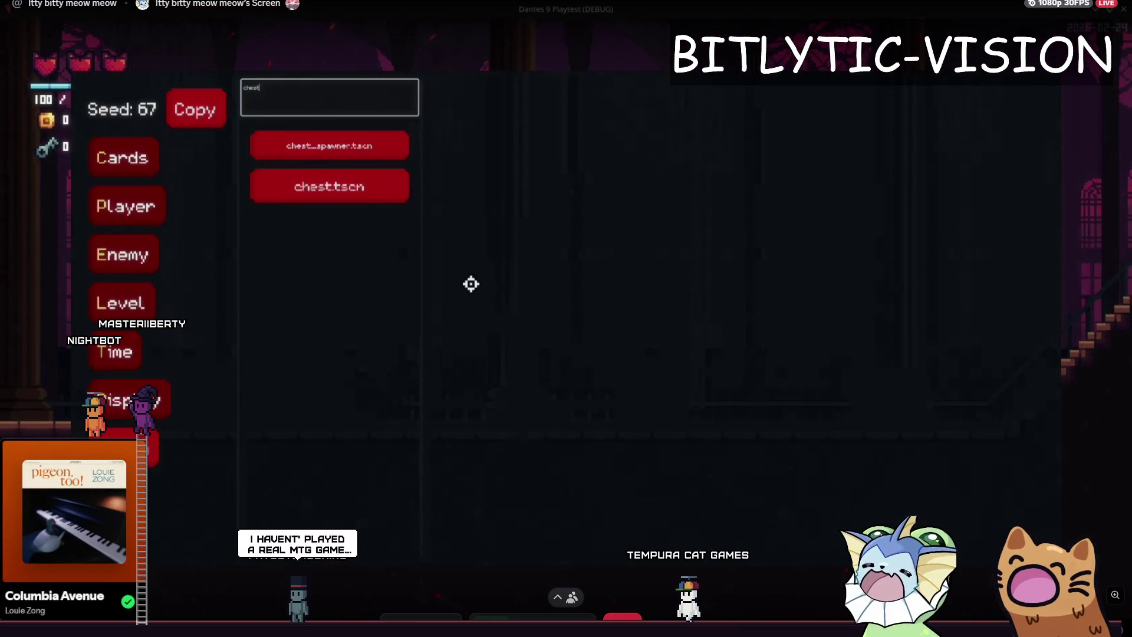
key(BackSpace)
key(BackSpace)
key(BackSpace)
text(key)
click(349, 146)
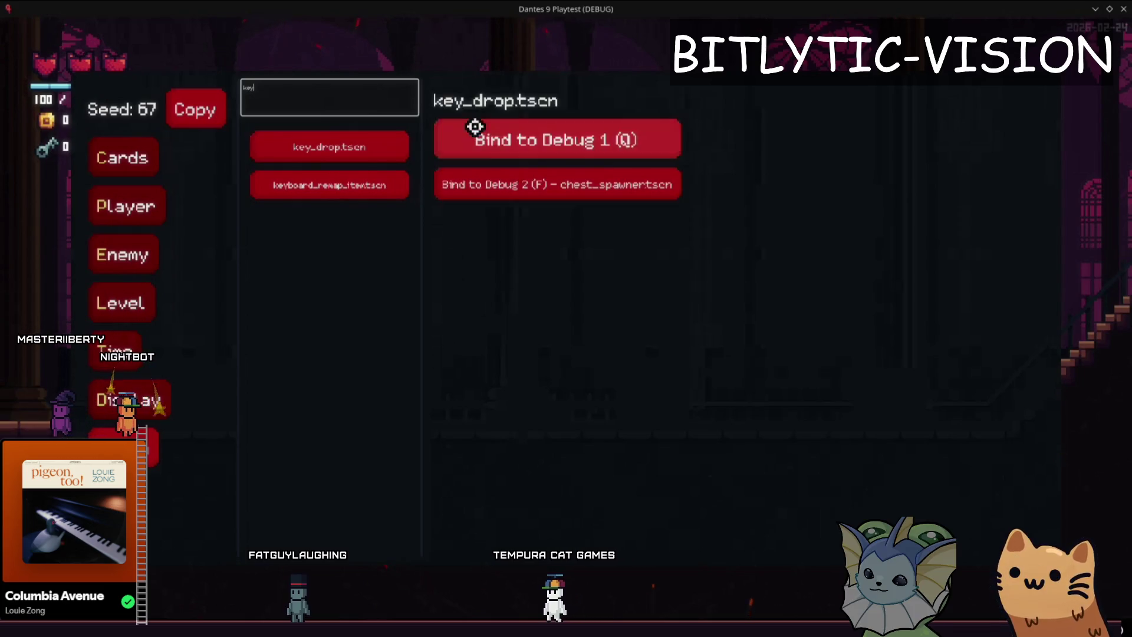
click(475, 127)
key(F1)
key(q)
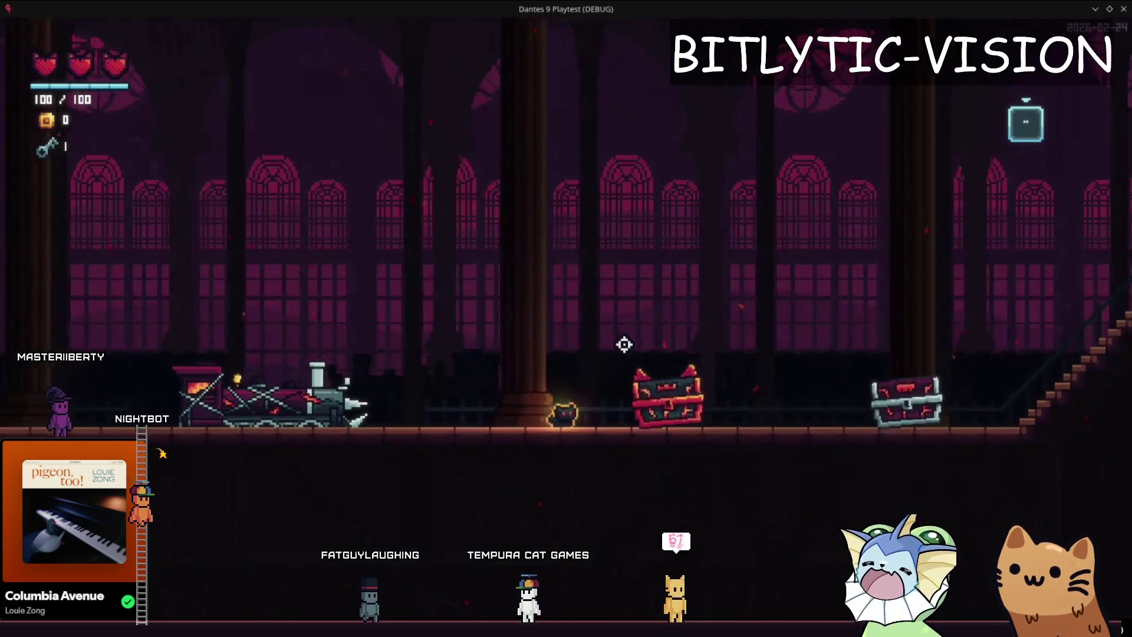
Rebind key_drop.tscn to the second debug slot (F) and spawn a stack of keys
key(F1)
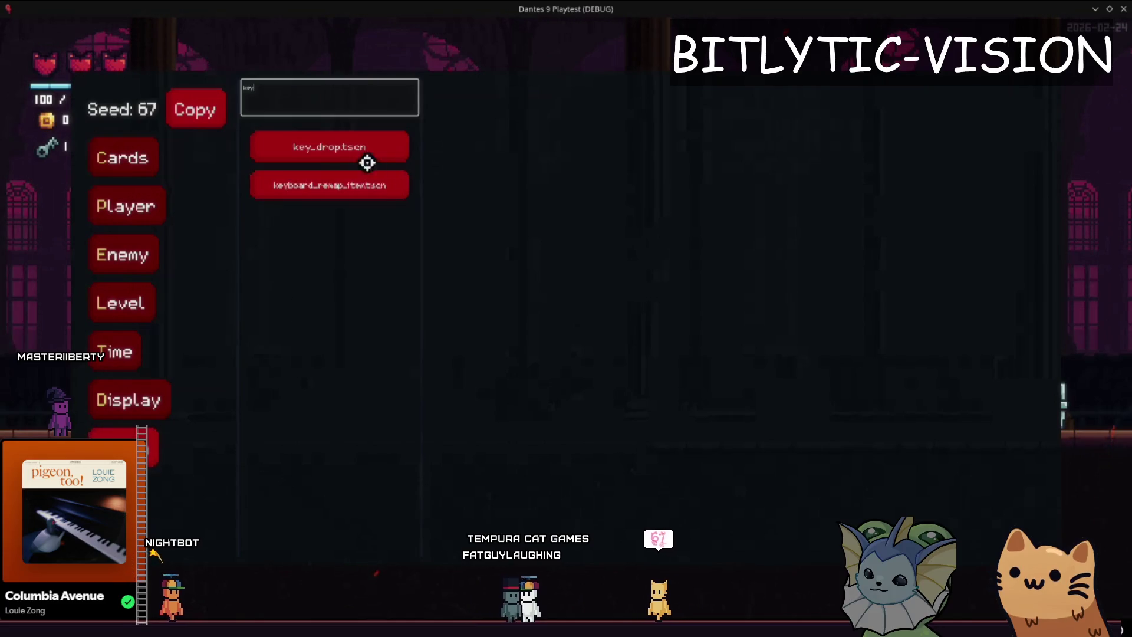
click(324, 152)
click(498, 176)
click(501, 136)
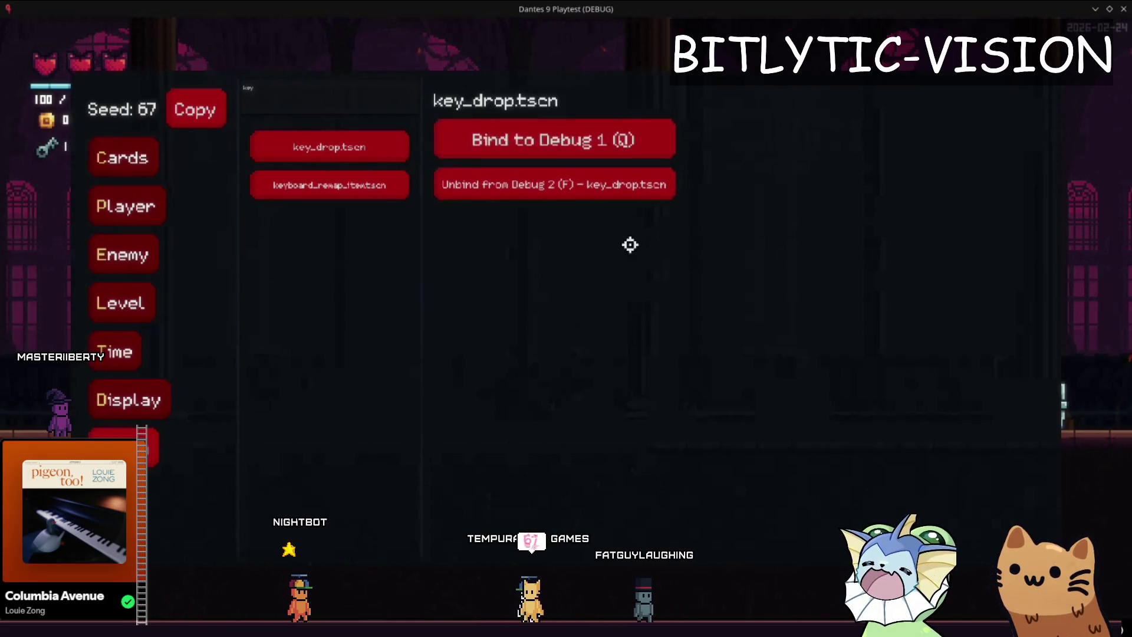
key(F1)
key(f)
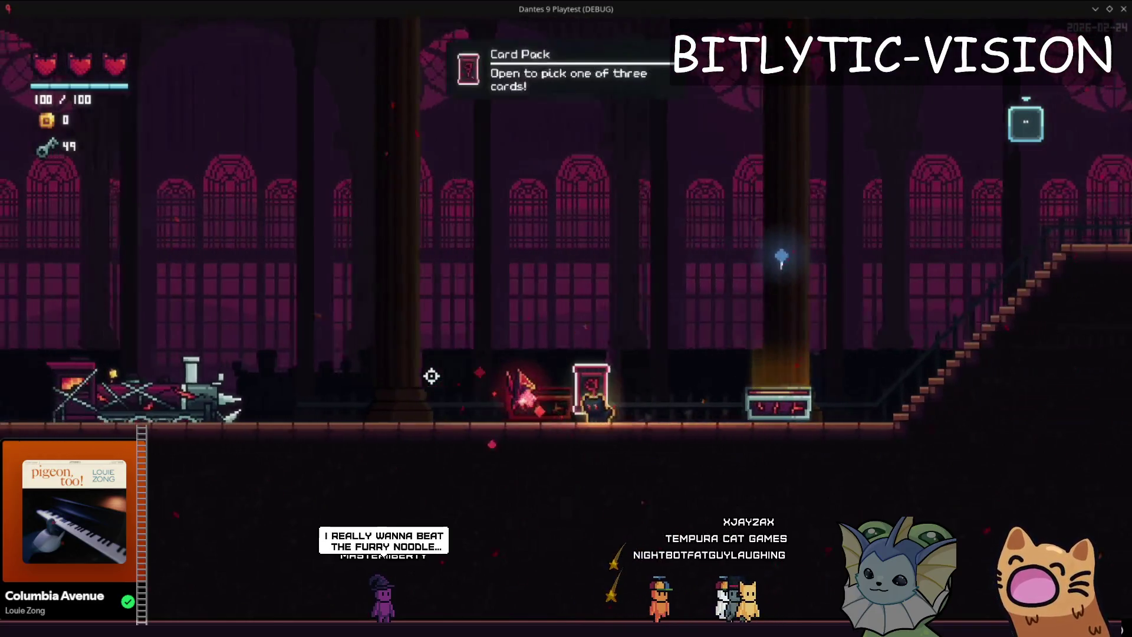
Open the locked chest and choose the Meow 36 card over Rusty Pistol
key(a)
key(e)
key(e)
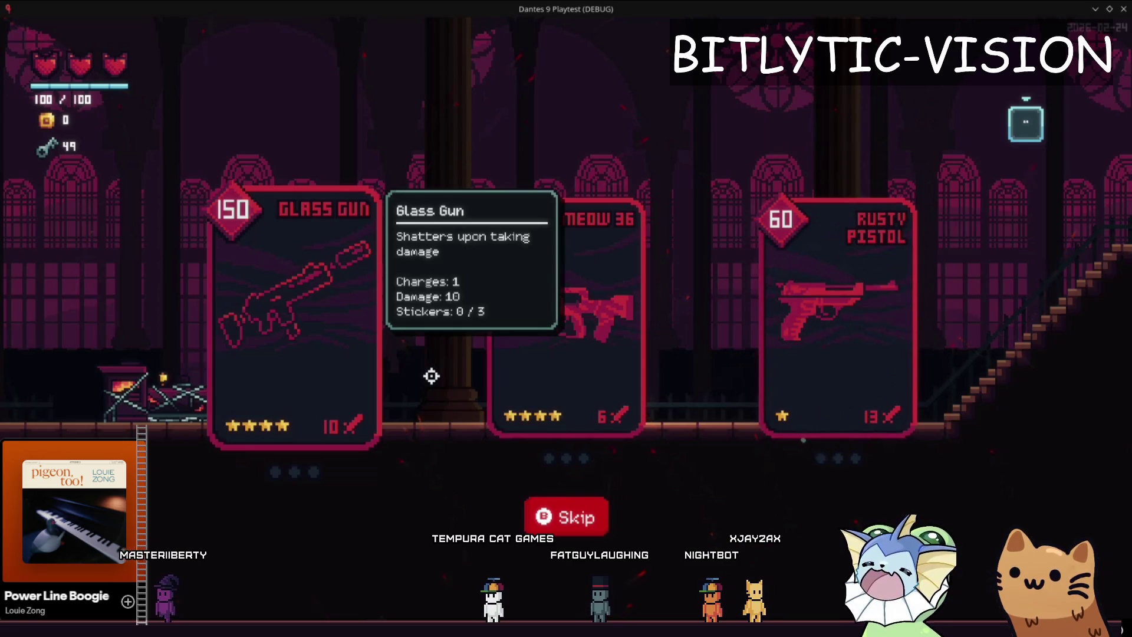
key(d)
key(a)
key(a)
key(a)
key(d)
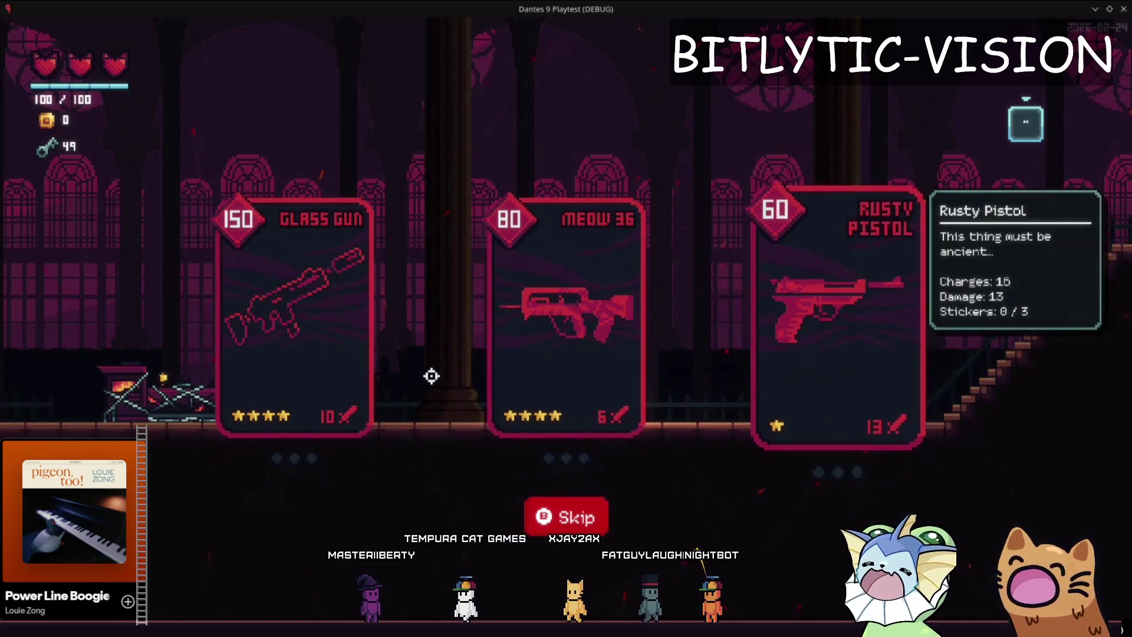
key(a)
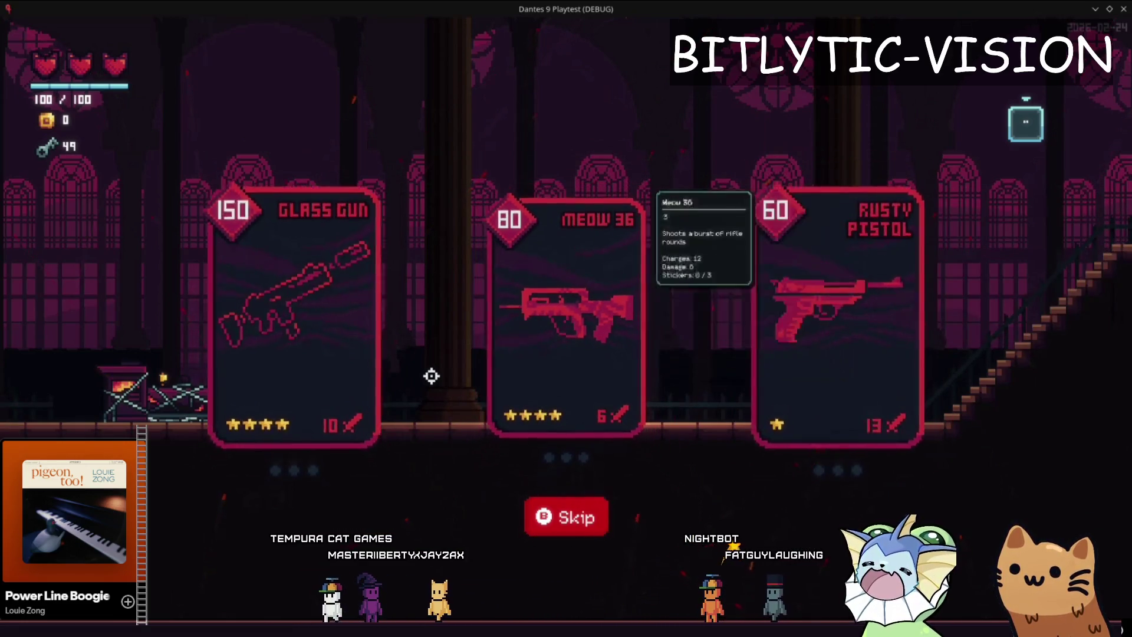
key(e)
Walk across the level to the platform and back, then stop the game
key(d)
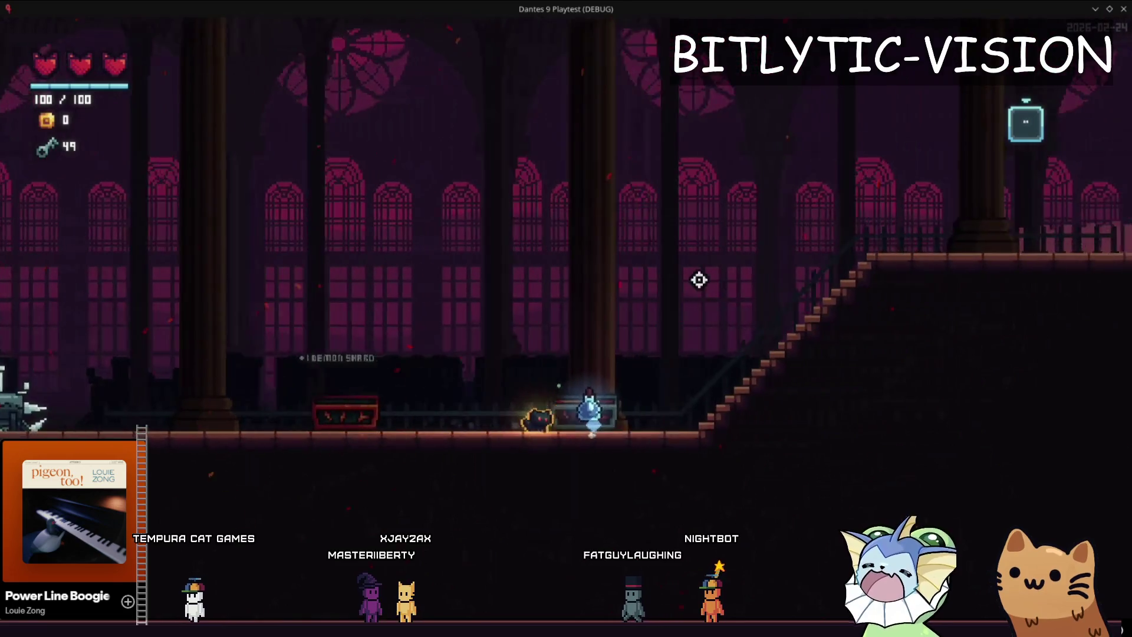
key(e)
key(d)
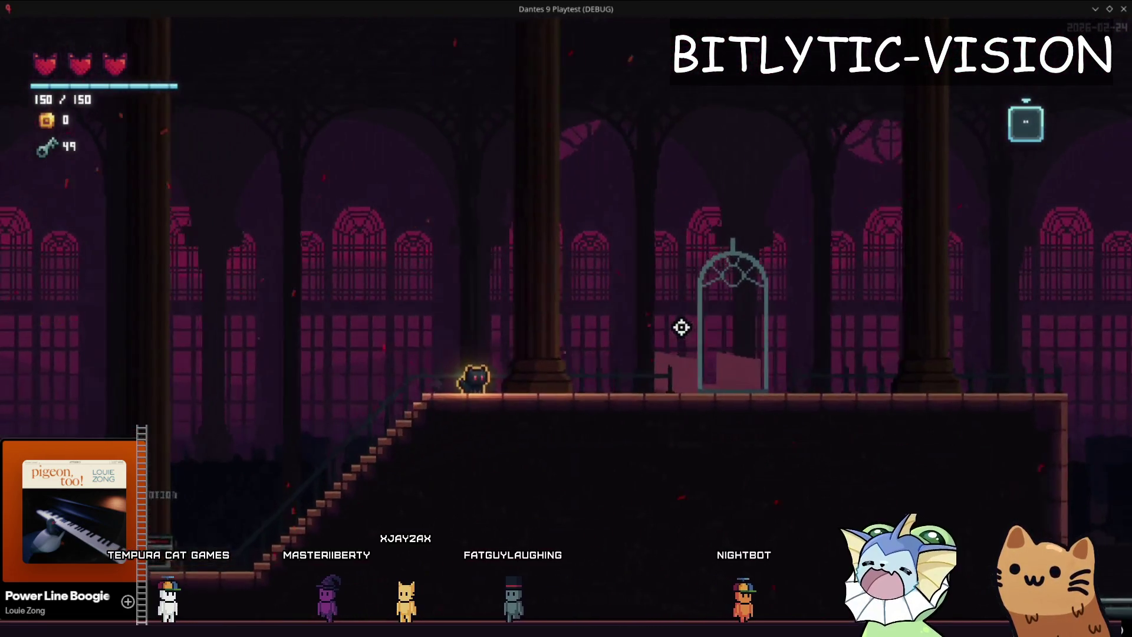
key(d)
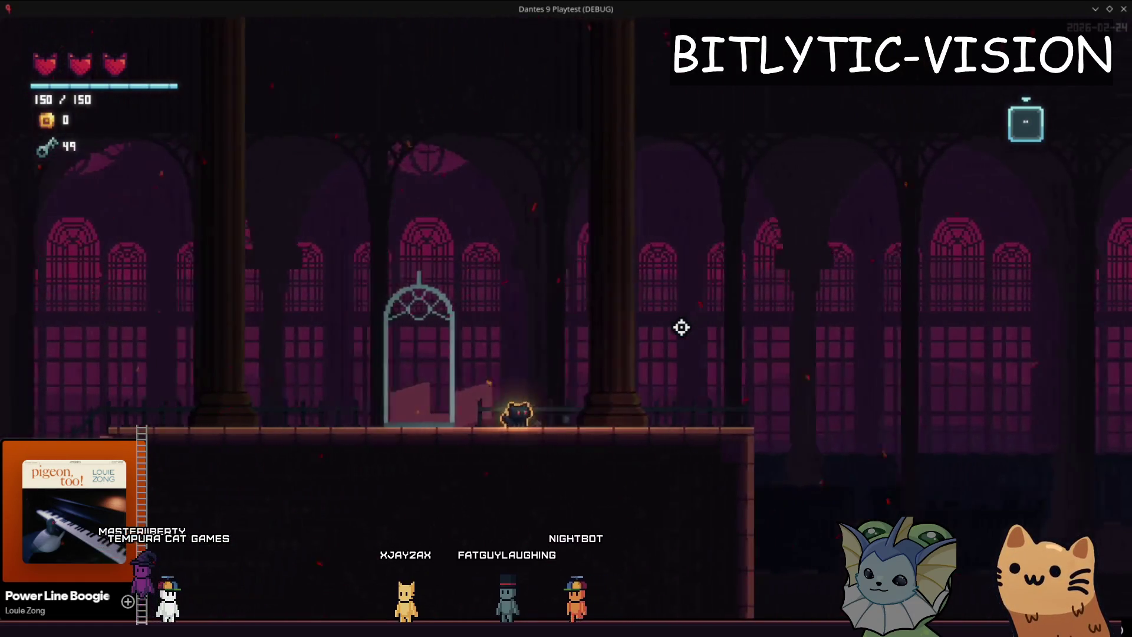
key(a)
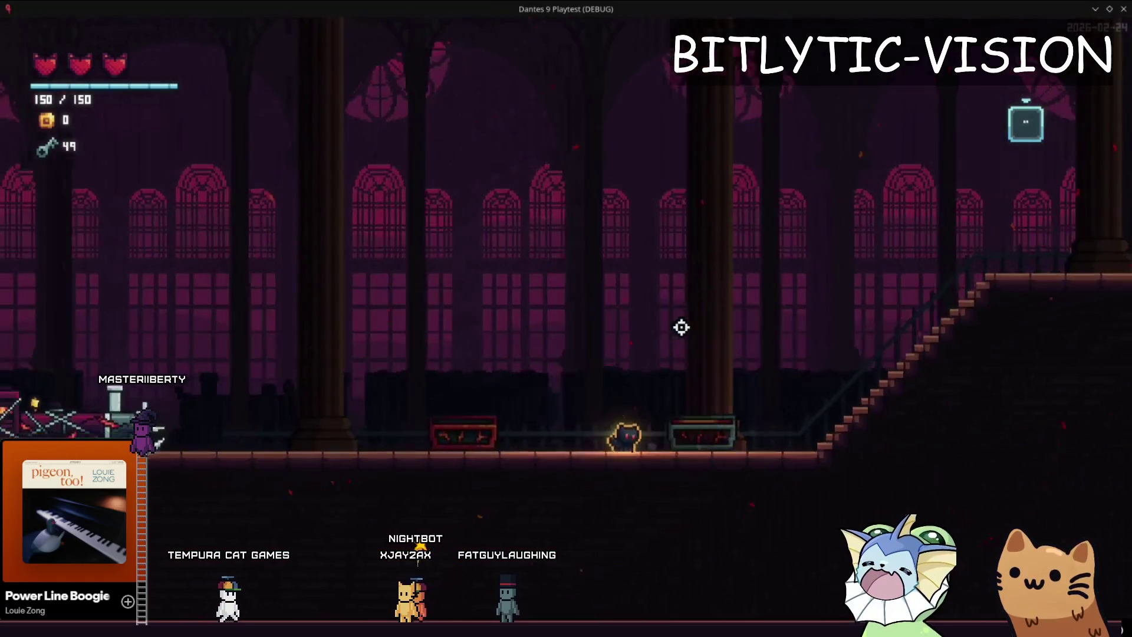
key(F8)
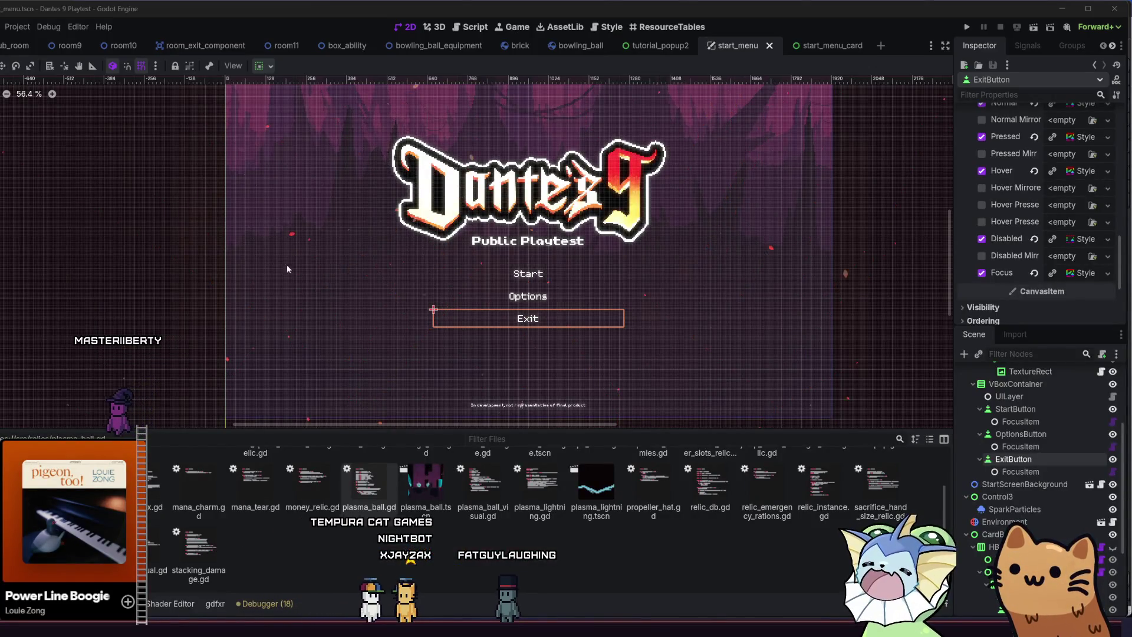
scroll(350, 286, down, 1)
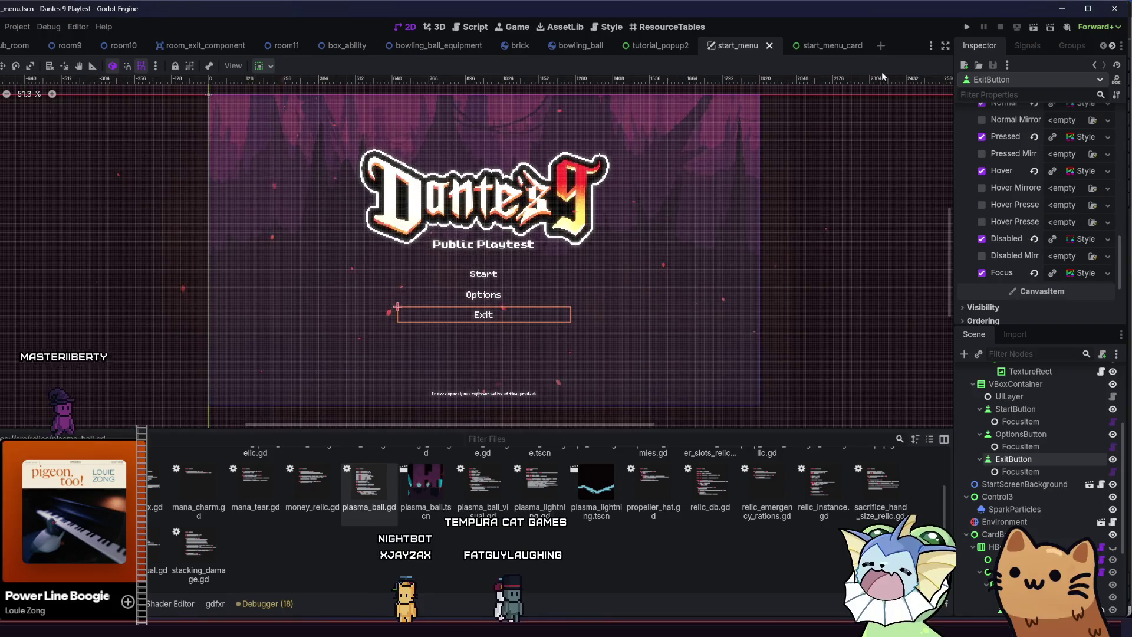
key(F5)
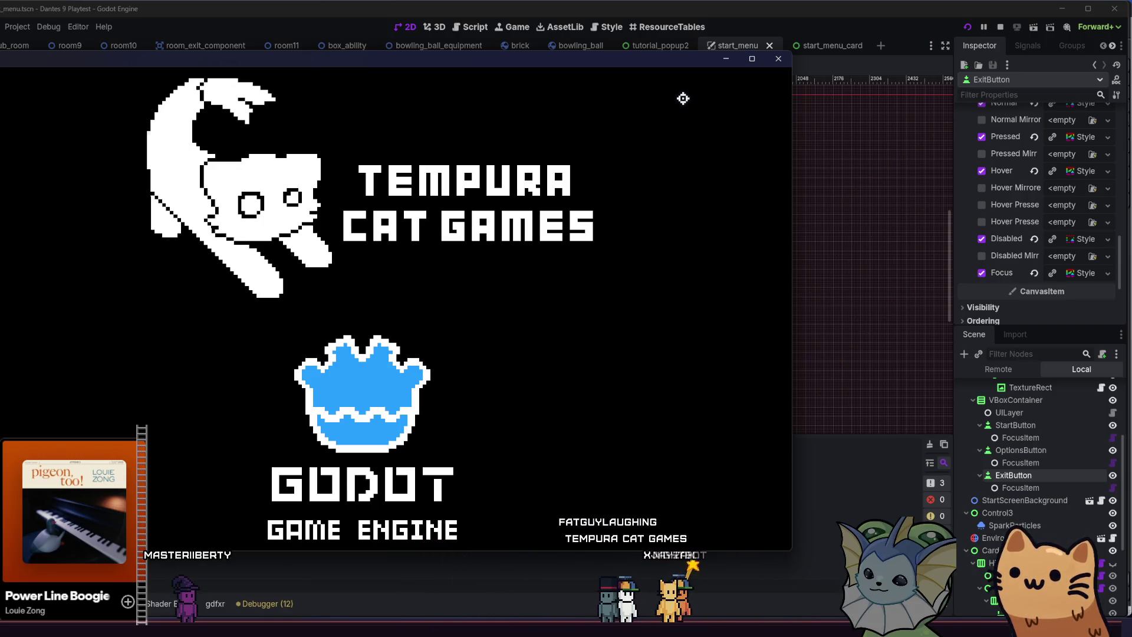
key(super+Up)
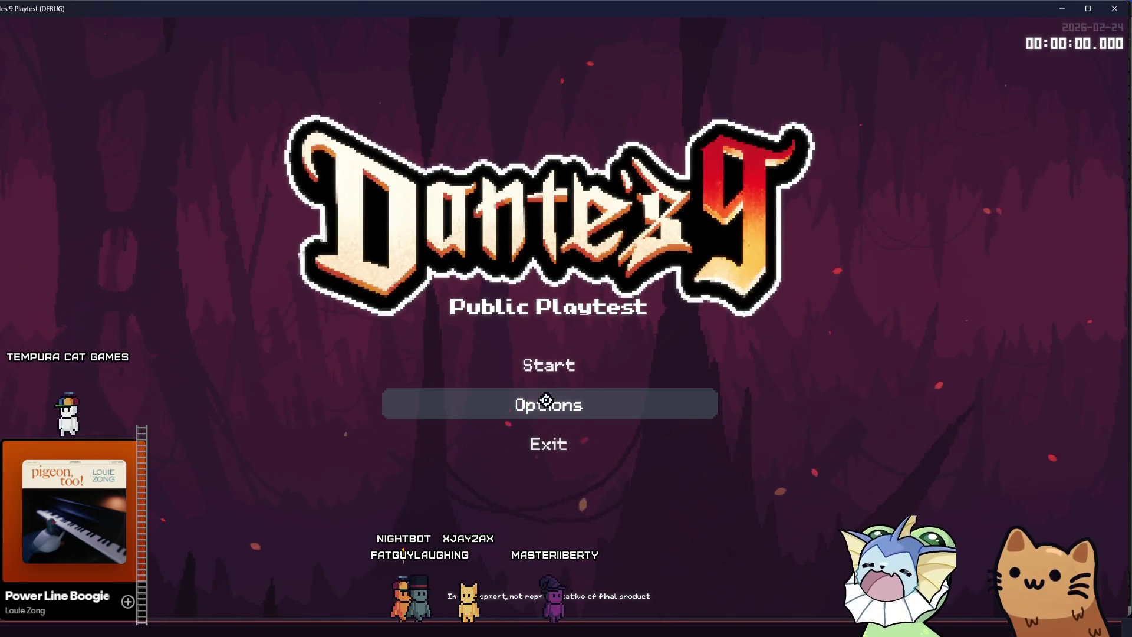
click(1117, 7)
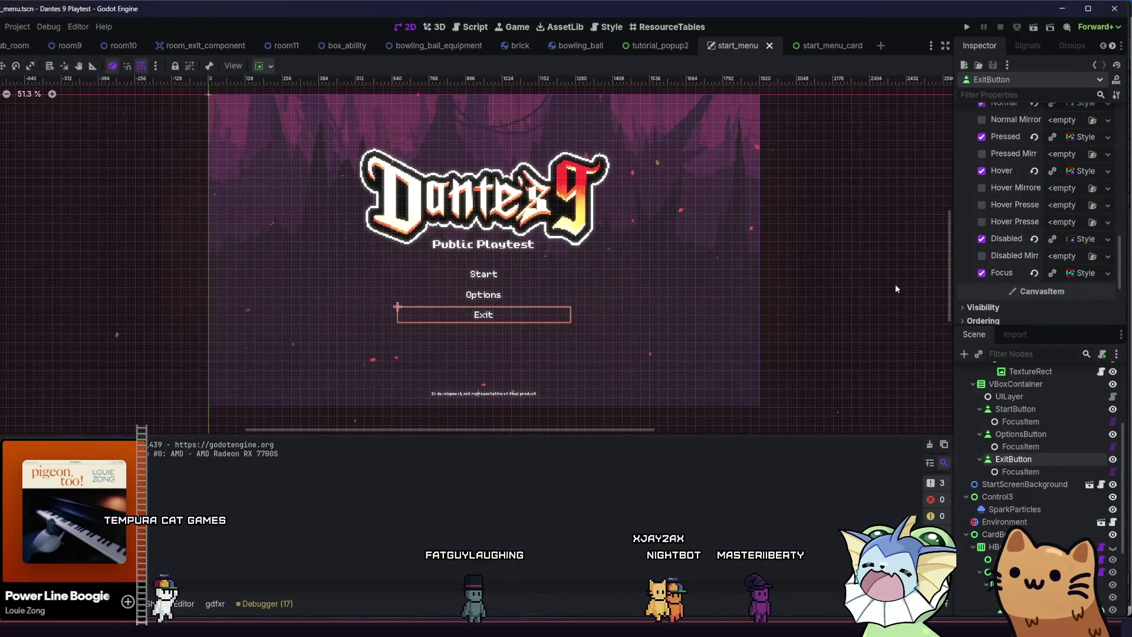
Select the StartButton node and show its signals in the Node dock
click(1053, 410)
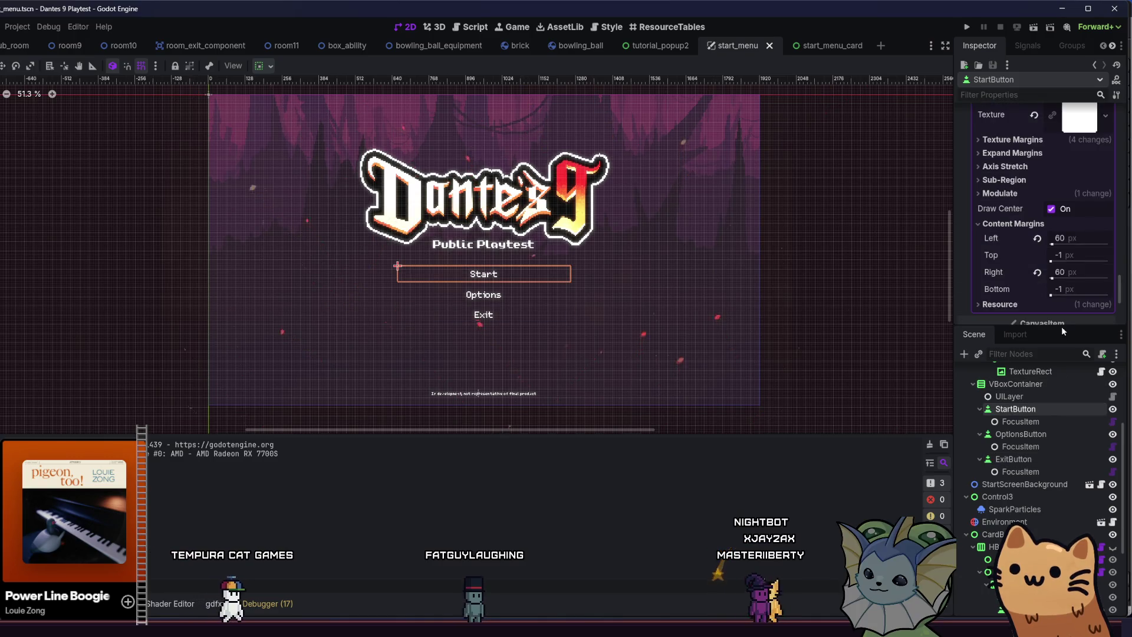
click(1023, 422)
click(1023, 47)
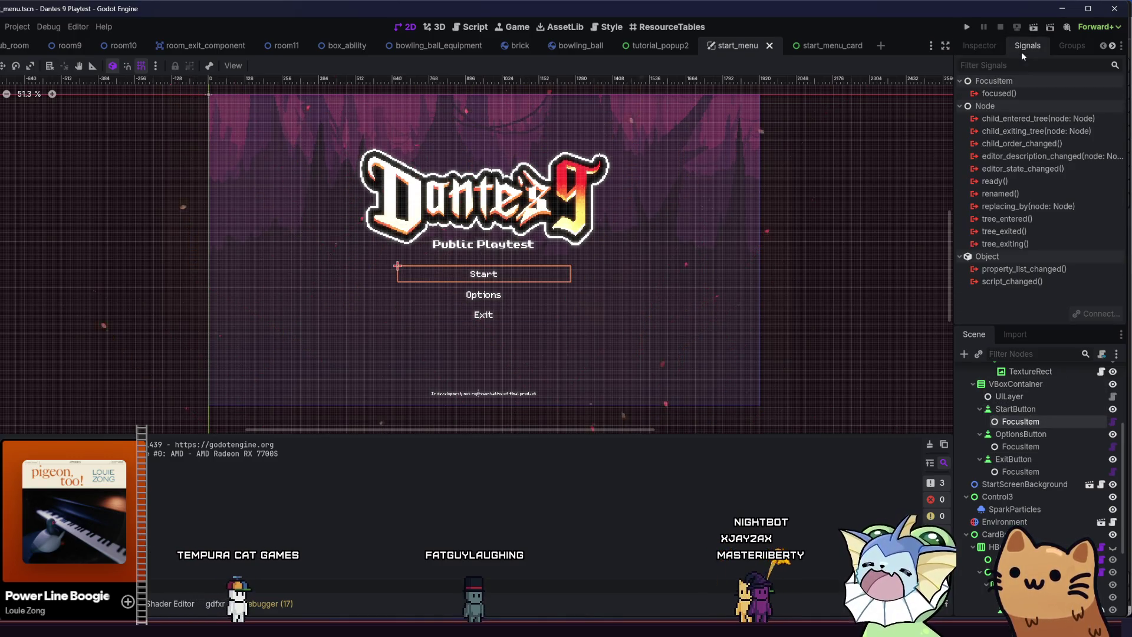
click(1000, 47)
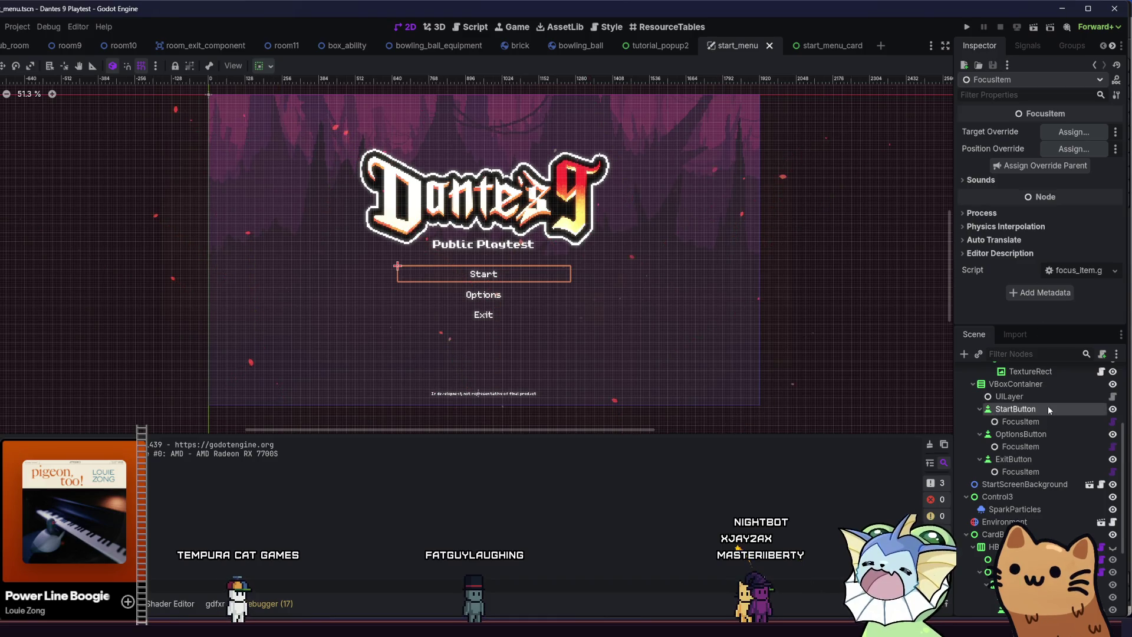
click(1049, 408)
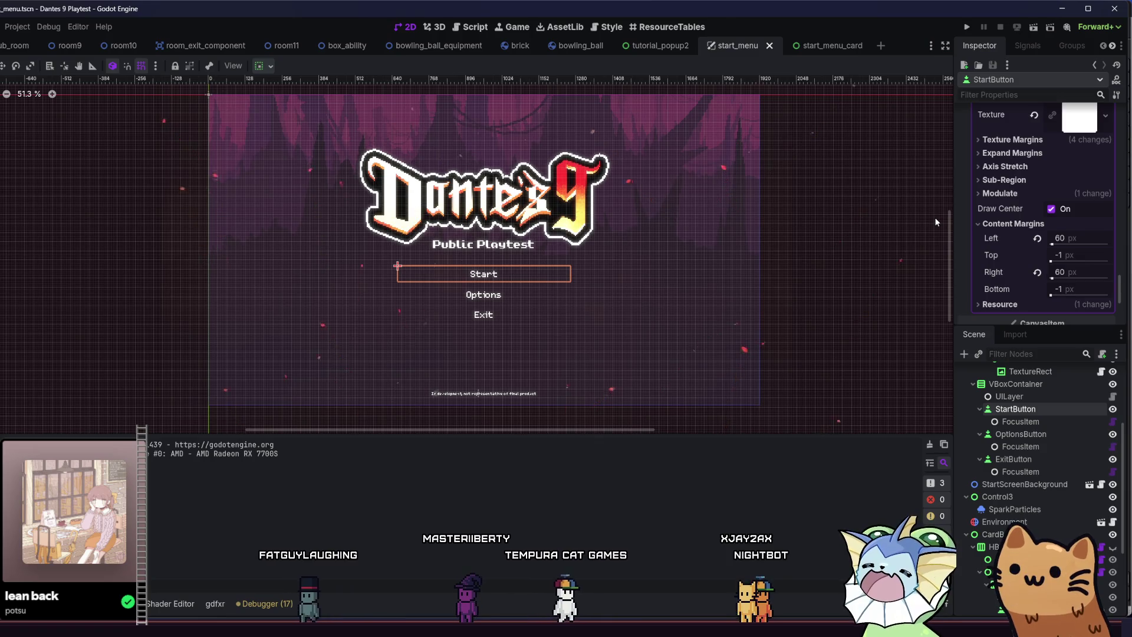
click(1038, 48)
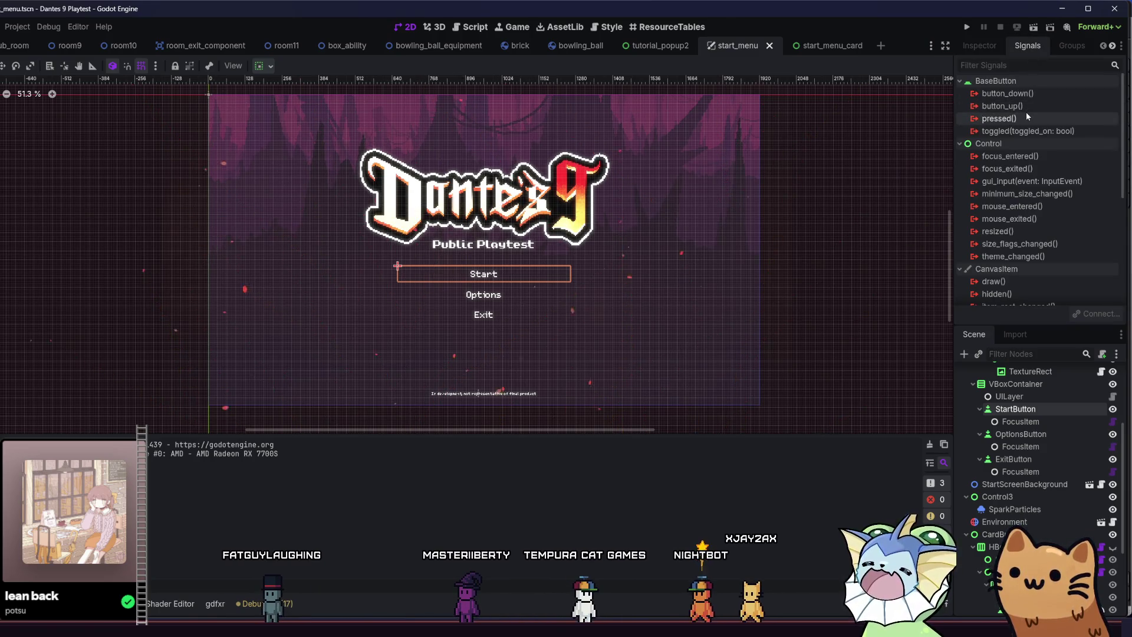
double_click(1063, 119)
click(470, 172)
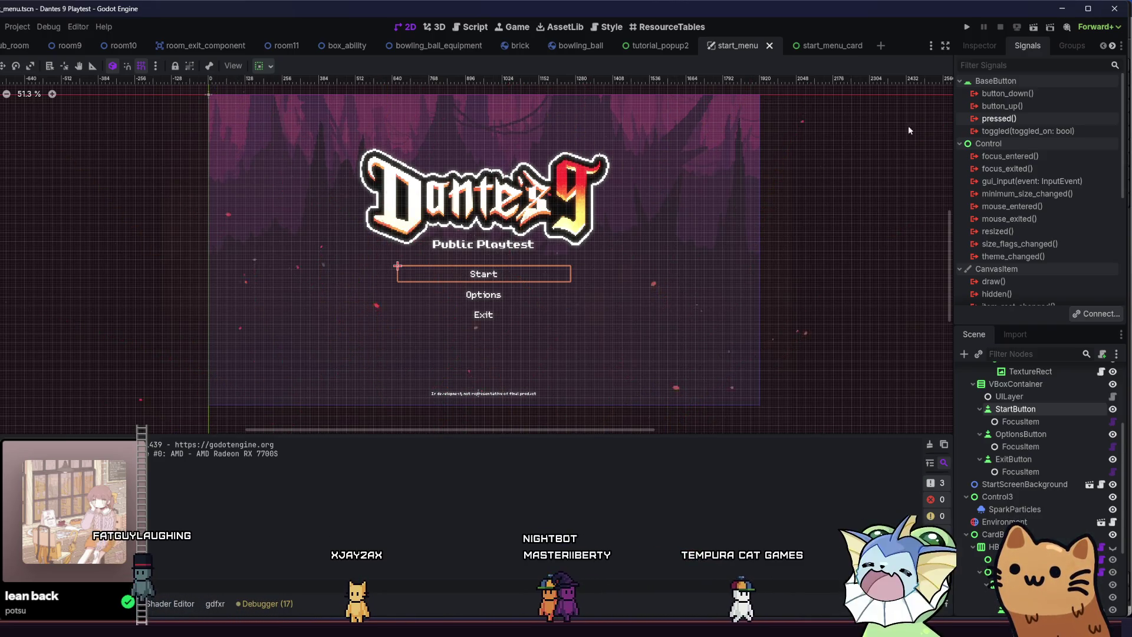
Connect StartButton's pressed() to start_game() chosen from the script's method list
double_click(978, 118)
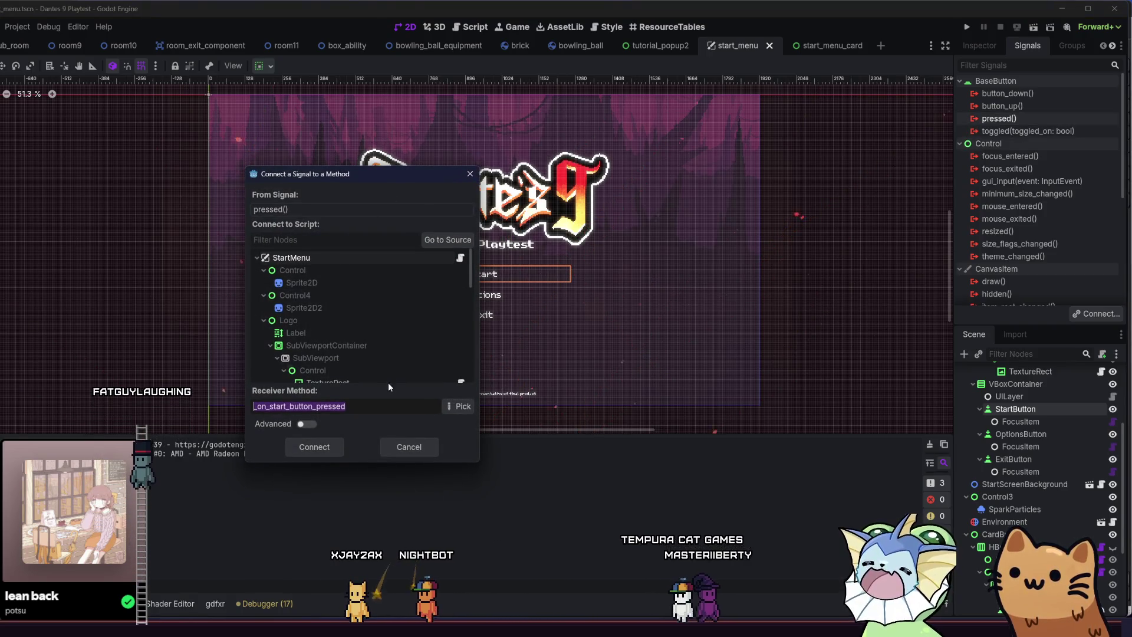
click(454, 410)
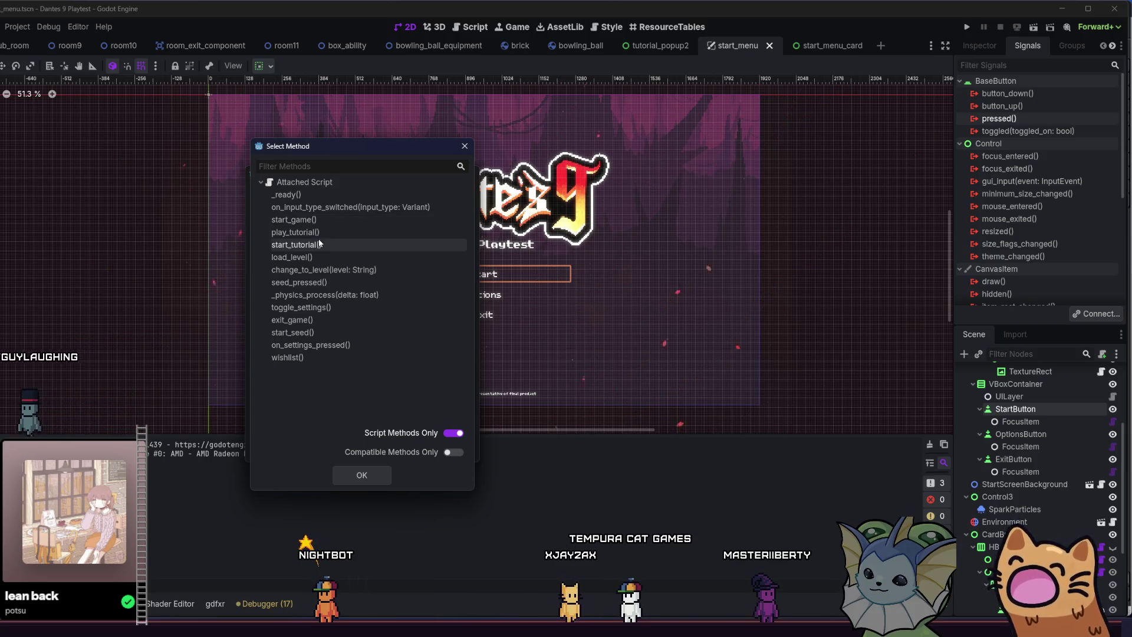
drag(322, 146, 320, 145)
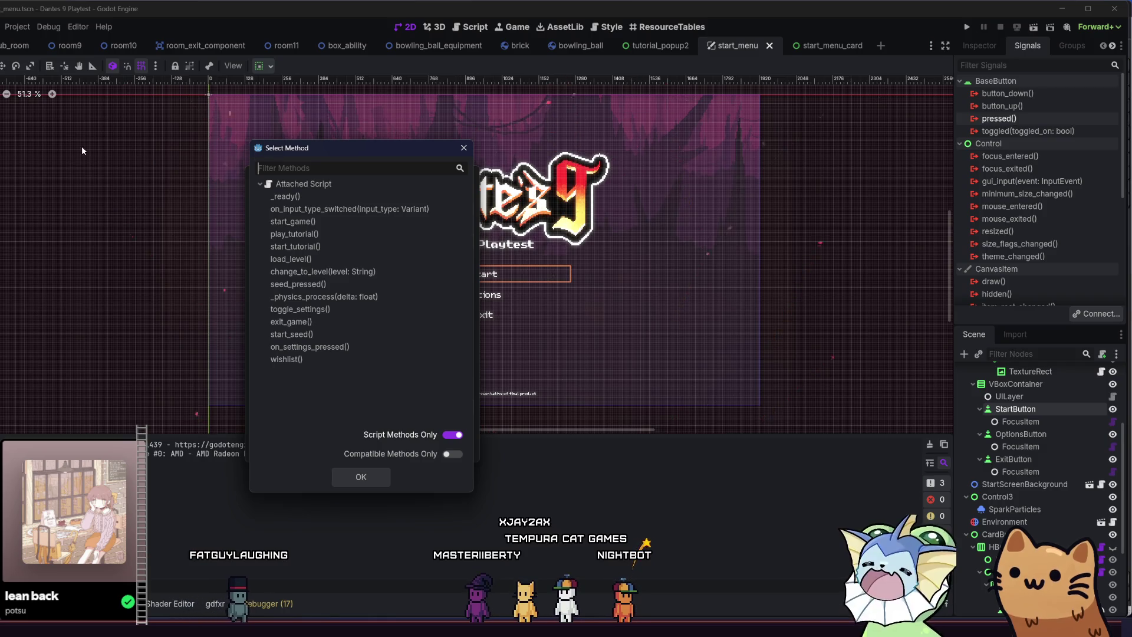
click(349, 226)
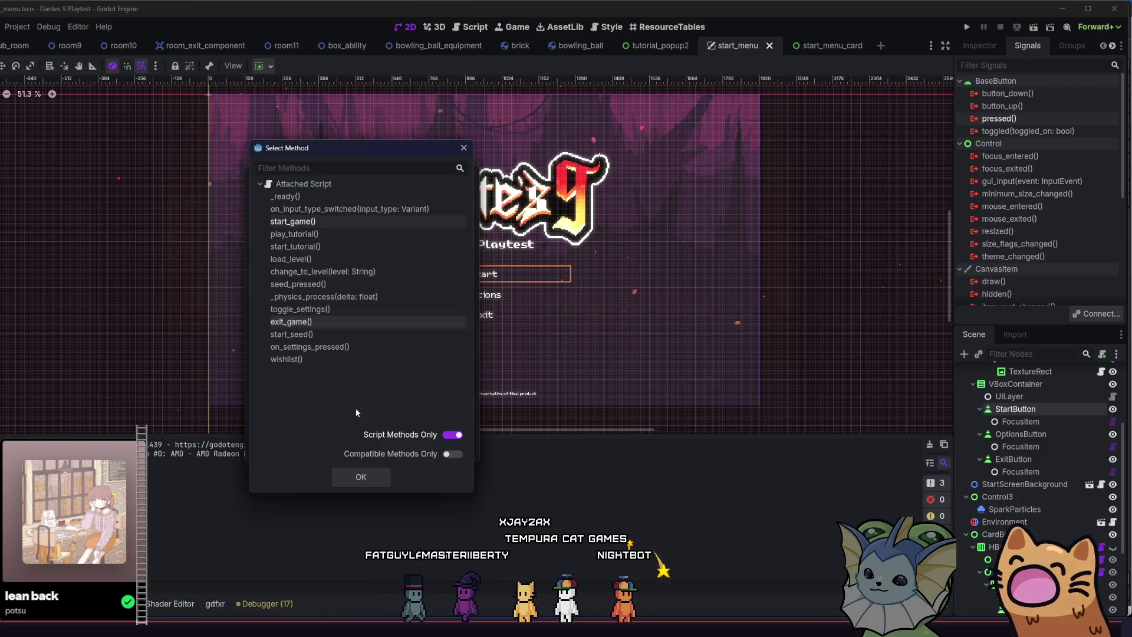
click(361, 478)
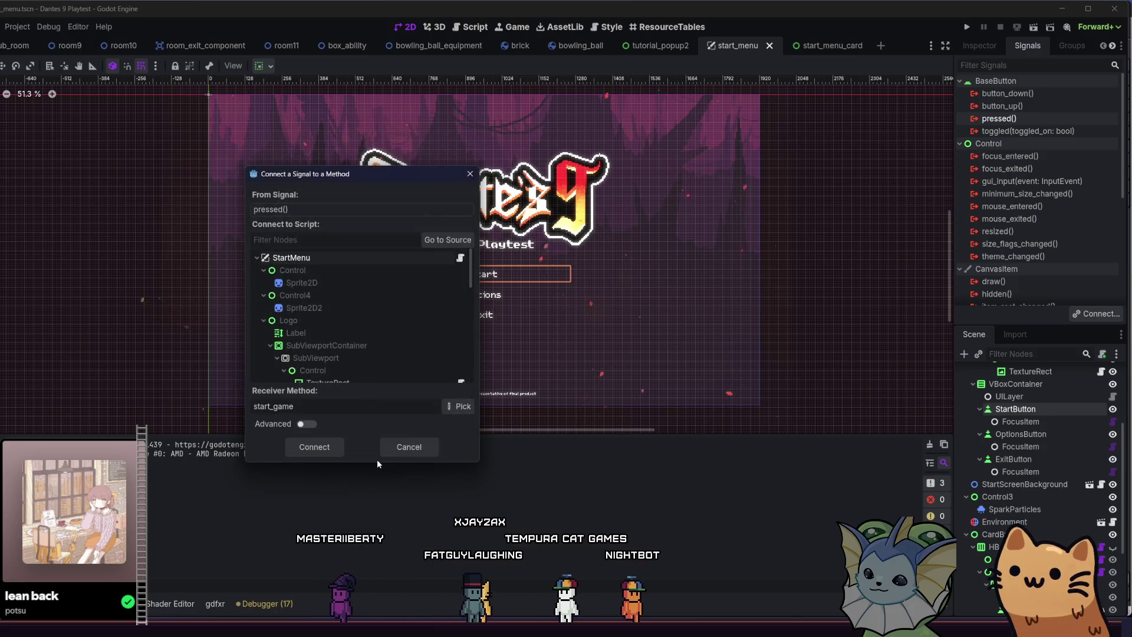
click(319, 447)
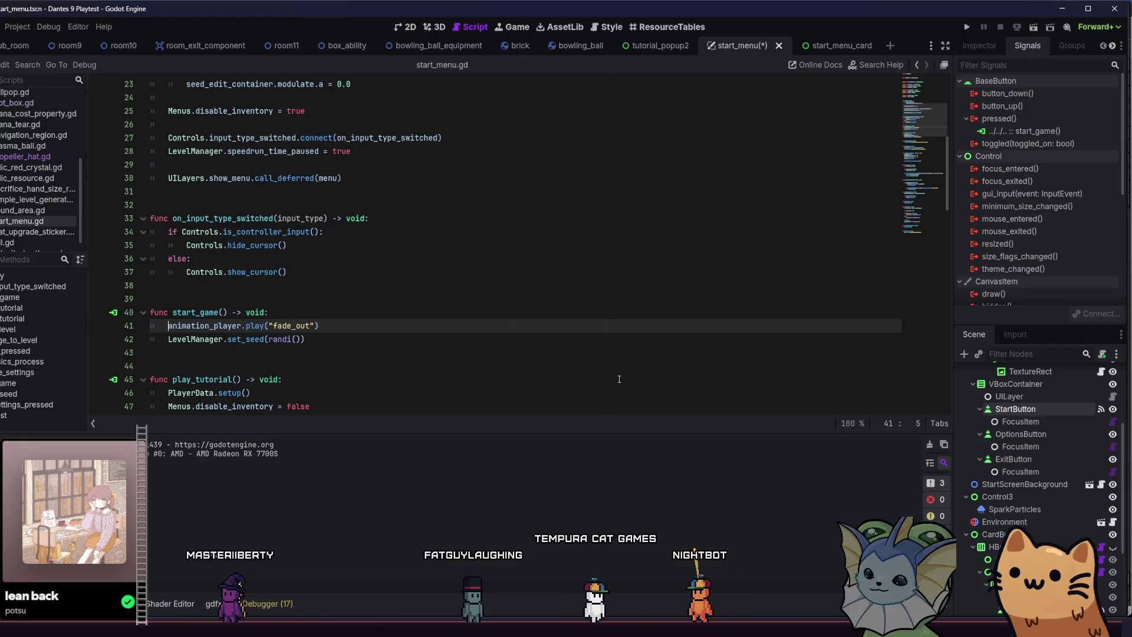
Connect OptionsButton's pressed() to on_settings_pressed picked from start_menu.gd's method list
click(1063, 434)
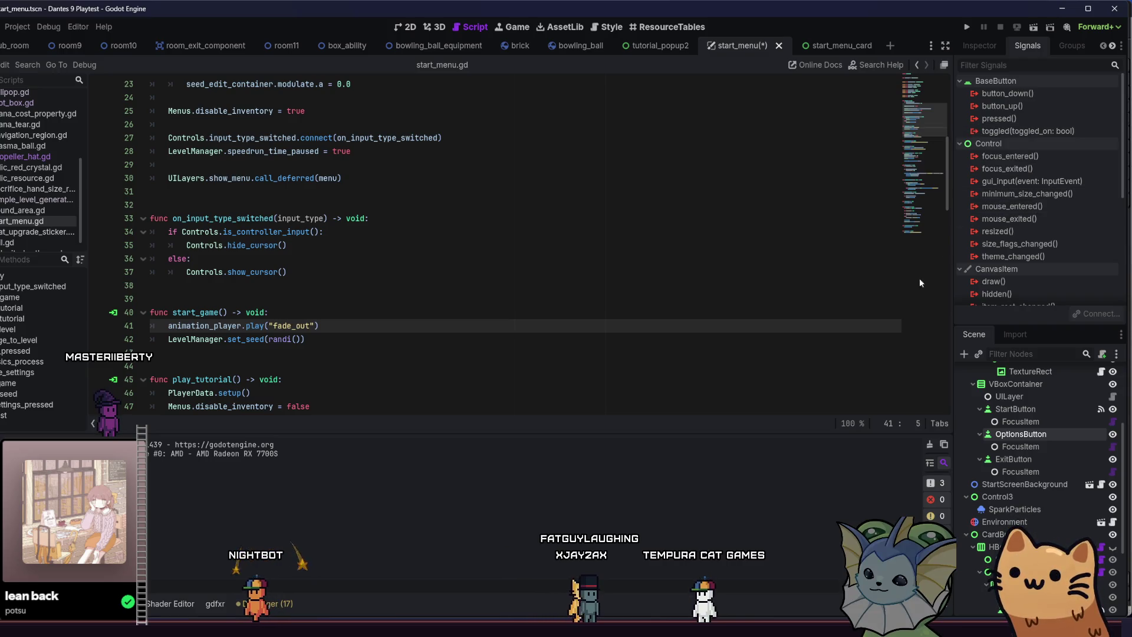
double_click(1013, 118)
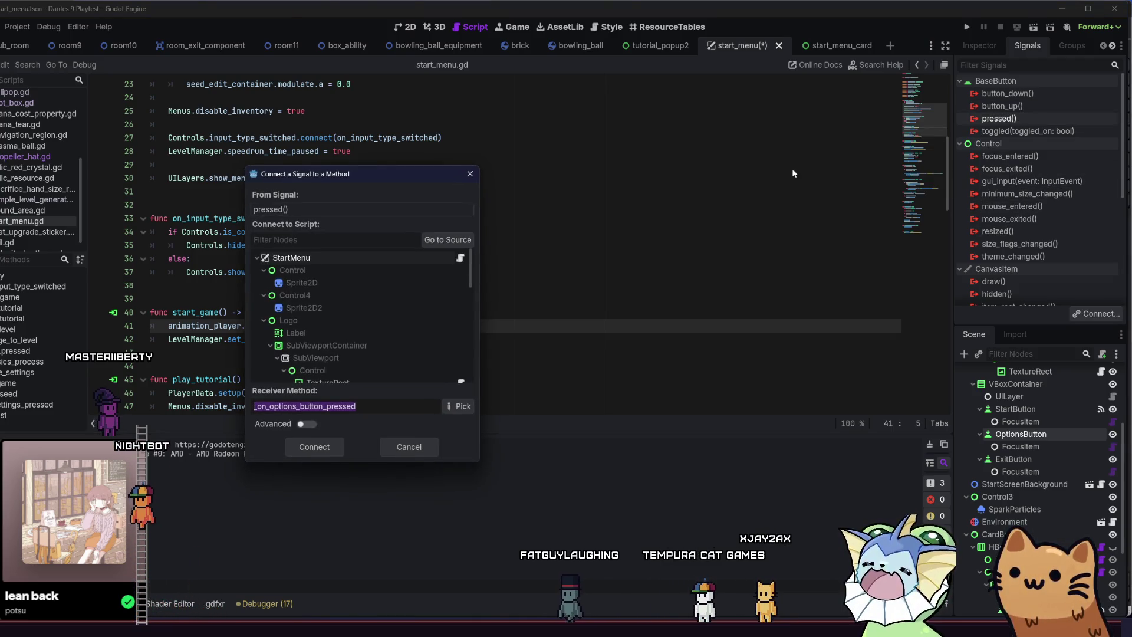
click(456, 408)
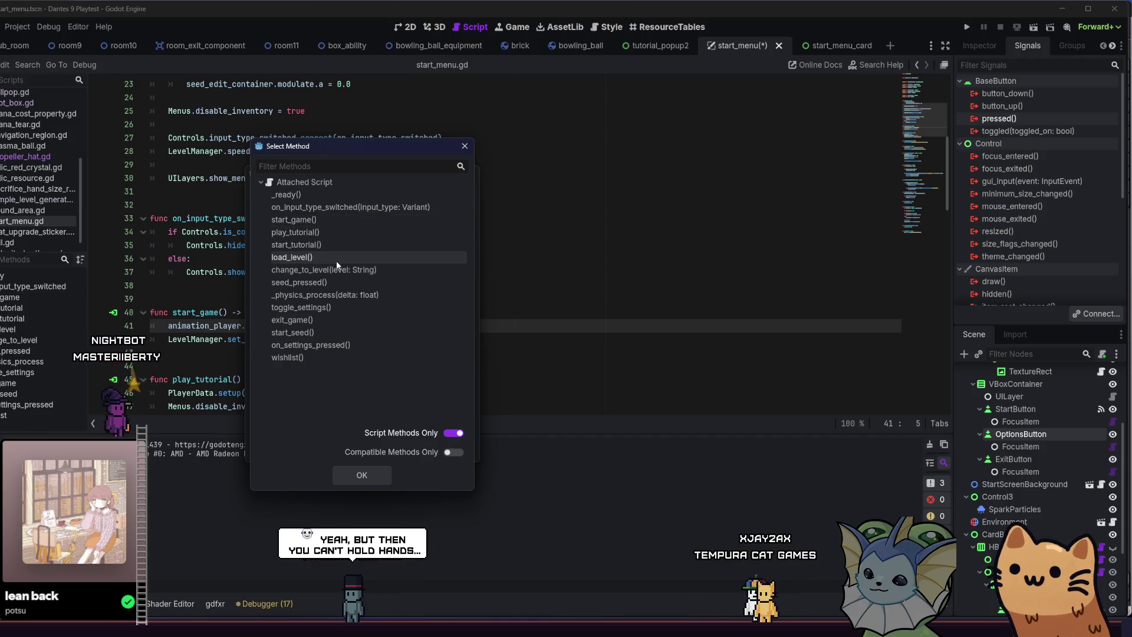
click(310, 345)
click(361, 475)
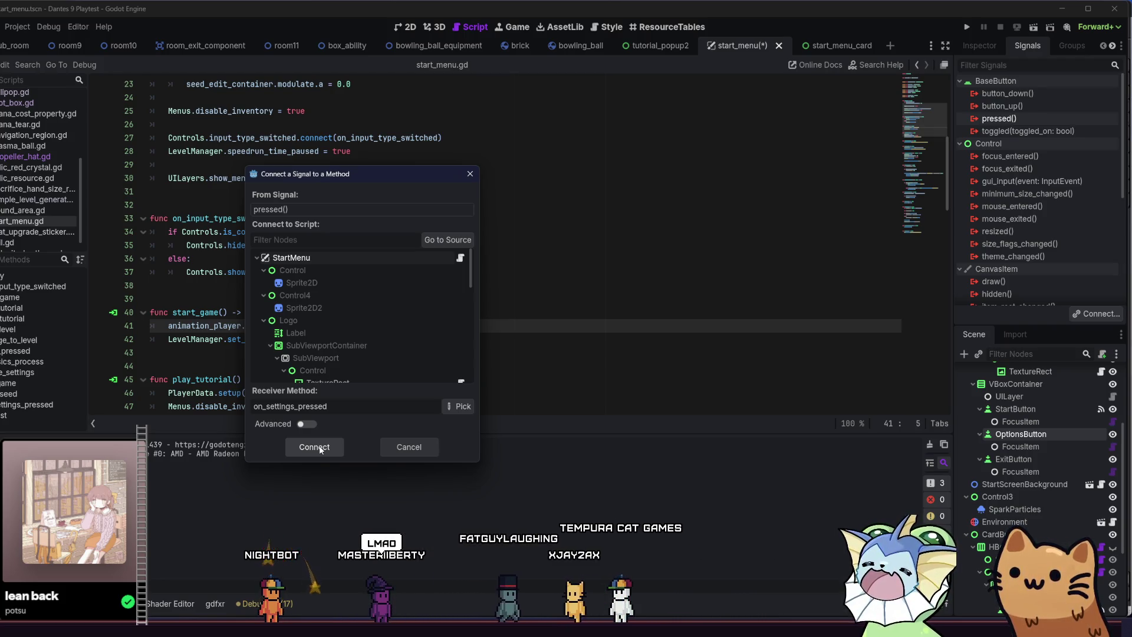
click(331, 450)
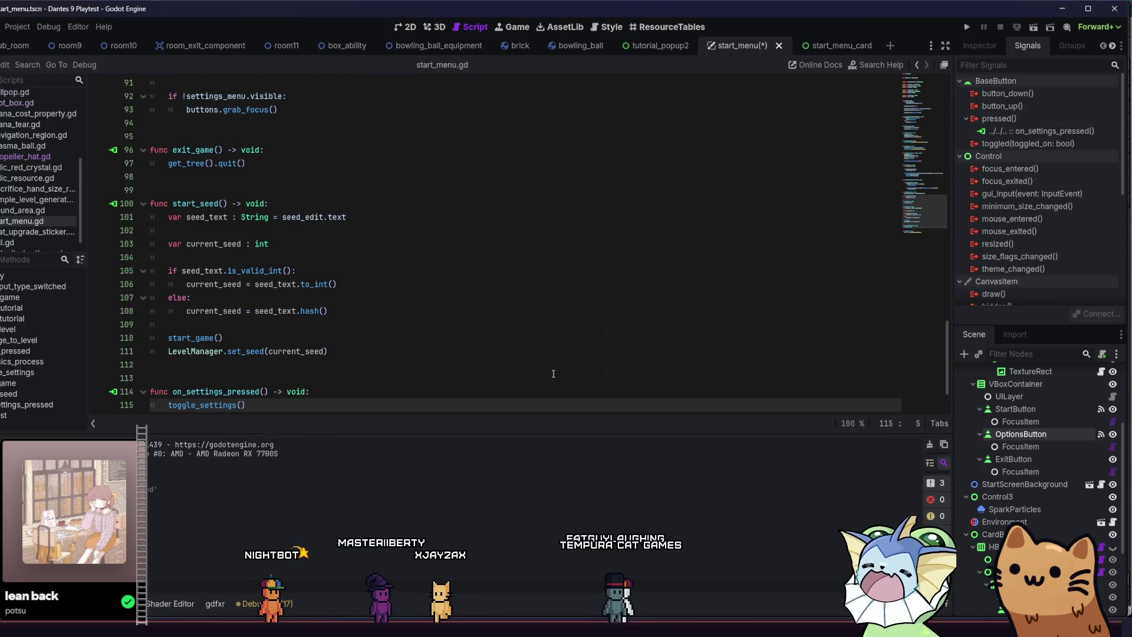
Connect ExitButton's pressed signal to exit_game on the StartMenu script, then run the project
click(1011, 459)
double_click(1015, 119)
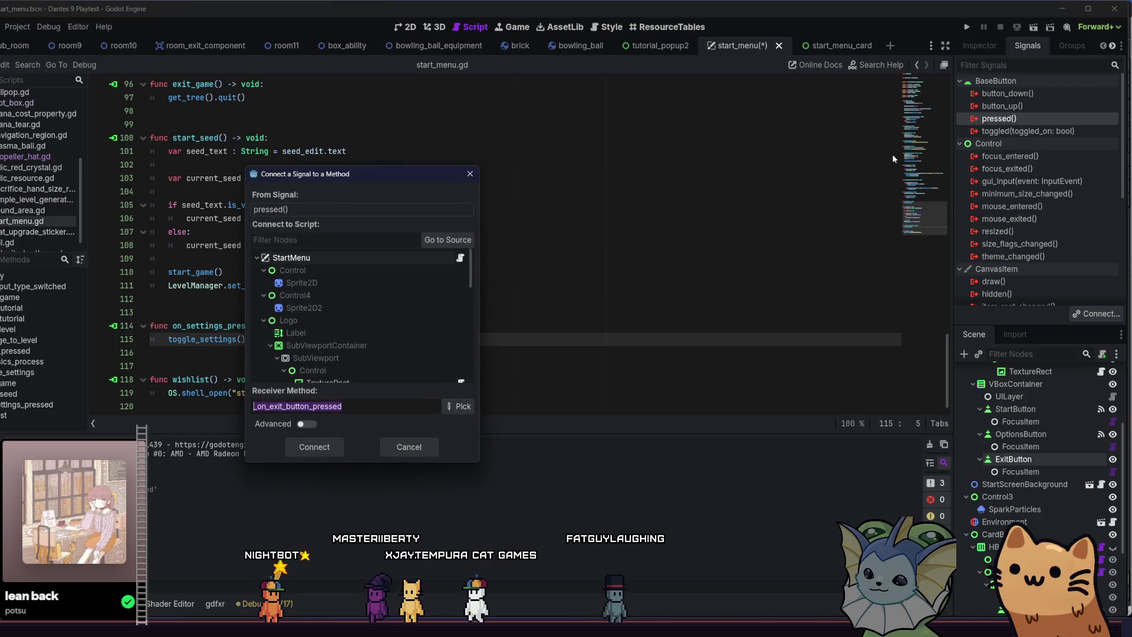
scroll(377, 295, down, 5)
scroll(363, 315, down, 3)
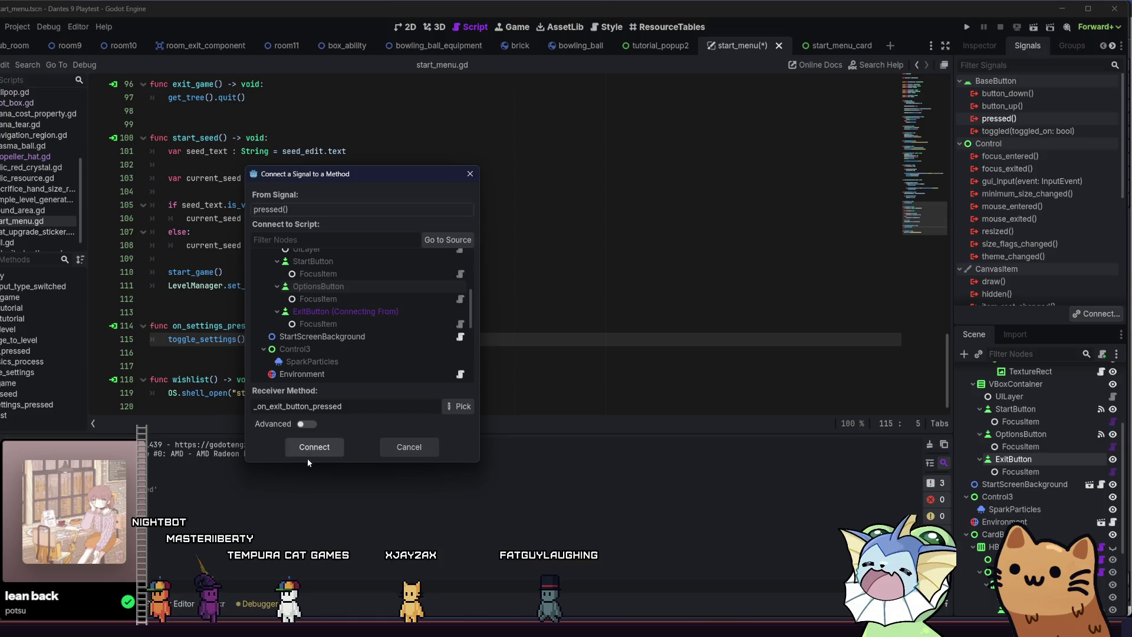
click(353, 312)
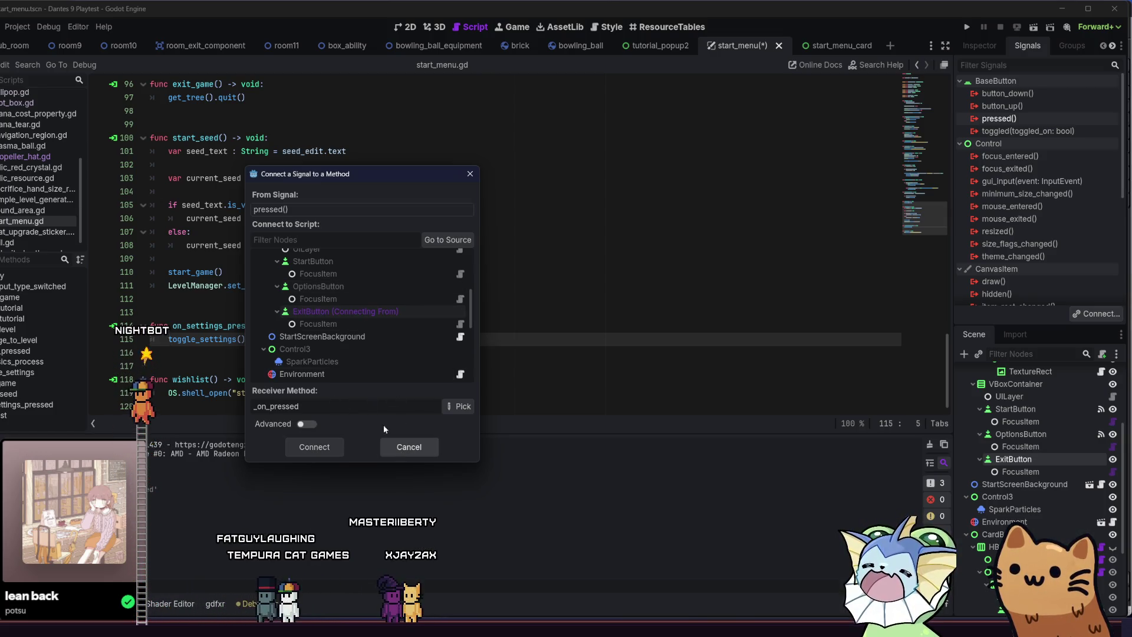
scroll(362, 306, up, 5)
click(382, 258)
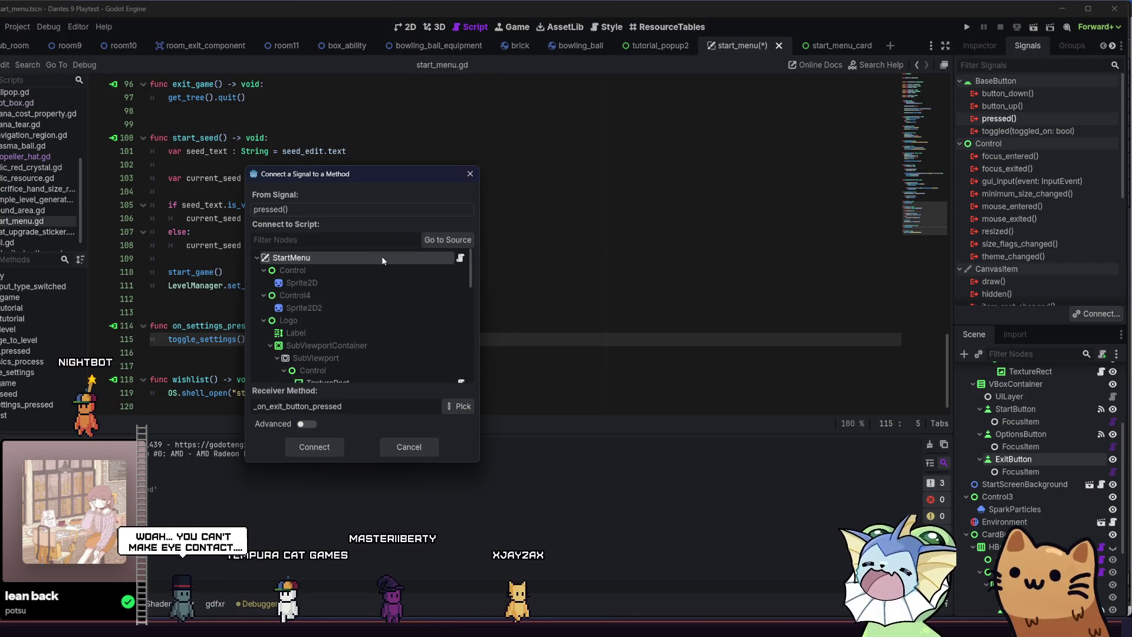
click(461, 407)
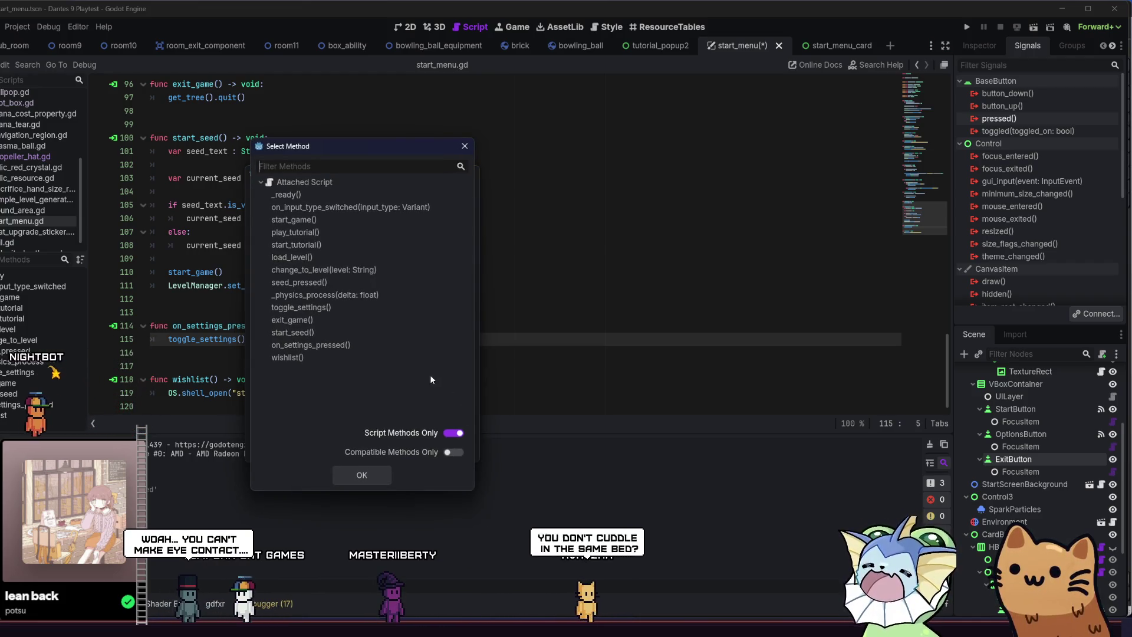
click(313, 319)
click(349, 475)
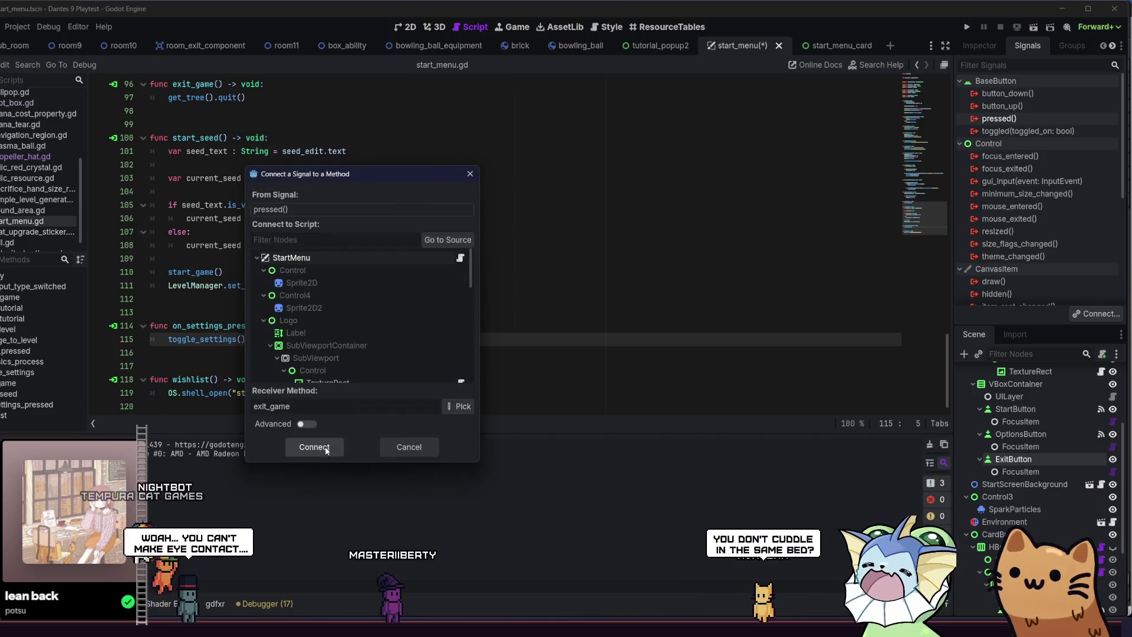
click(325, 446)
click(966, 27)
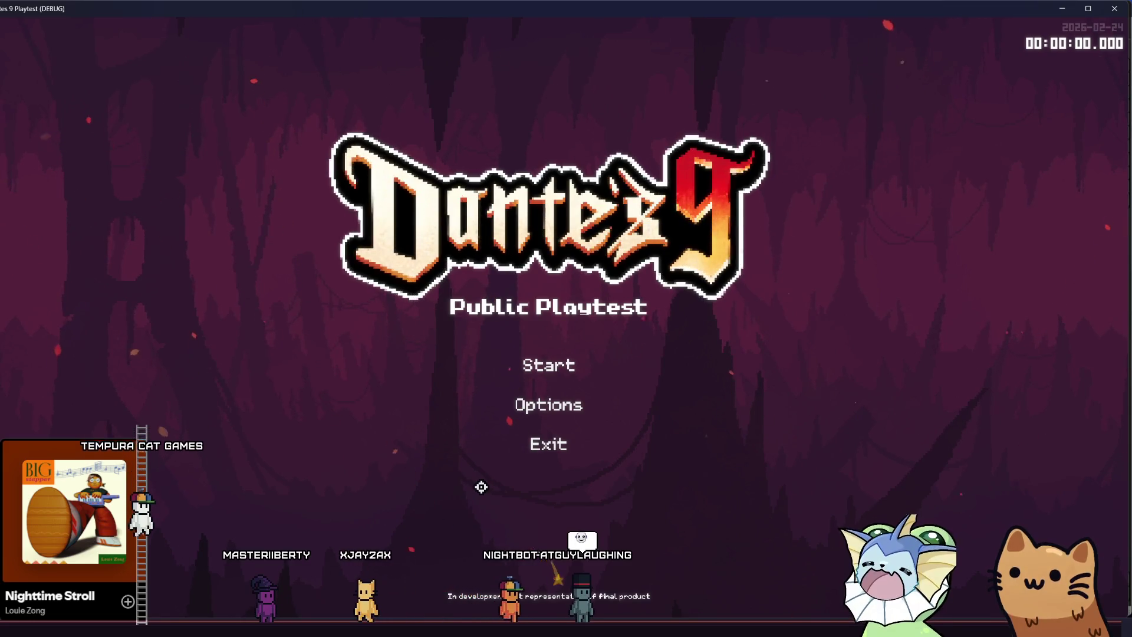
Open the game's Options screen and back out to the main menu with Escape
click(542, 393)
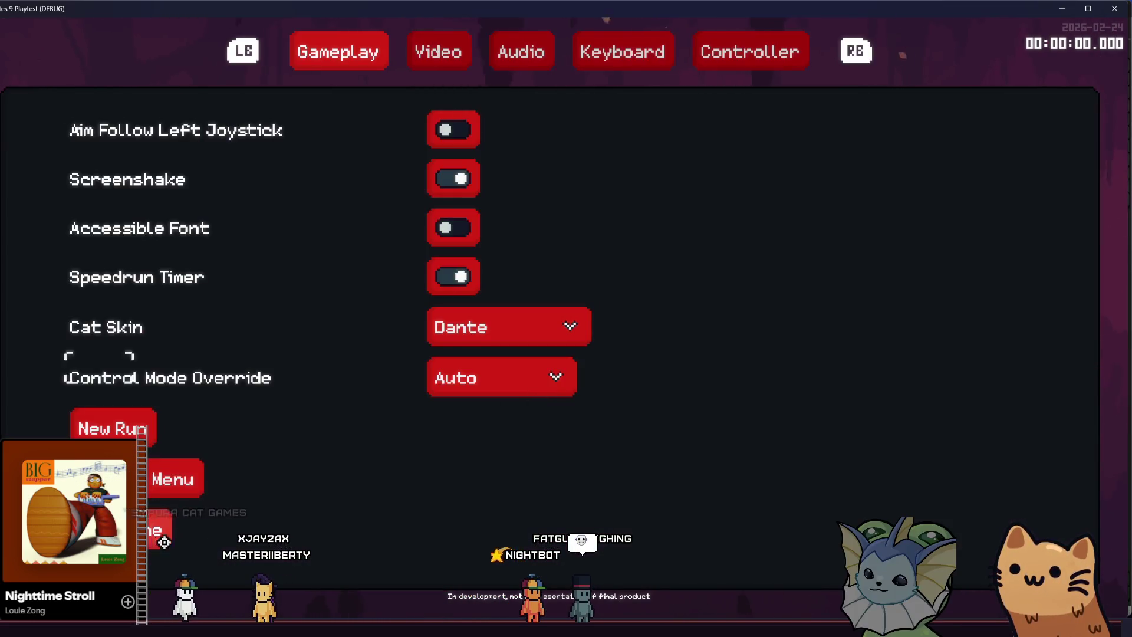
key(alt+Tab)
click(961, 27)
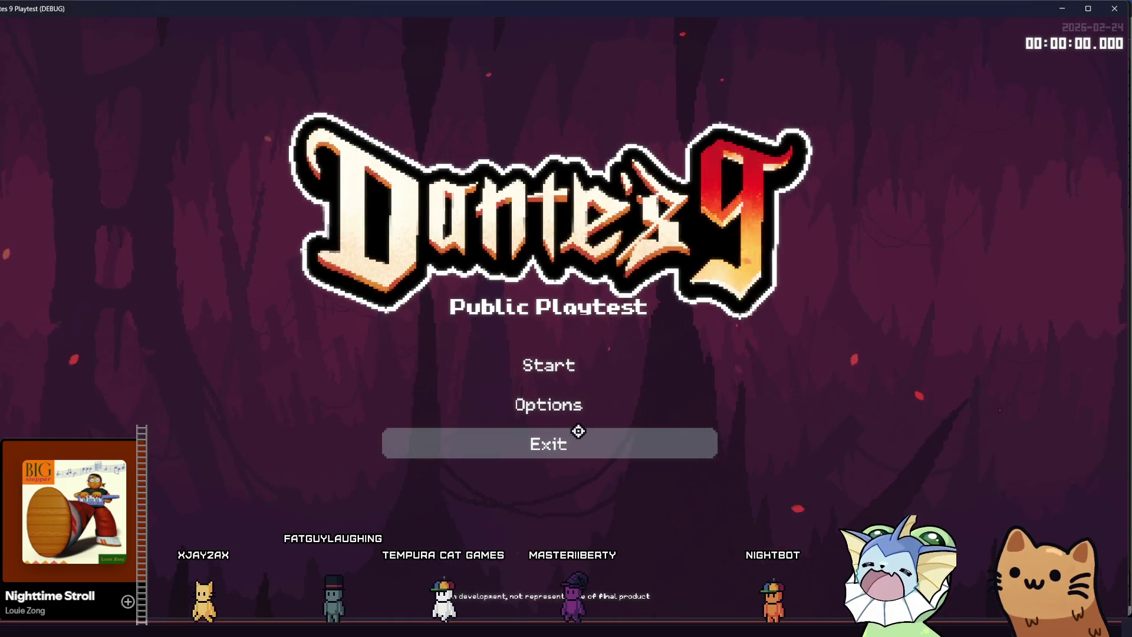
click(559, 403)
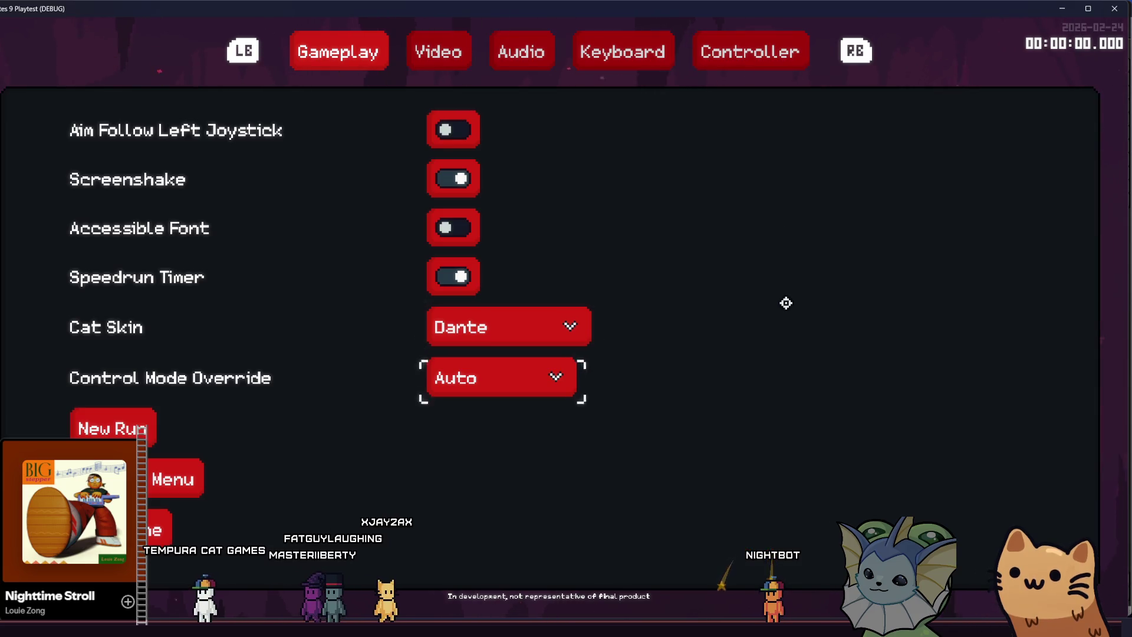
key(Escape)
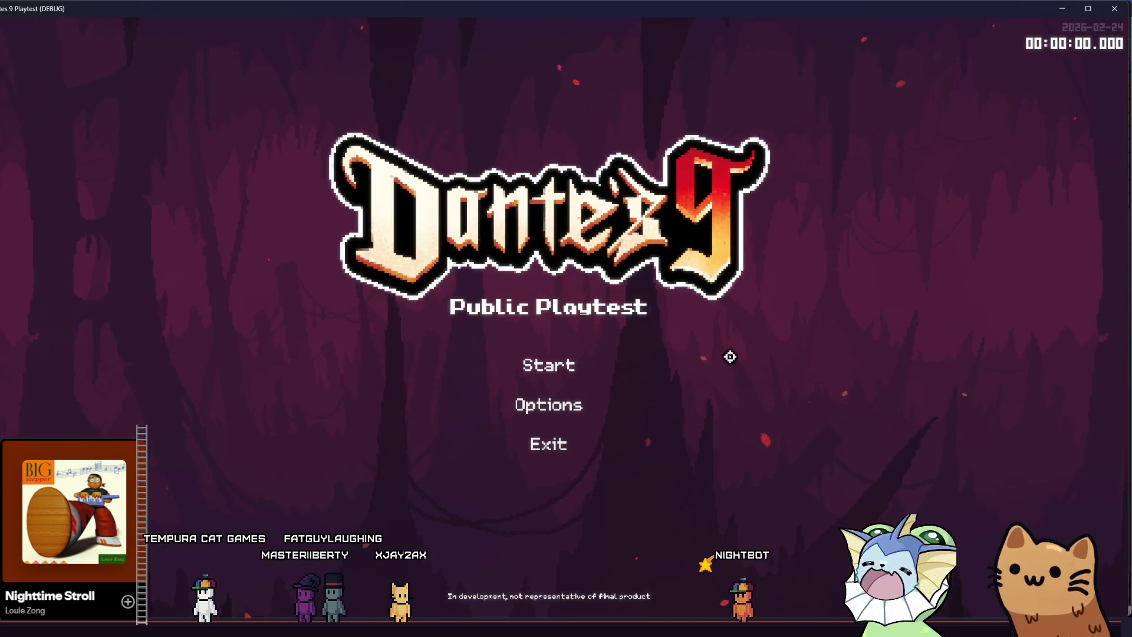
click(635, 407)
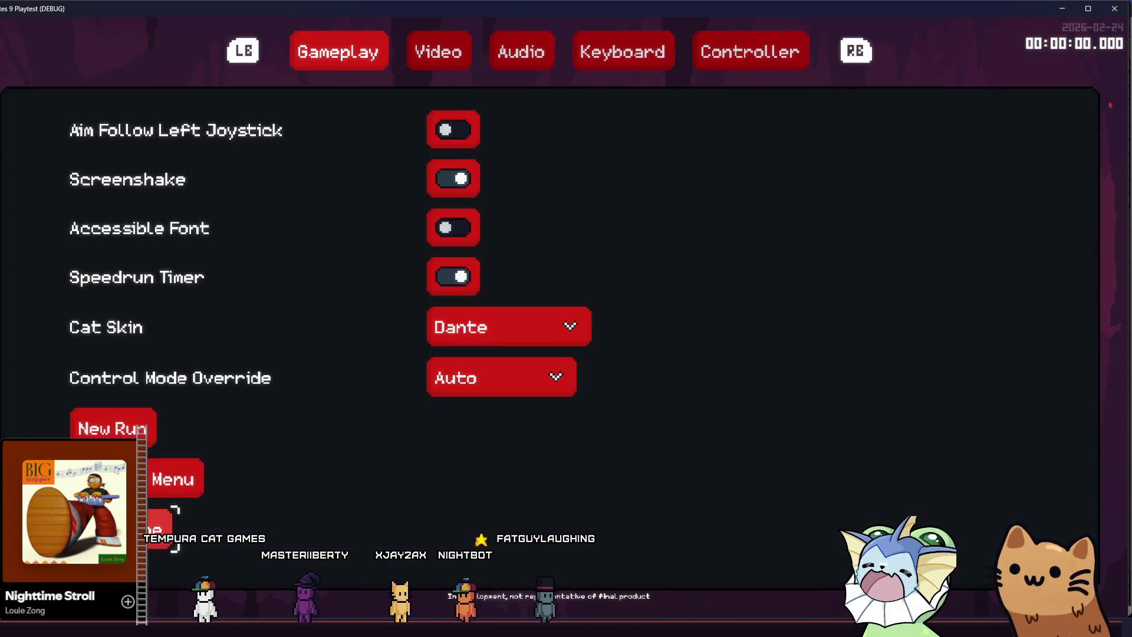
key(Escape)
Reach Options with arrow keys and Enter, then close the game and run it again
key(Up)
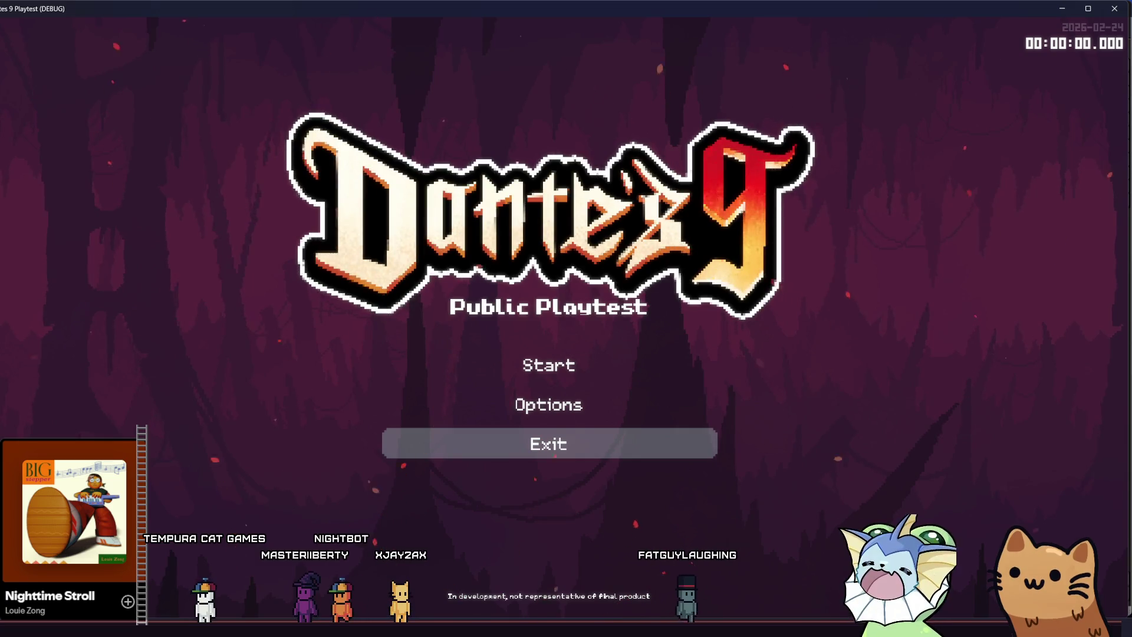
key(Up)
key(Up)
key(Down)
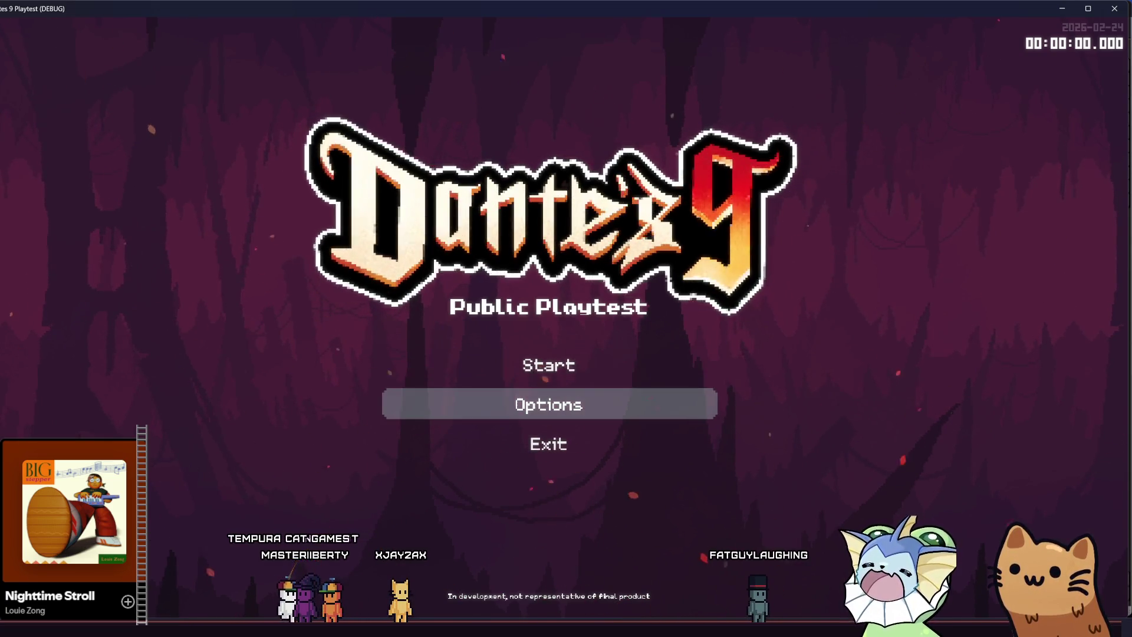
key(Return)
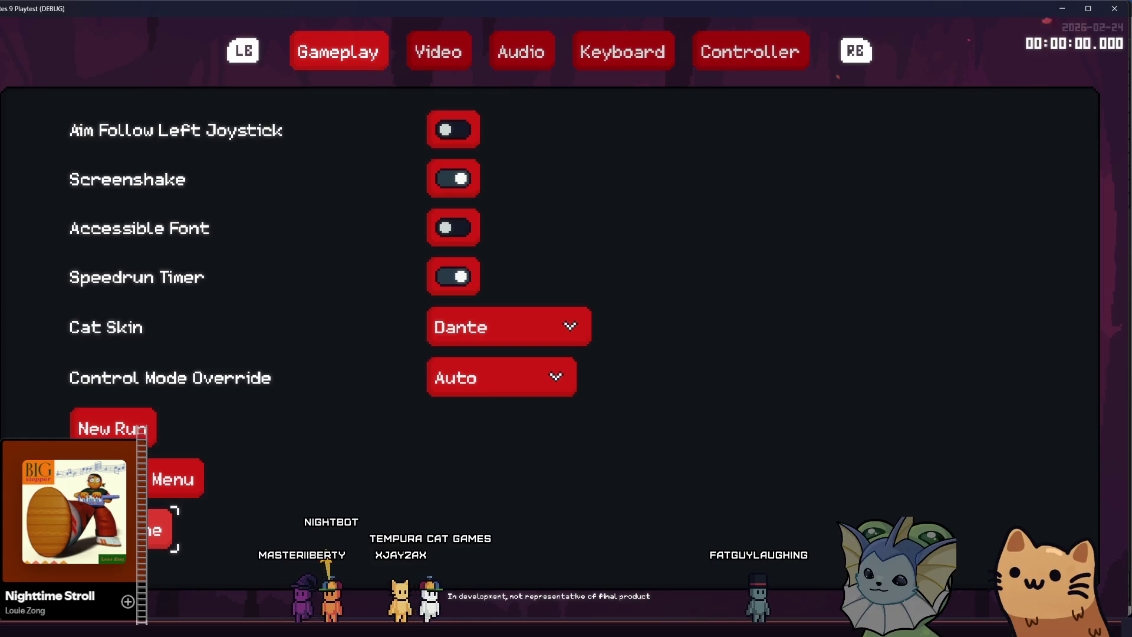
key(alt+F4)
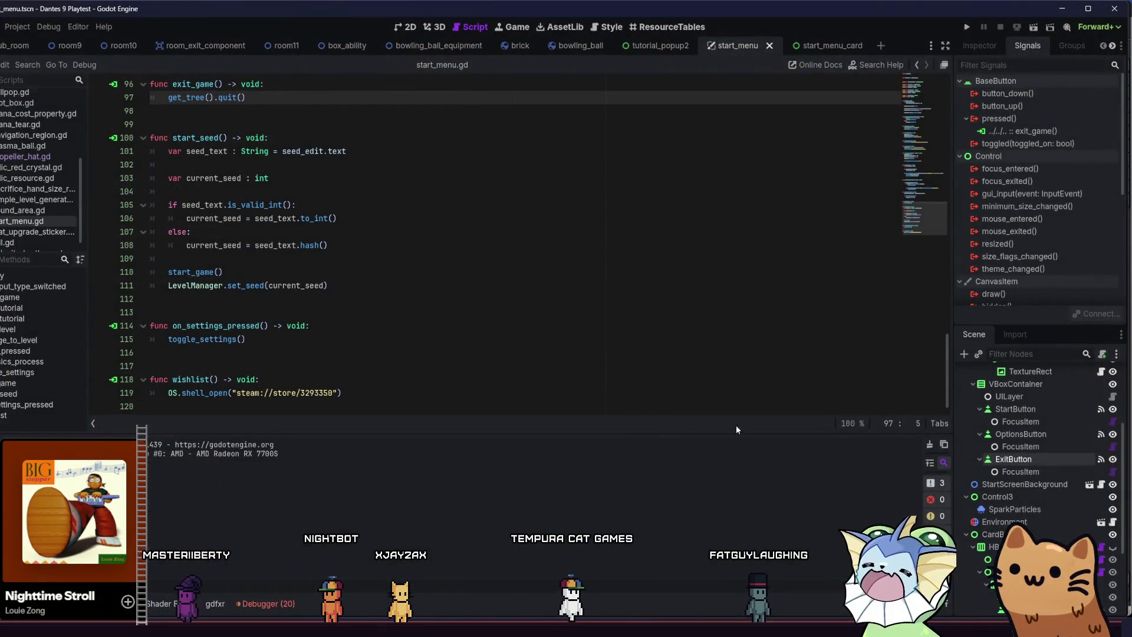
click(966, 27)
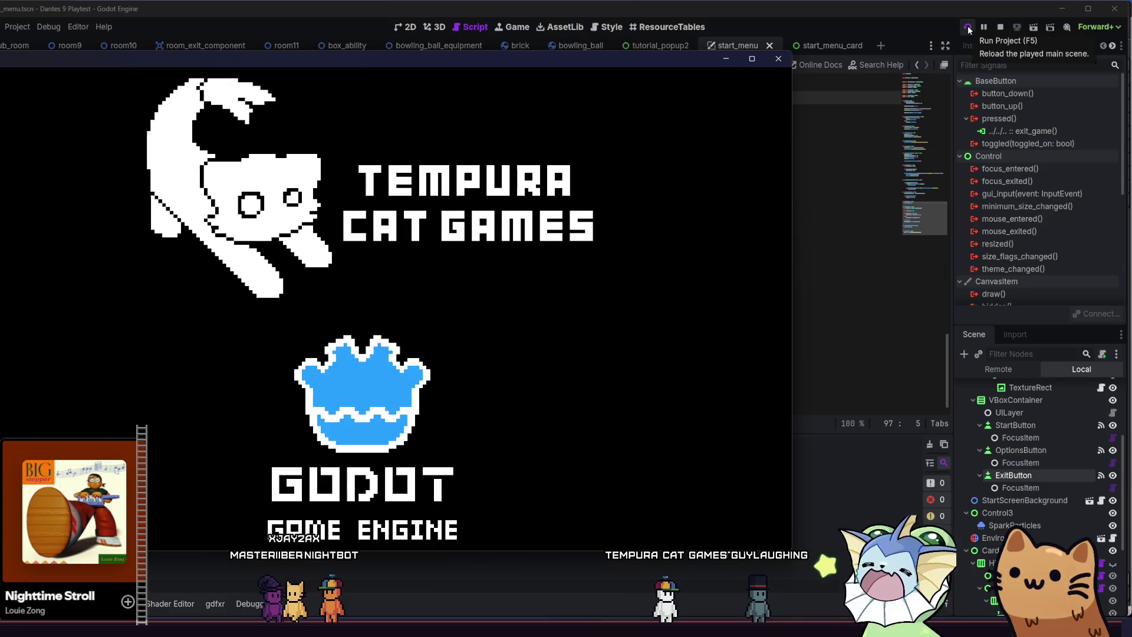
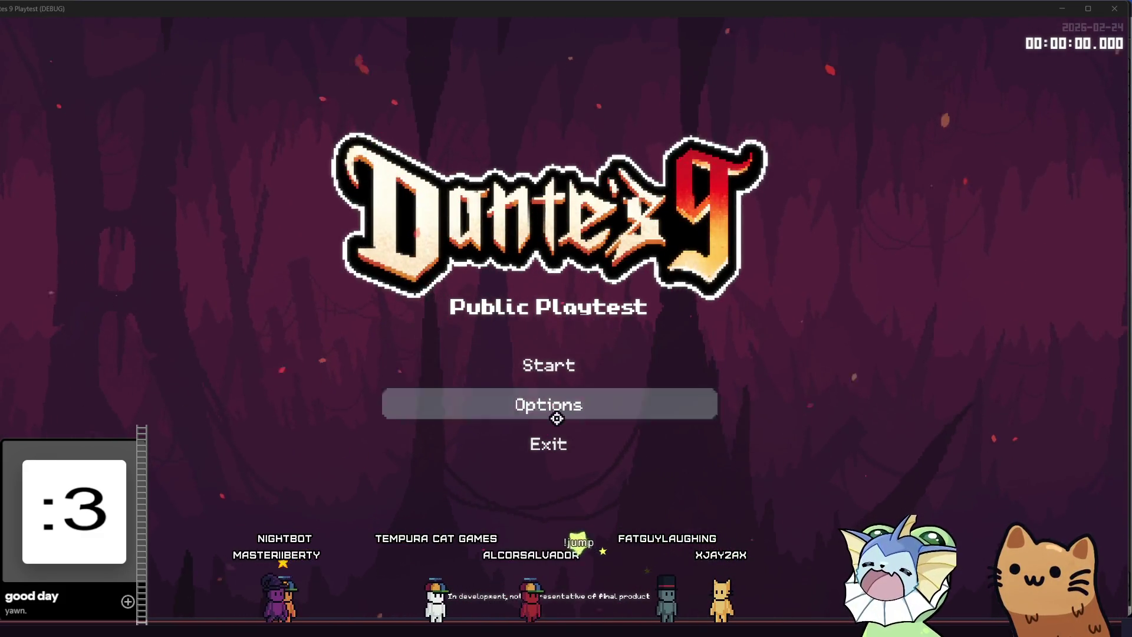
Open and back out of Options twice, then start a game and toggle the deck panel with Tab
click(556, 403)
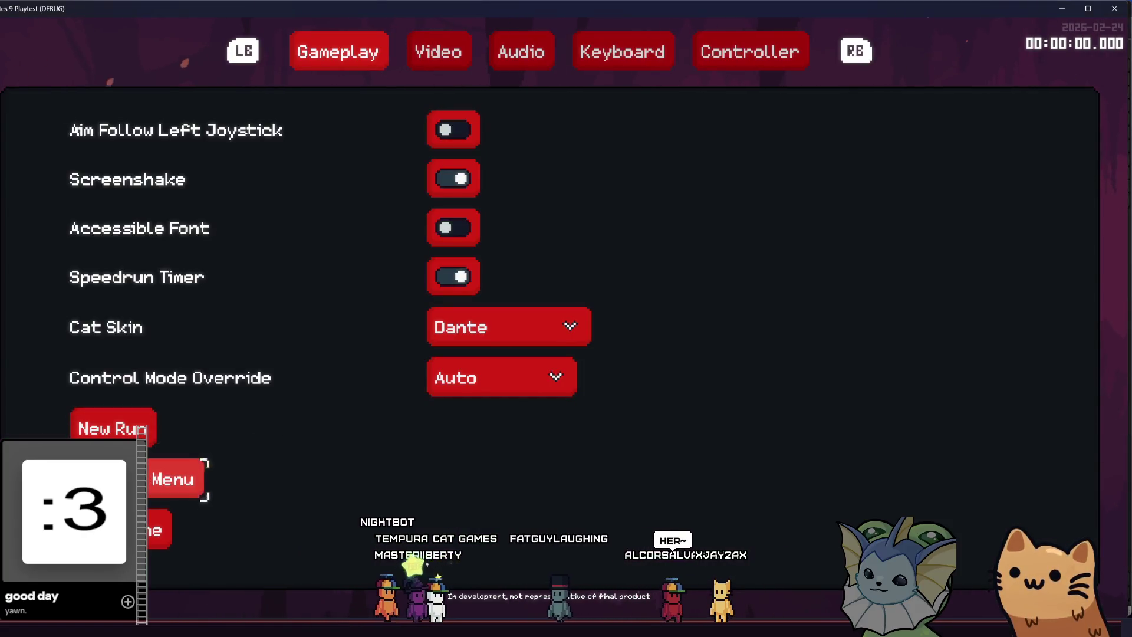
click(173, 479)
click(557, 404)
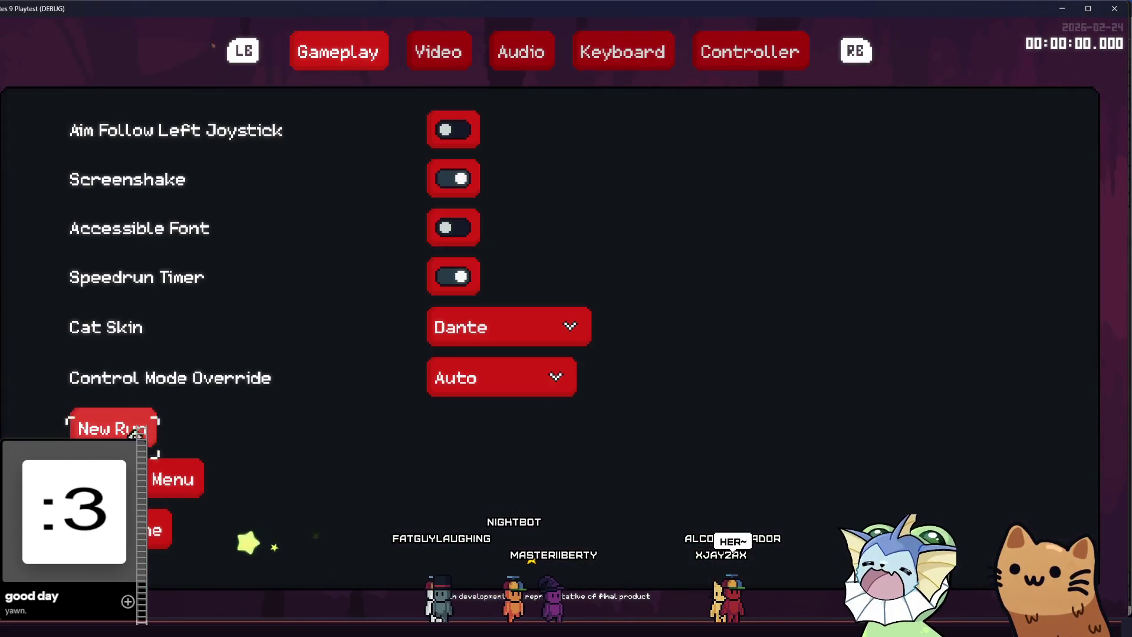
click(174, 478)
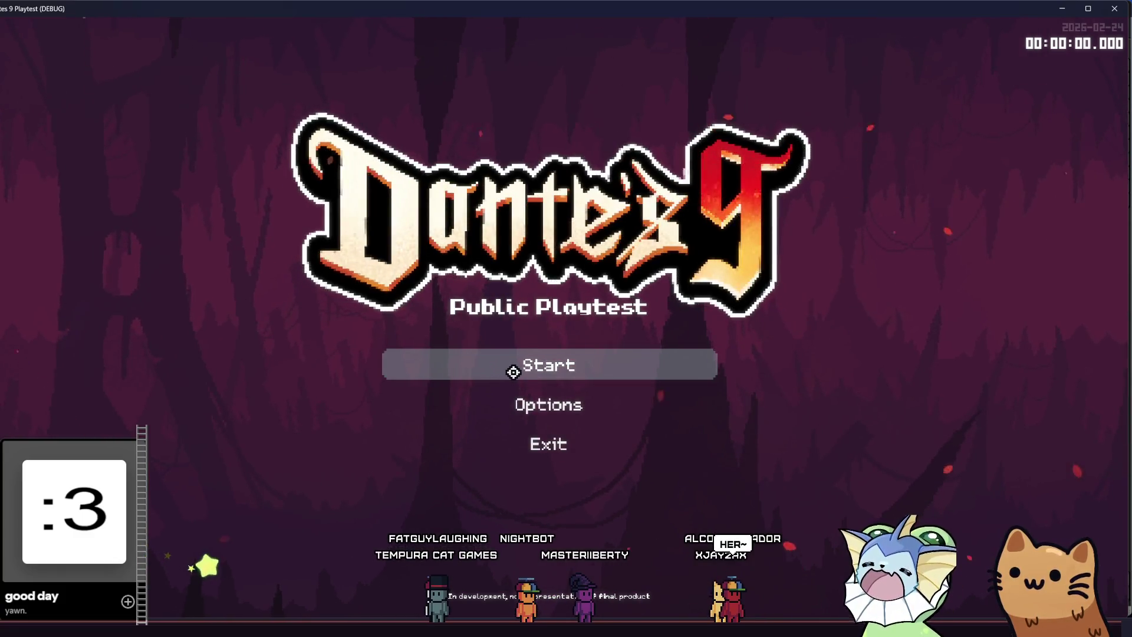
click(513, 371)
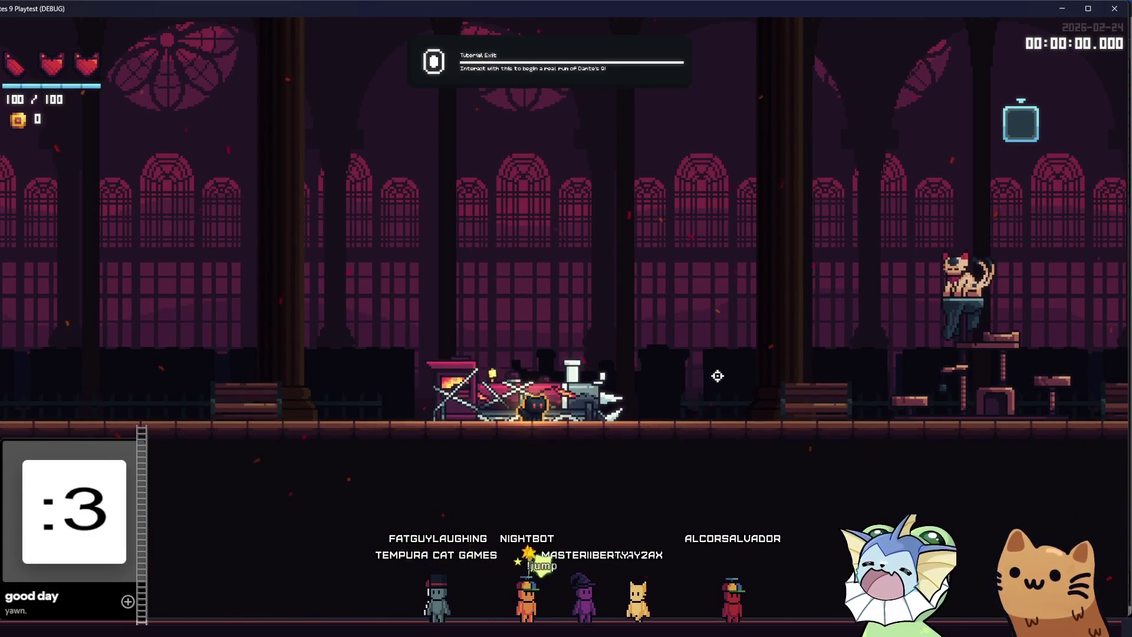
key(Tab)
key(Tab)
Close the playtest window, relaunch it from Godot, and test Options again with Escape
click(1114, 8)
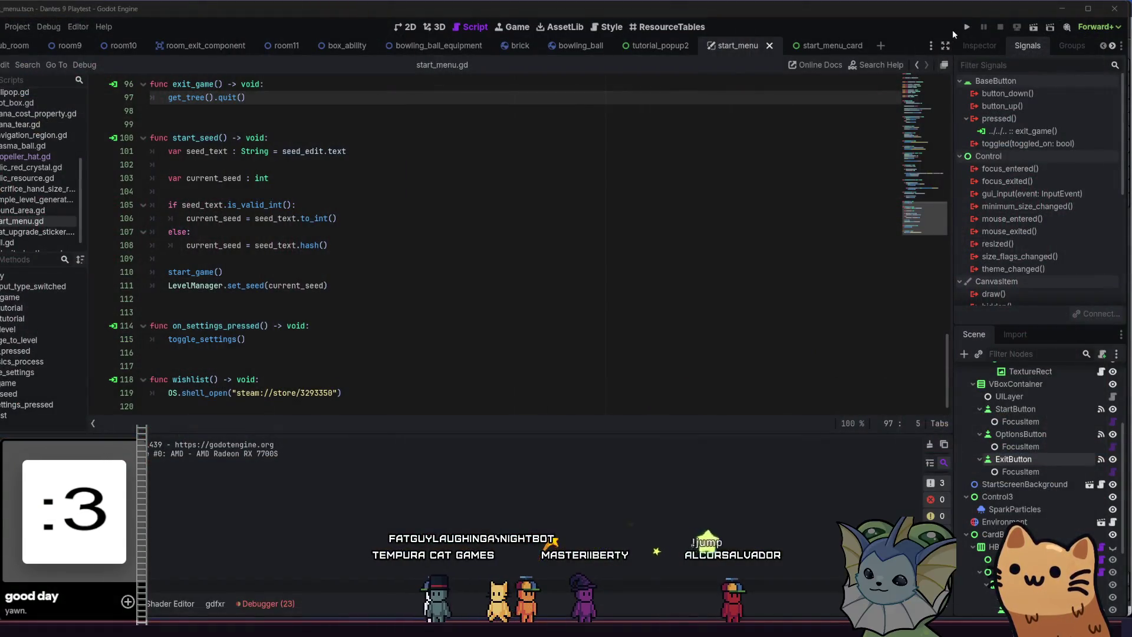
click(967, 27)
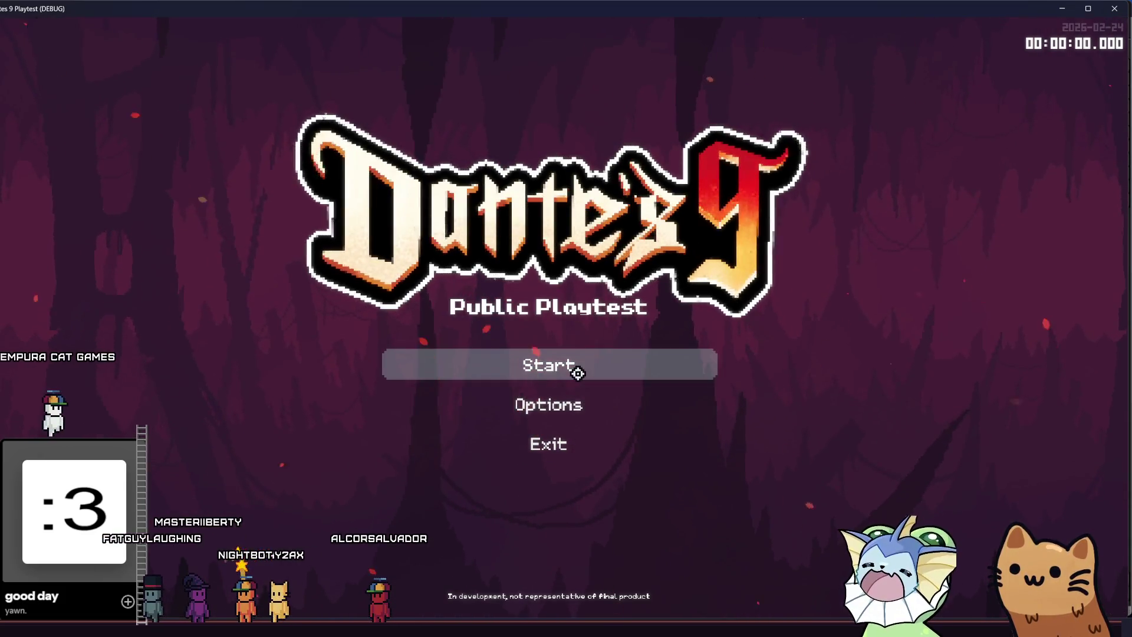
click(559, 404)
key(Escape)
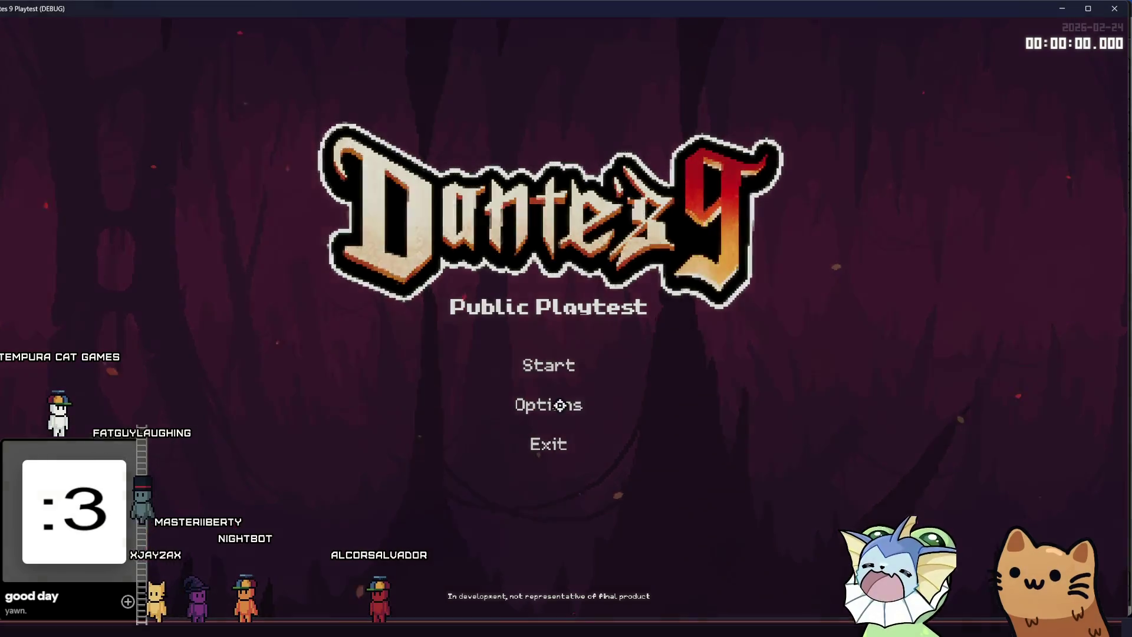
click(559, 405)
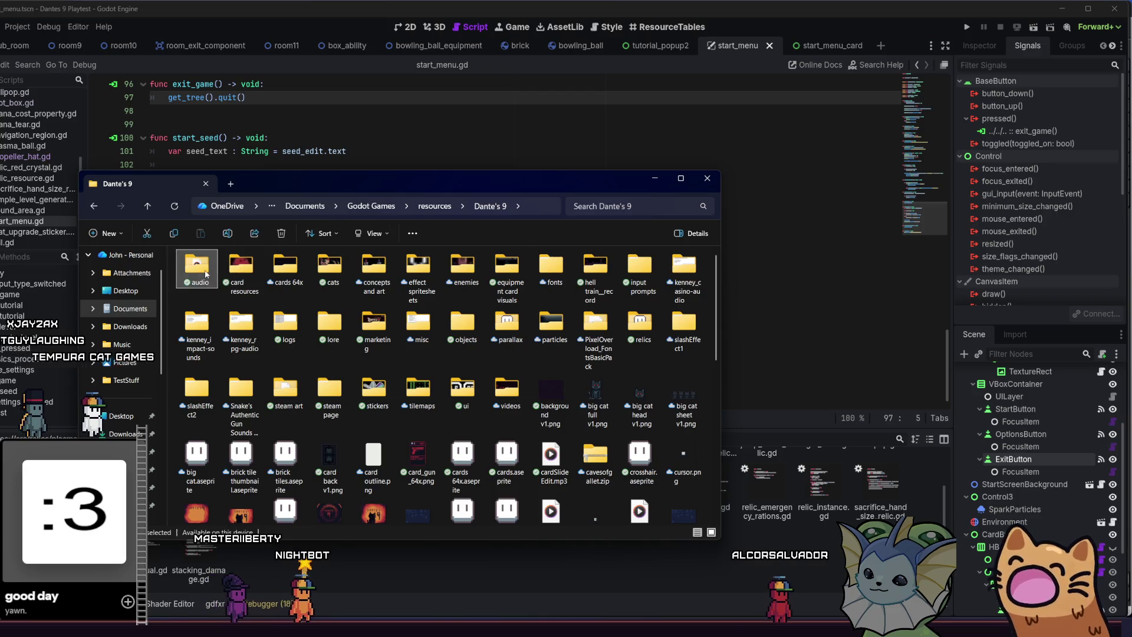
Browse into audio > raw ramdom noises and drag the kenney_ui-audio folder toward Godot
double_click(209, 268)
click(267, 311)
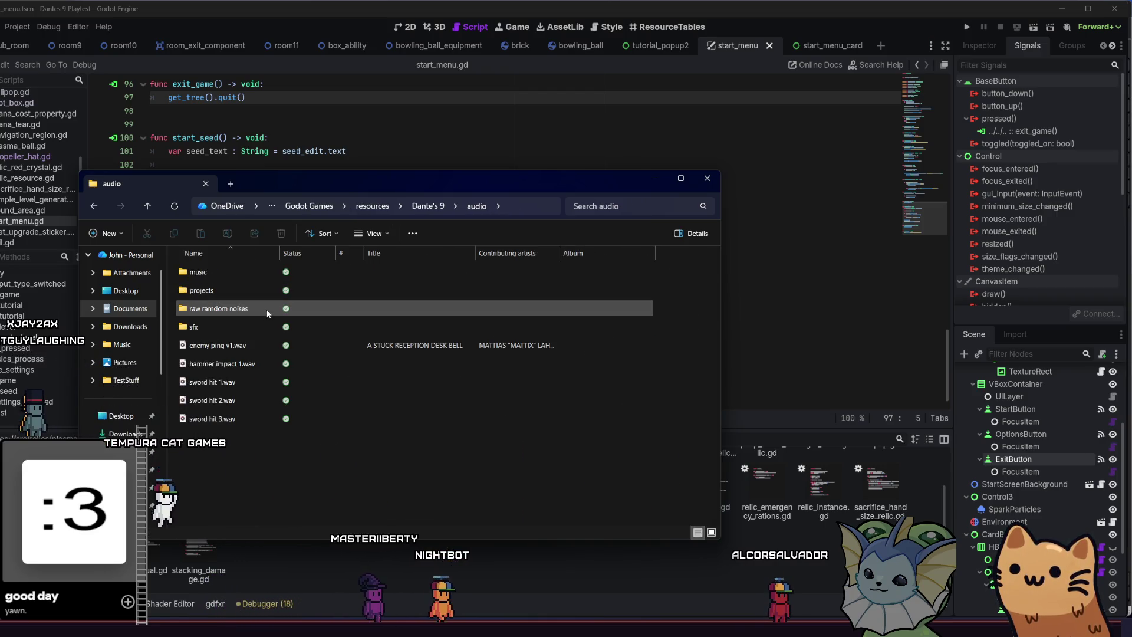
mouse_move(266, 314)
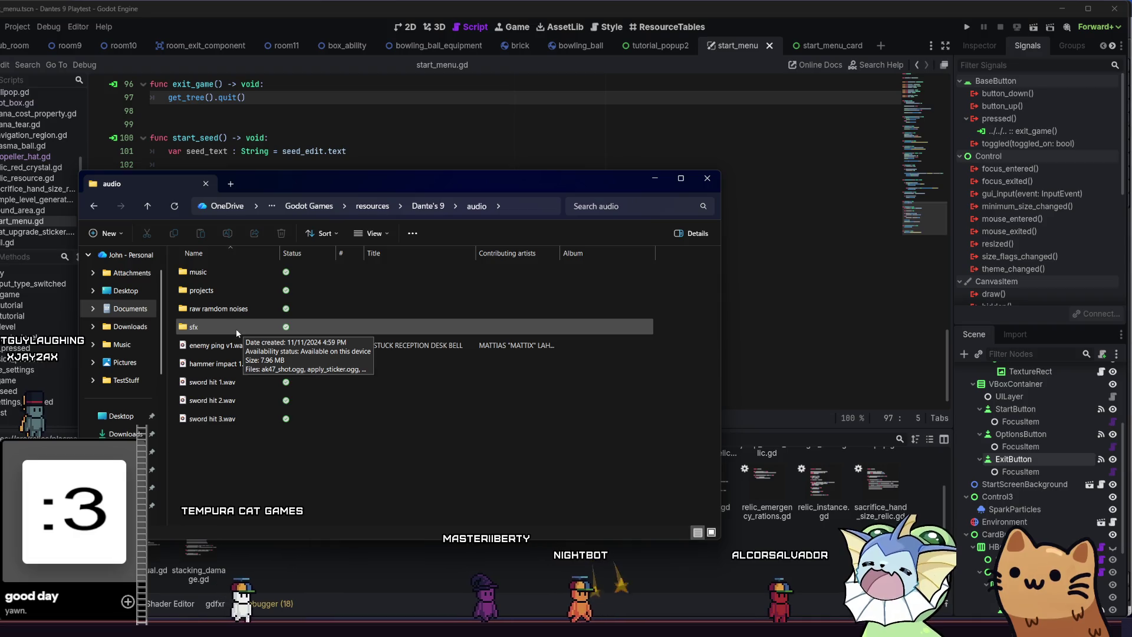
double_click(251, 312)
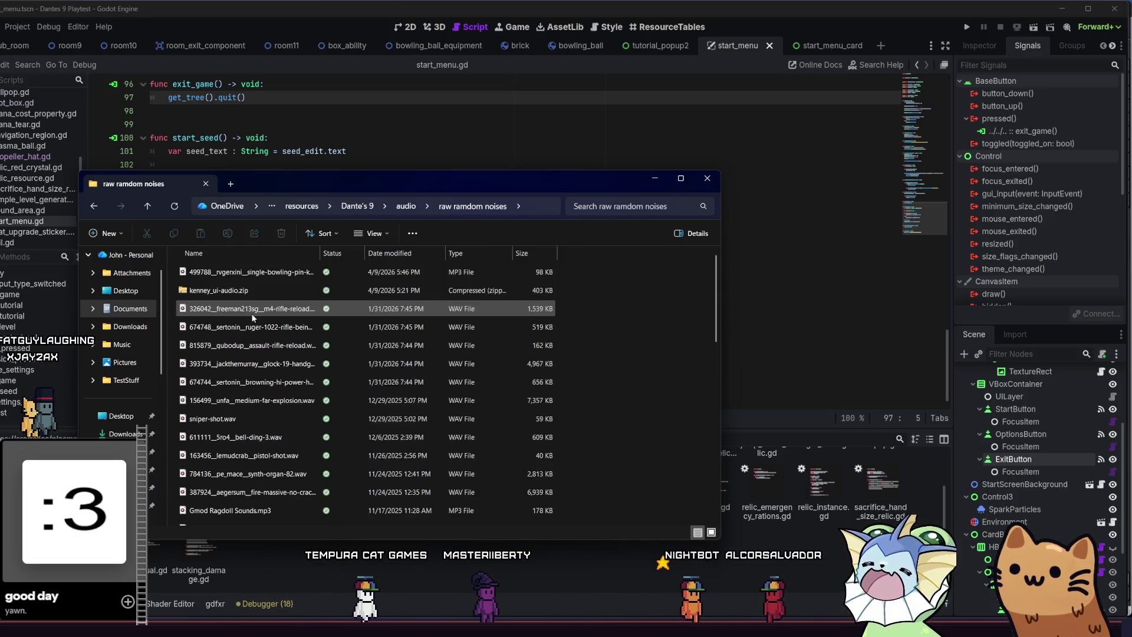
scroll(298, 292, down, 10)
click(323, 444)
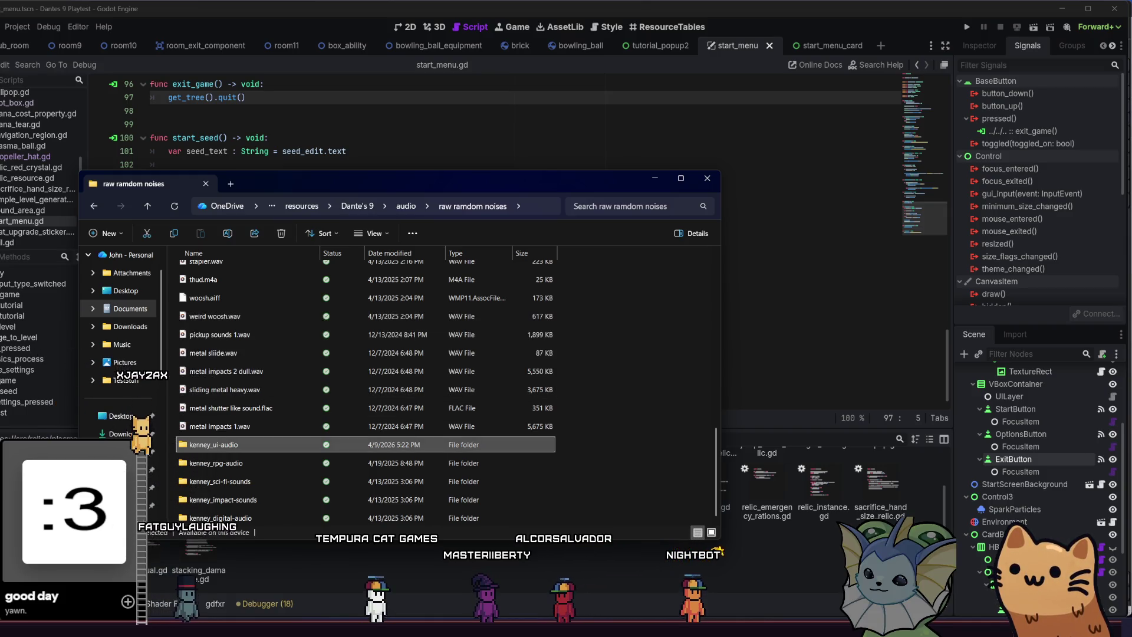
mouse_move(236, 445)
mouse_down()
mouse_move(227, 424)
mouse_move(248, 463)
mouse_move(471, 477)
mouse_up()
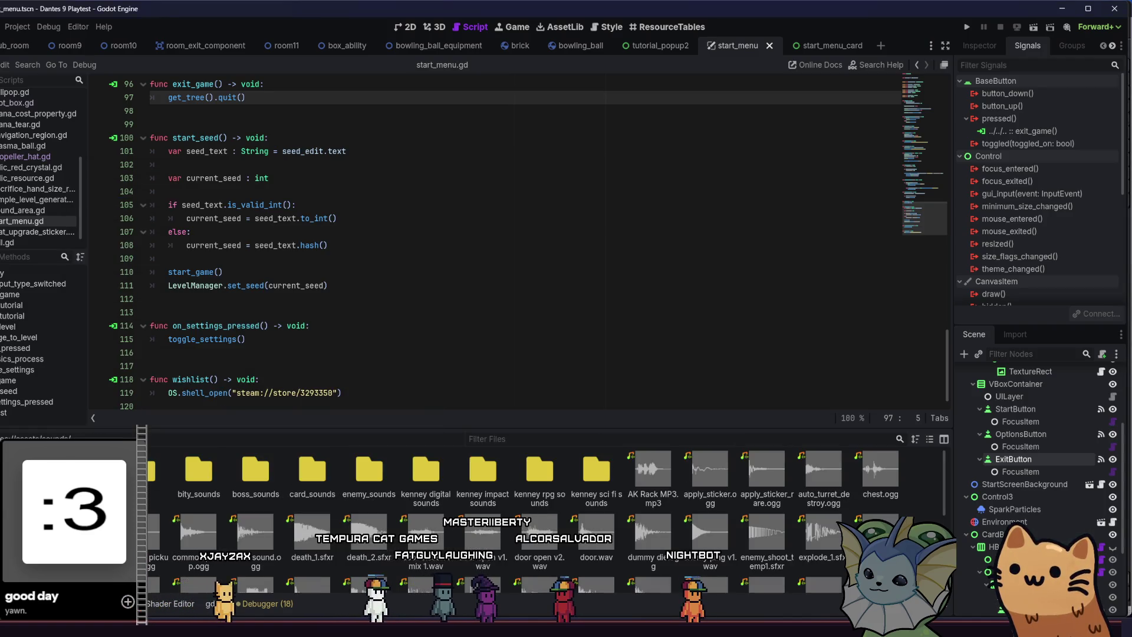
Drop kenney_ui-audio into the project's sounds folder and open its Audio subfolder
mouse_move(270, 444)
mouse_down()
mouse_move(313, 440)
mouse_move(775, 520)
mouse_up()
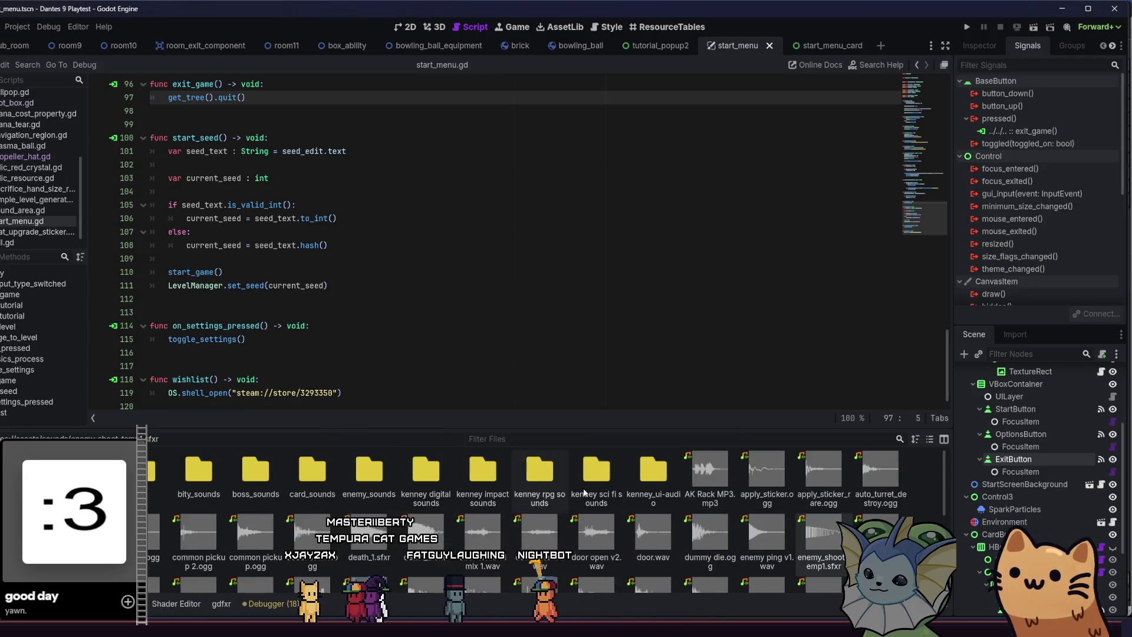
double_click(653, 471)
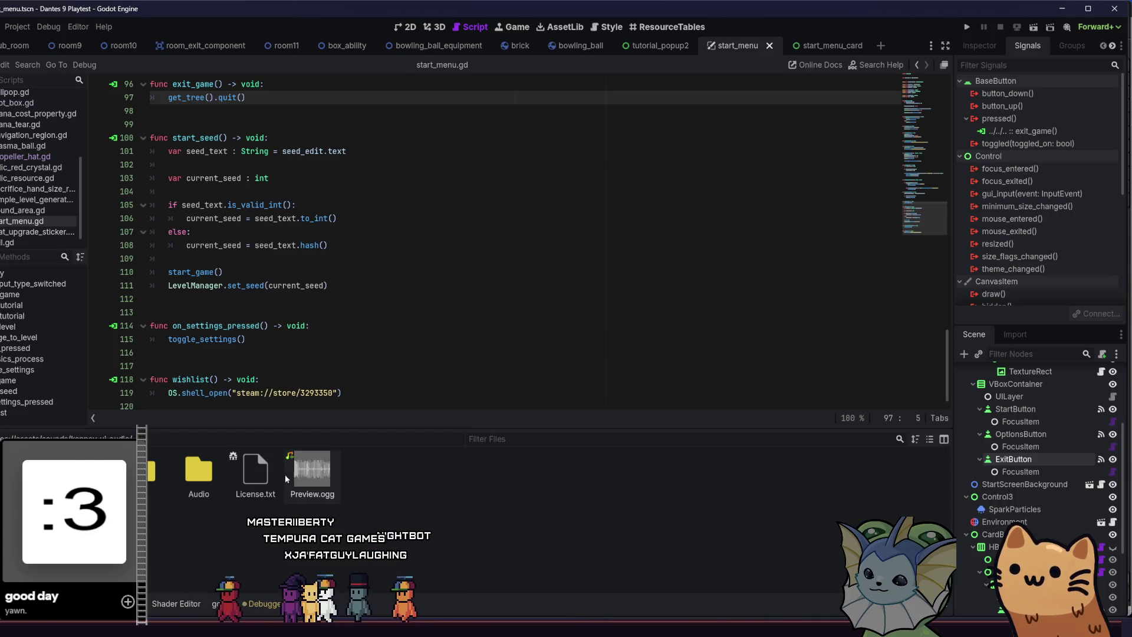
double_click(199, 473)
Preview click1.ogg and click2.ogg, then listen to click1.ogg once more
double_click(209, 478)
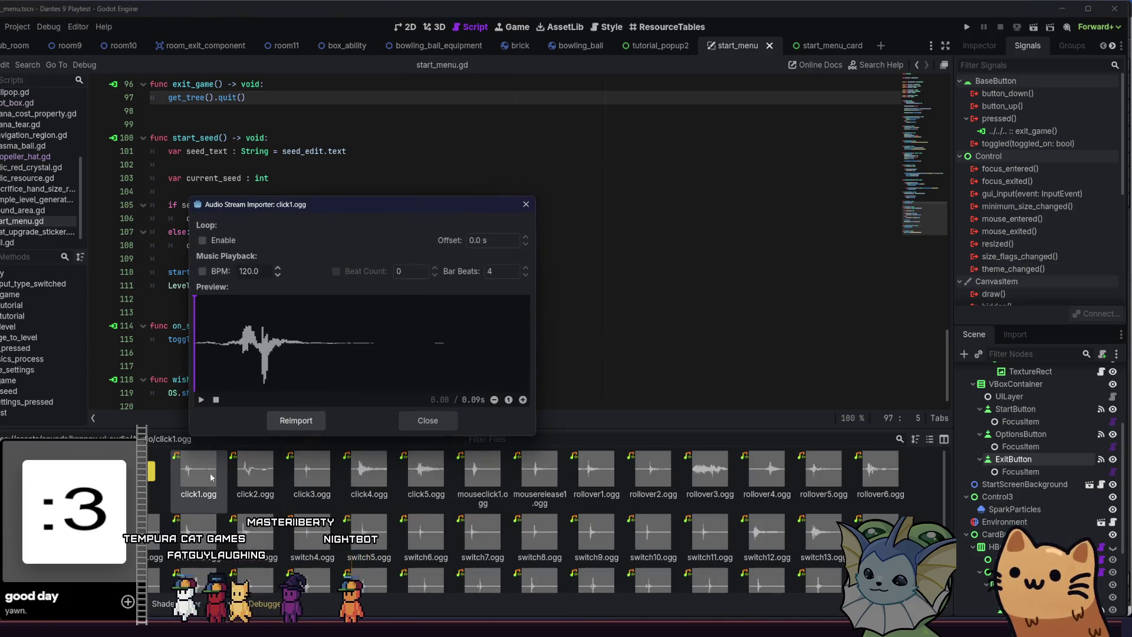
click(427, 420)
double_click(255, 471)
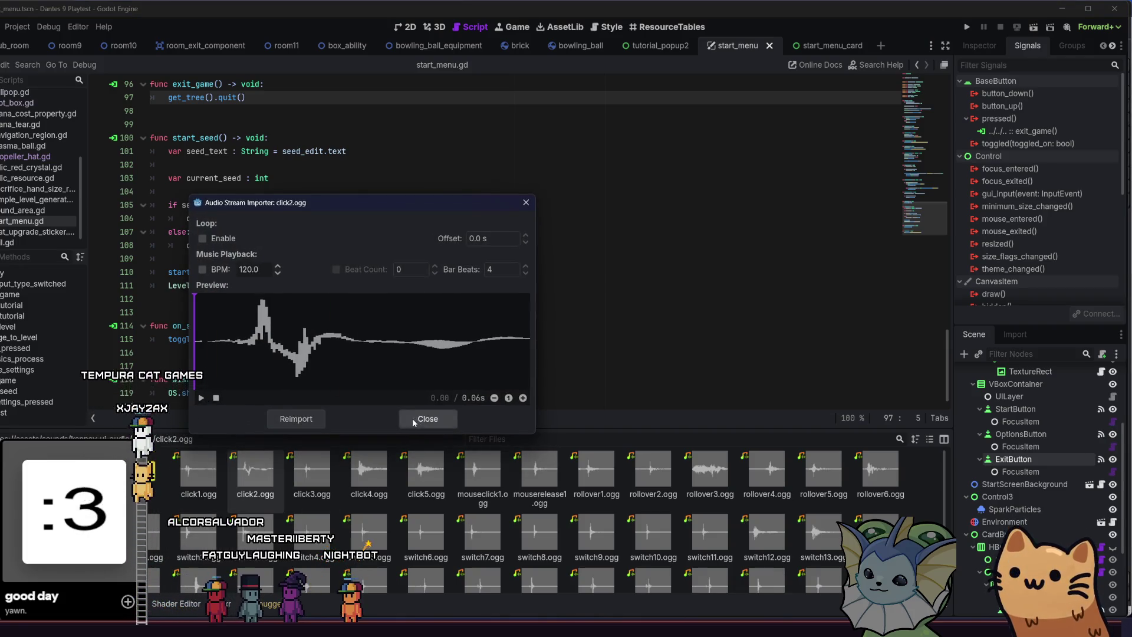
key(Escape)
double_click(198, 472)
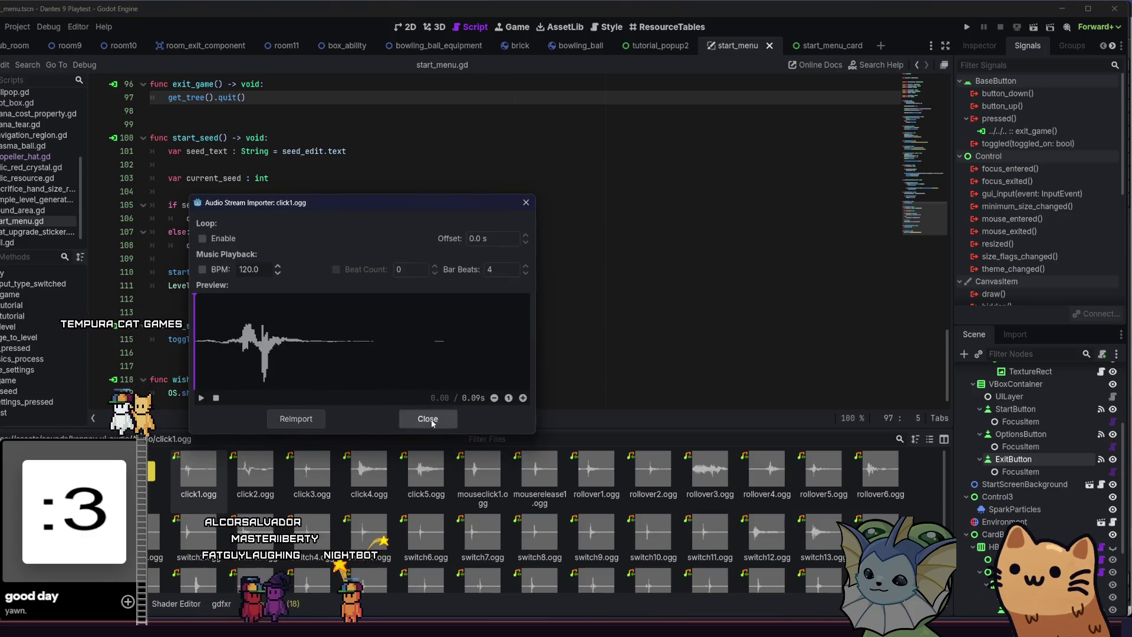
click(429, 421)
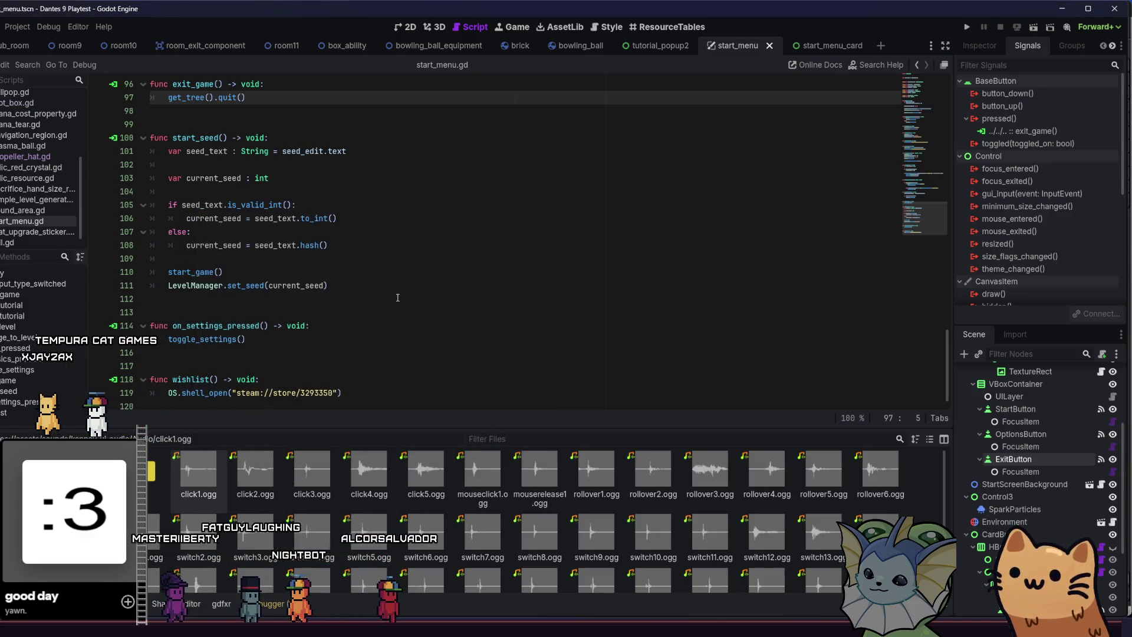
click(663, 304)
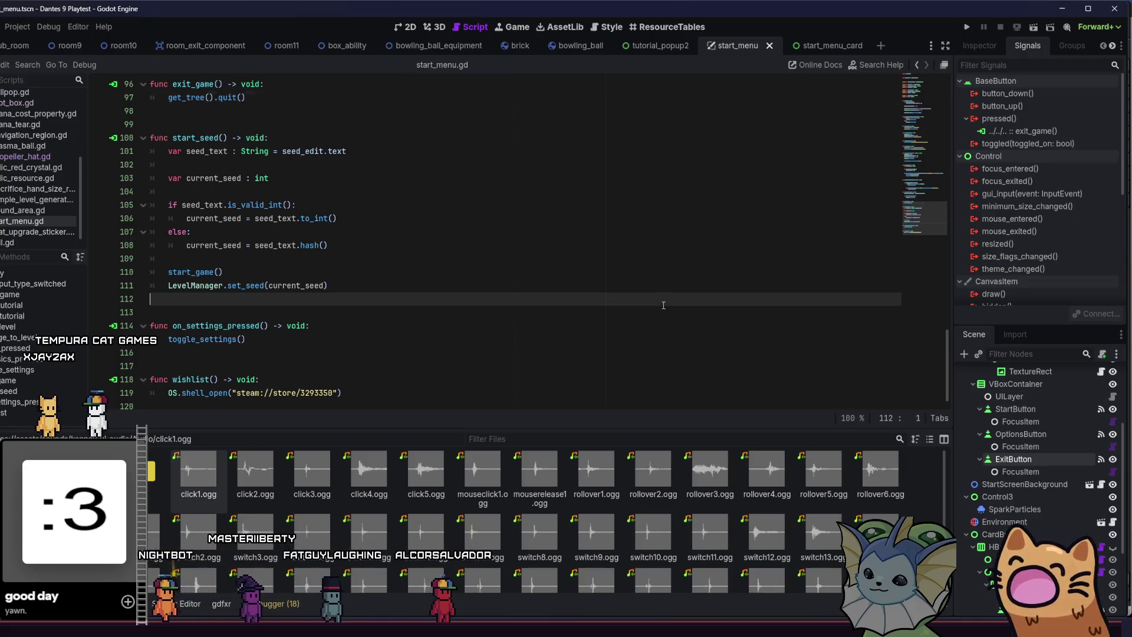
Quick-open focus_element.gd by searching 'focus' and scroll through its code
key(shift+alt+o)
text(fo)
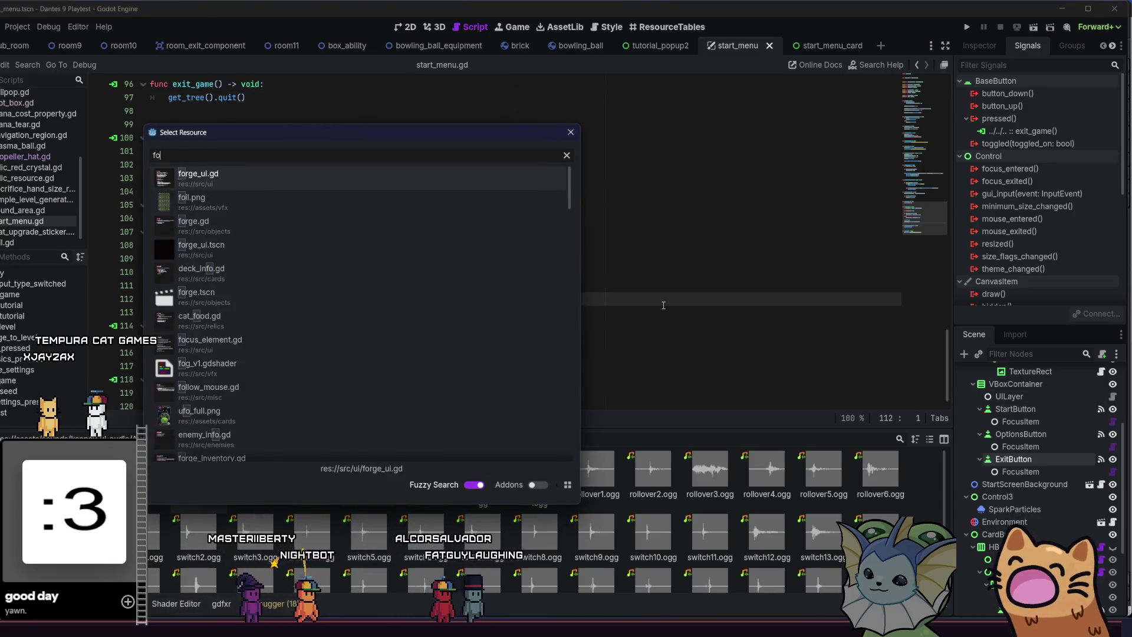
text(cus)
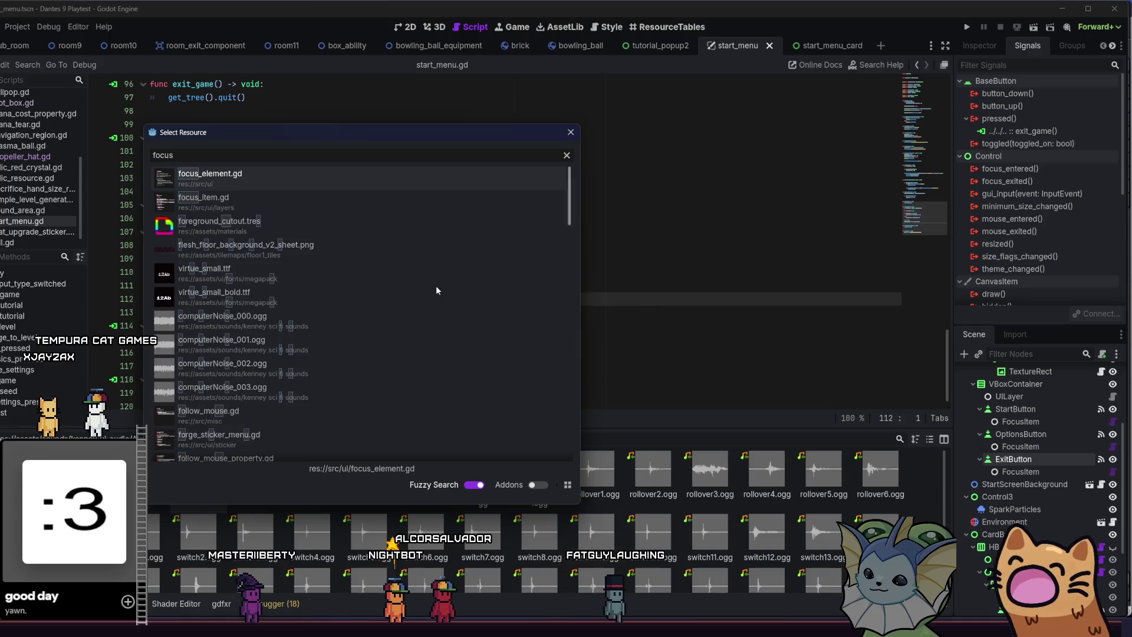
double_click(267, 178)
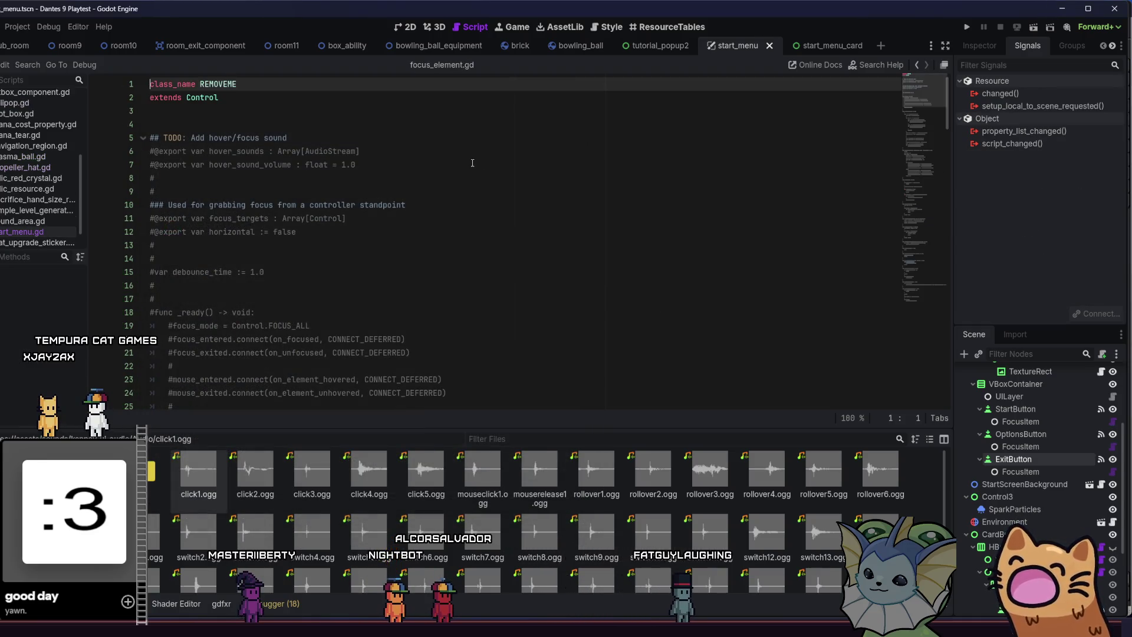
click(397, 165)
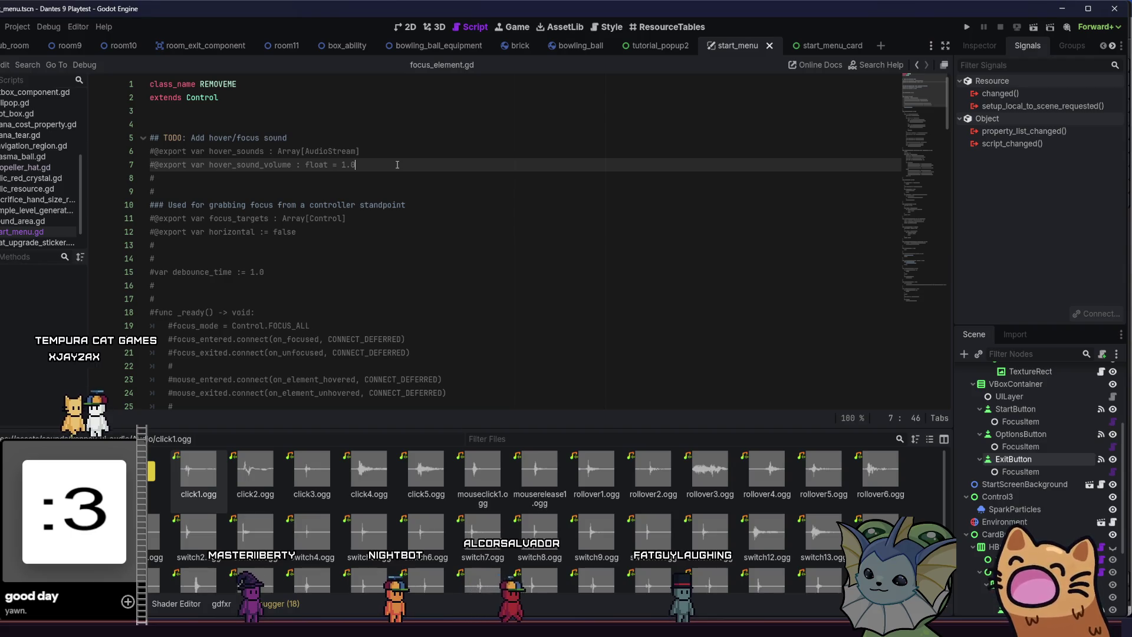
scroll(398, 165, down, 11)
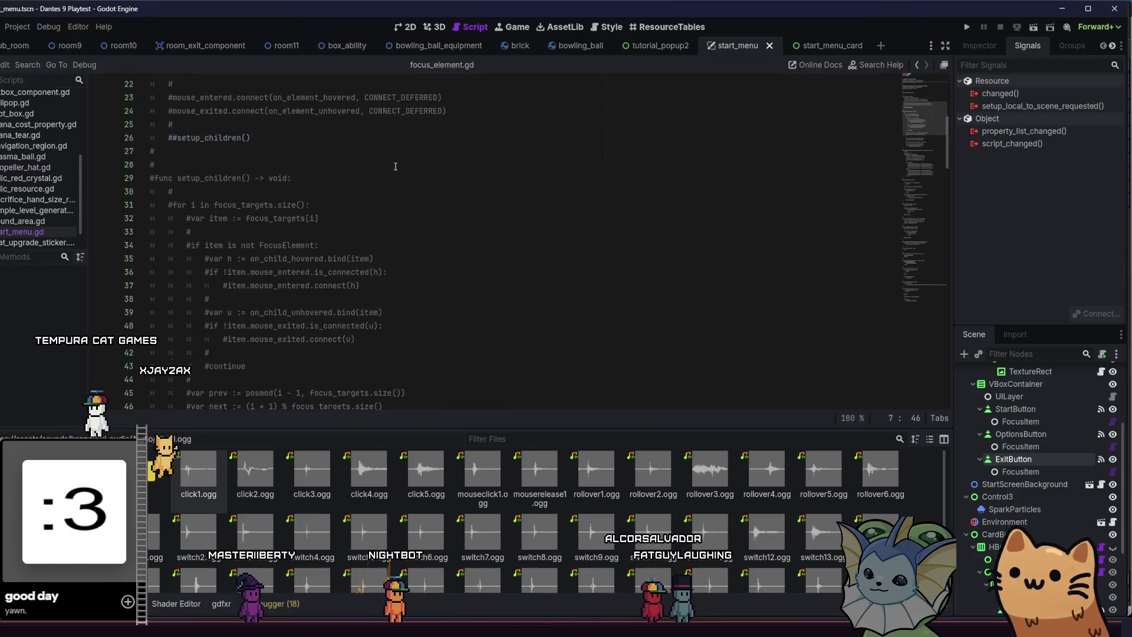
scroll(395, 166, down, 3)
mouse_move(949, 156)
mouse_down()
mouse_move(950, 380)
mouse_move(947, 88)
mouse_up()
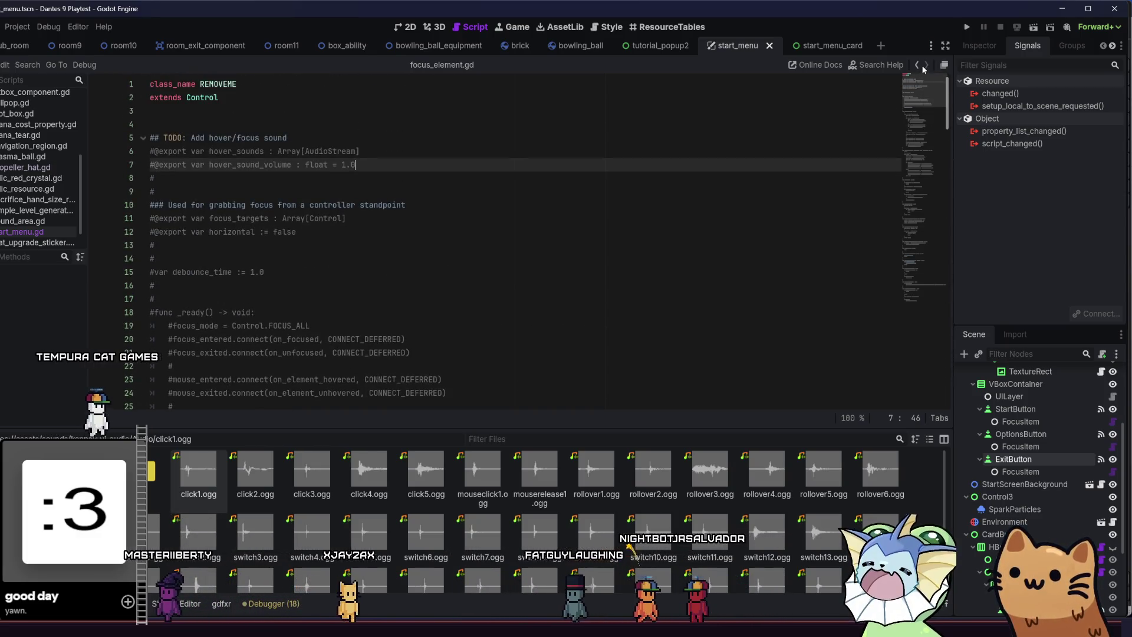
click(493, 236)
Quick-open focus_item.gd from a 'focus' search and place the cursor on its play_sound line
key(shift+alt+o)
text(focus)
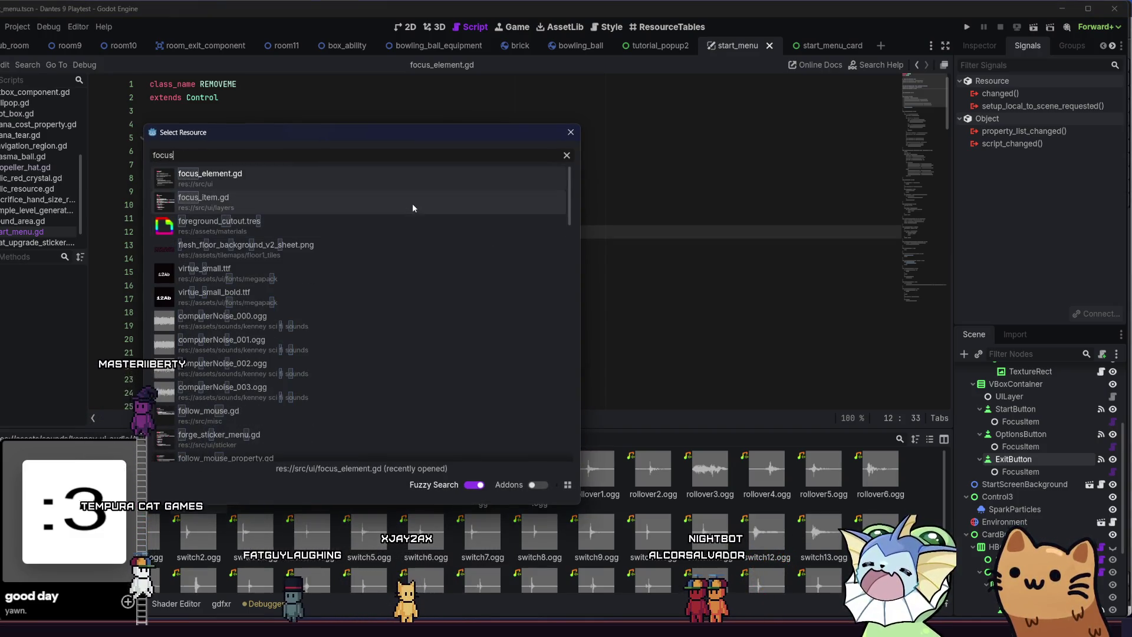
click(412, 203)
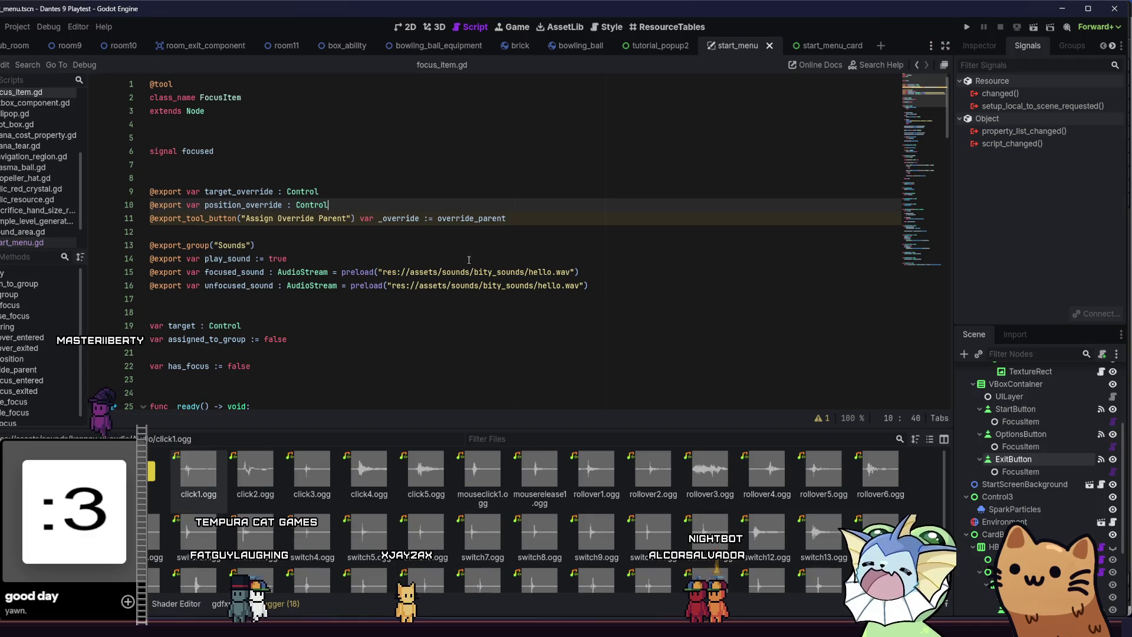
click(563, 257)
Audition the click5, click4, click1, click2 and switch5 Kenney sounds
click(494, 271)
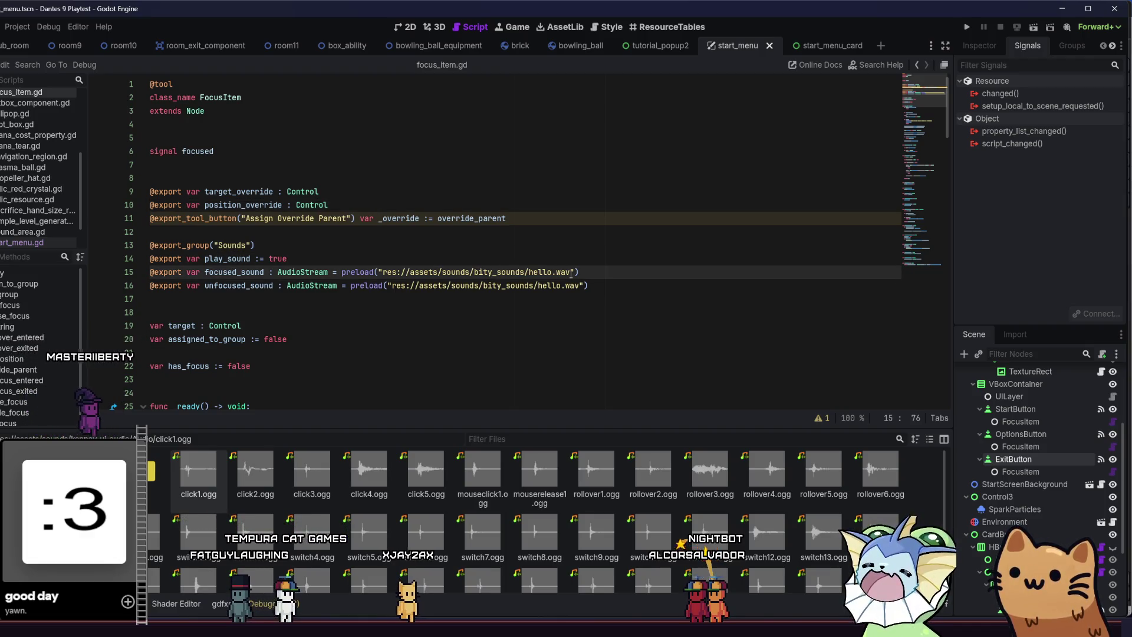
double_click(426, 471)
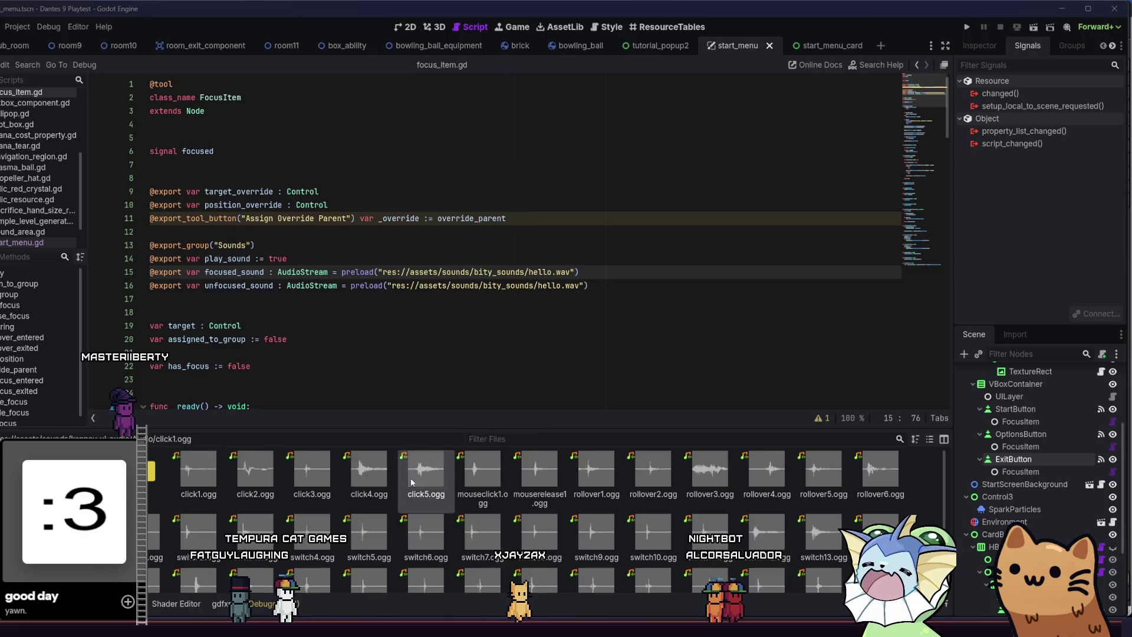
click(428, 419)
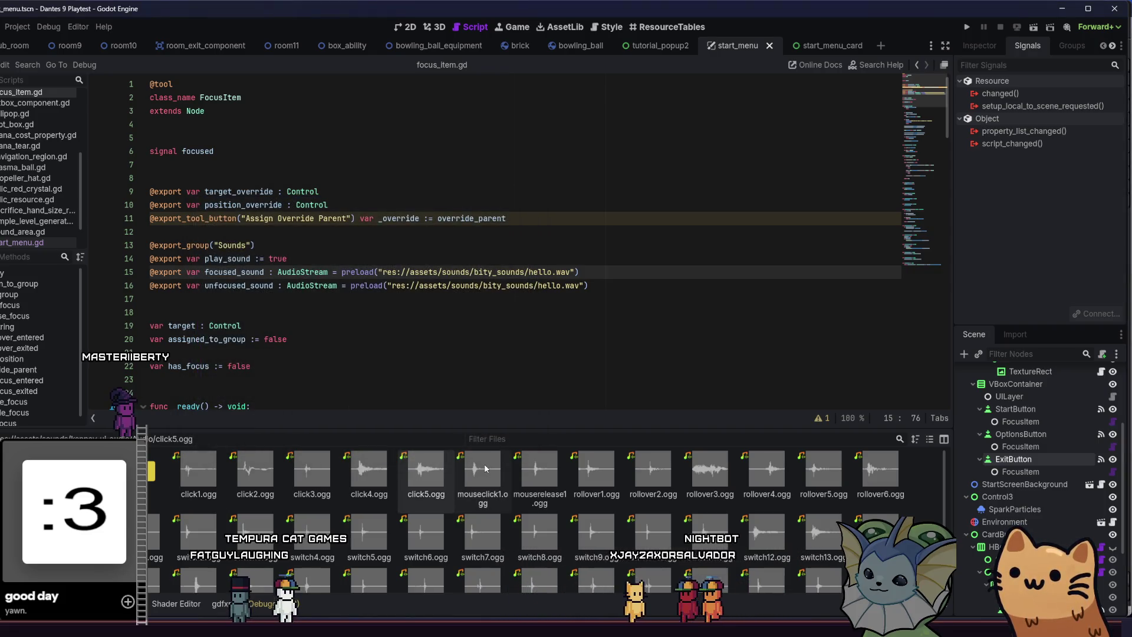
double_click(369, 472)
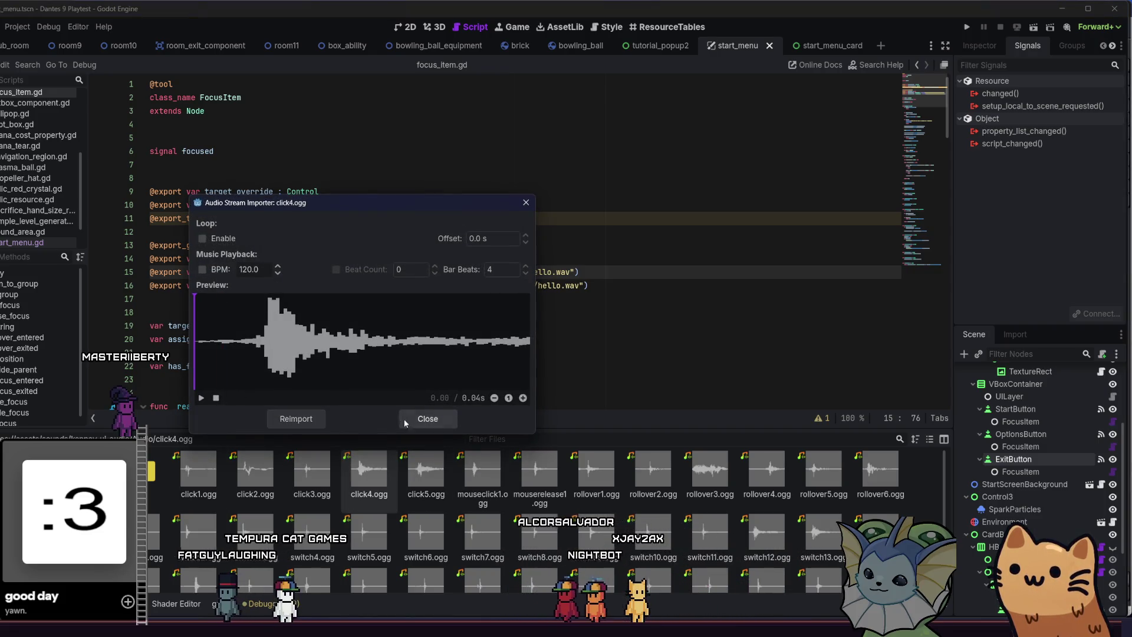
click(403, 419)
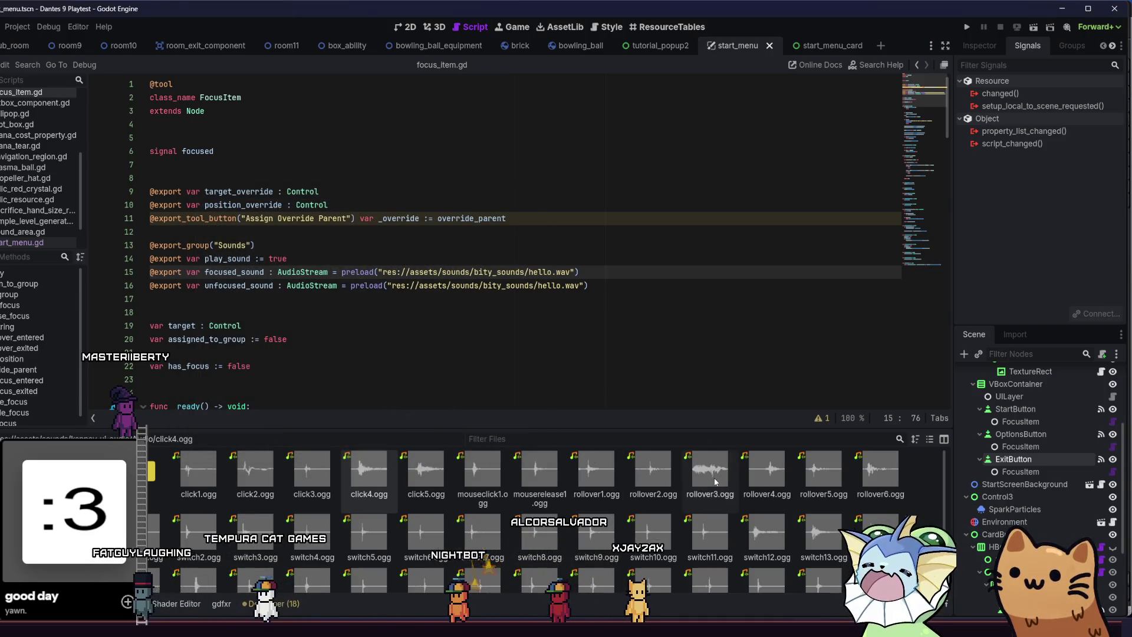
double_click(198, 472)
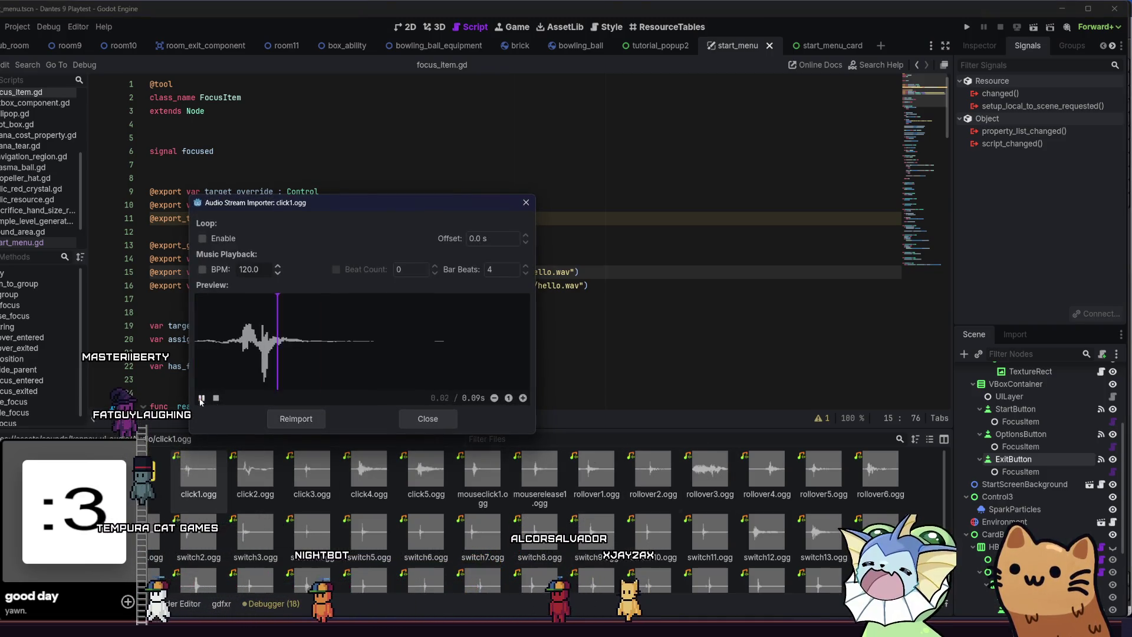
key(Escape)
double_click(230, 494)
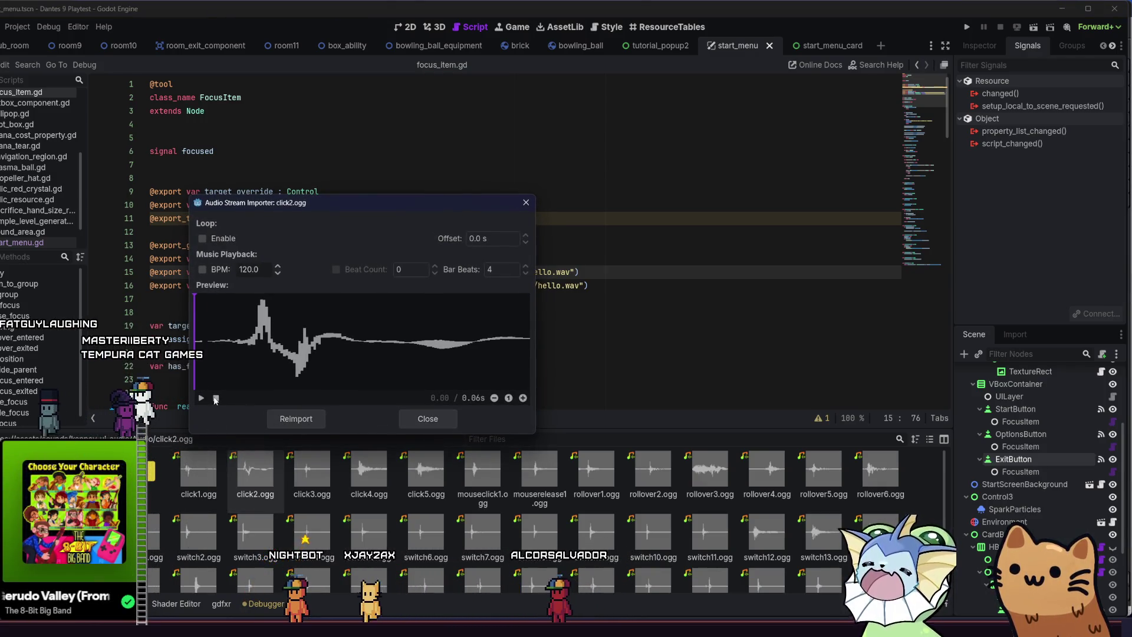
click(412, 424)
double_click(369, 531)
click(449, 422)
Replay click2.ogg and audition click3.ogg twice
scroll(590, 507, down, 2)
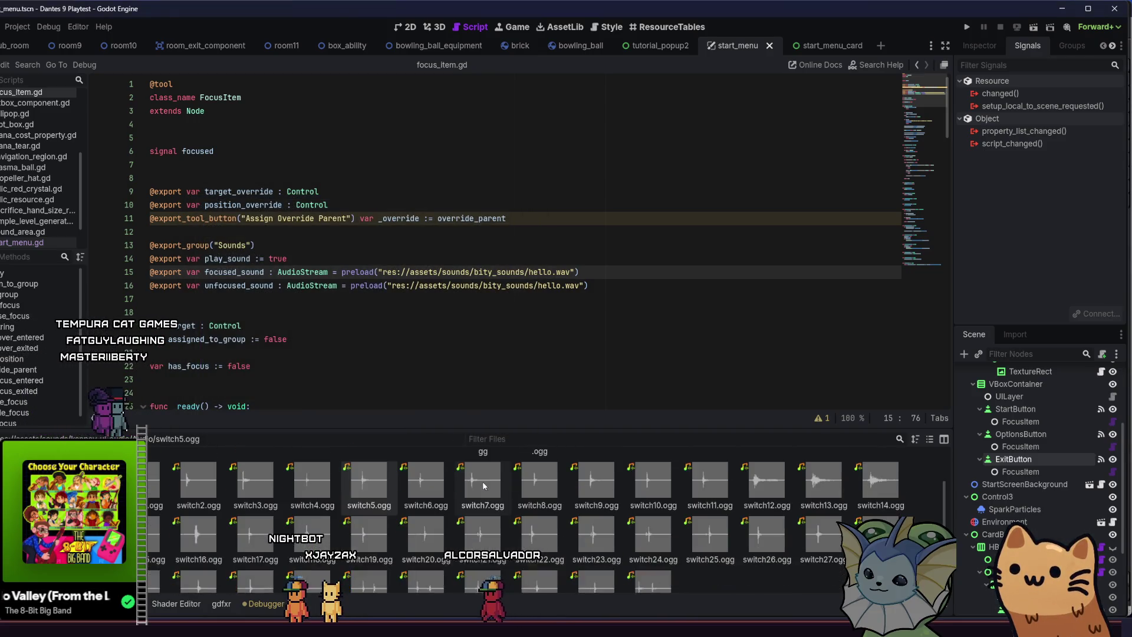
scroll(434, 492, up, 2)
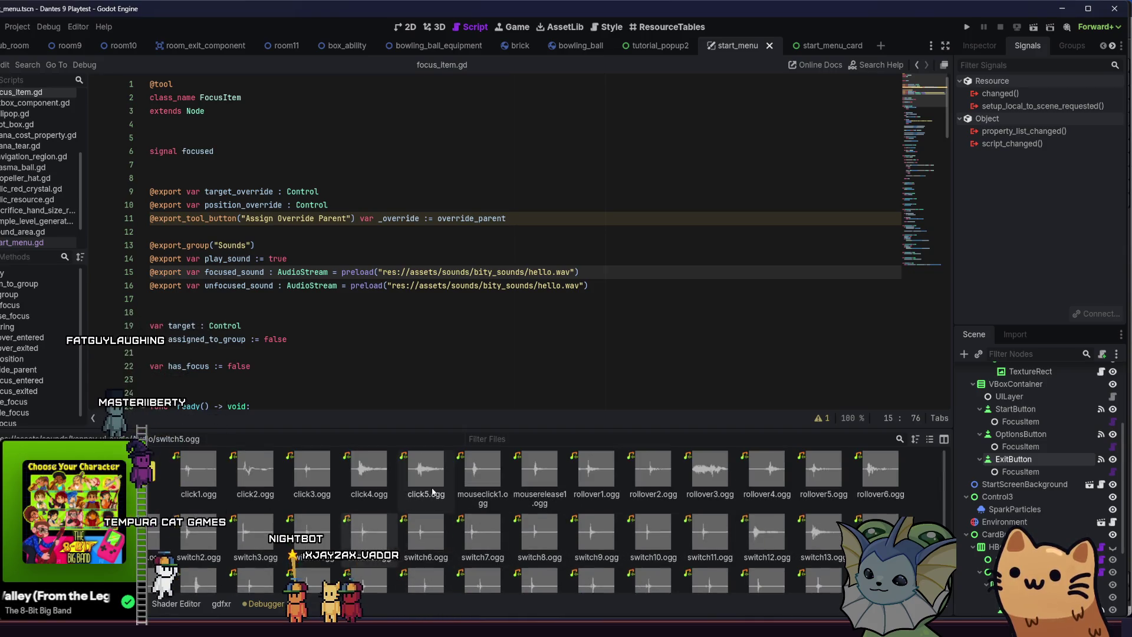
double_click(257, 477)
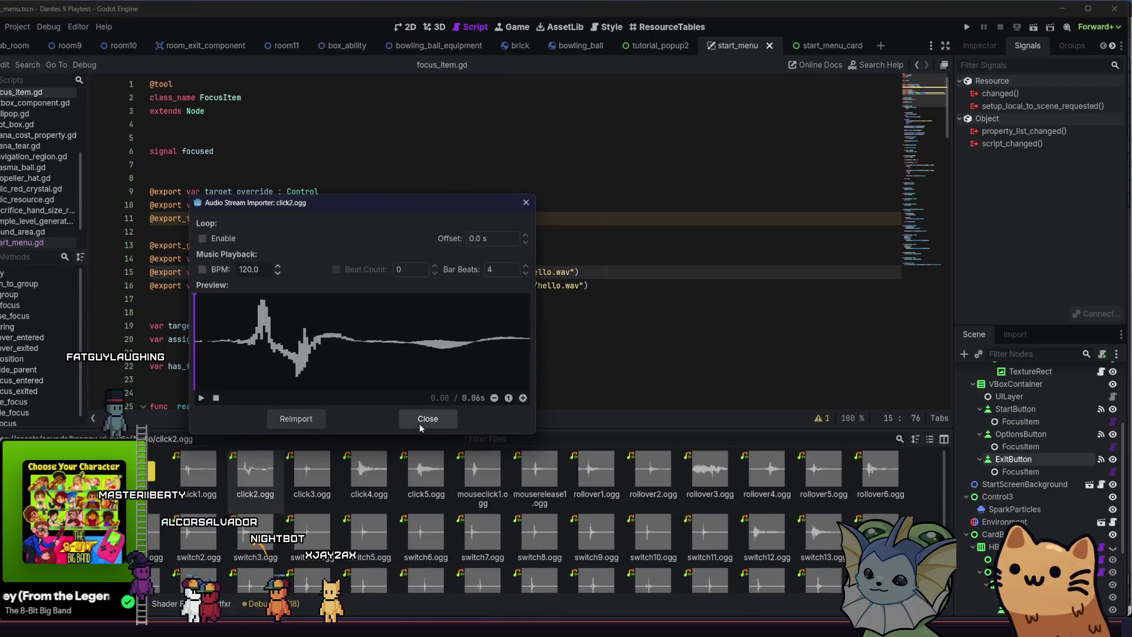
click(420, 425)
double_click(312, 471)
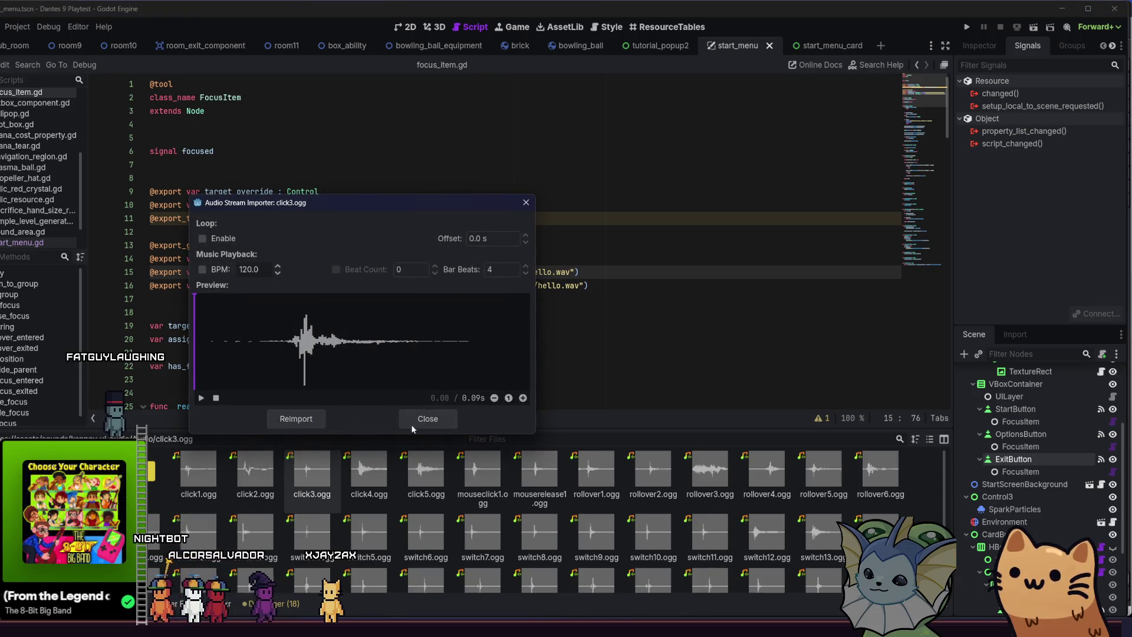
click(408, 426)
double_click(310, 475)
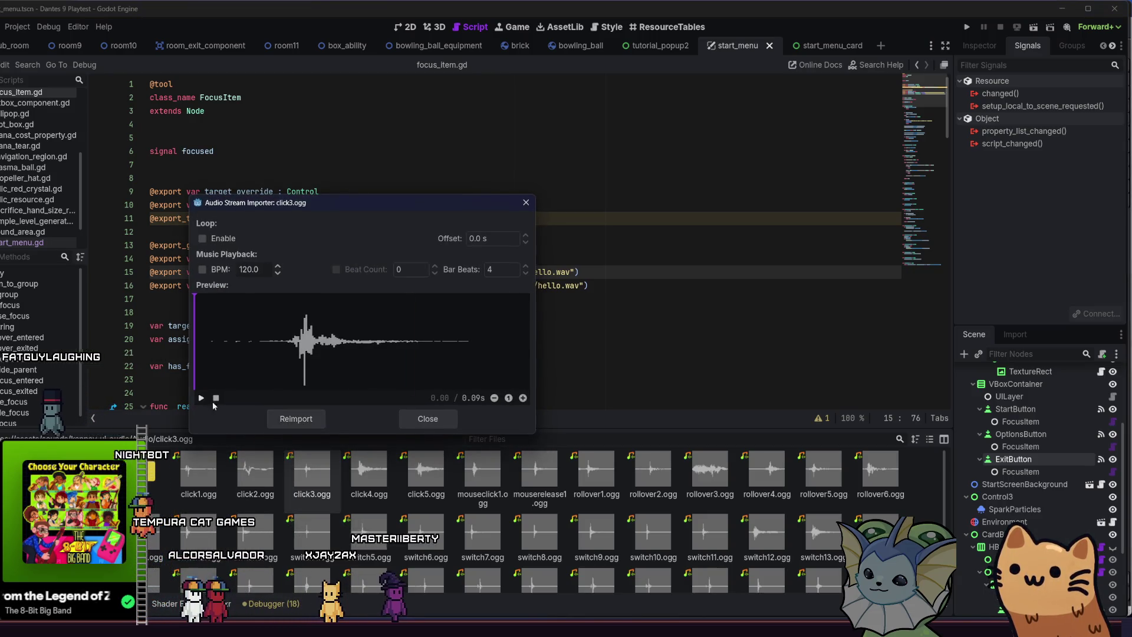
click(420, 424)
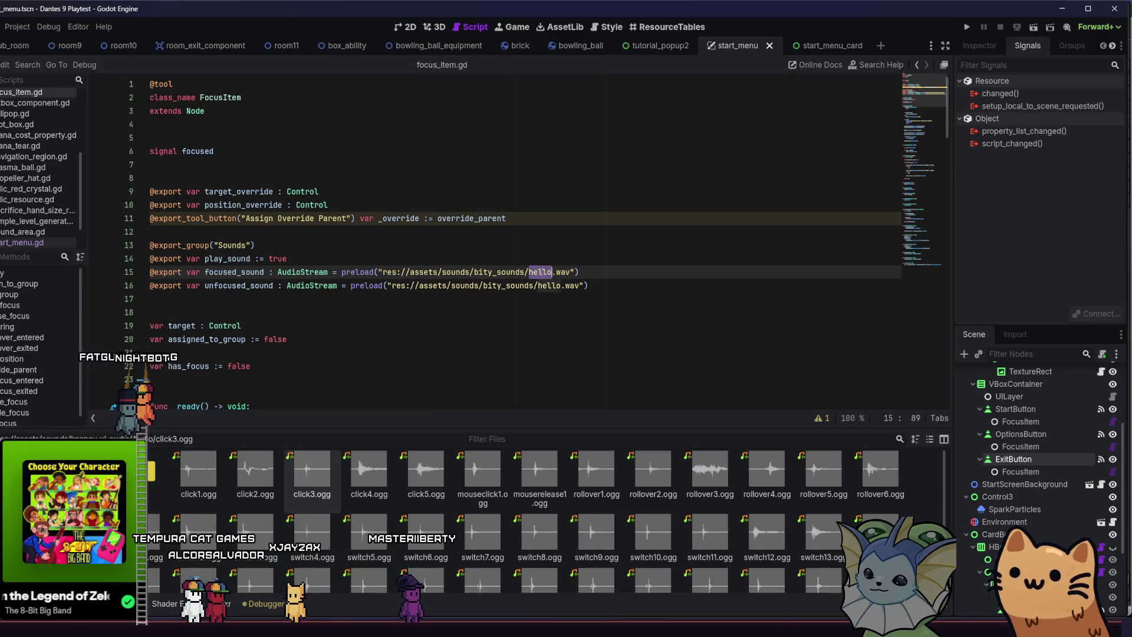
Replace hello.wav on line 16 with the ui_click_2.ogg path via autocomplete
double_click(547, 286)
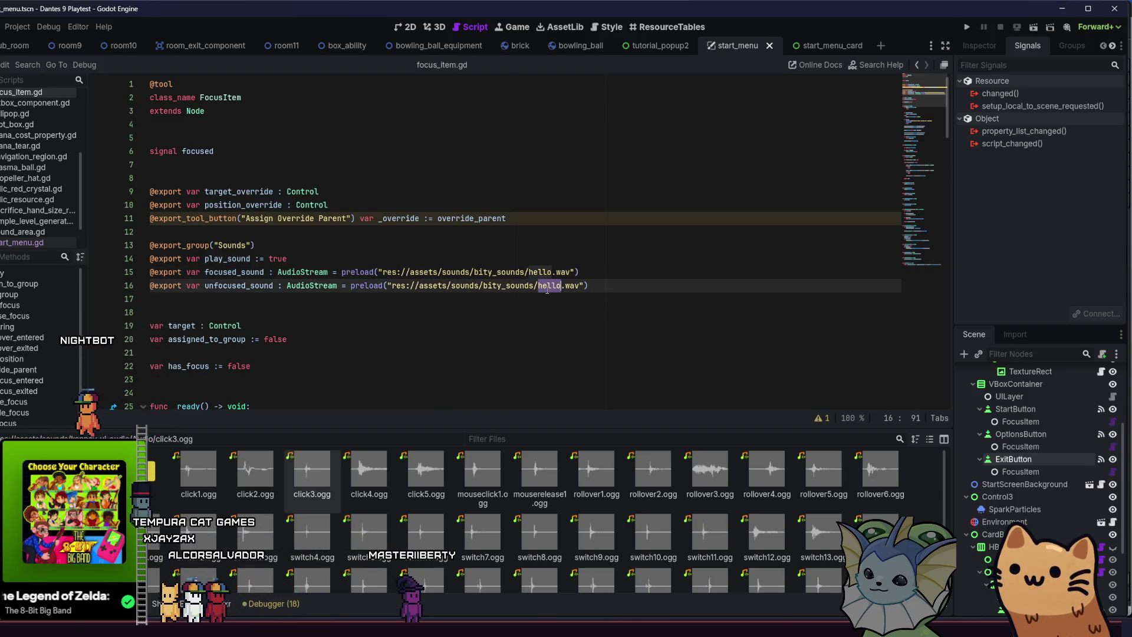
mouse_move(569, 284)
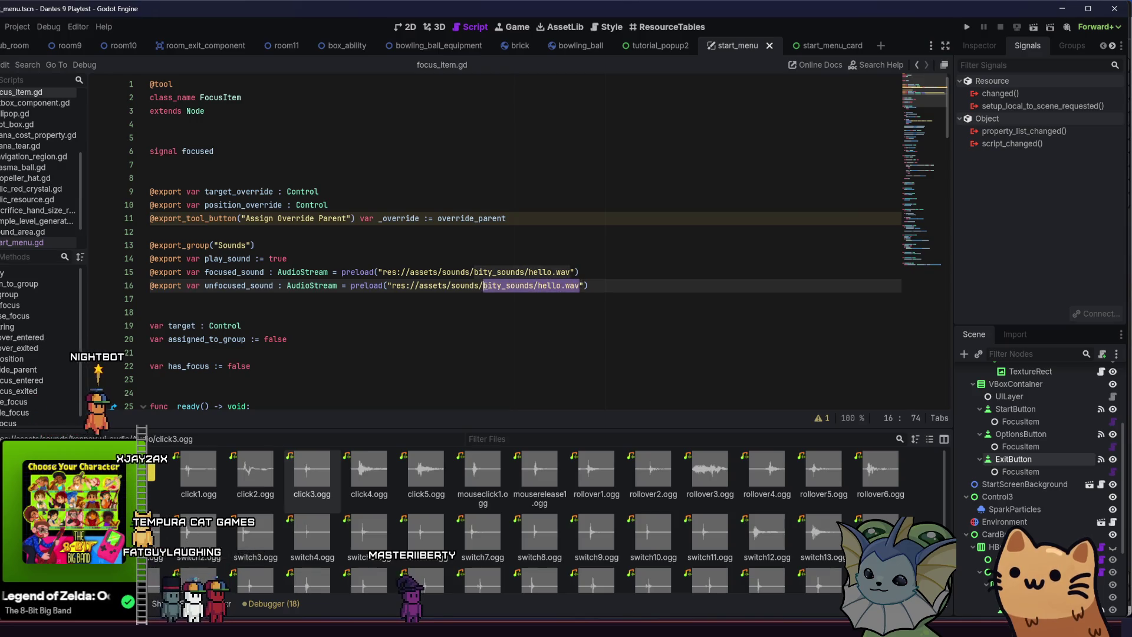
text(lic)
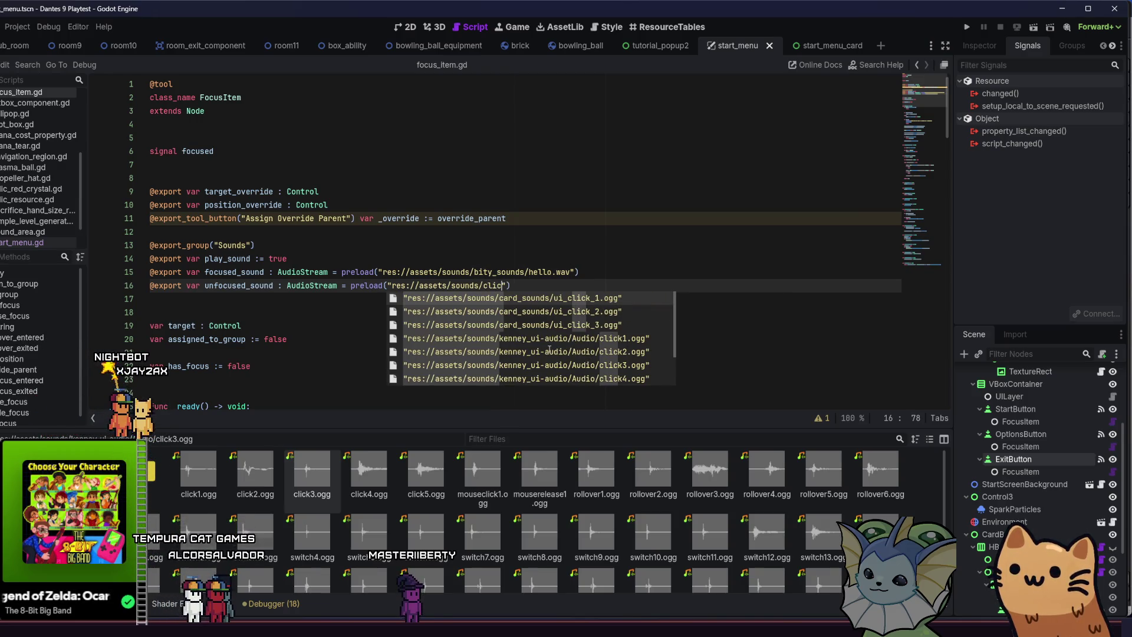
key(Down)
key(Return)
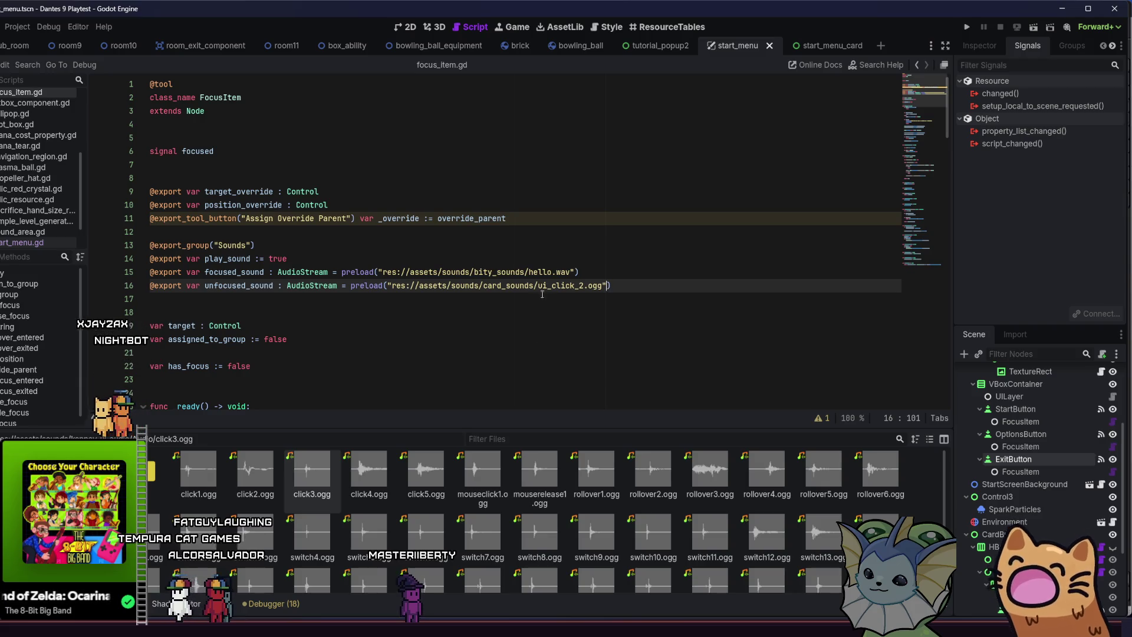
Audition the rollover1.ogg and rollover2.ogg sounds
click(567, 273)
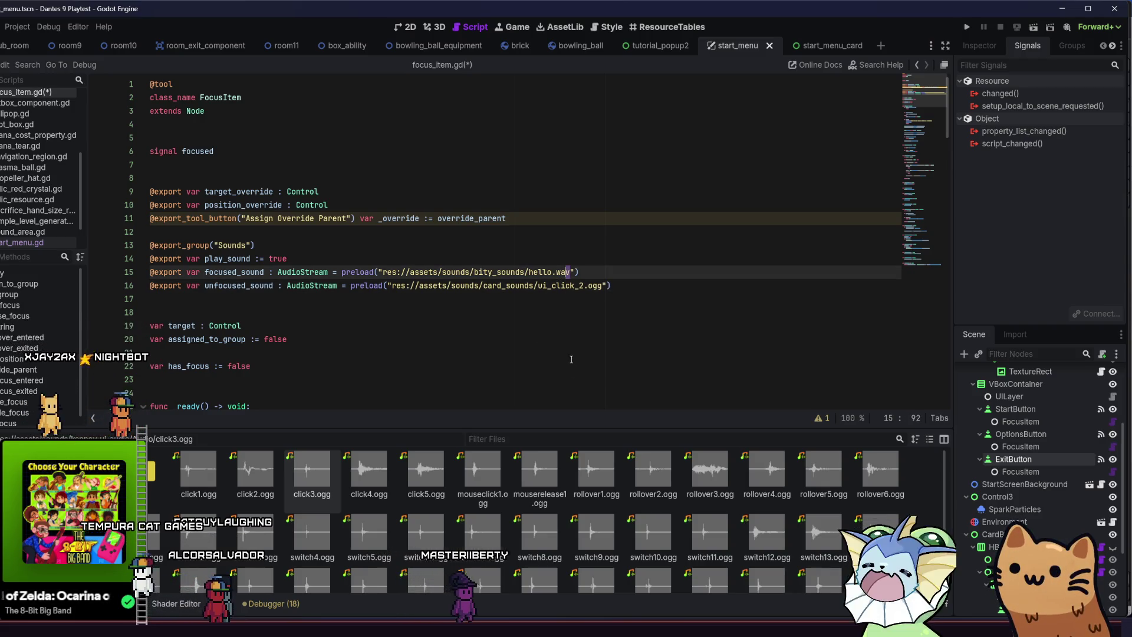
double_click(595, 471)
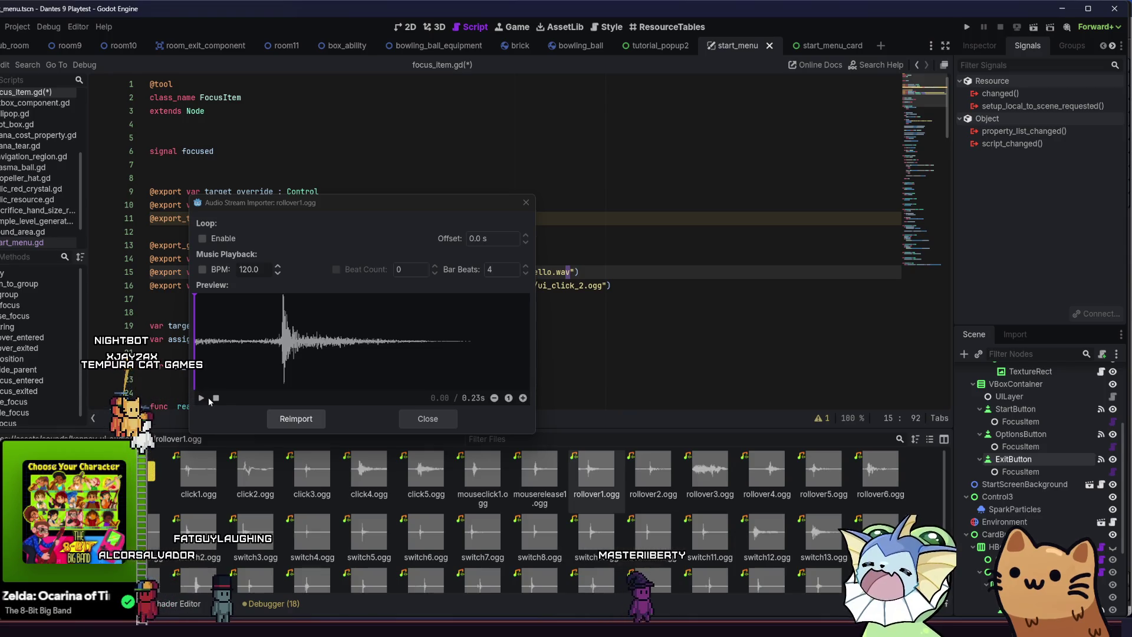
click(206, 398)
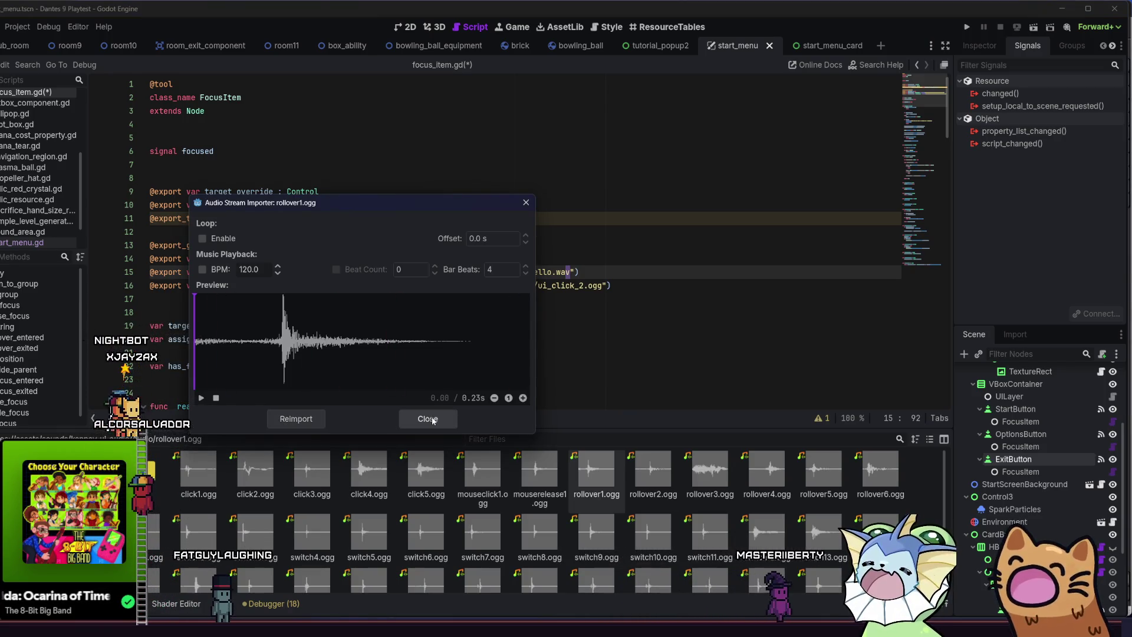
click(428, 418)
double_click(653, 471)
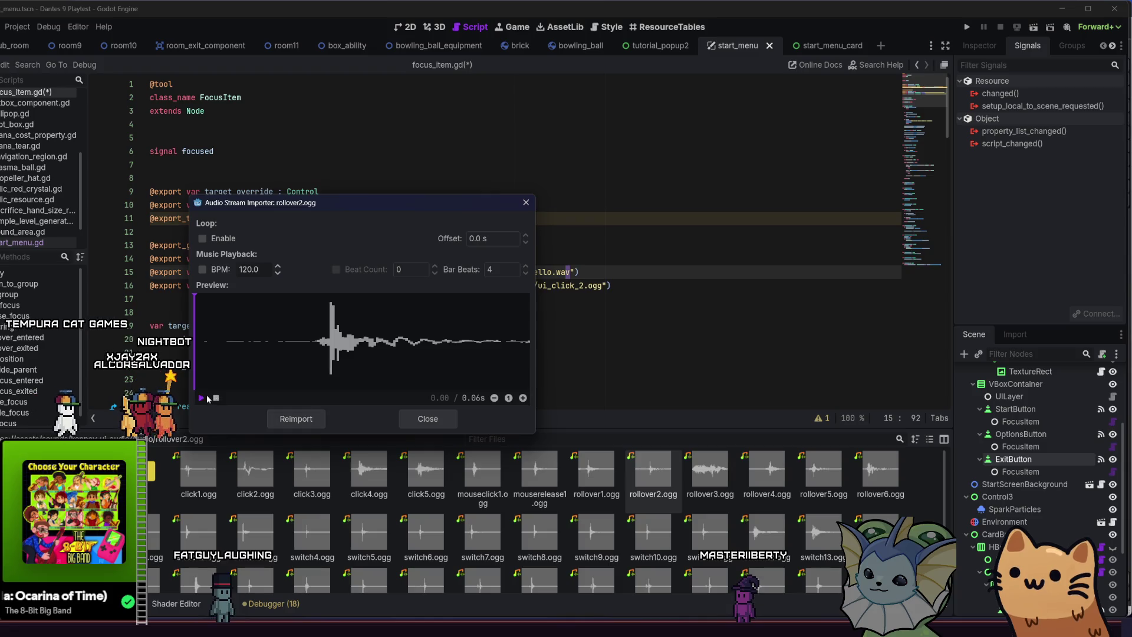
click(411, 416)
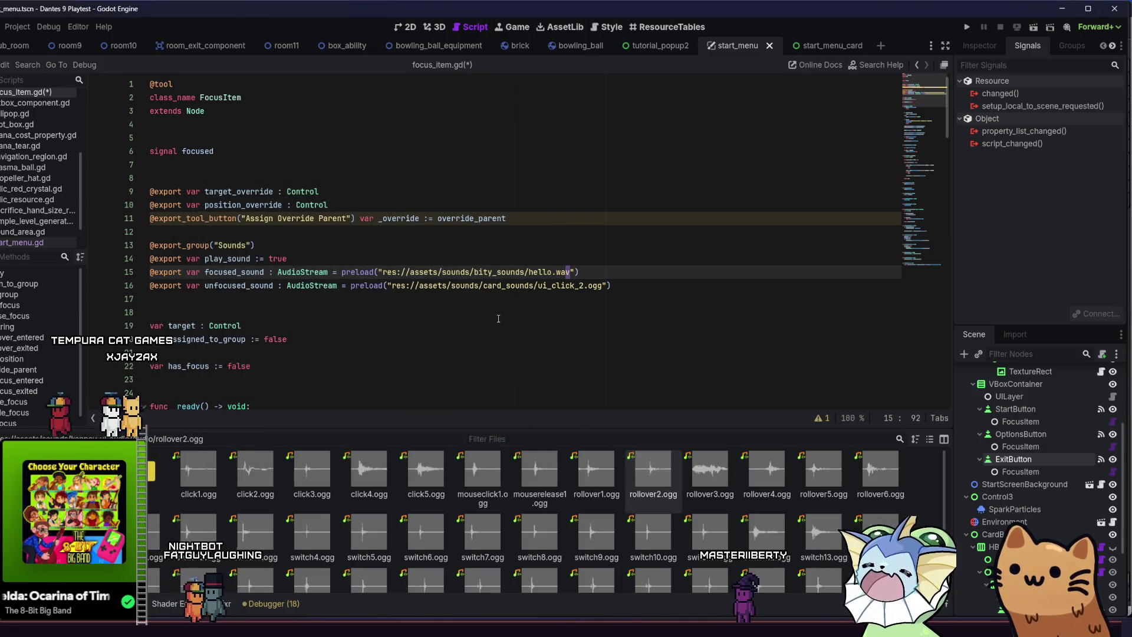
Change line 16's path to kenney_ui-audio/Audio/rollover2.ogg via autocomplete and run the game
double_click(596, 287)
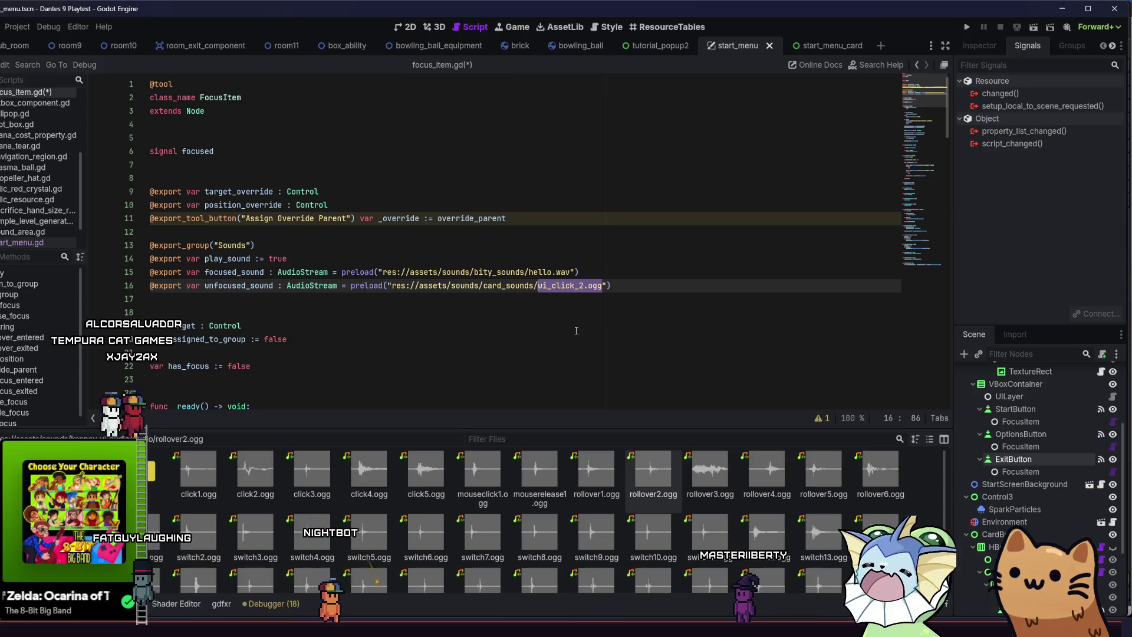
drag(483, 285, 604, 286)
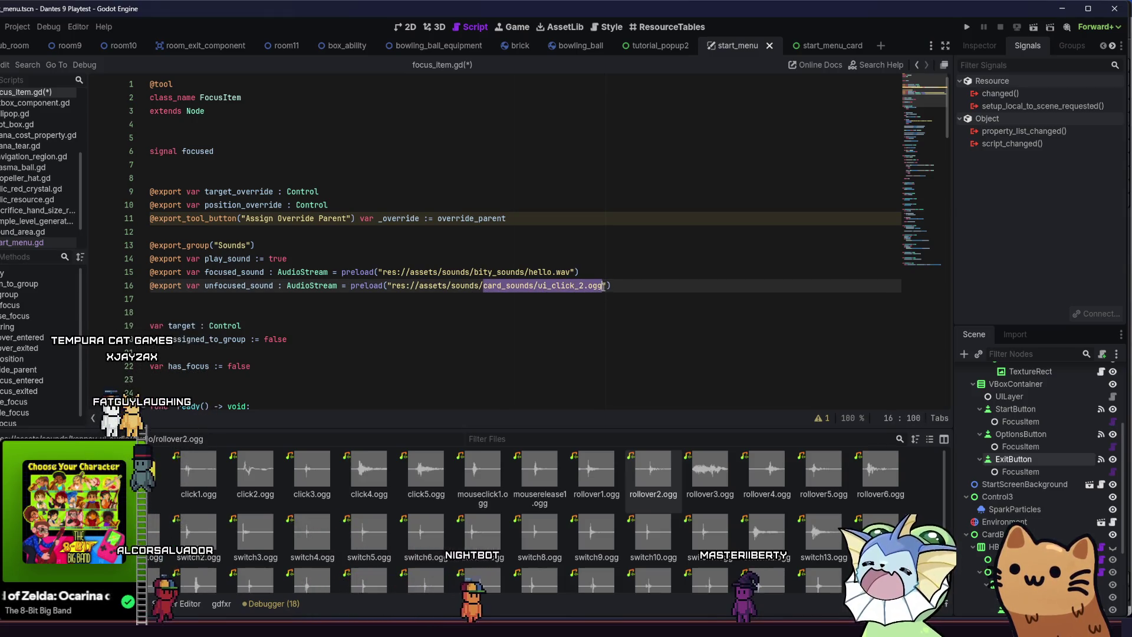
text(rollover)
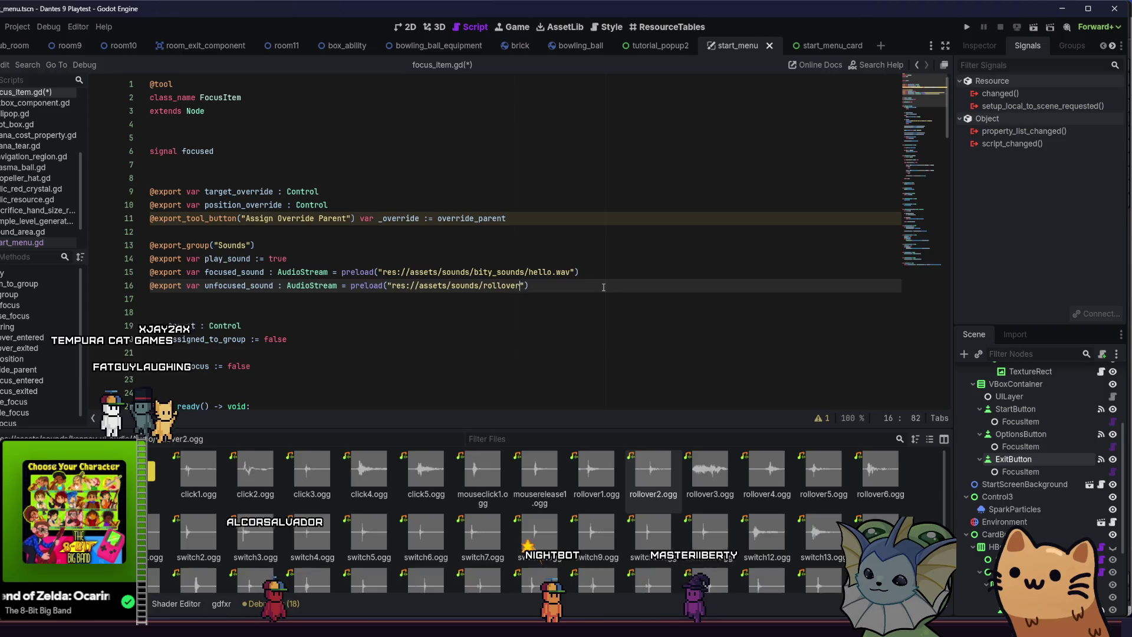
key(BackSpace)
key(BackSpace)
key(BackSpace)
text(ol)
key(BackSpace)
key(BackSpace)
key(BackSpace)
key(BackSpace)
key(BackSpace)
key(BackSpace)
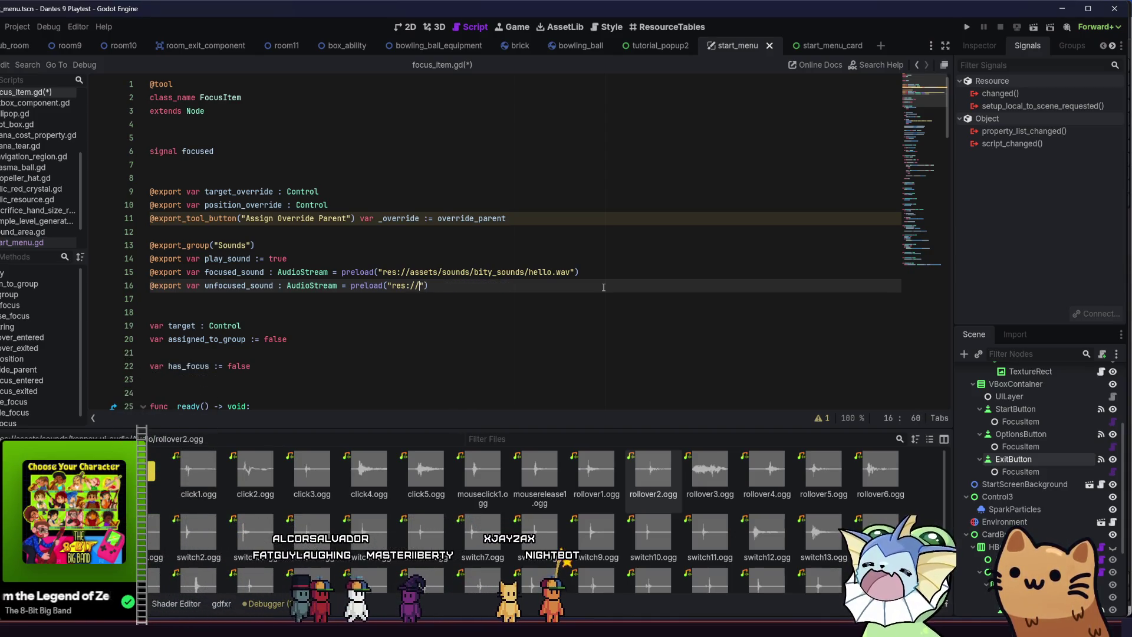
text(rollo)
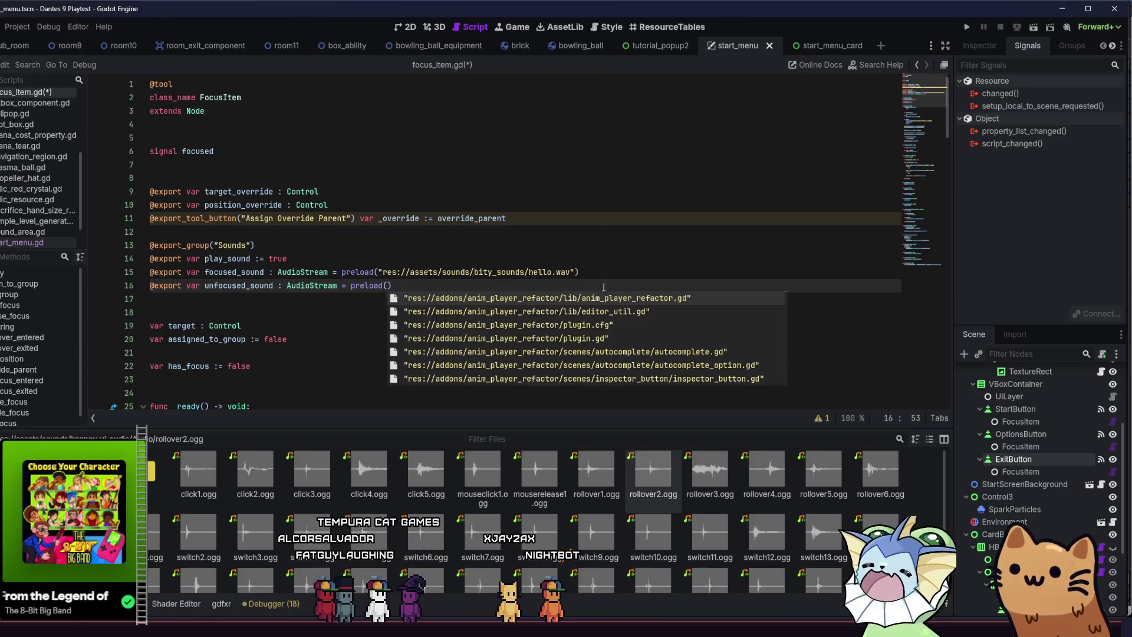
text(ve)
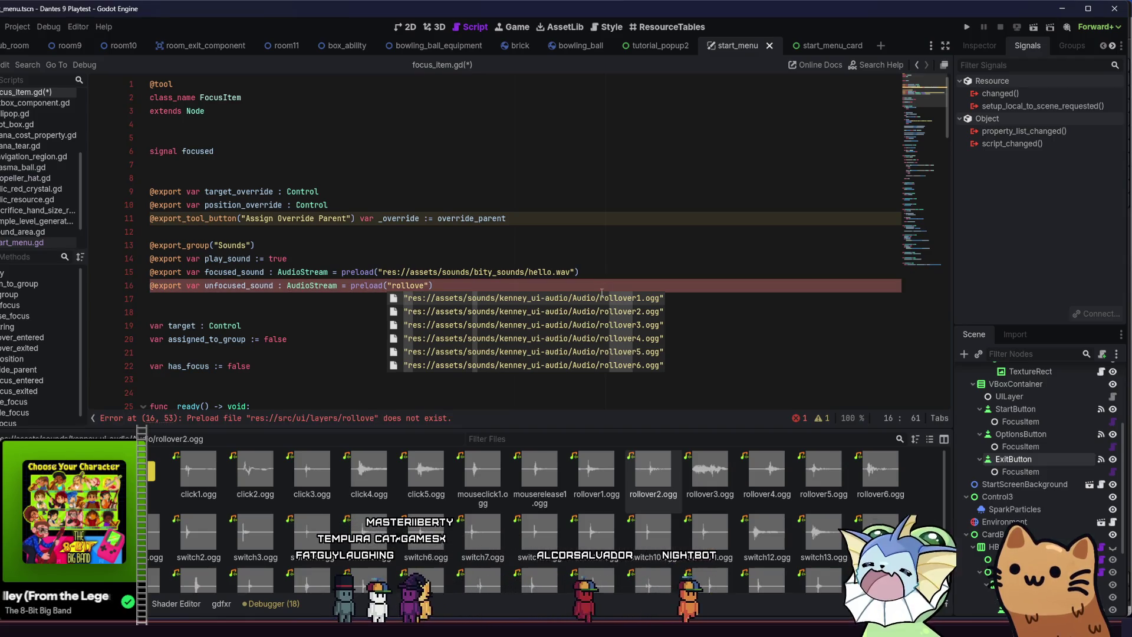
key(Down)
key(Return)
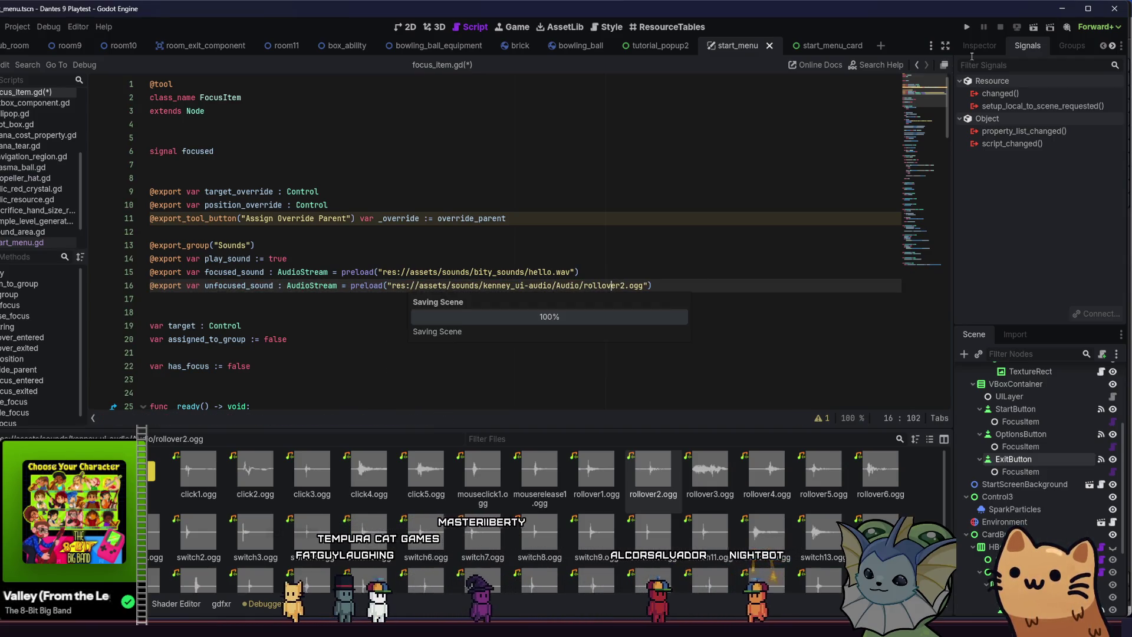
key(F5)
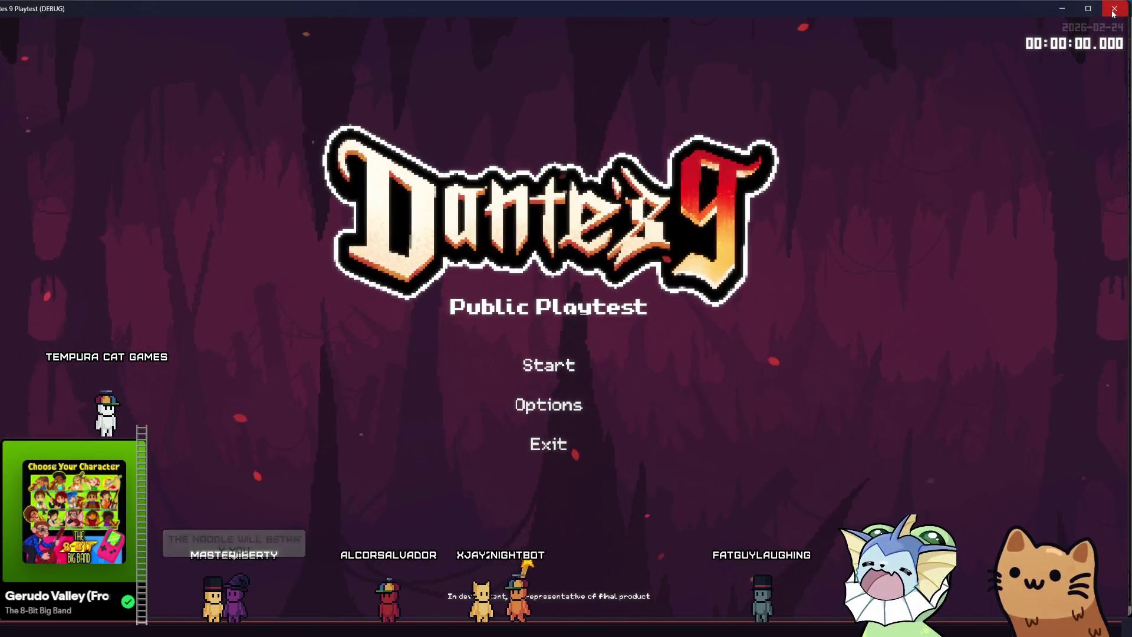
Close the game, set focused_sound to rollover2.ogg and unfocused_sound to ui_click_2.ogg, and save focus_item.gd
key(alt+F4)
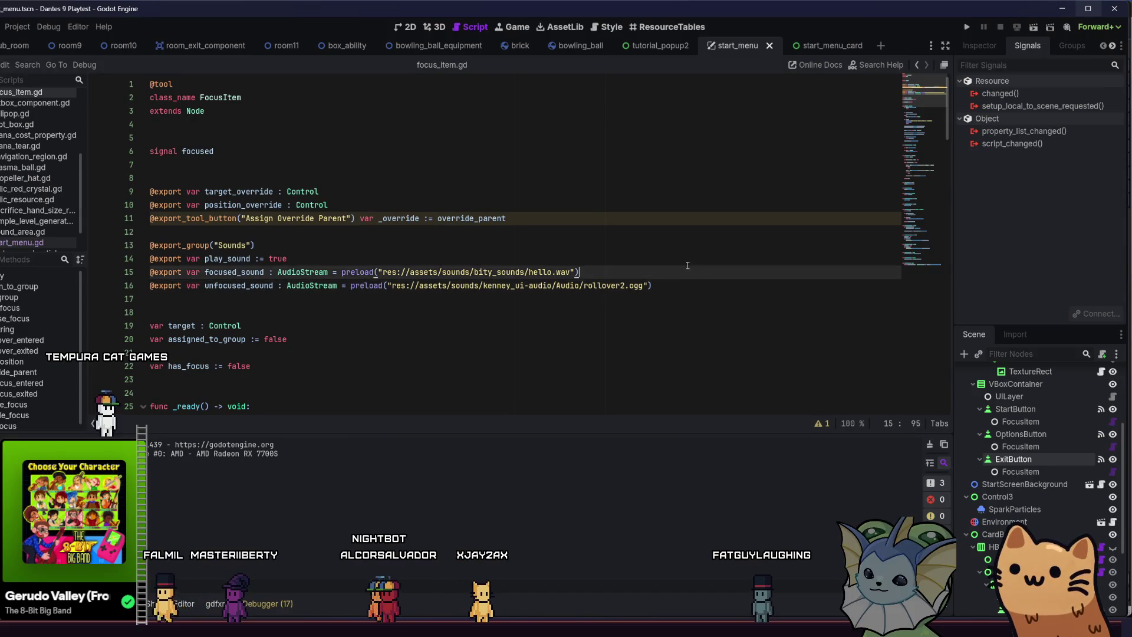
click(695, 286)
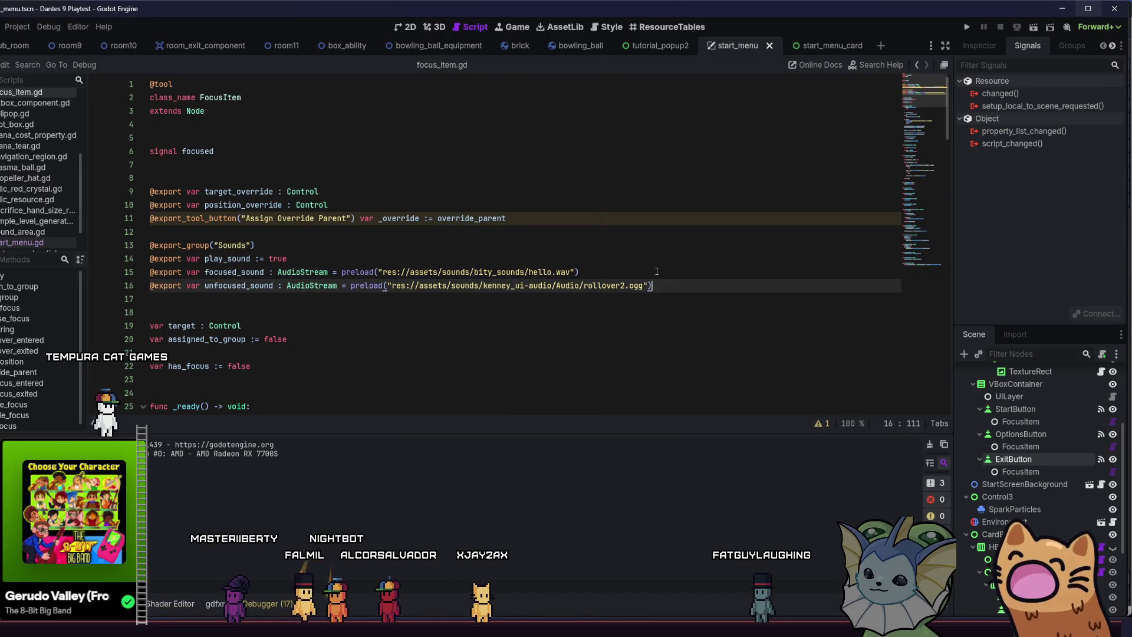
mouse_move(571, 272)
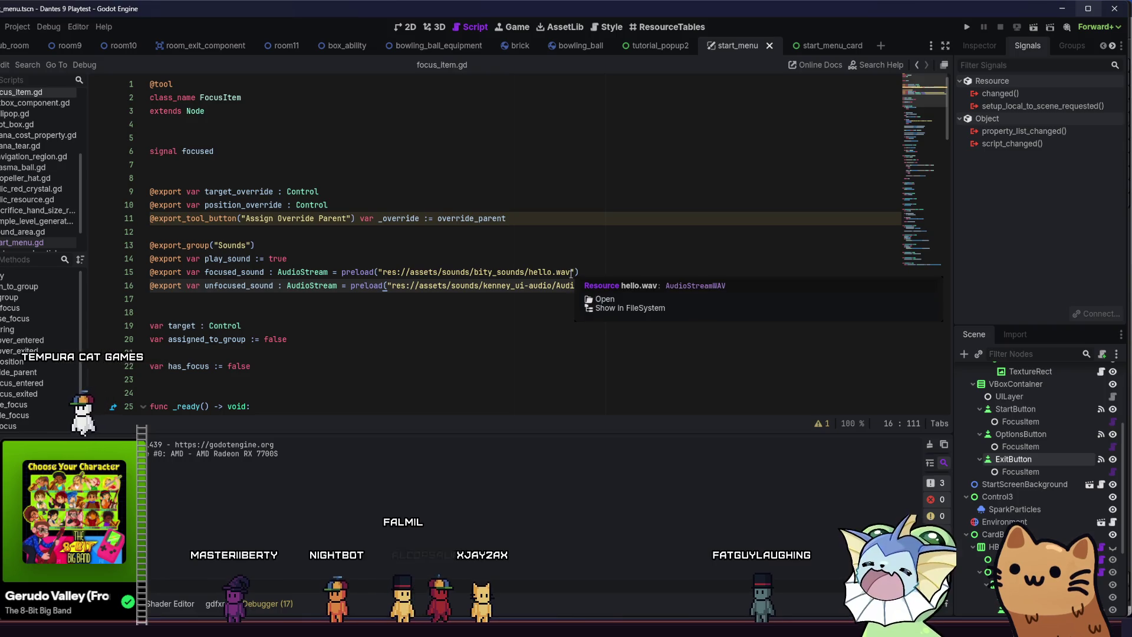
click(559, 309)
click(642, 286)
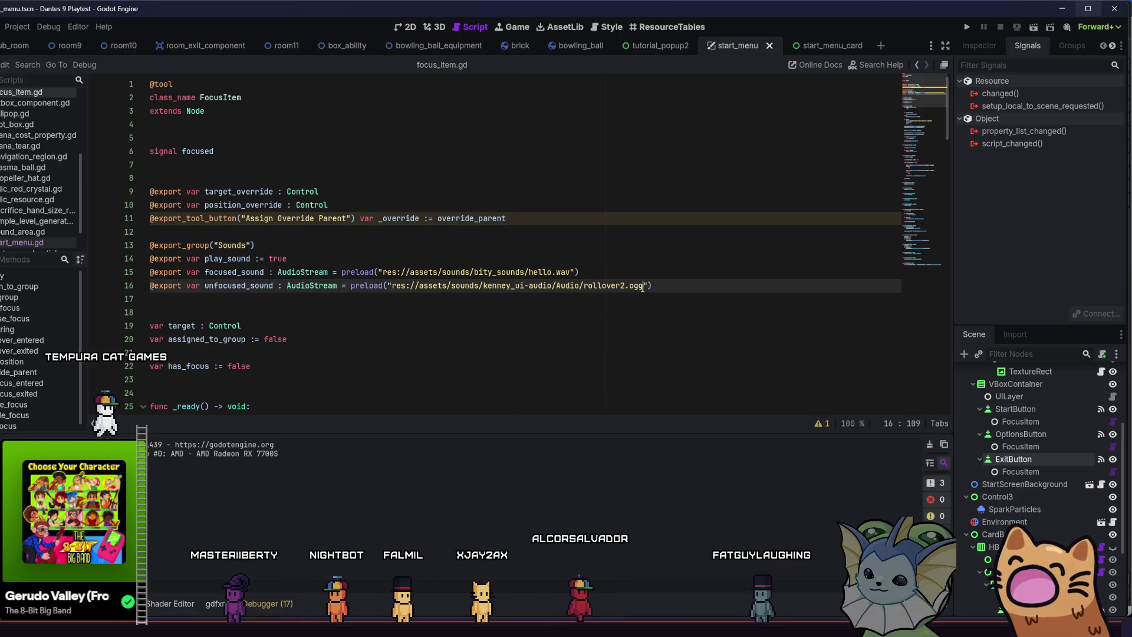
drag(492, 293, 389, 286)
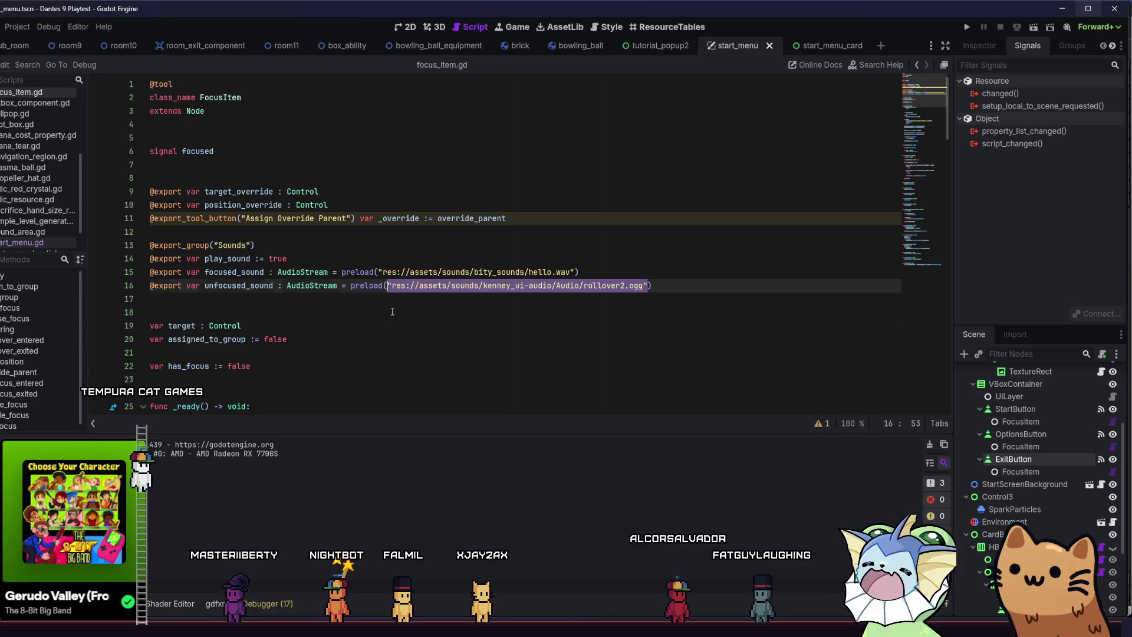
text("rollove)
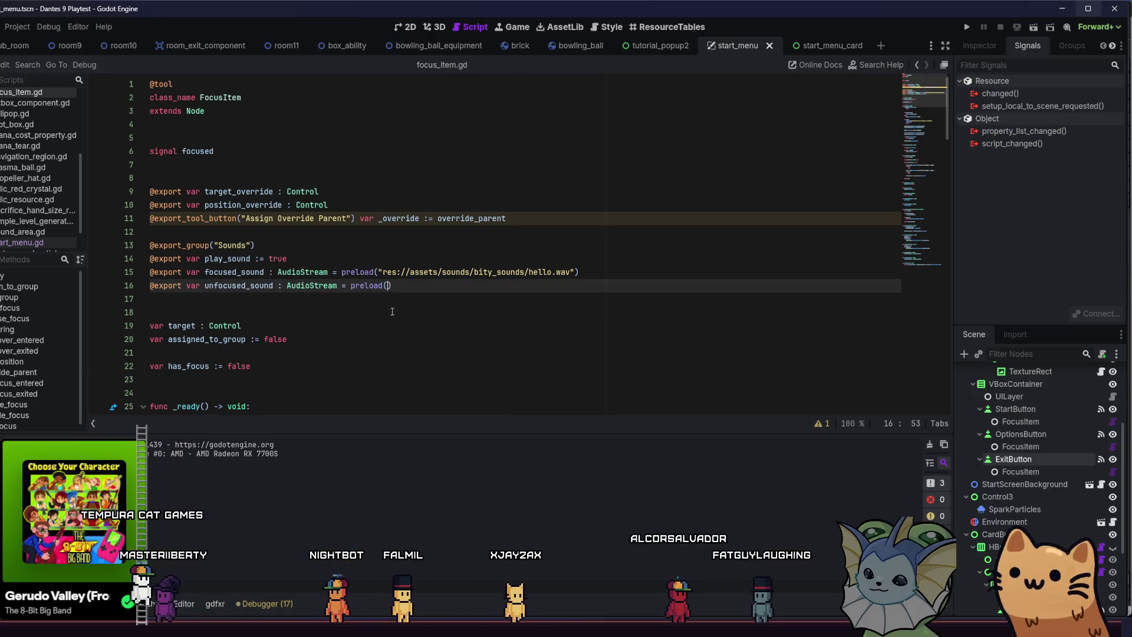
text(rollover)
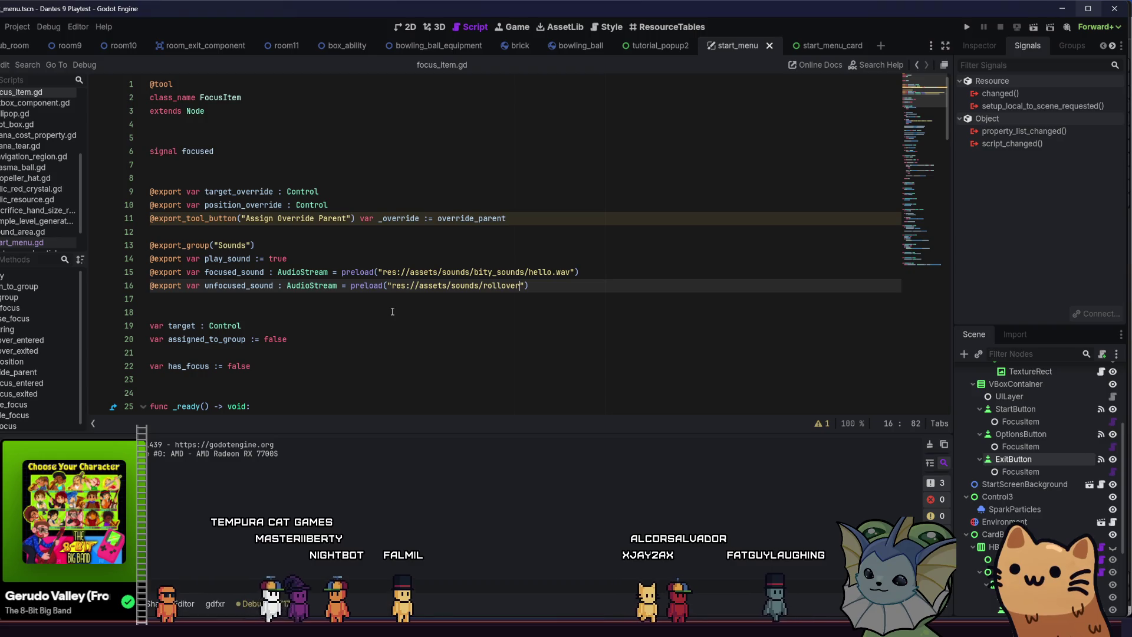
click(430, 299)
drag(573, 271, 380, 275)
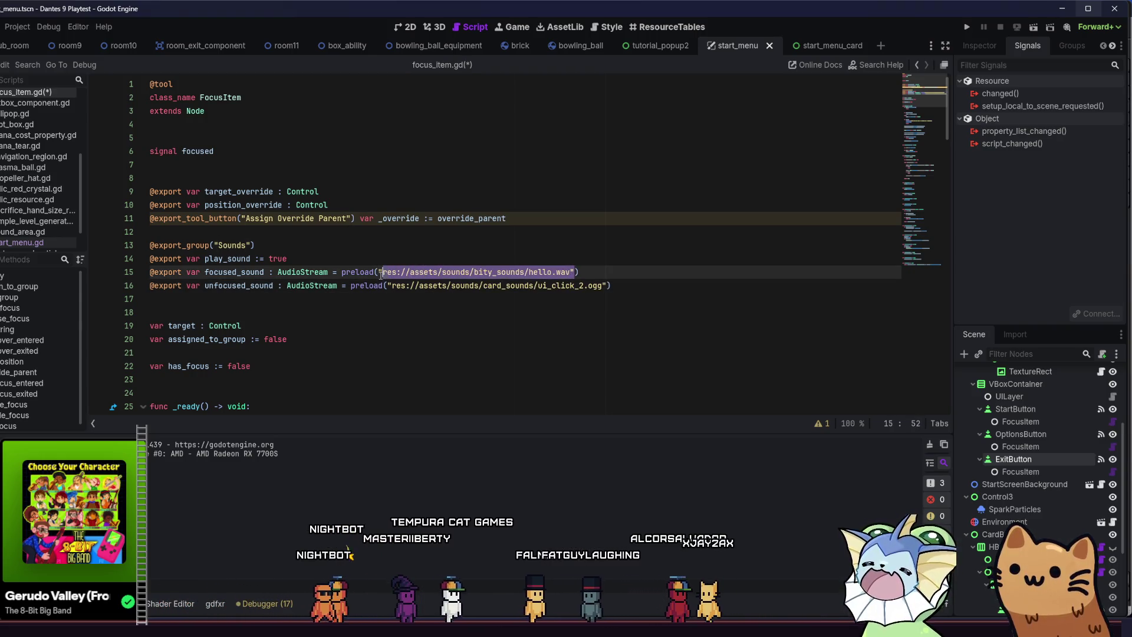
click(411, 285)
key(ctrl+s)
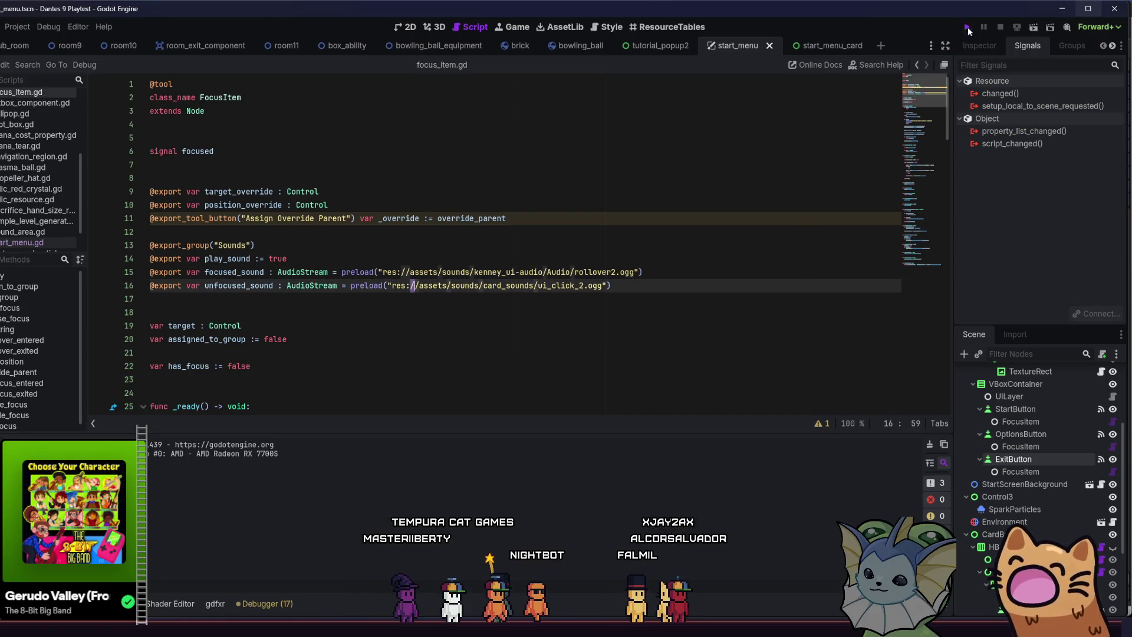
Run the game, open and close Options twice with Escape, then return to focus_item.gd
click(967, 28)
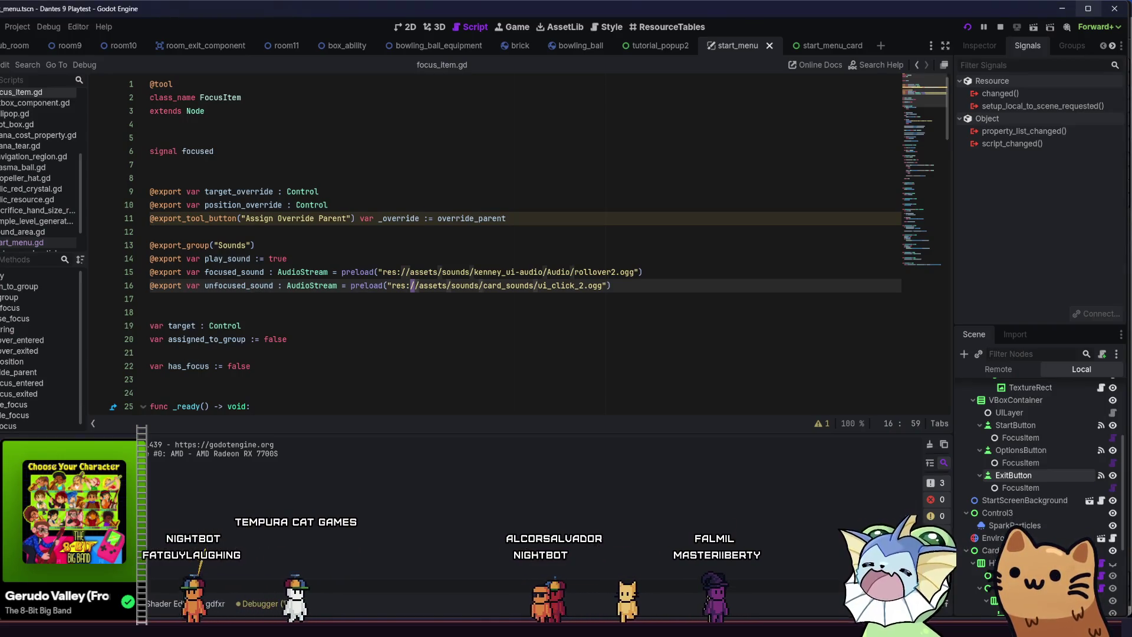
key(alt+Tab)
click(500, 399)
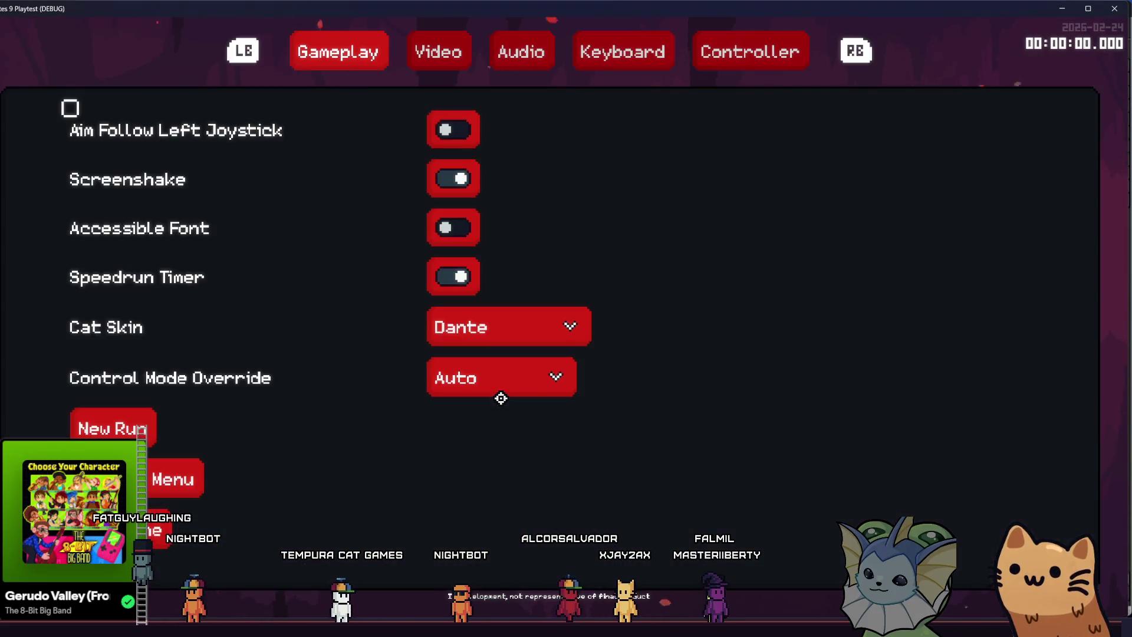
key(Escape)
click(518, 405)
key(Escape)
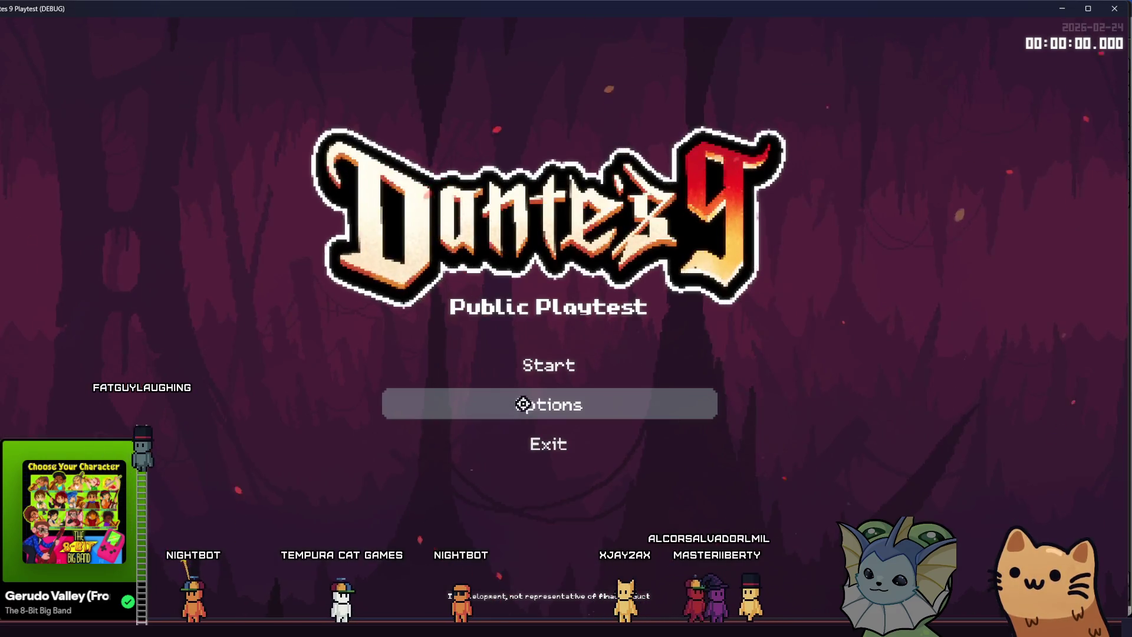
key(alt+Tab)
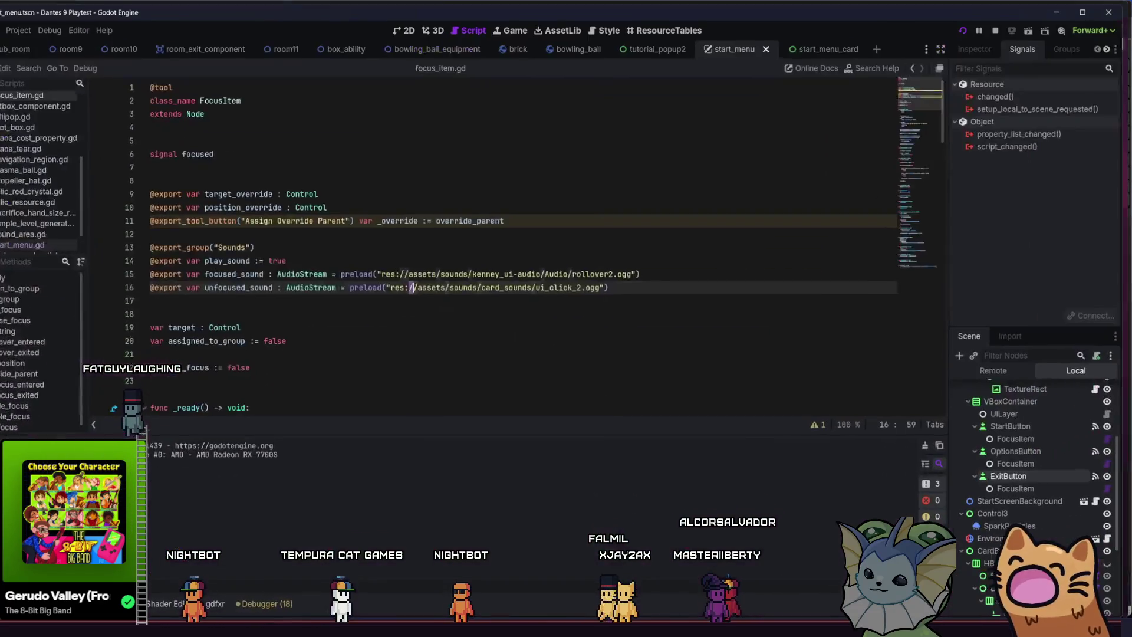
click(422, 308)
Check line 16's path, then select StartButton's FocusItem and inspect its Sounds group
click(604, 283)
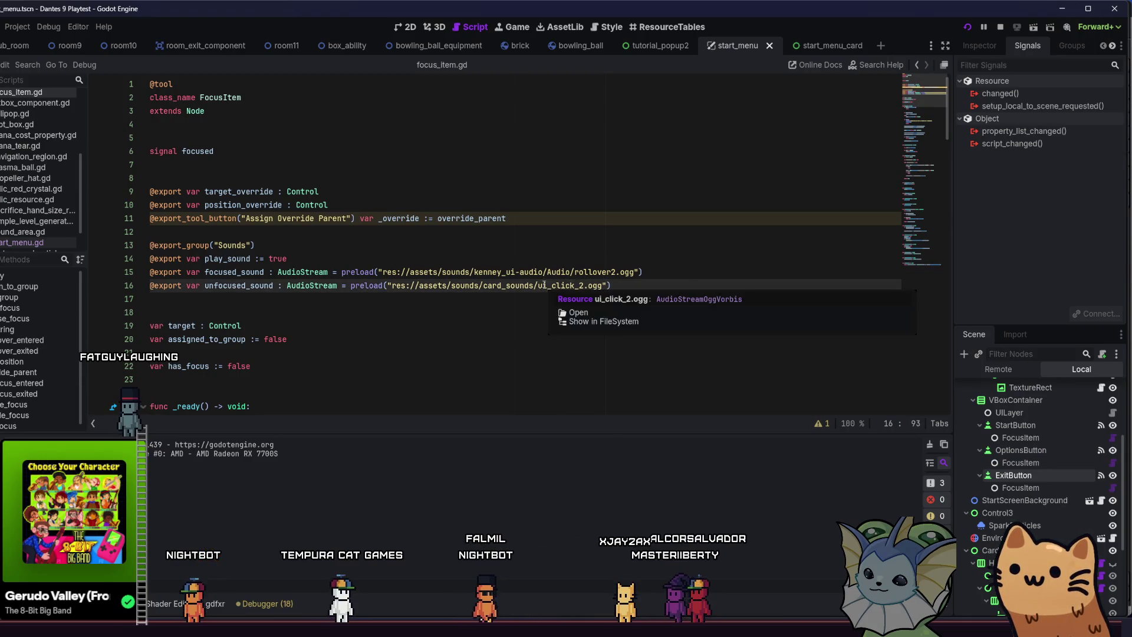
scroll(544, 285, down, 12)
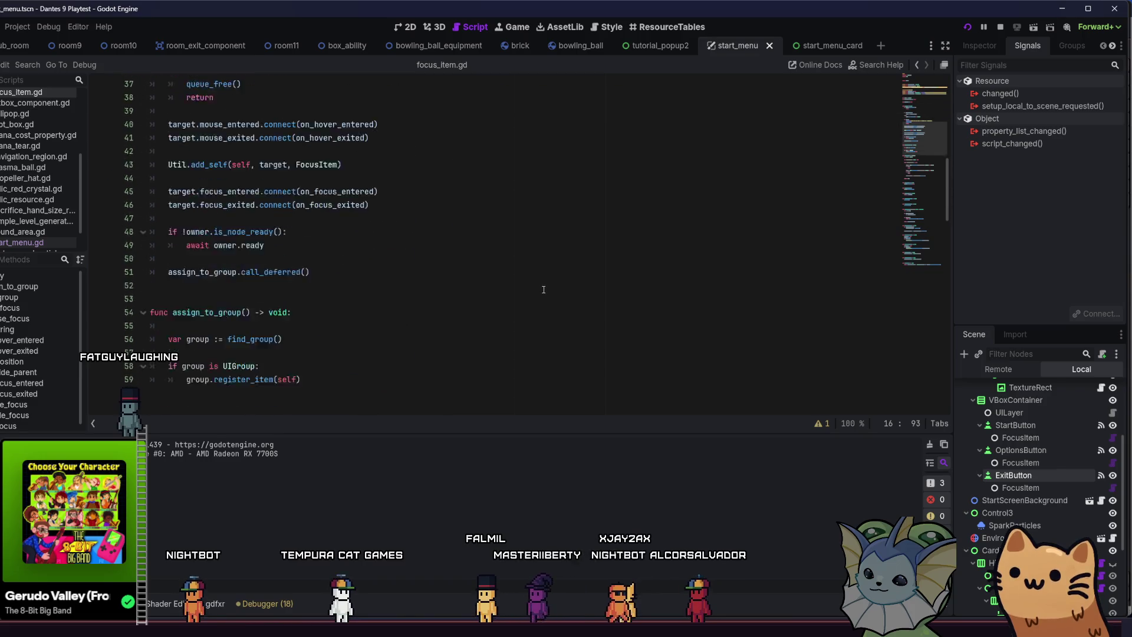
scroll(543, 289, up, 2)
click(1020, 437)
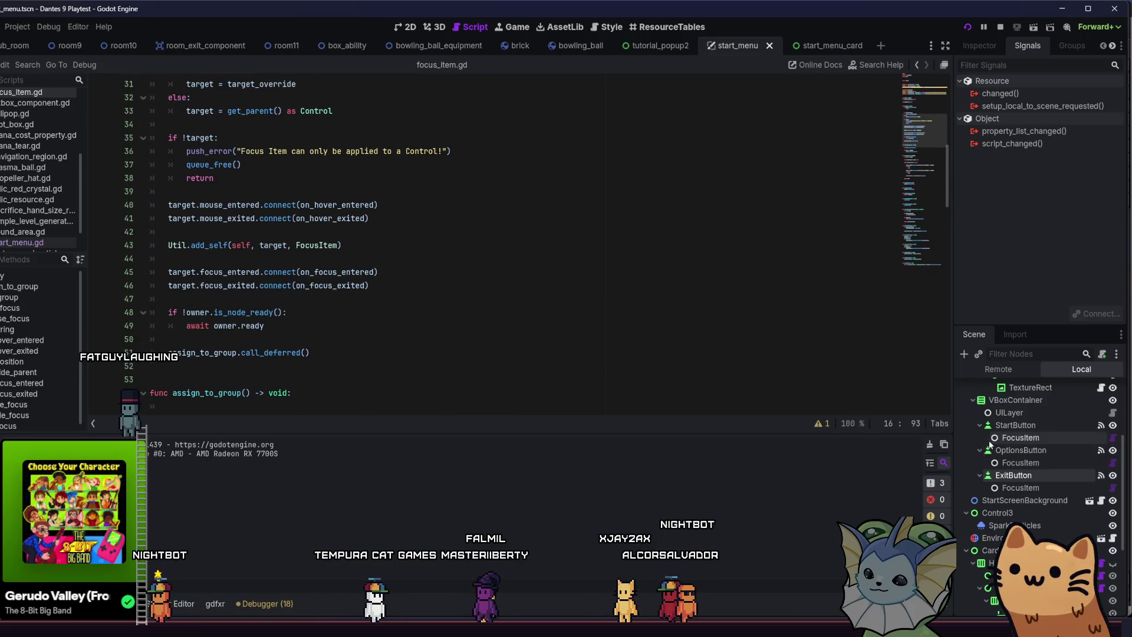
click(994, 45)
click(1010, 176)
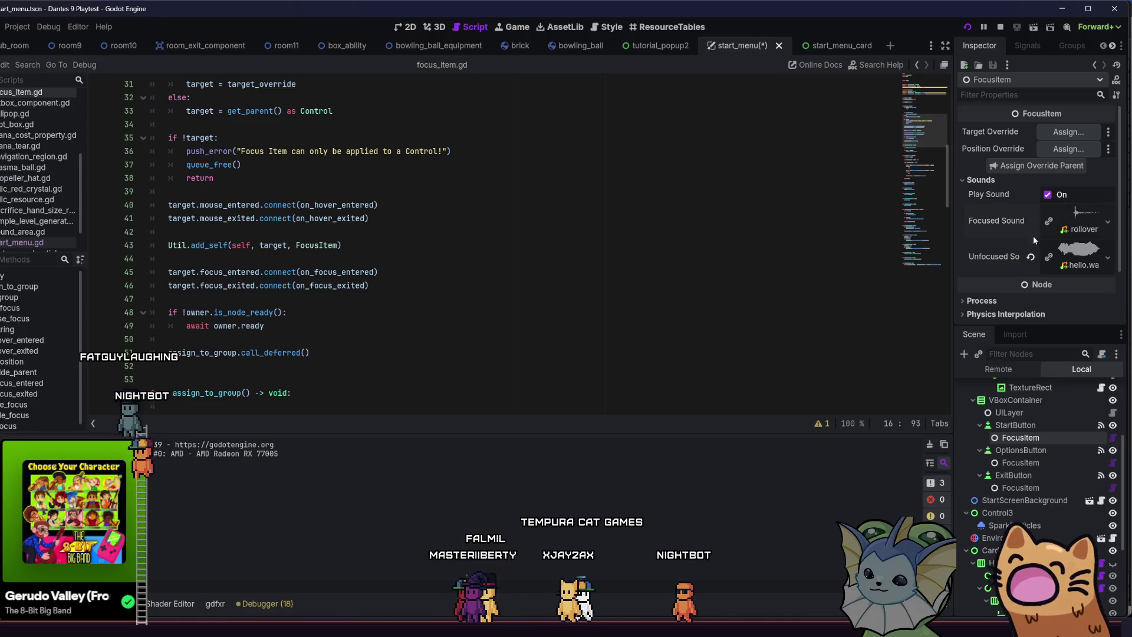
click(1011, 180)
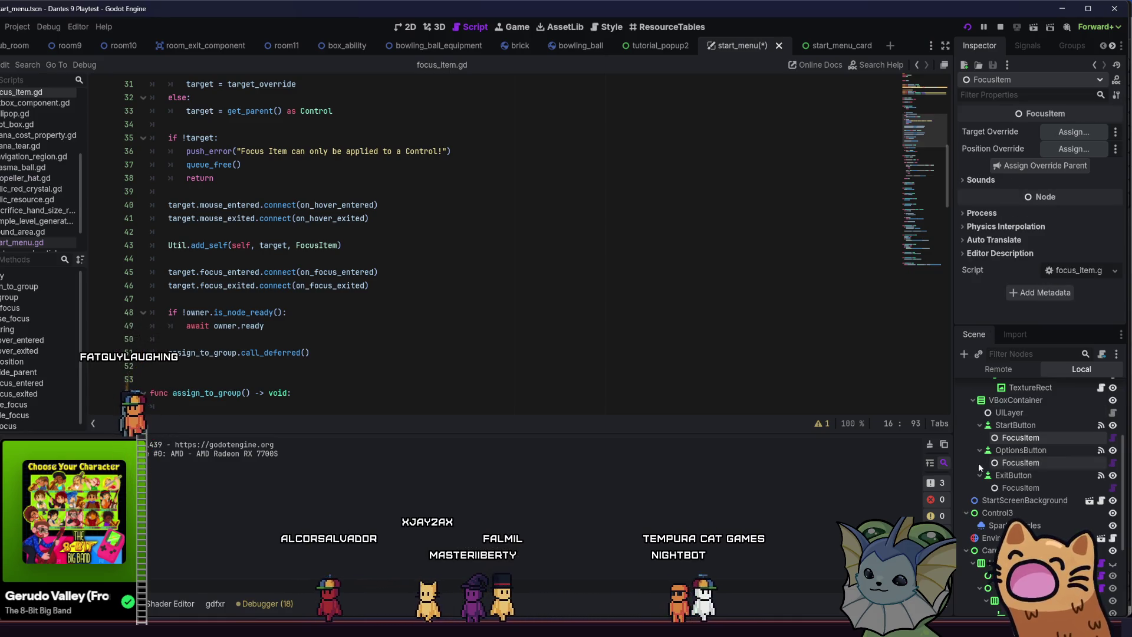
Revert both sound overrides on the OptionsButton and ExitButton FocusItems and save the scene
click(1003, 463)
click(1007, 180)
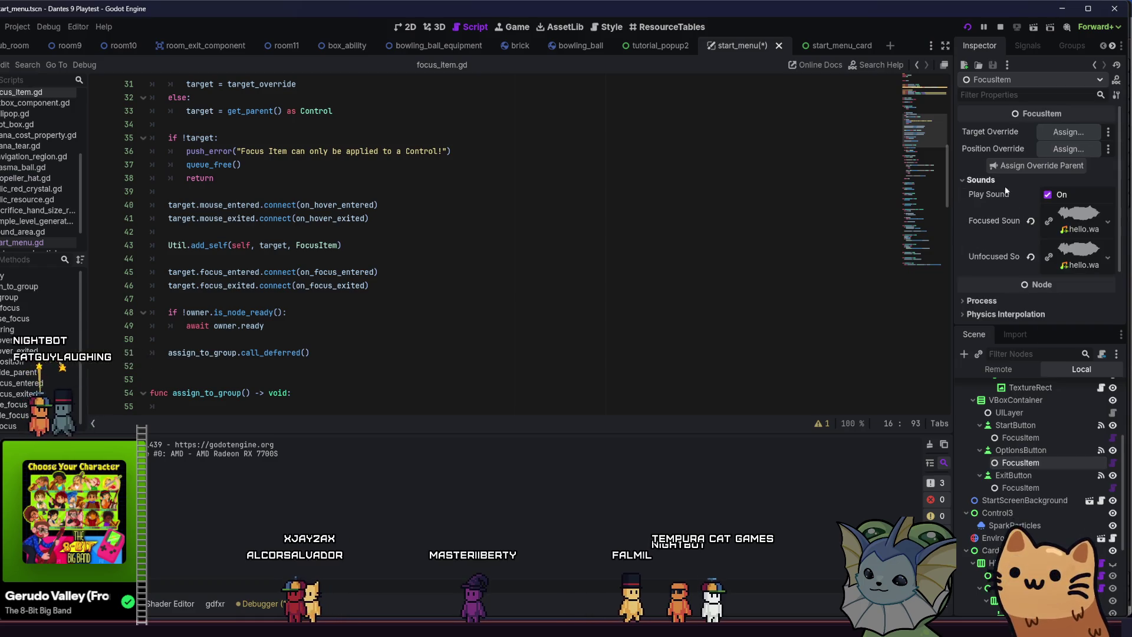
click(1031, 221)
click(1031, 259)
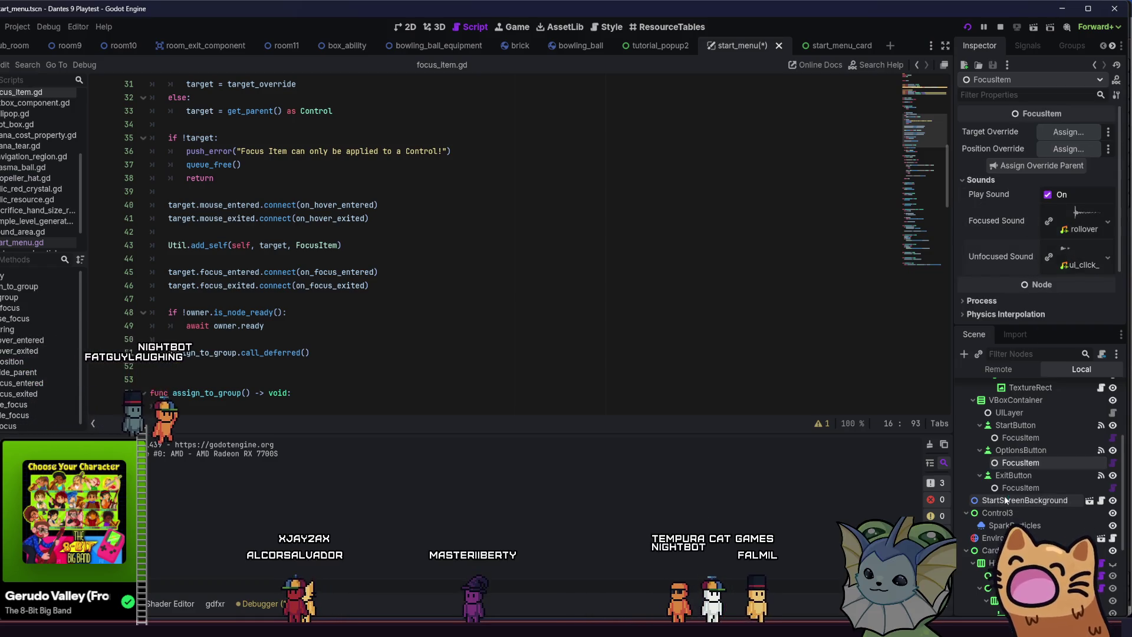
click(1004, 501)
click(1007, 487)
click(1012, 180)
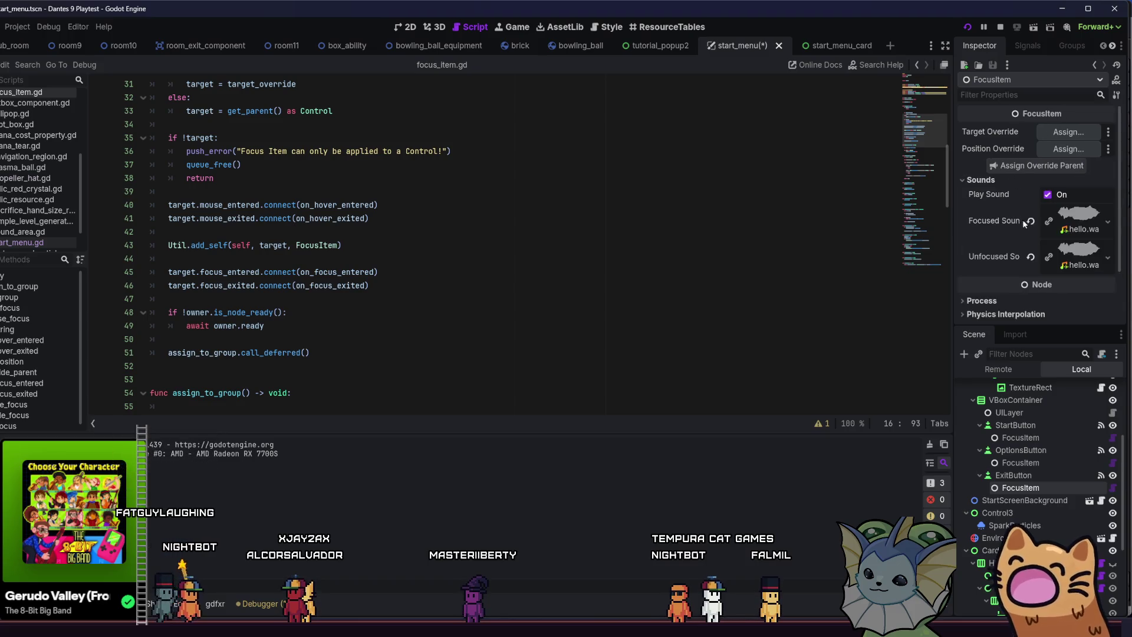
click(1031, 221)
click(1031, 257)
key(ctrl+s)
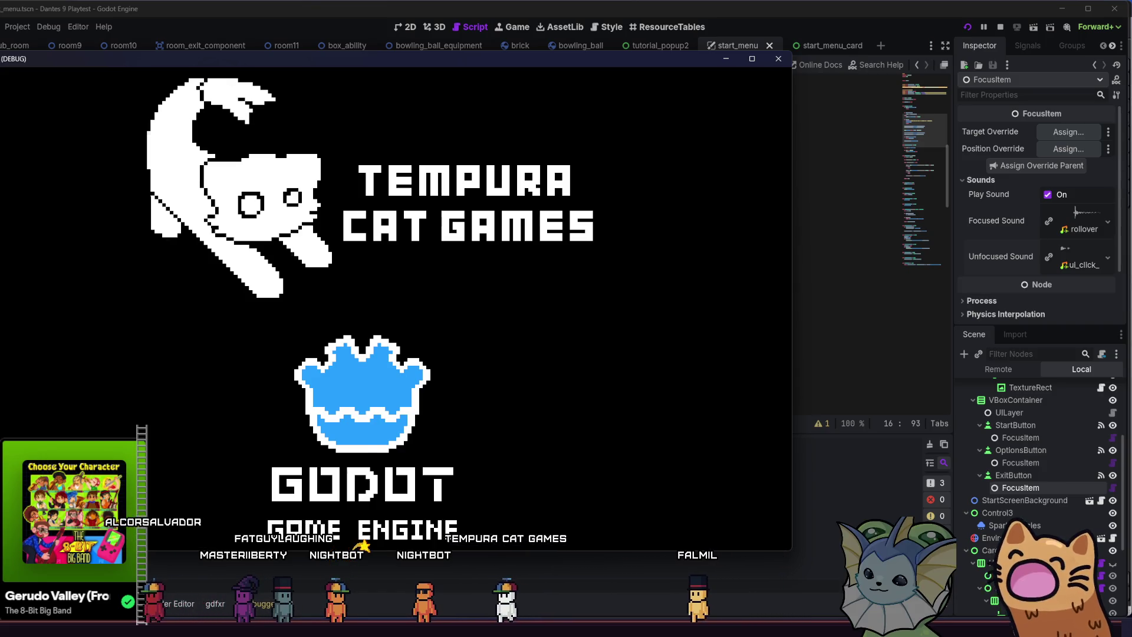
Maximize the running game window with Super+Up and open Options from the title menu
key(super+Up)
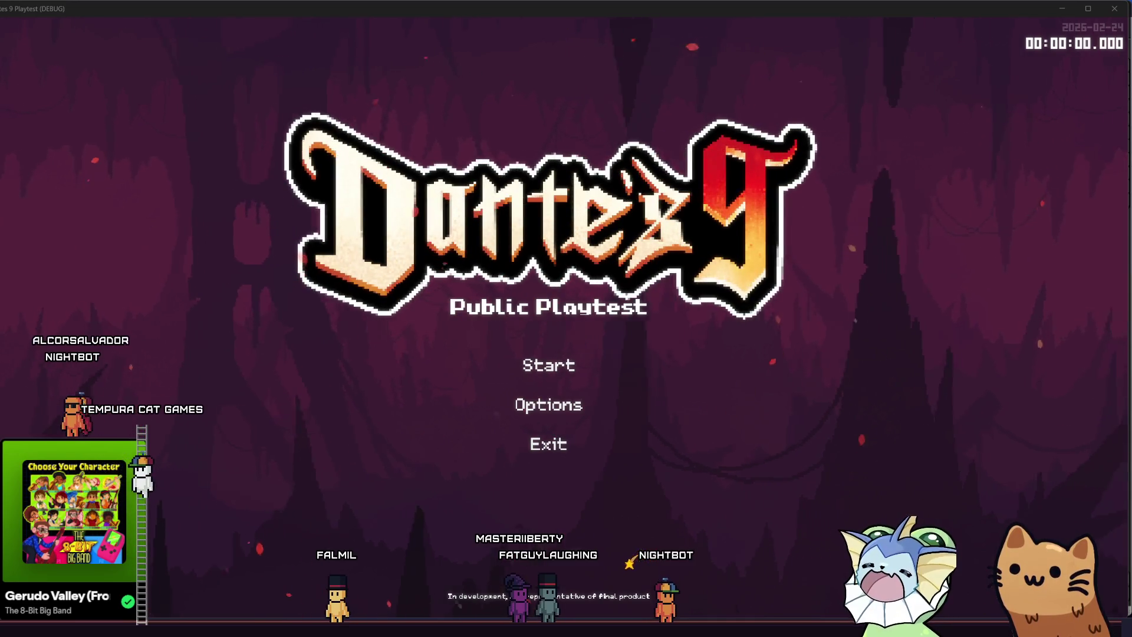
click(532, 415)
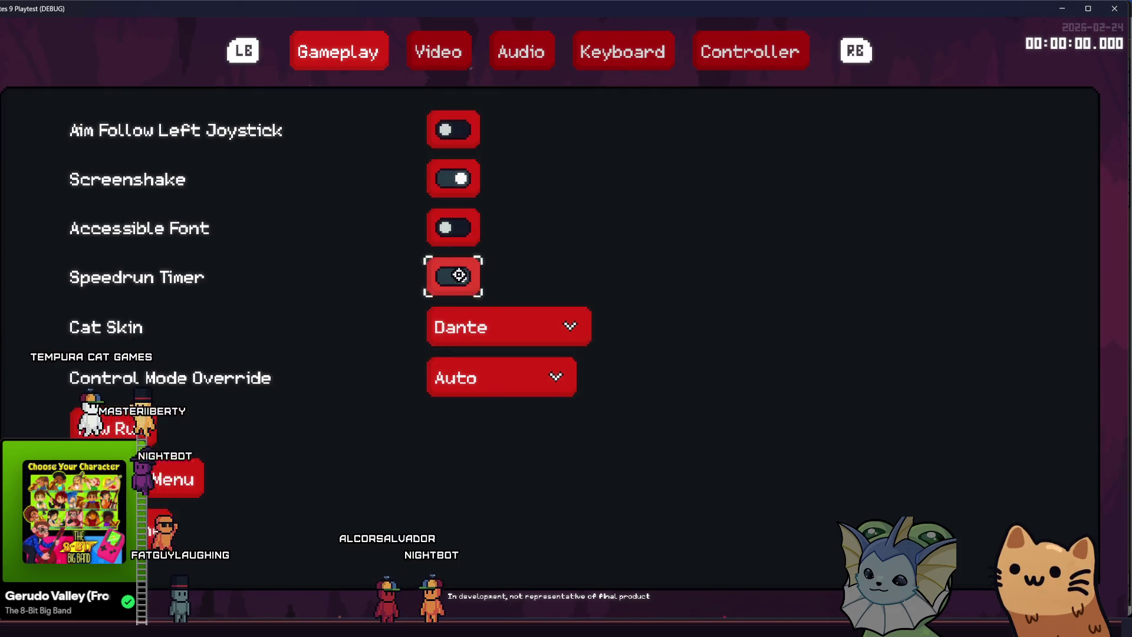
click(447, 324)
click(454, 326)
click(446, 326)
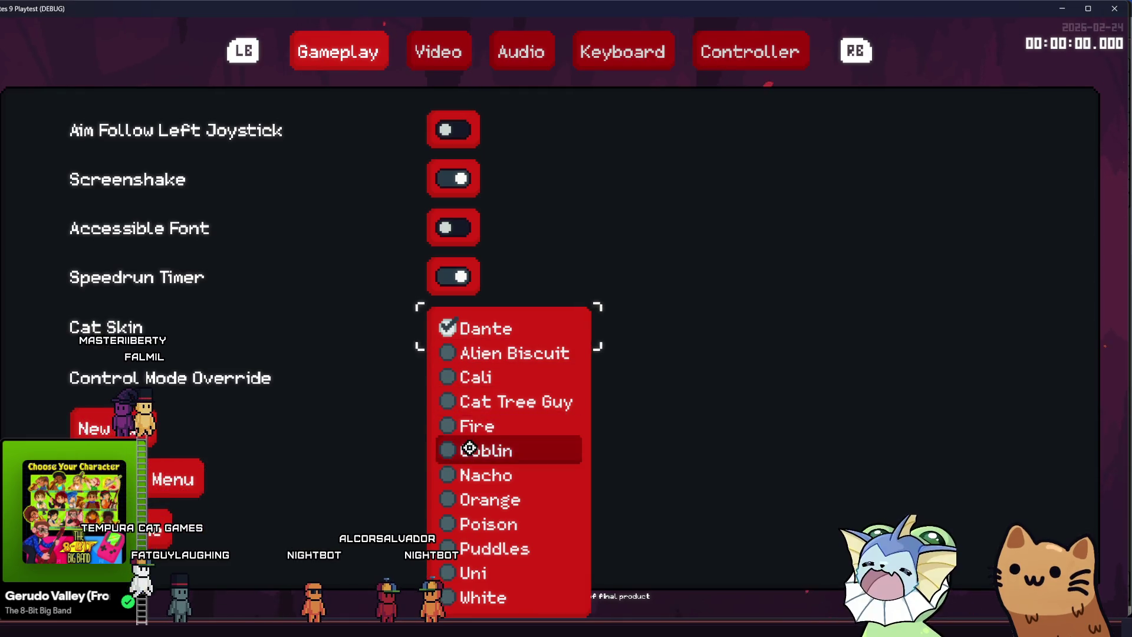
click(448, 328)
key(Escape)
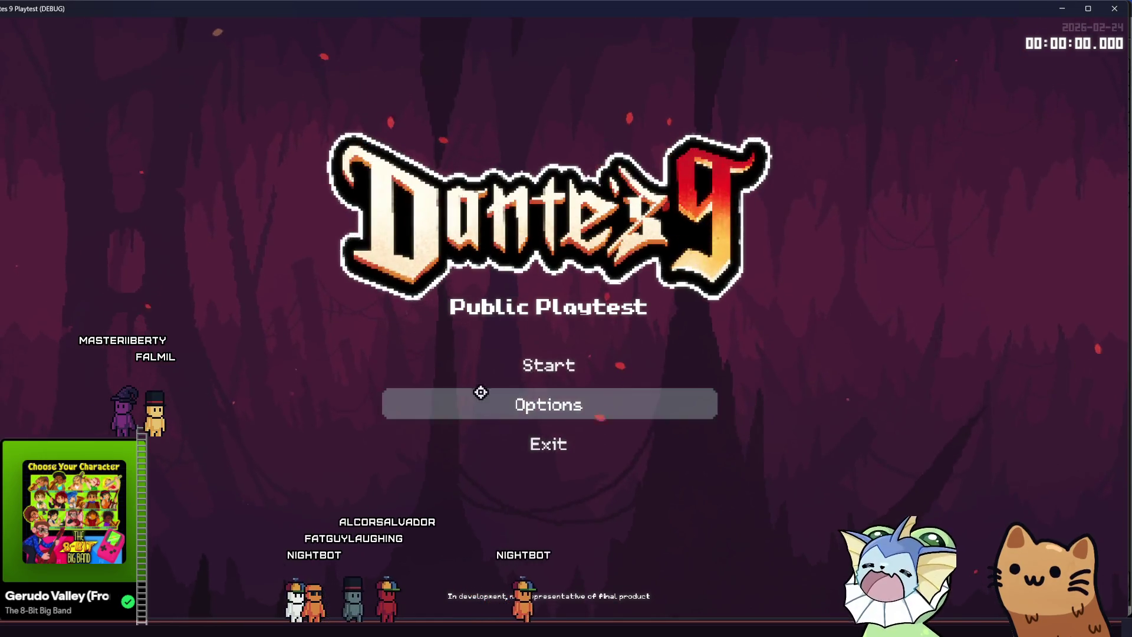
click(548, 404)
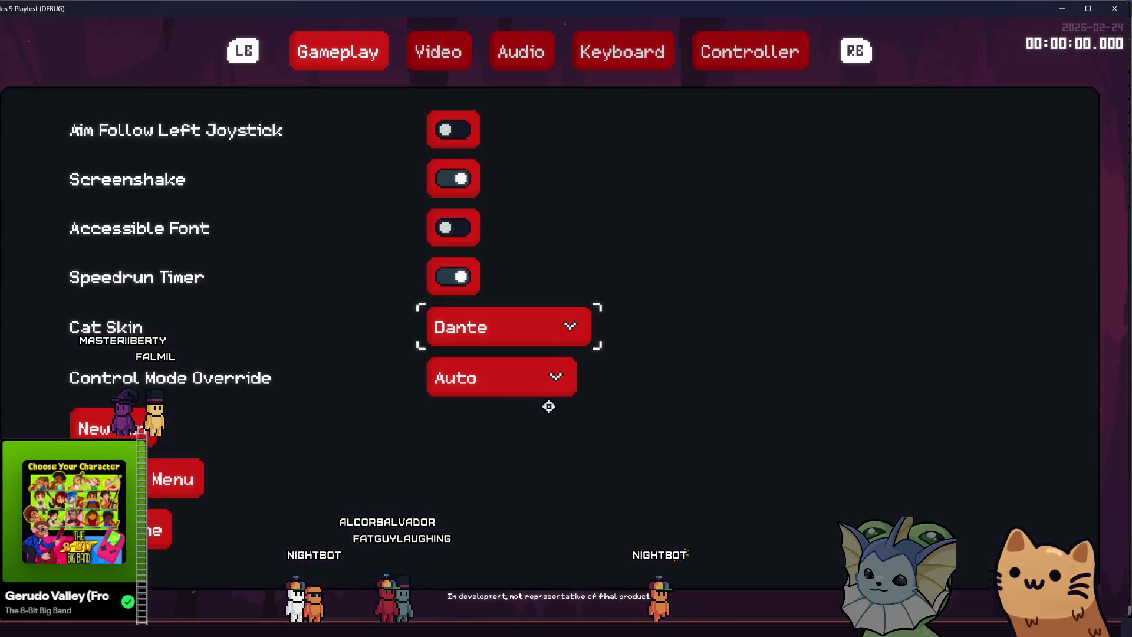
key(Escape)
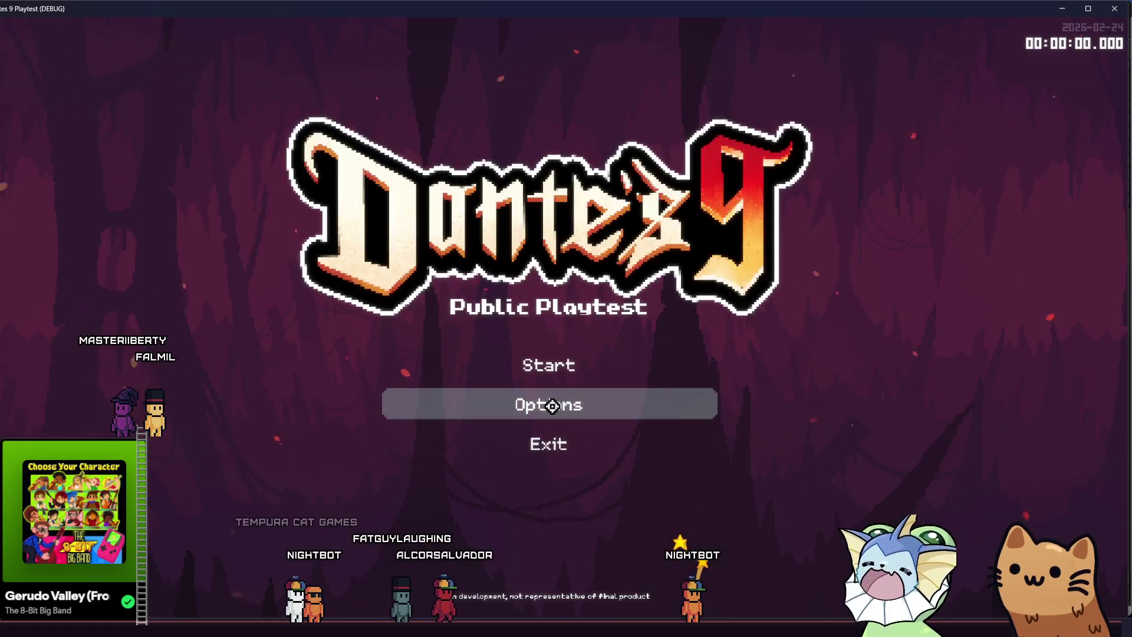
click(552, 405)
key(Escape)
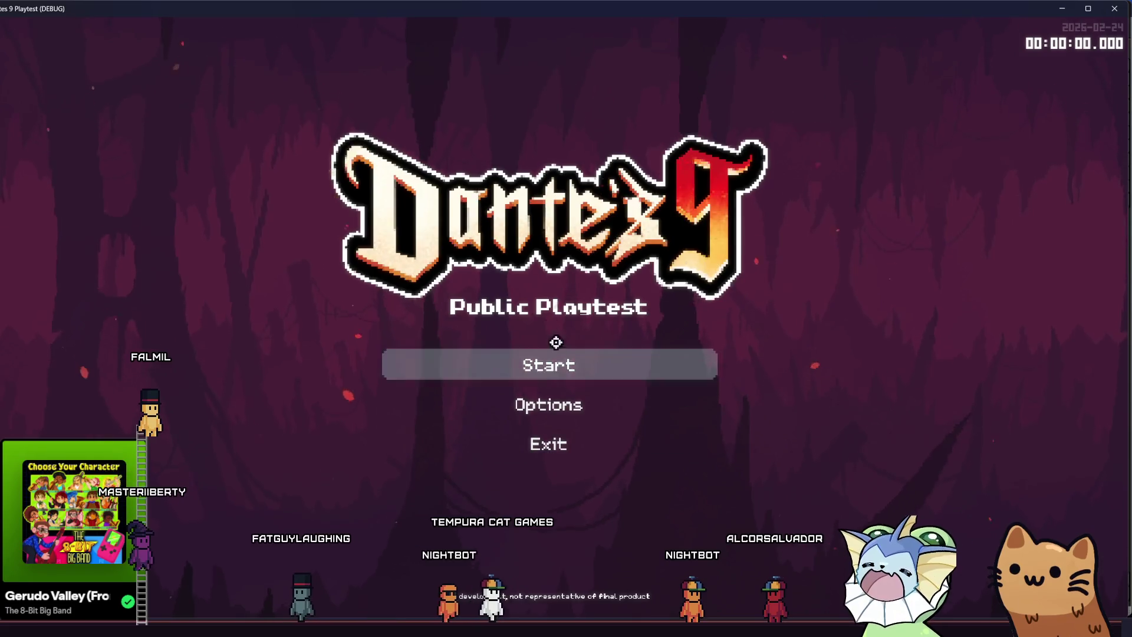
click(528, 405)
key(Escape)
click(521, 404)
click(498, 51)
key(Escape)
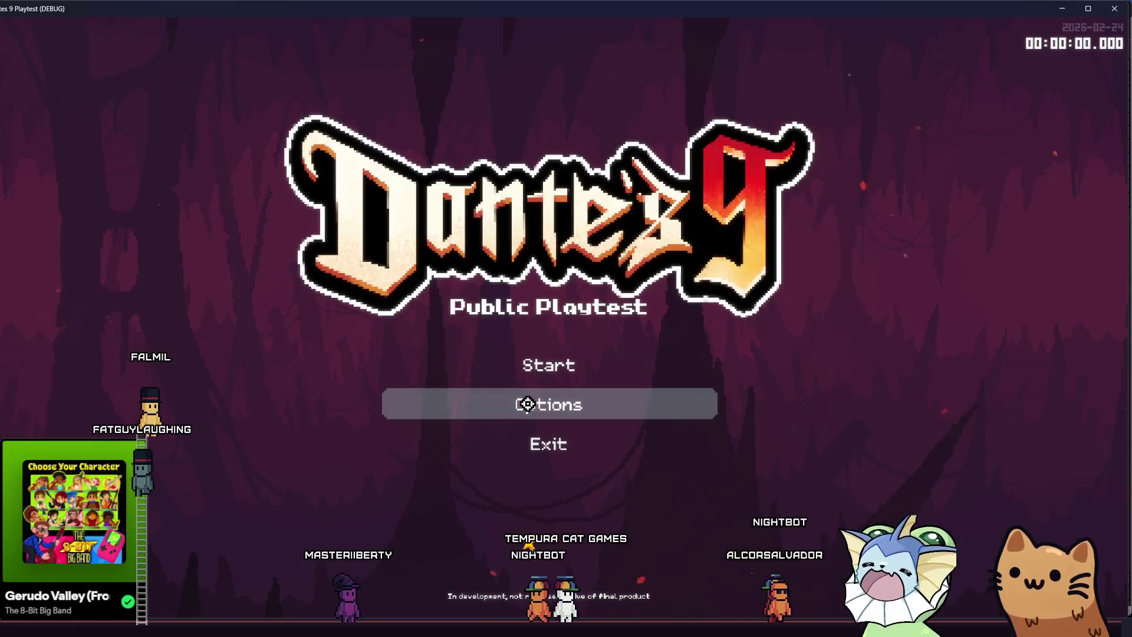
click(528, 404)
key(Escape)
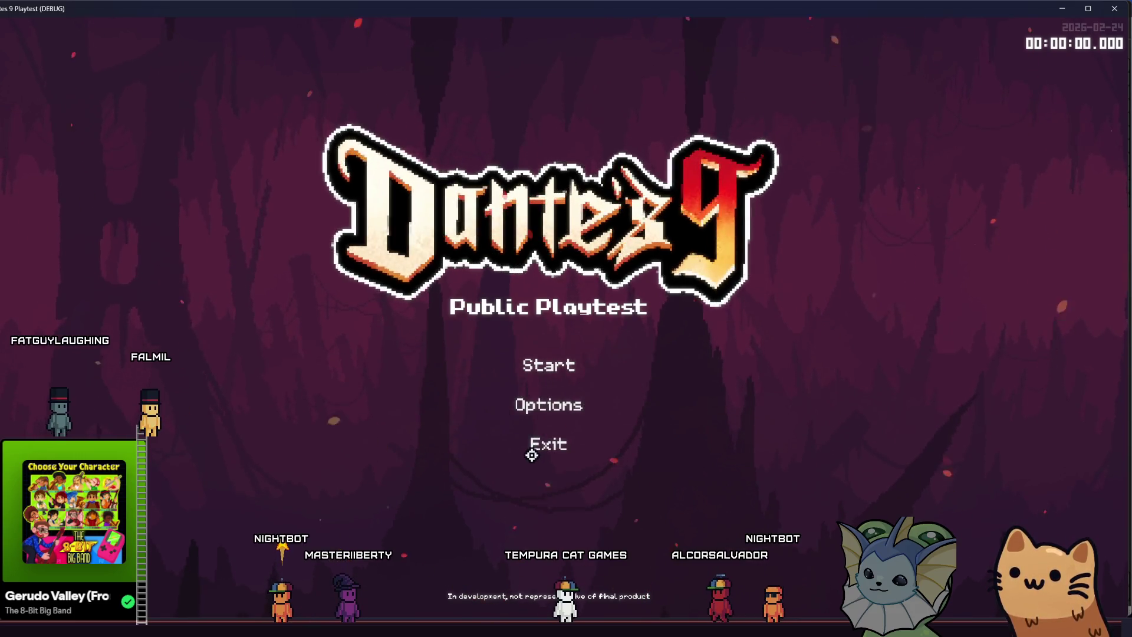
click(537, 402)
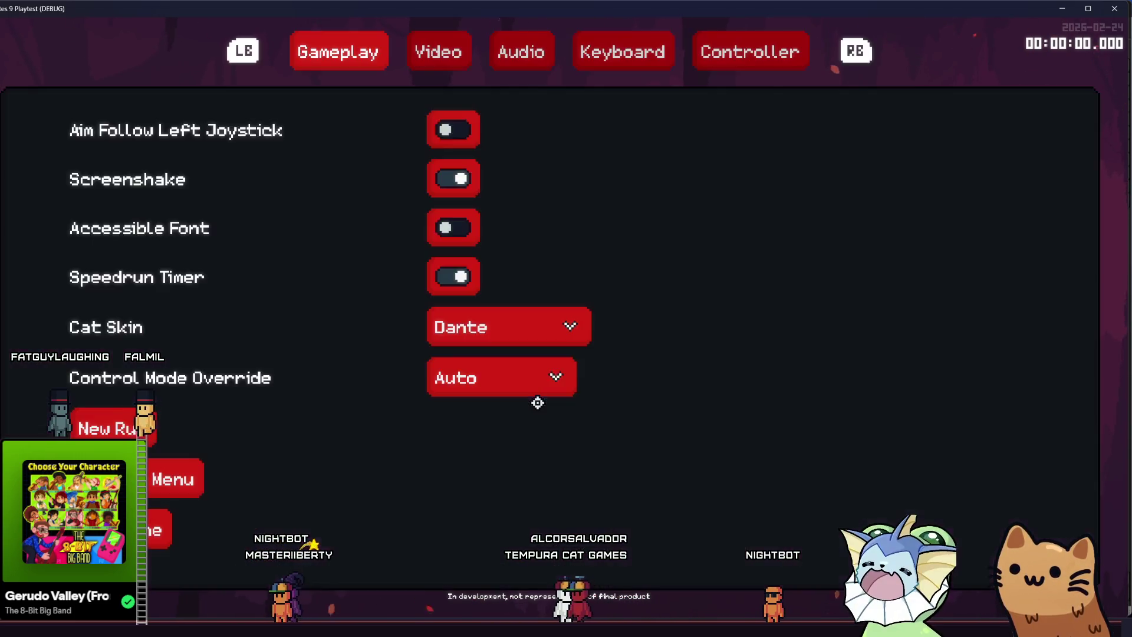
click(442, 53)
click(348, 52)
key(Escape)
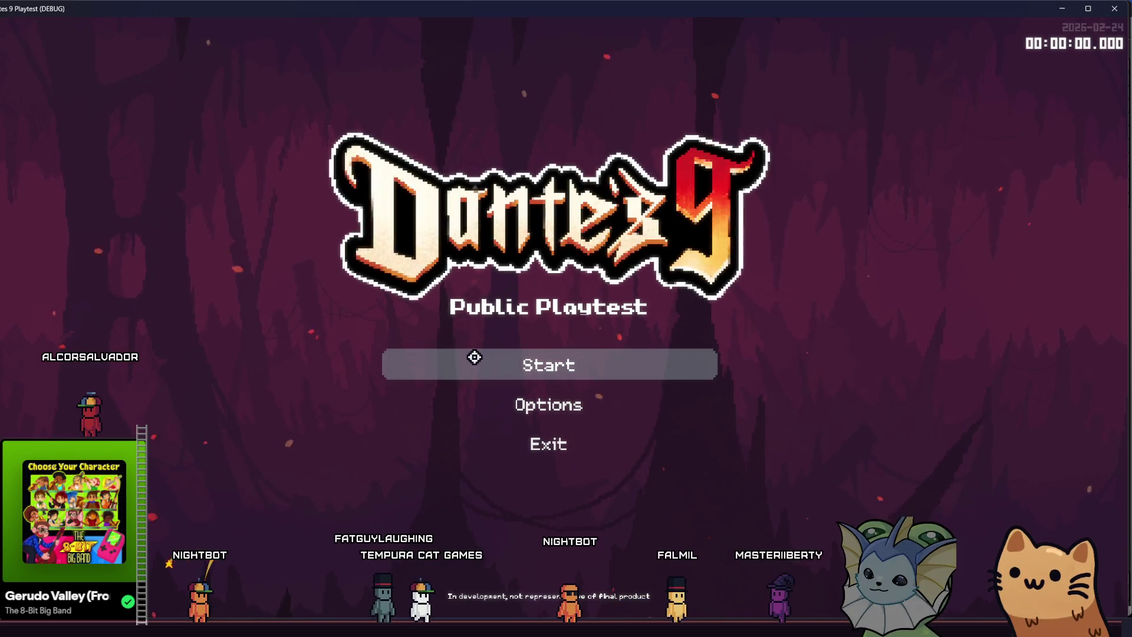
click(498, 407)
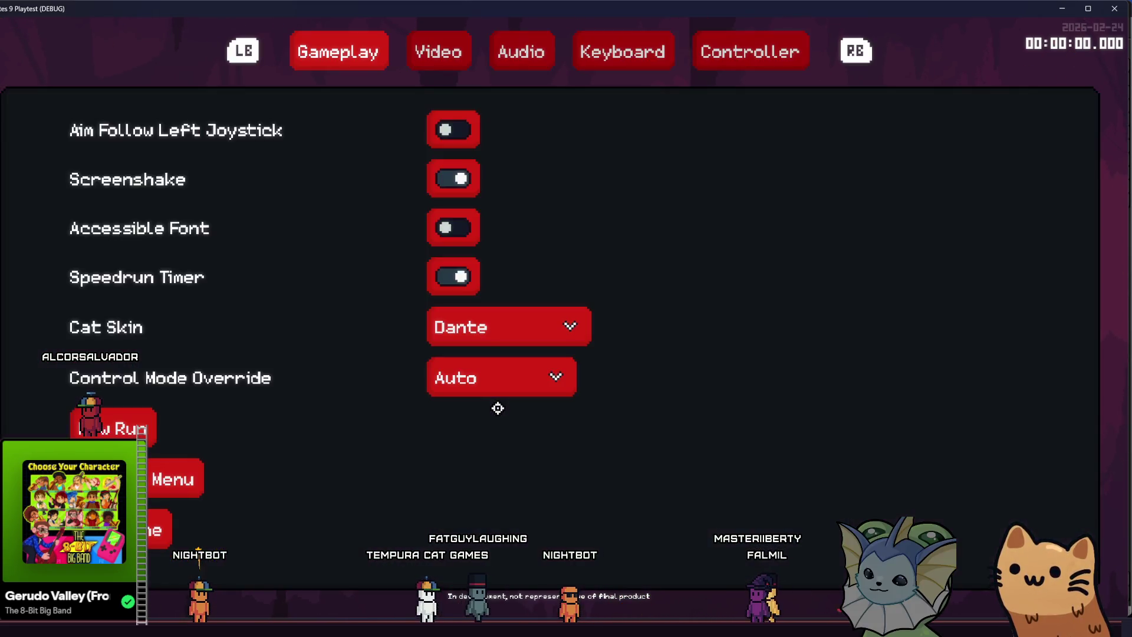
Close the running game and look over the focused and unfocused sound declarations in focus_item.gd
key(Escape)
key(F8)
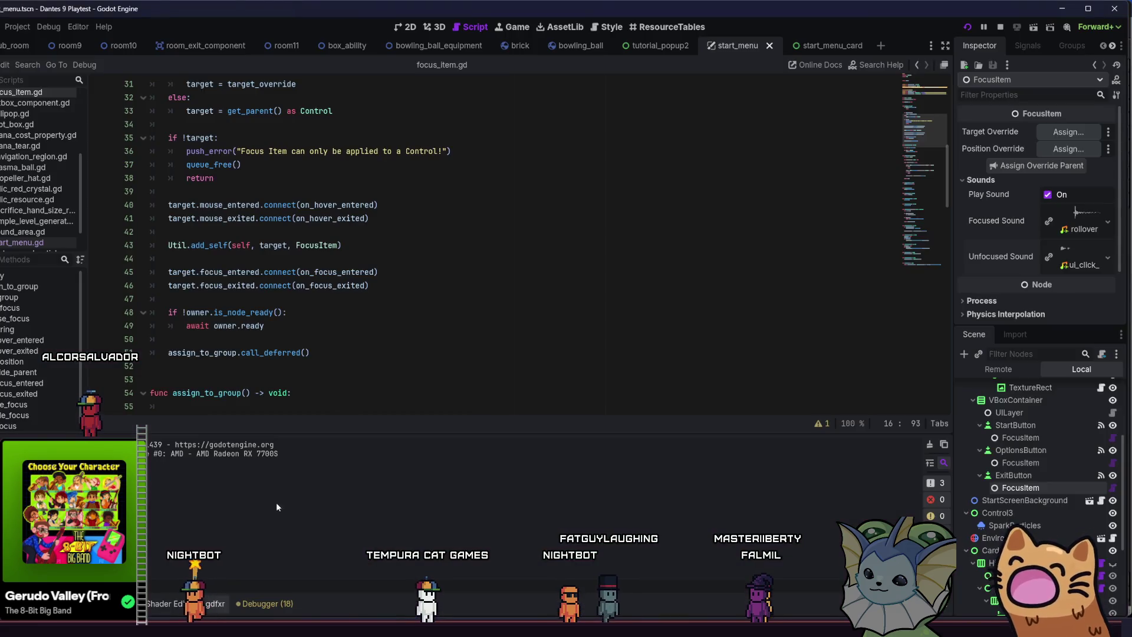
scroll(375, 204, up, 6)
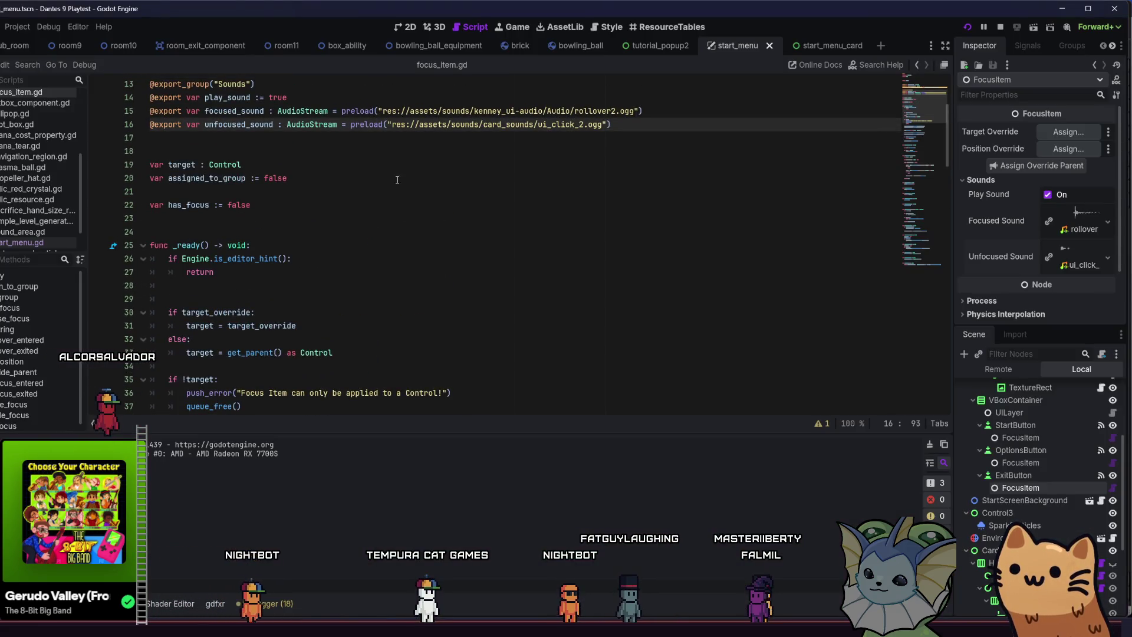
drag(642, 128, 154, 112)
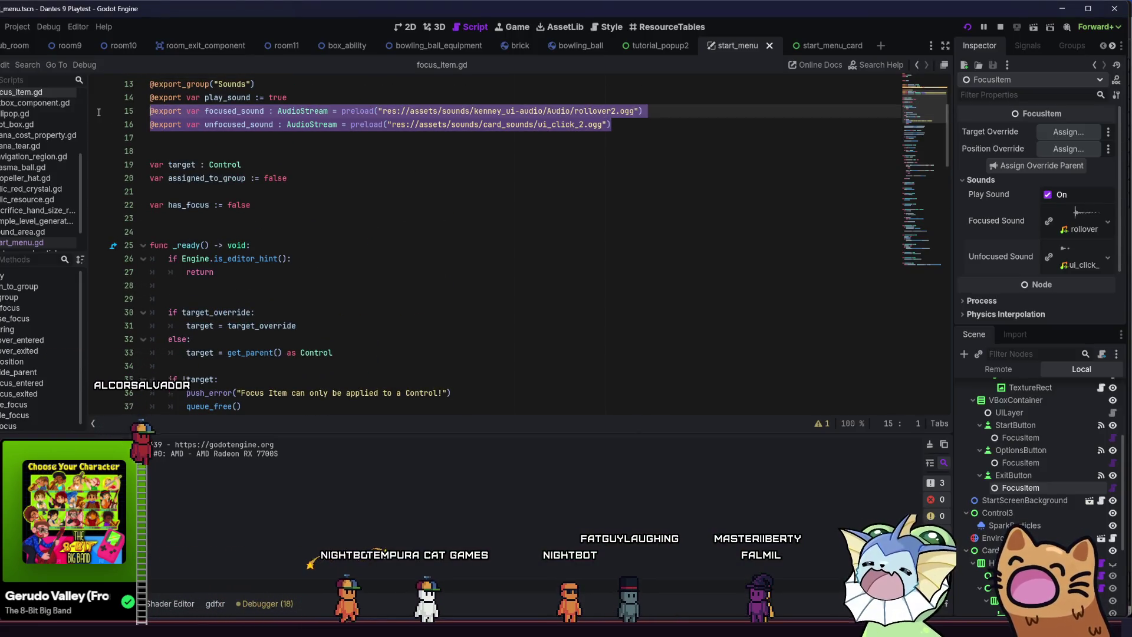
click(313, 125)
scroll(313, 126, up, 3)
click(685, 255)
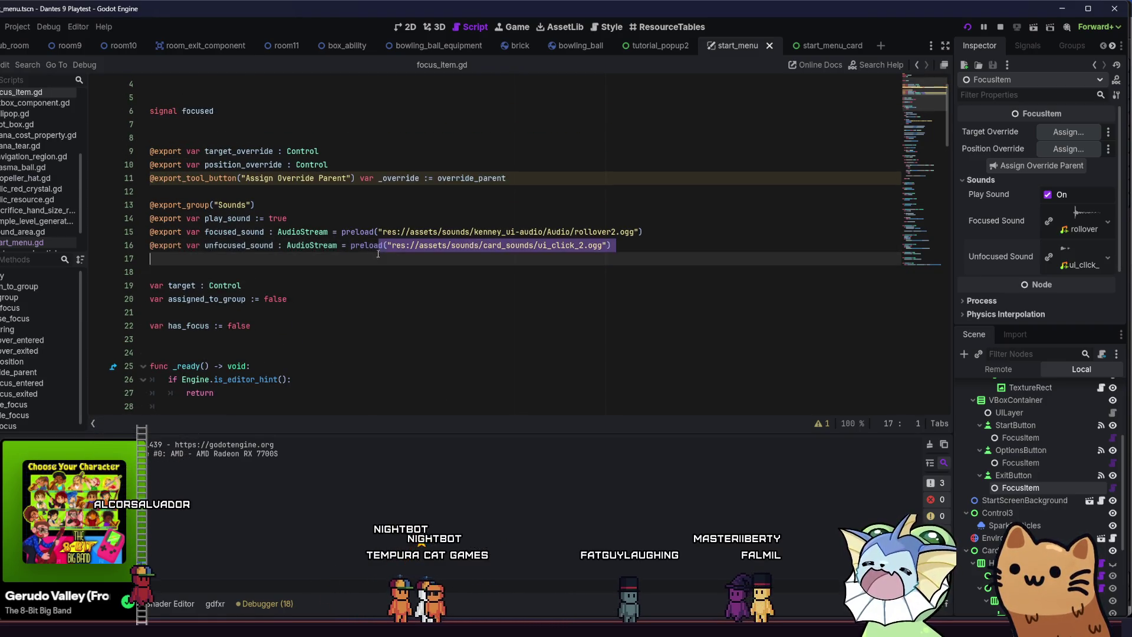
Examine the unfocused sound's preload path on line 16 by selecting parts of it
click(660, 244)
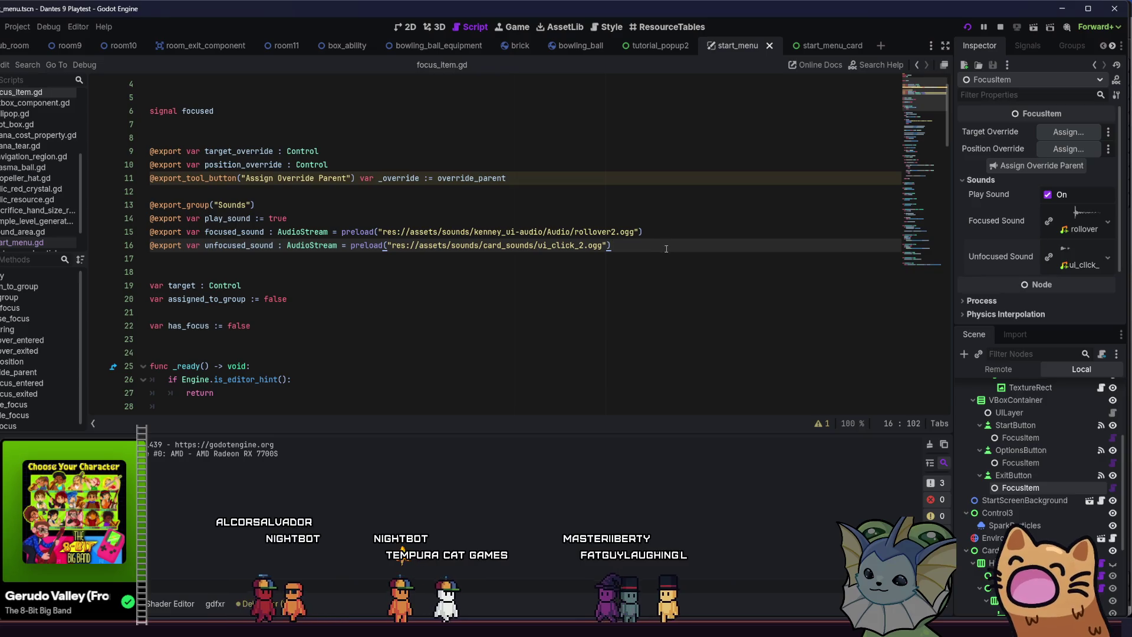
drag(613, 245, 283, 231)
click(593, 232)
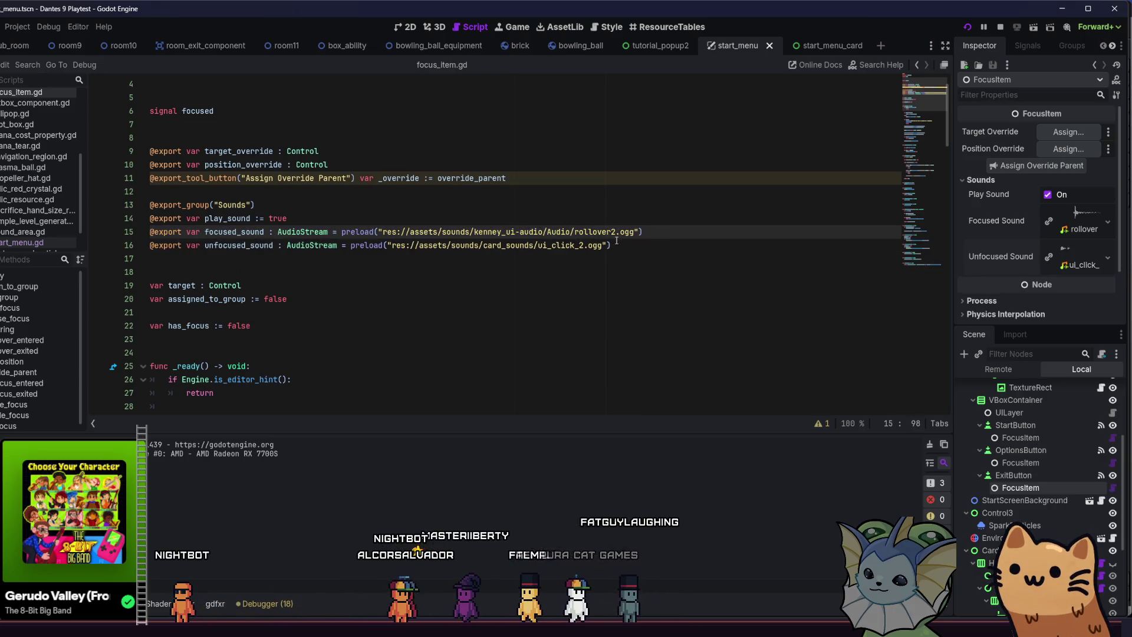
mouse_move(649, 232)
mouse_down()
mouse_move(422, 221)
mouse_move(379, 231)
mouse_move(604, 245)
mouse_up()
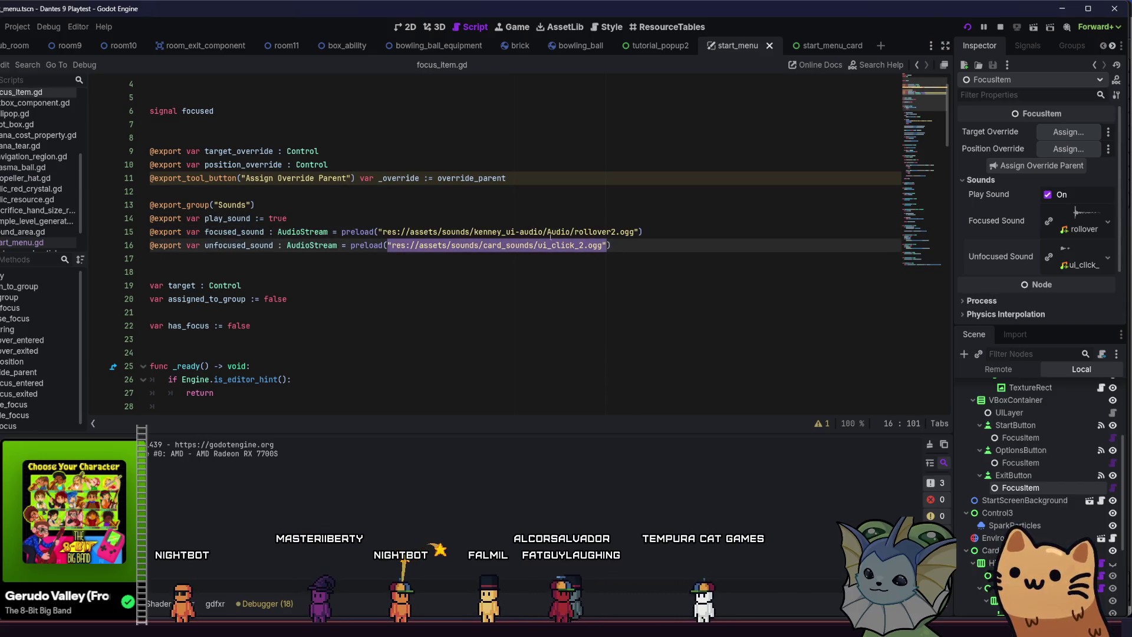
click(243, 219)
drag(214, 246, 266, 246)
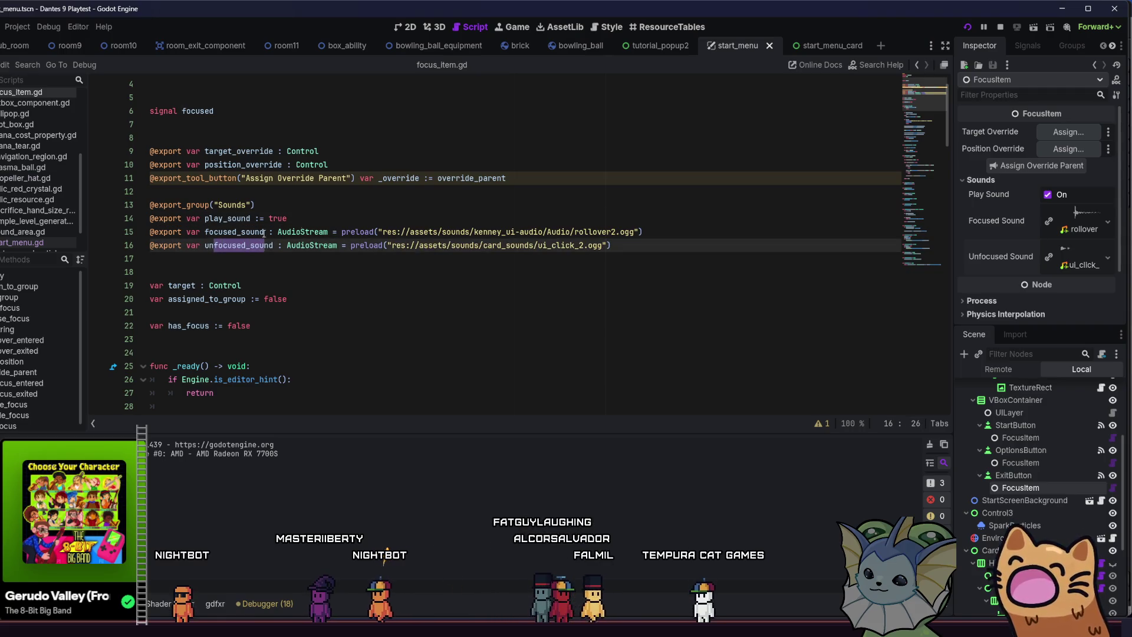
click(378, 232)
drag(380, 245, 607, 245)
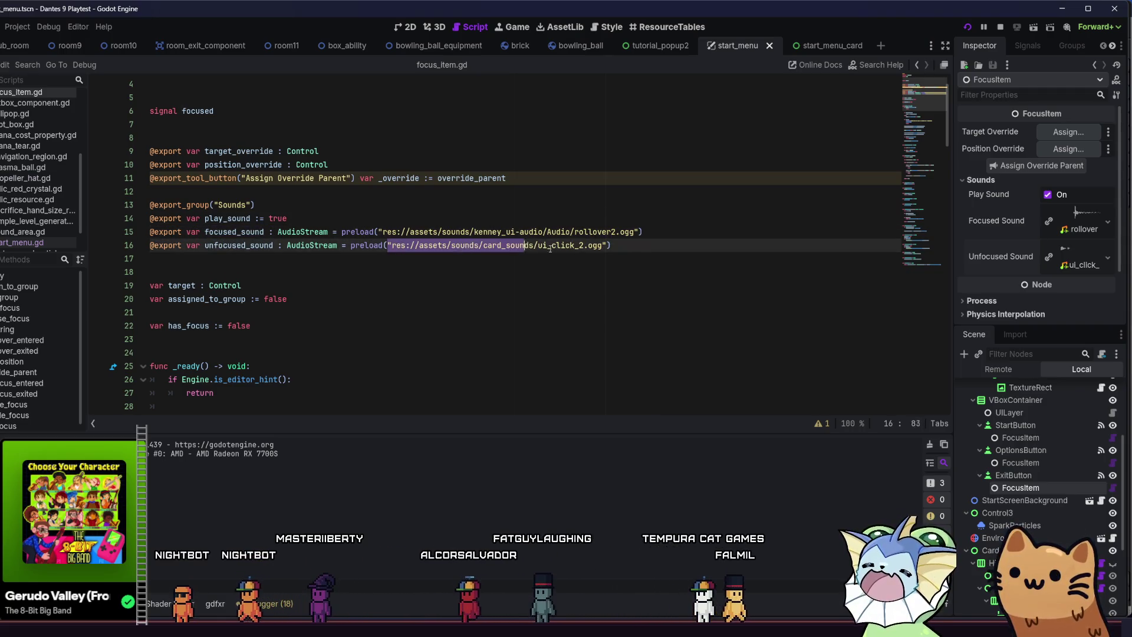
click(646, 253)
click(646, 248)
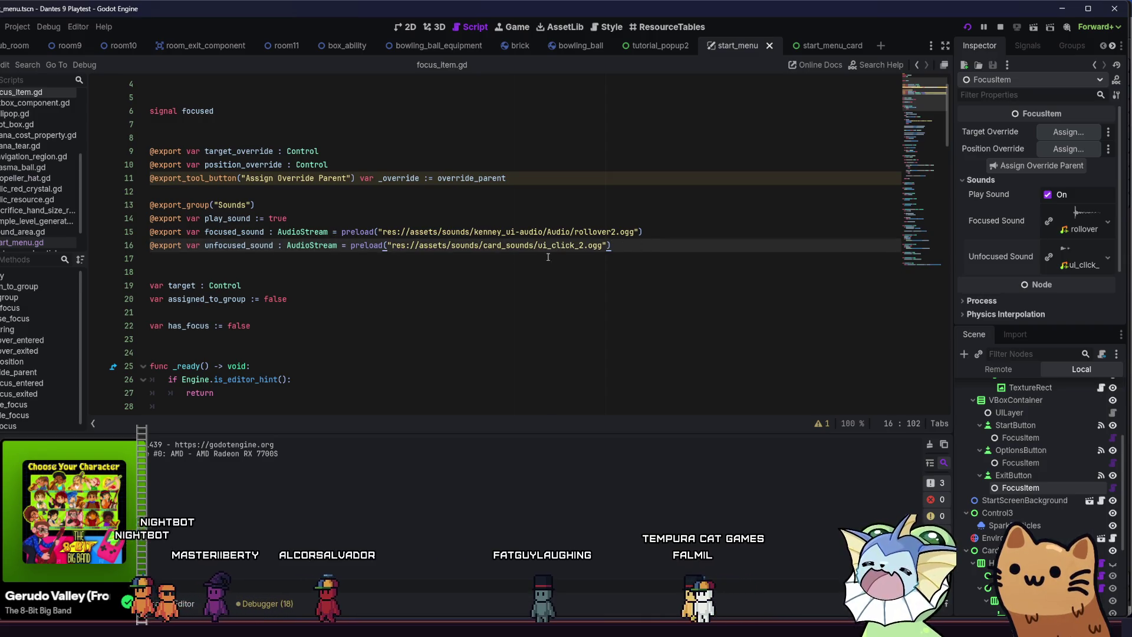
Scroll through the rest of focus_item.gd, then jump back to the top of the script
scroll(545, 249, up, 1)
scroll(546, 249, down, 10)
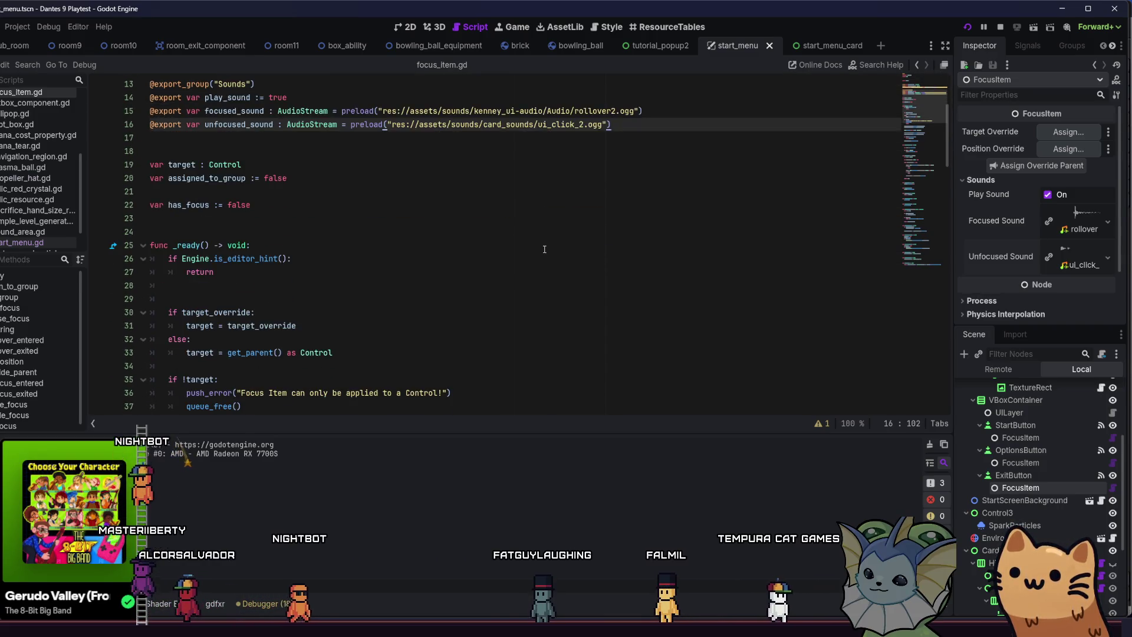
scroll(540, 246, down, 15)
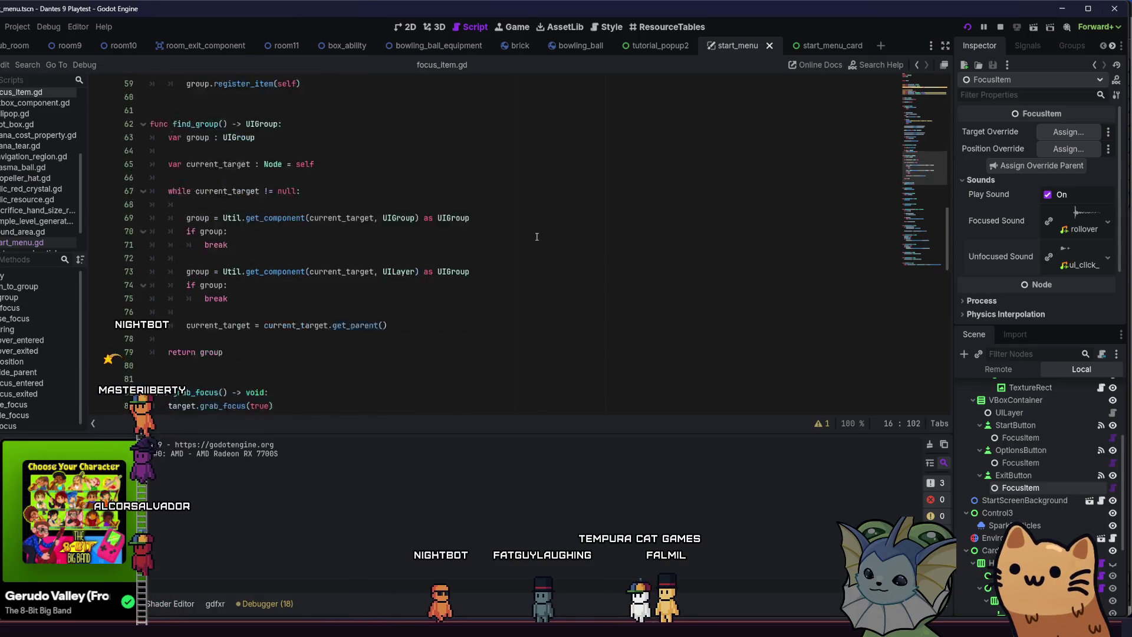
scroll(605, 251, down, 9)
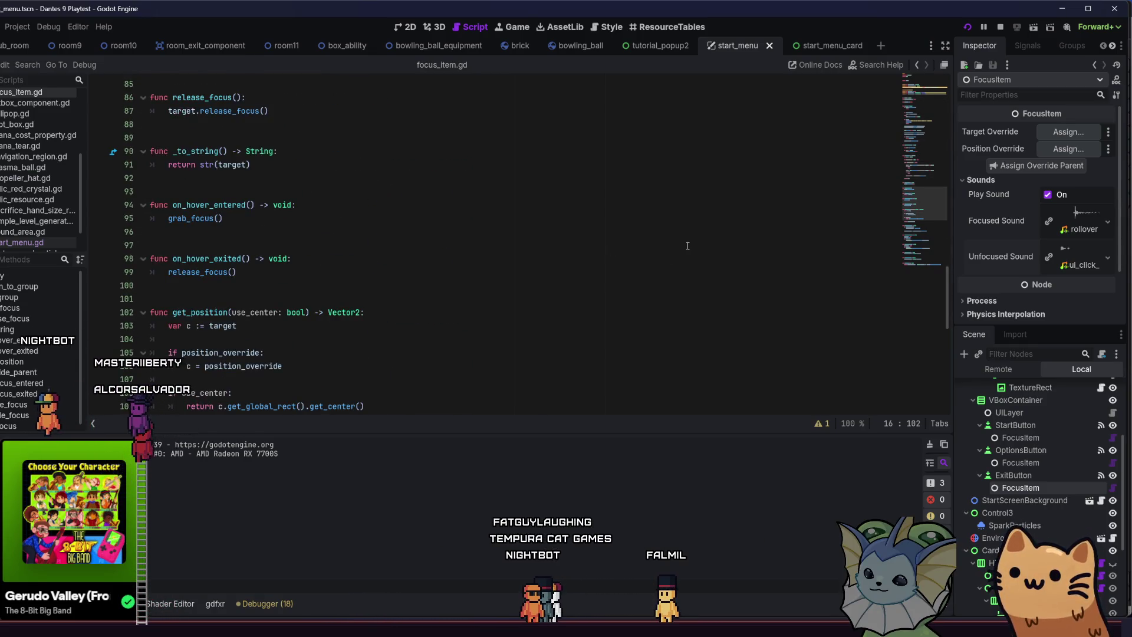
scroll(702, 250, down, 6)
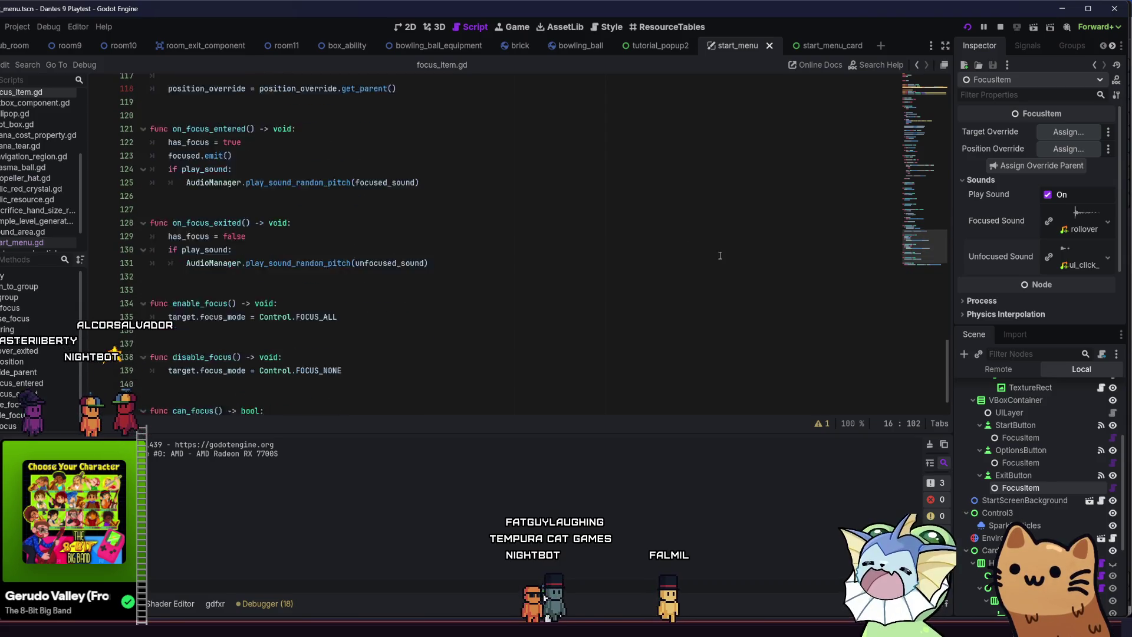
click(924, 90)
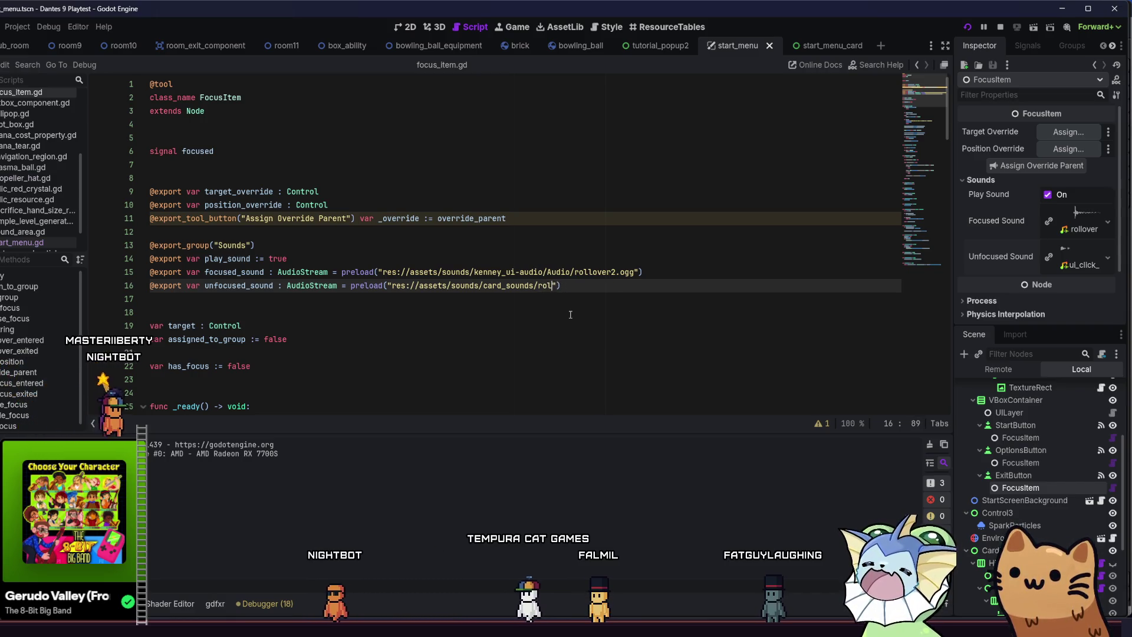
Point the unfocused sound preload at Kenney's rollover5.ogg, then save and launch the game
key(BackSpace)
key(BackSpace)
key(BackSpace)
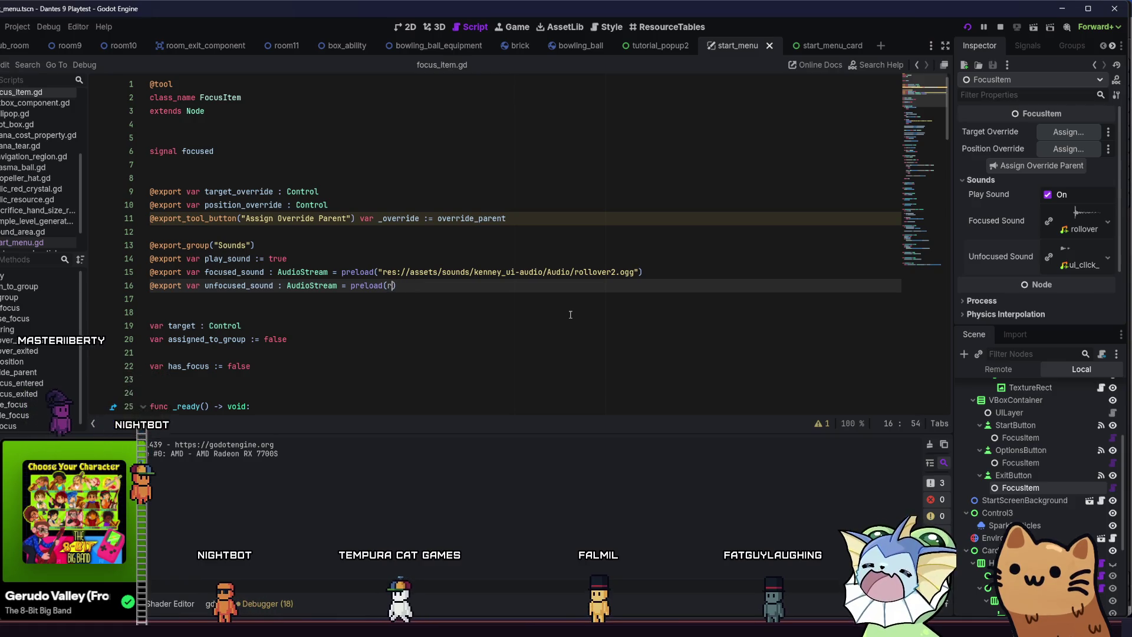
text("rollove)
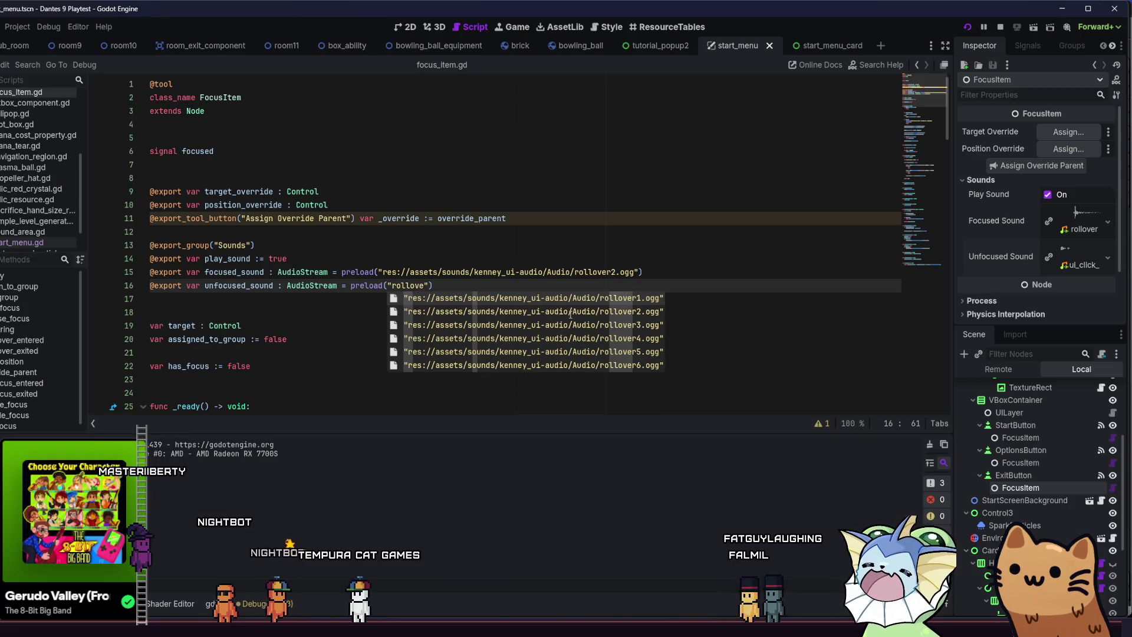
click(570, 352)
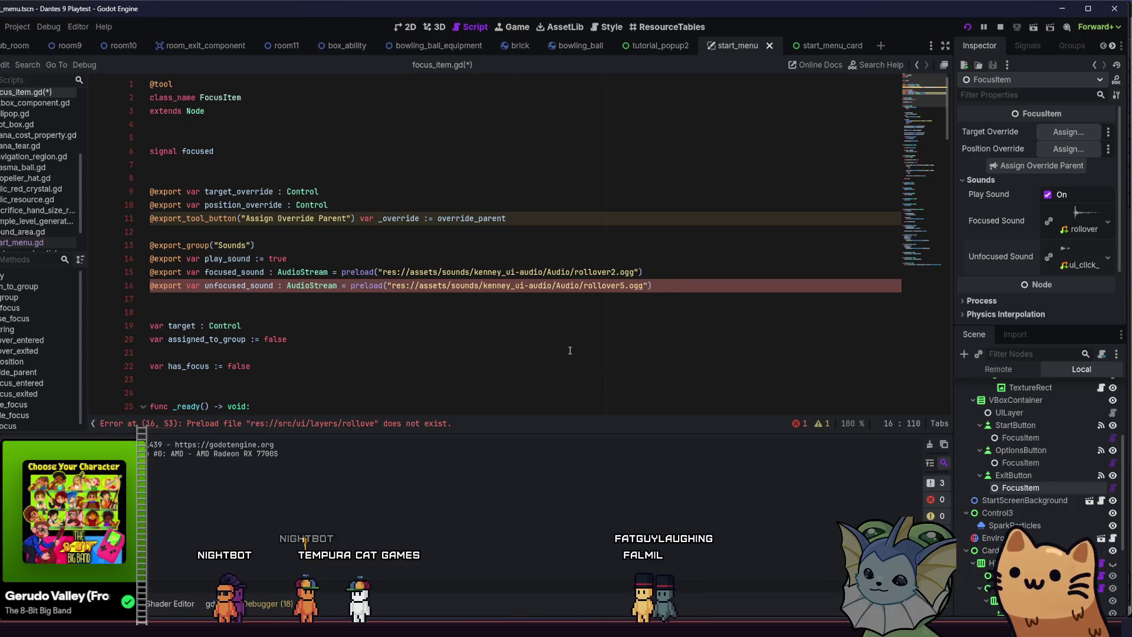
key(F5)
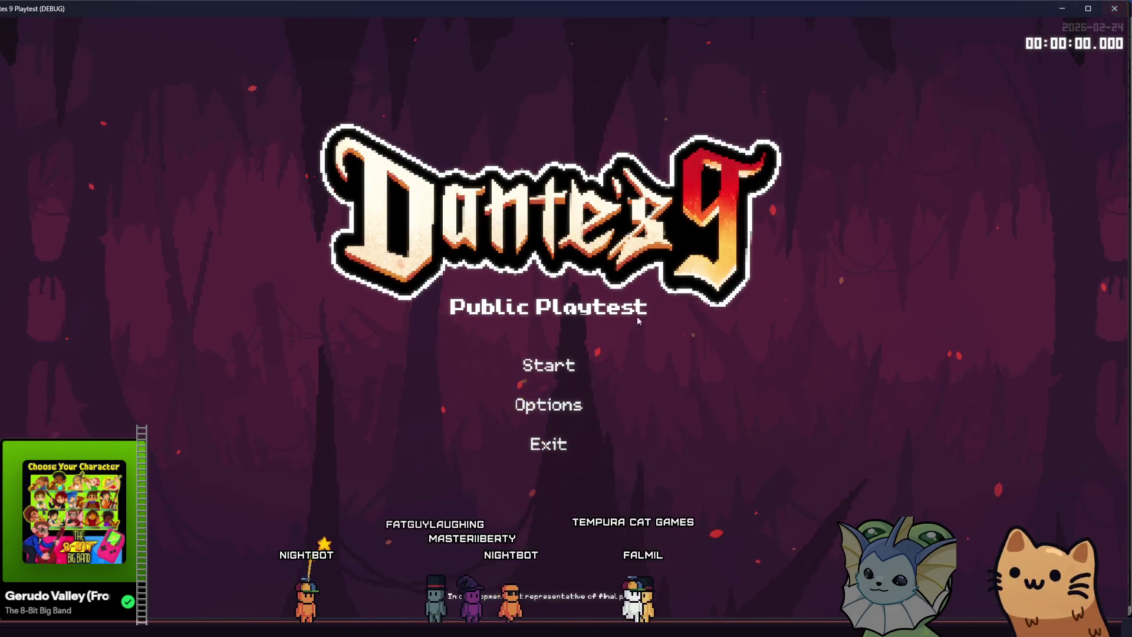
Stop the game and audition rollover5, rollover4, rollover3, rollover2 and rollover1.ogg
key(F8)
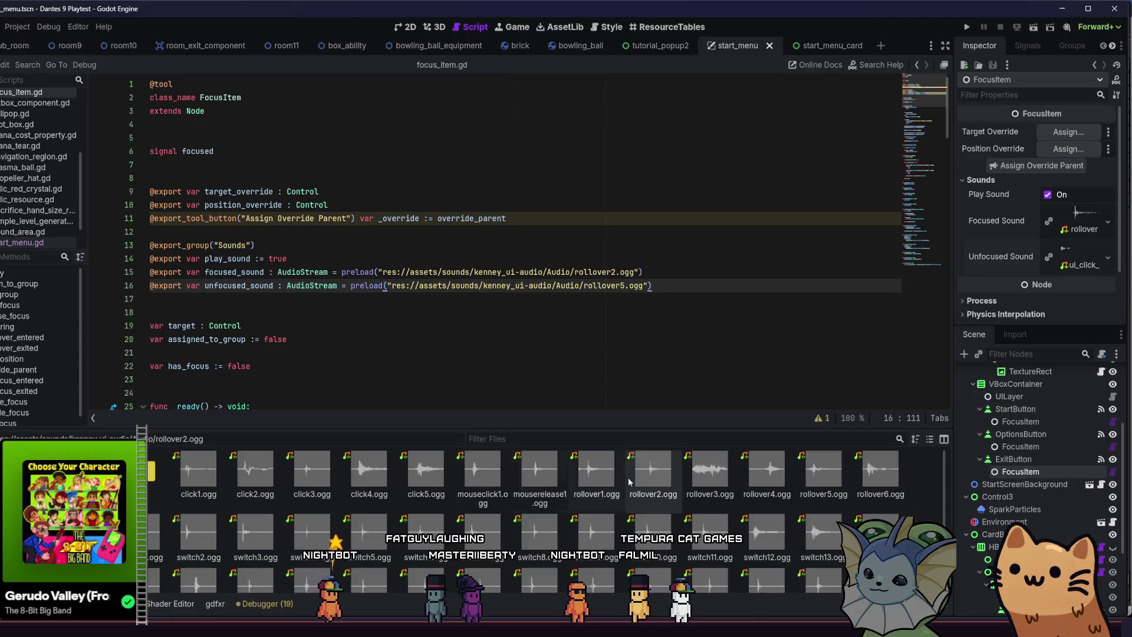
double_click(819, 484)
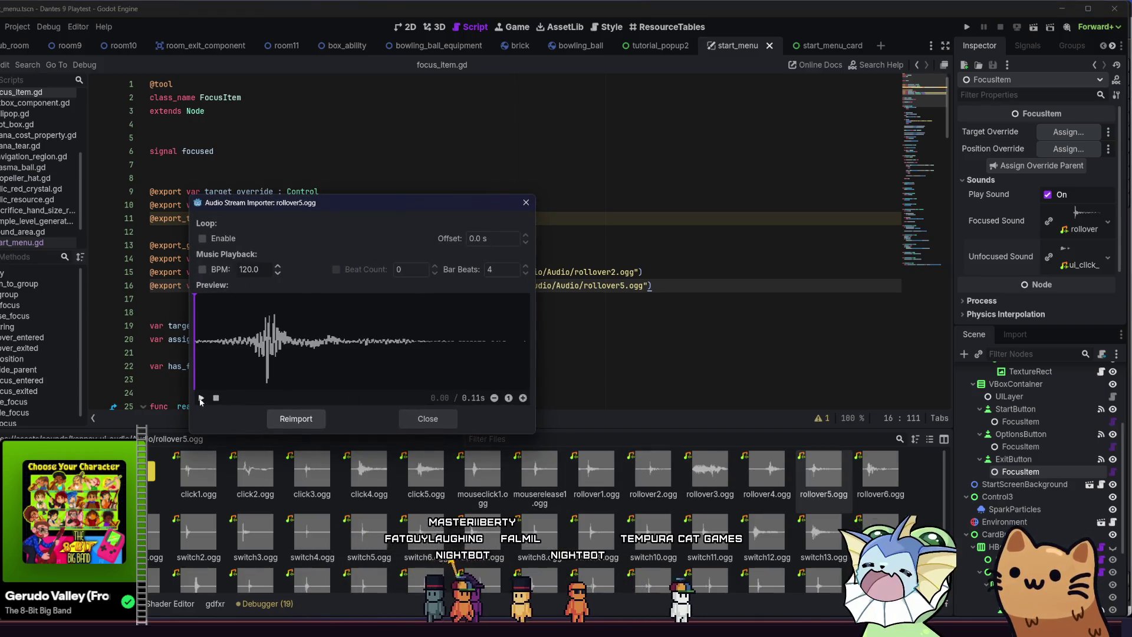
click(400, 418)
double_click(766, 471)
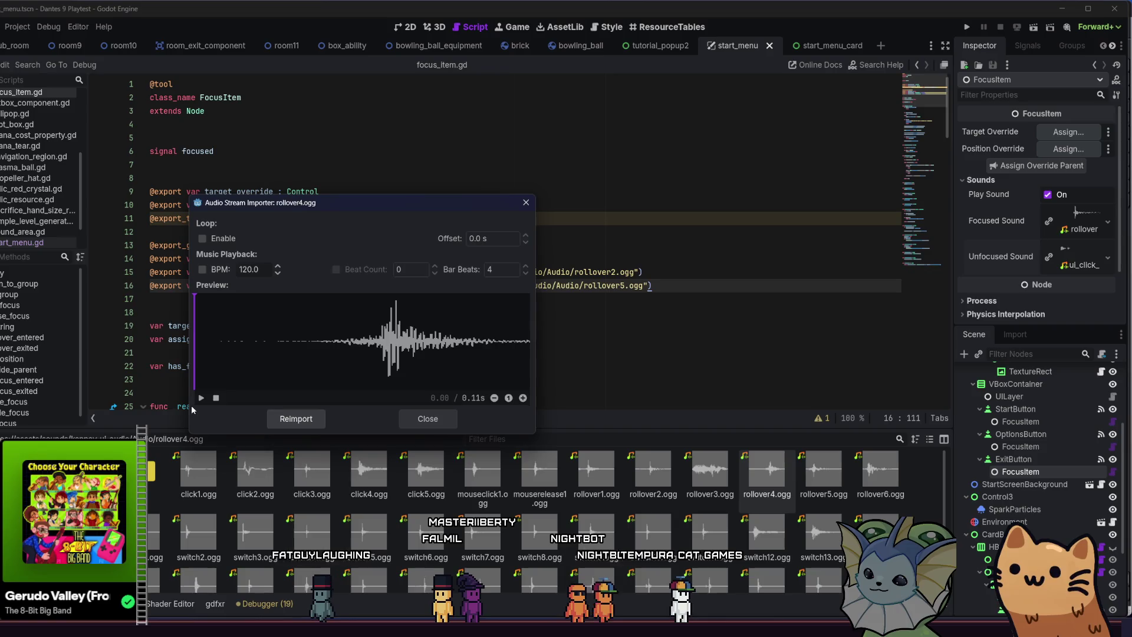
click(428, 418)
double_click(710, 472)
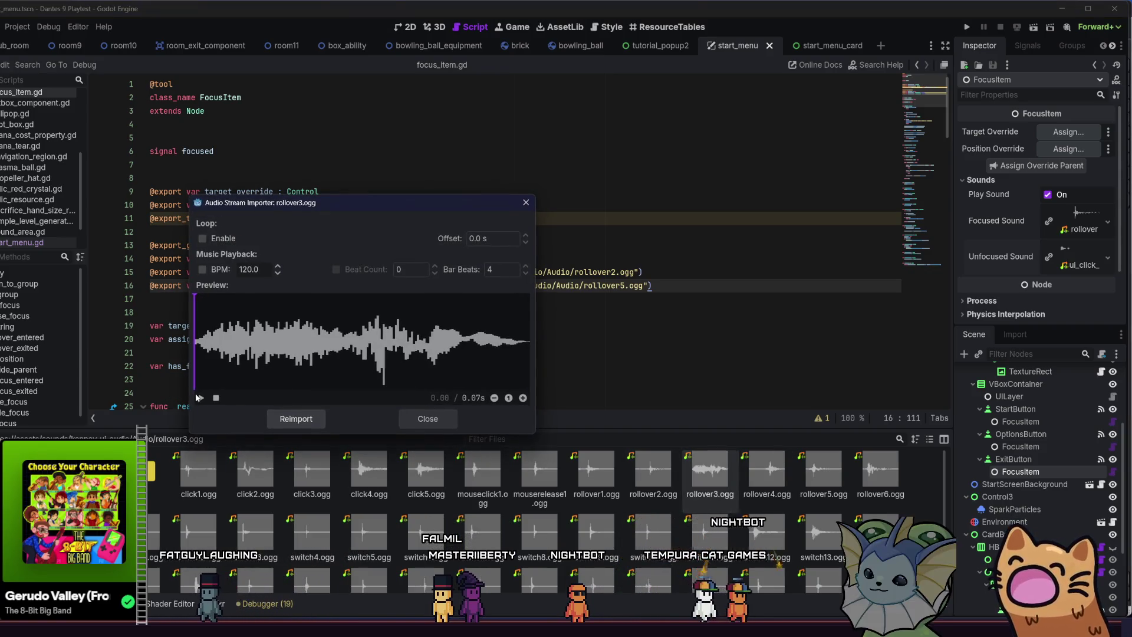
click(405, 418)
double_click(654, 472)
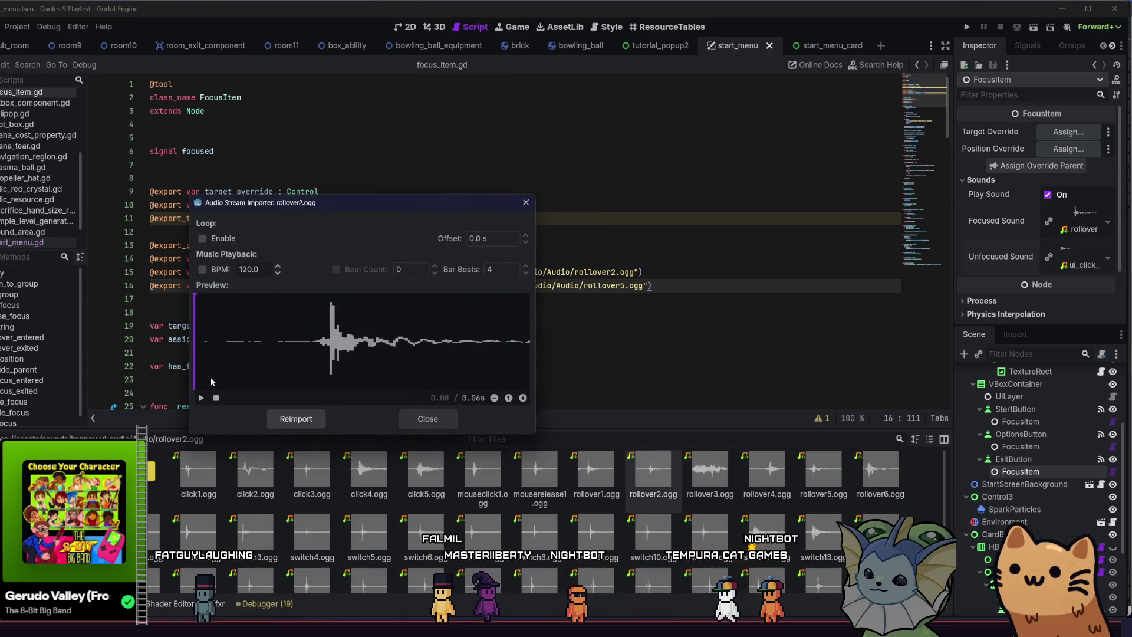
click(400, 417)
double_click(596, 472)
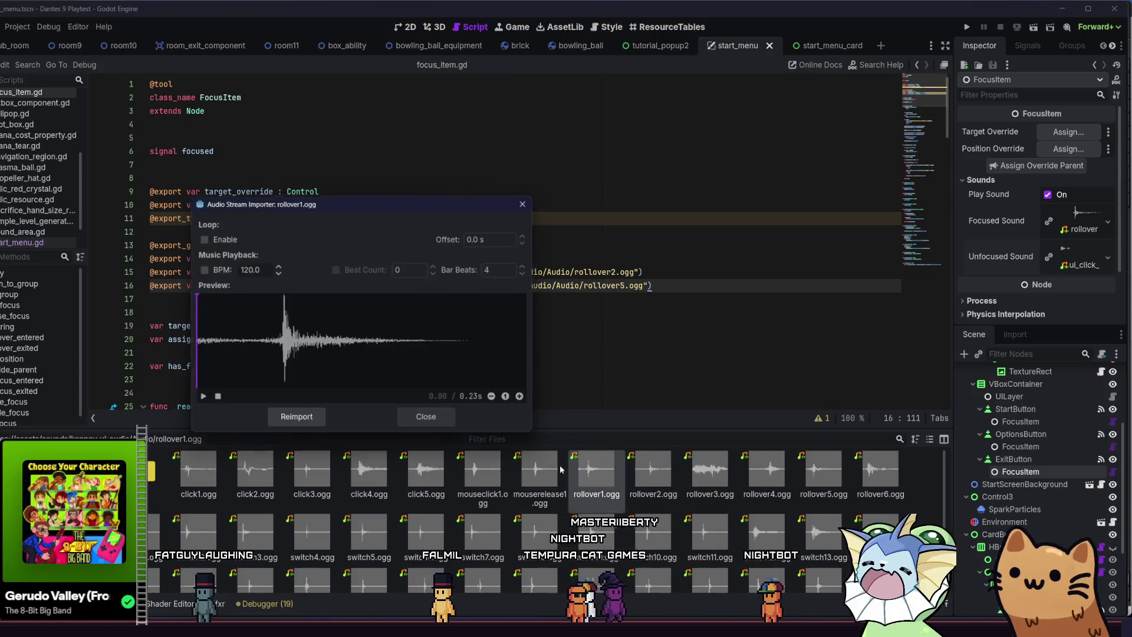
click(413, 418)
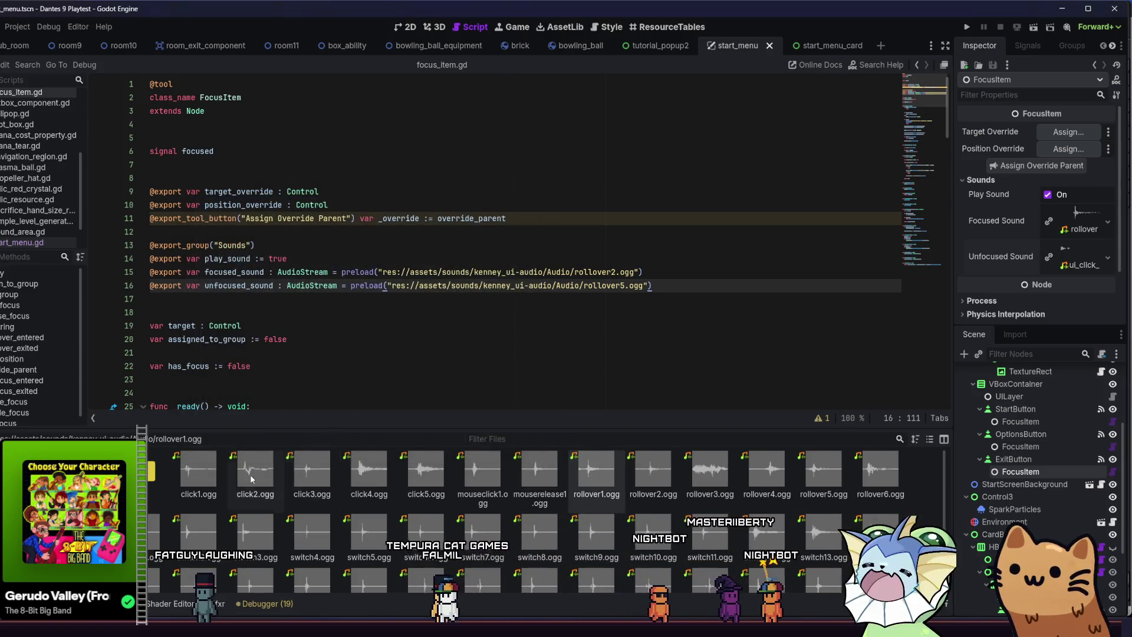
Audition click2, click3, click1, click3 again and click4.ogg
double_click(255, 472)
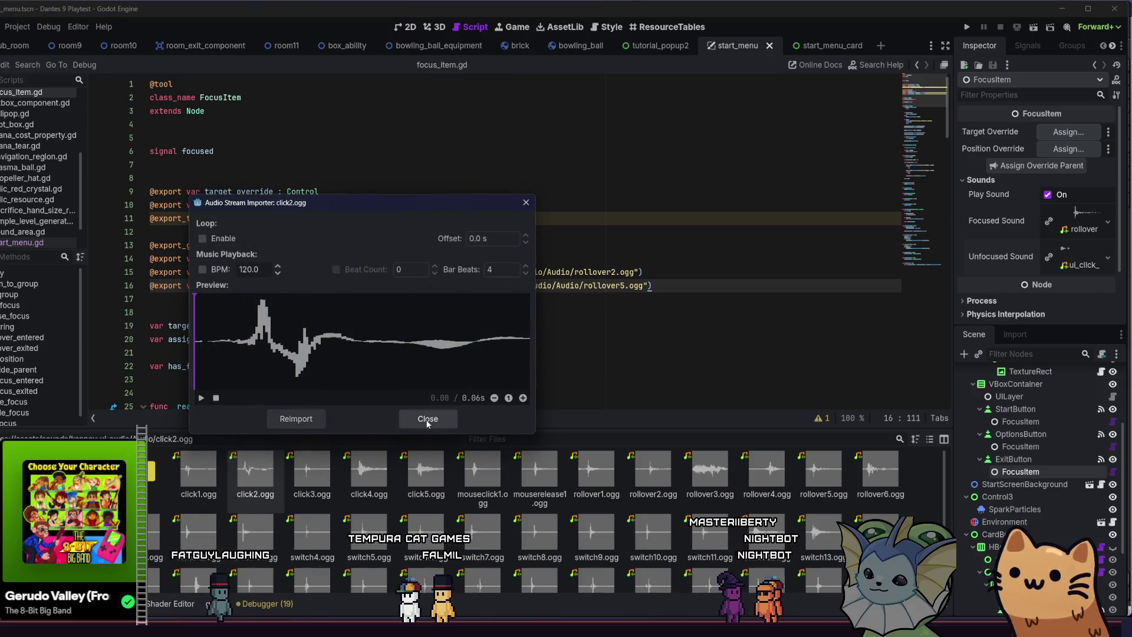
click(428, 418)
double_click(313, 472)
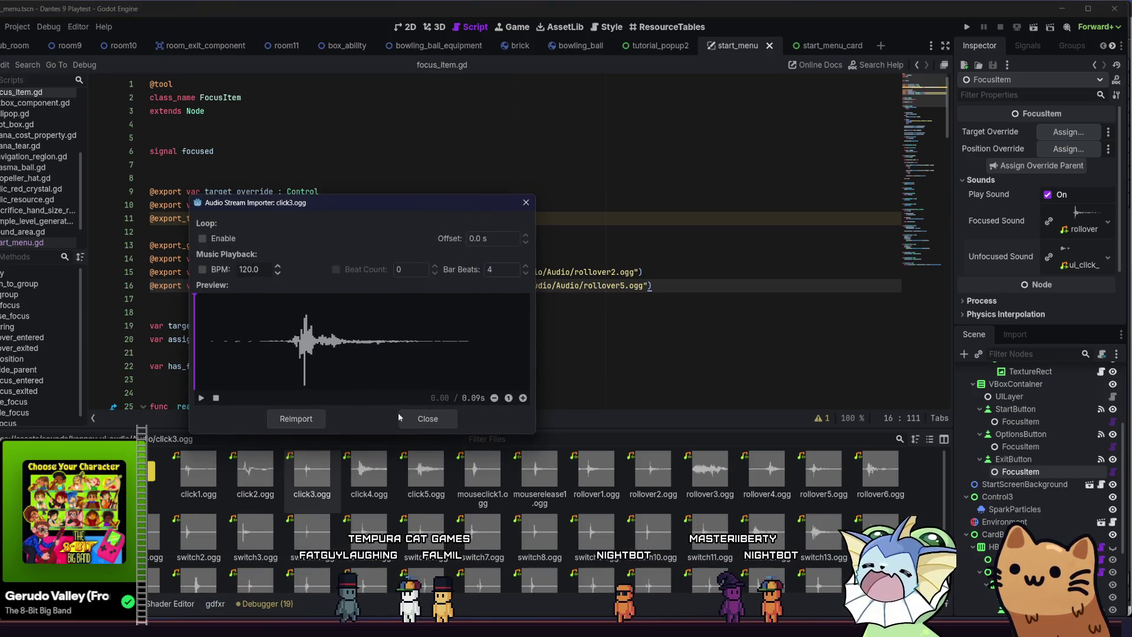
click(404, 419)
double_click(199, 470)
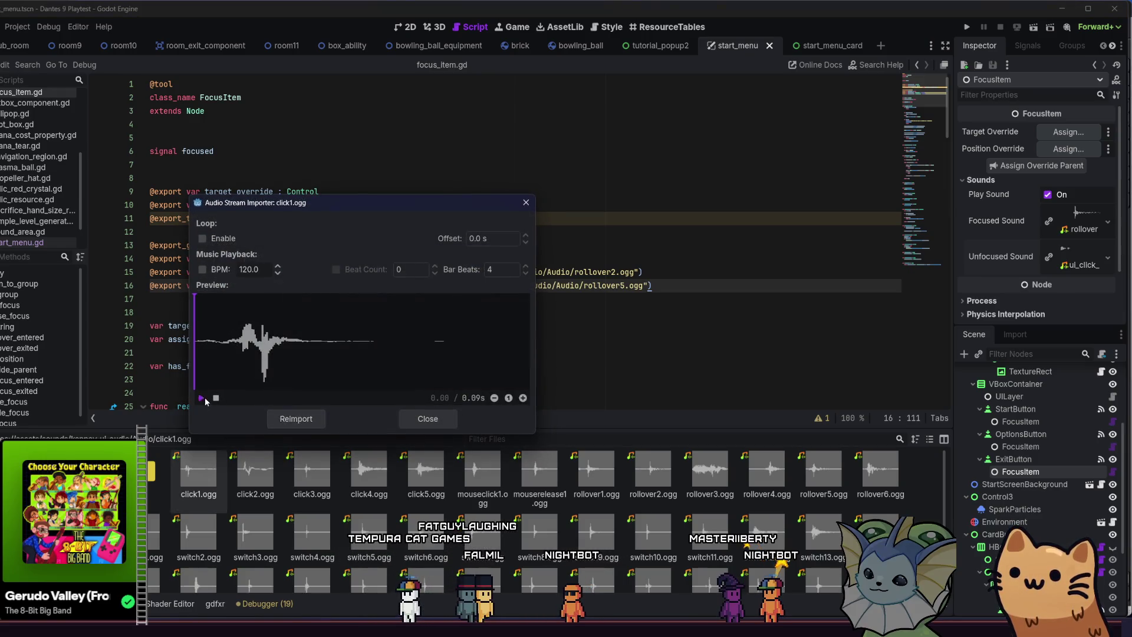
click(404, 423)
double_click(296, 480)
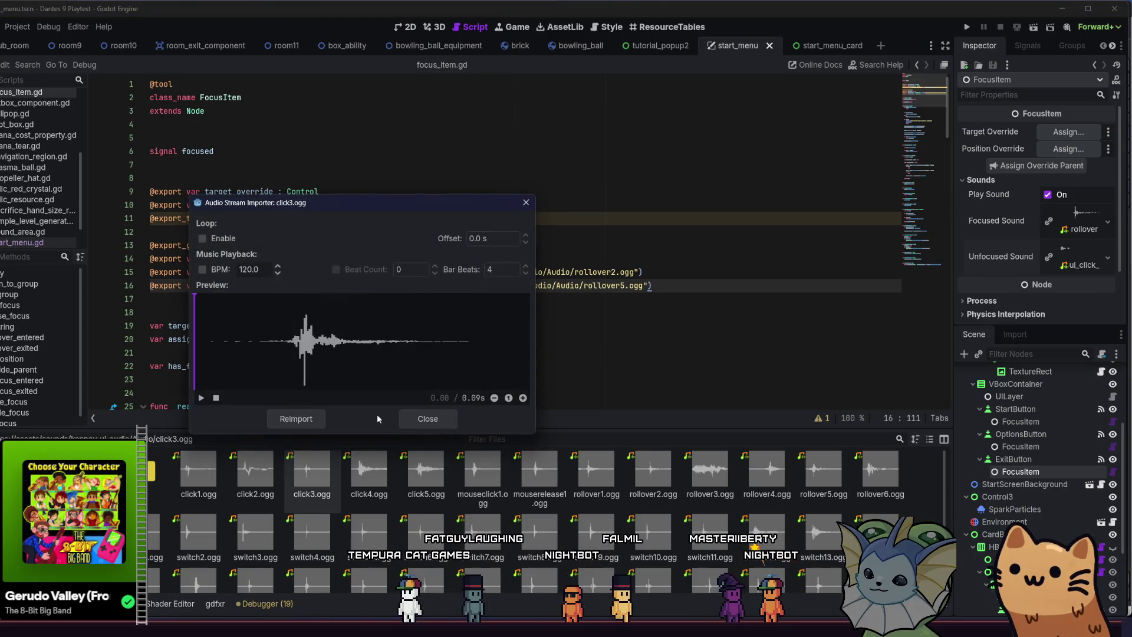
click(421, 418)
double_click(369, 469)
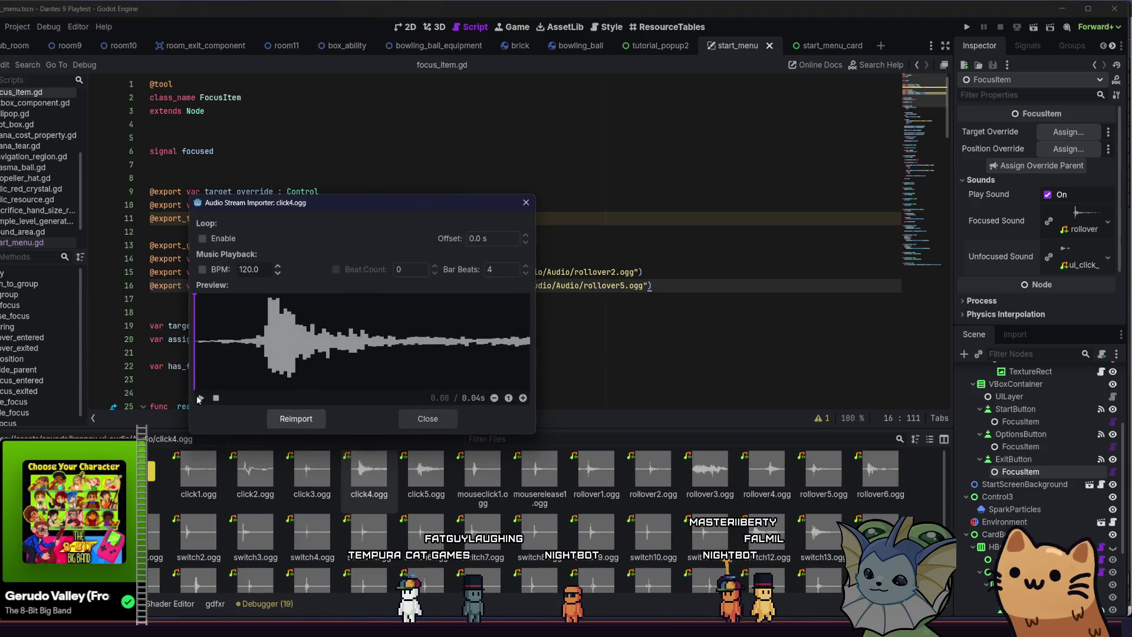
click(412, 419)
click(407, 475)
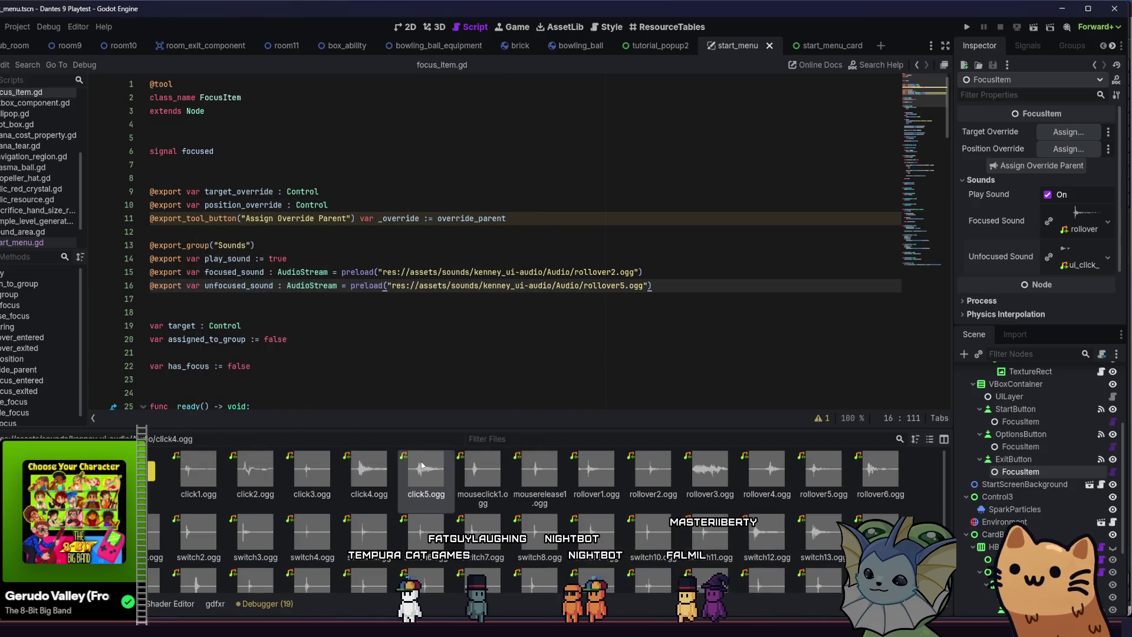
Audition click5, mouseclick1, rollover5 and rollover4.ogg once more
double_click(421, 465)
click(414, 419)
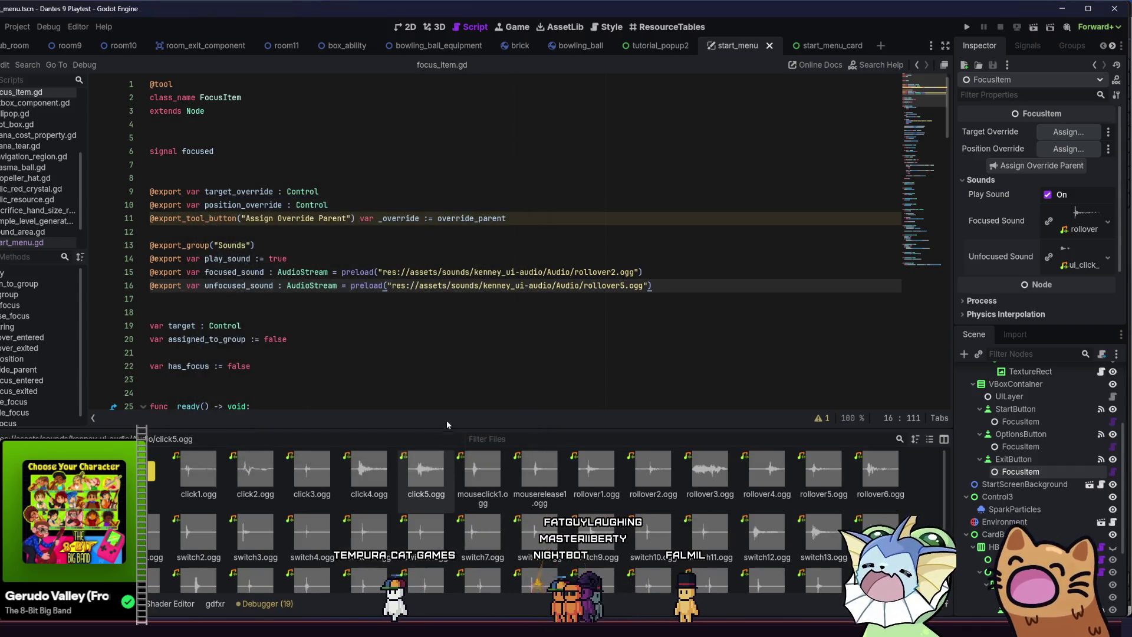
double_click(472, 470)
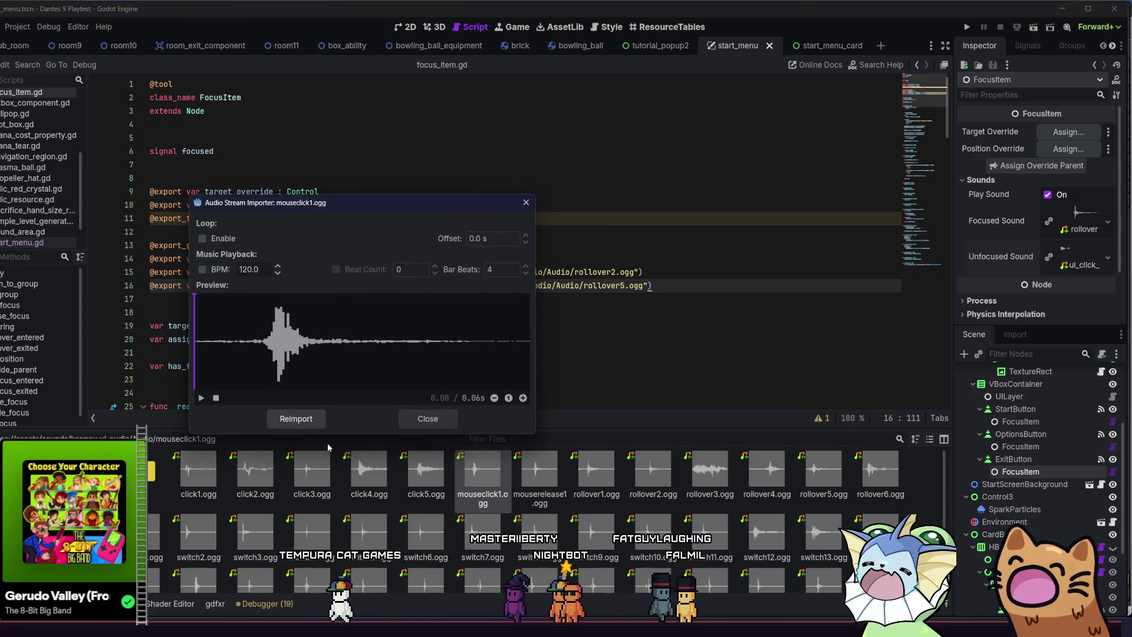
click(422, 421)
double_click(826, 475)
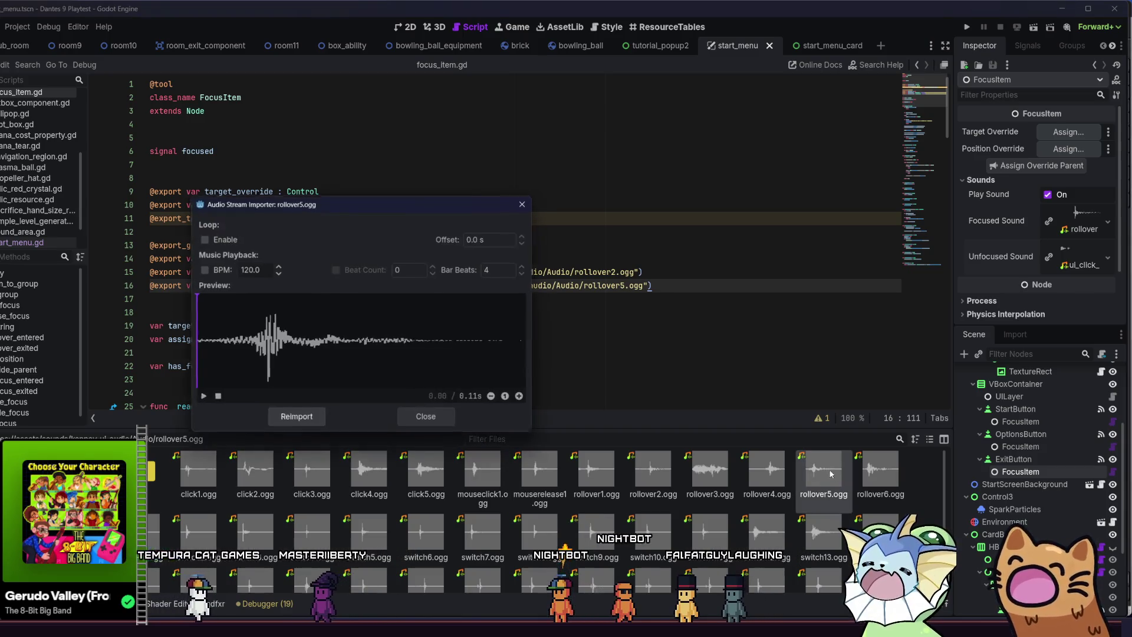
click(420, 421)
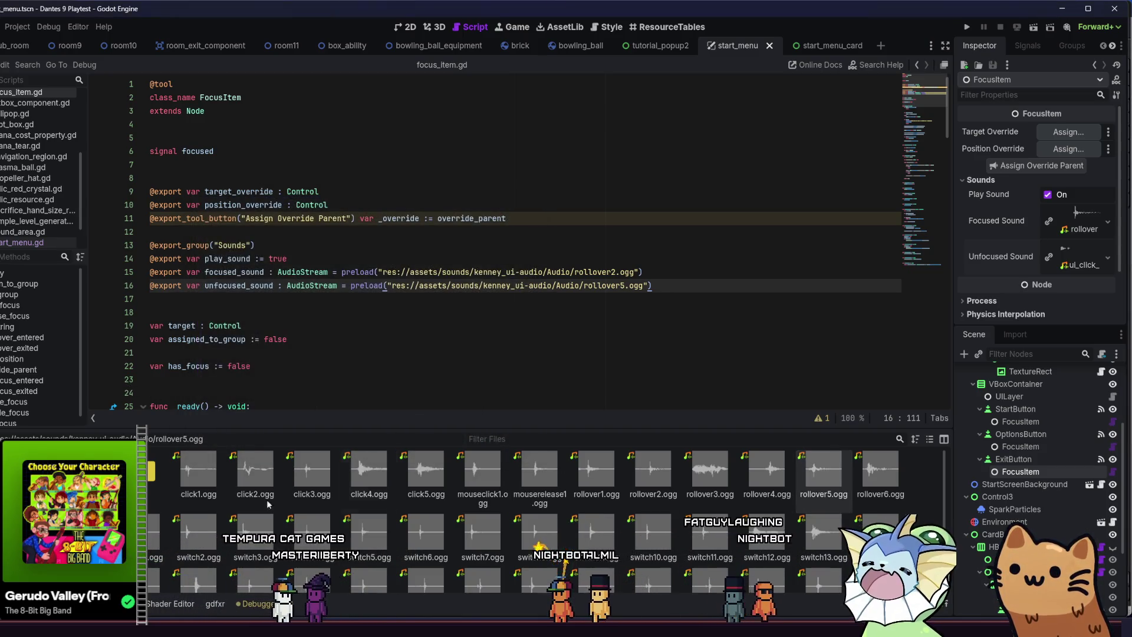
double_click(766, 475)
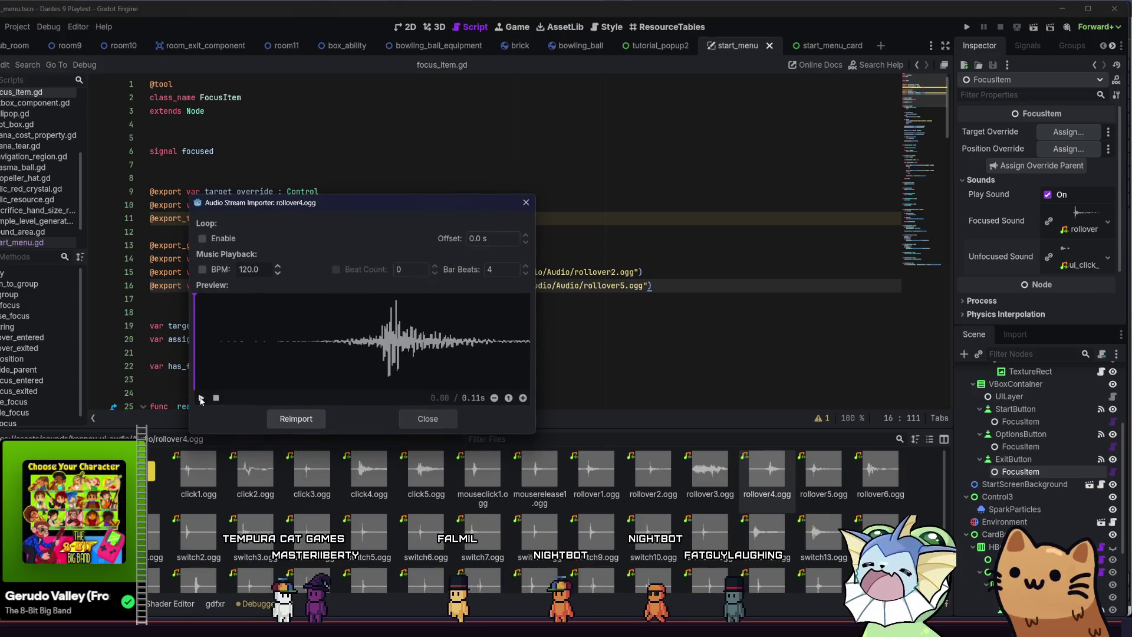
click(402, 416)
key(Down)
Give the unfocused sound the same rollover2.ogg path, then playtest the title menu and close it
mouse_move(636, 271)
mouse_down()
mouse_move(428, 272)
mouse_move(383, 285)
mouse_move(379, 272)
mouse_move(419, 285)
mouse_move(623, 286)
mouse_up()
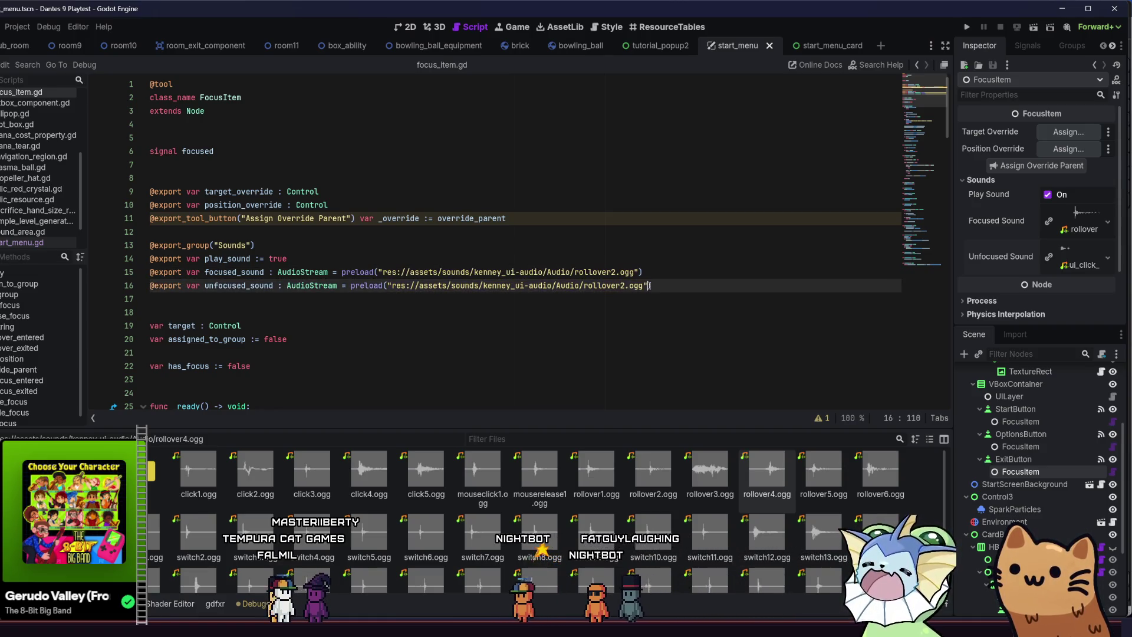
key(F5)
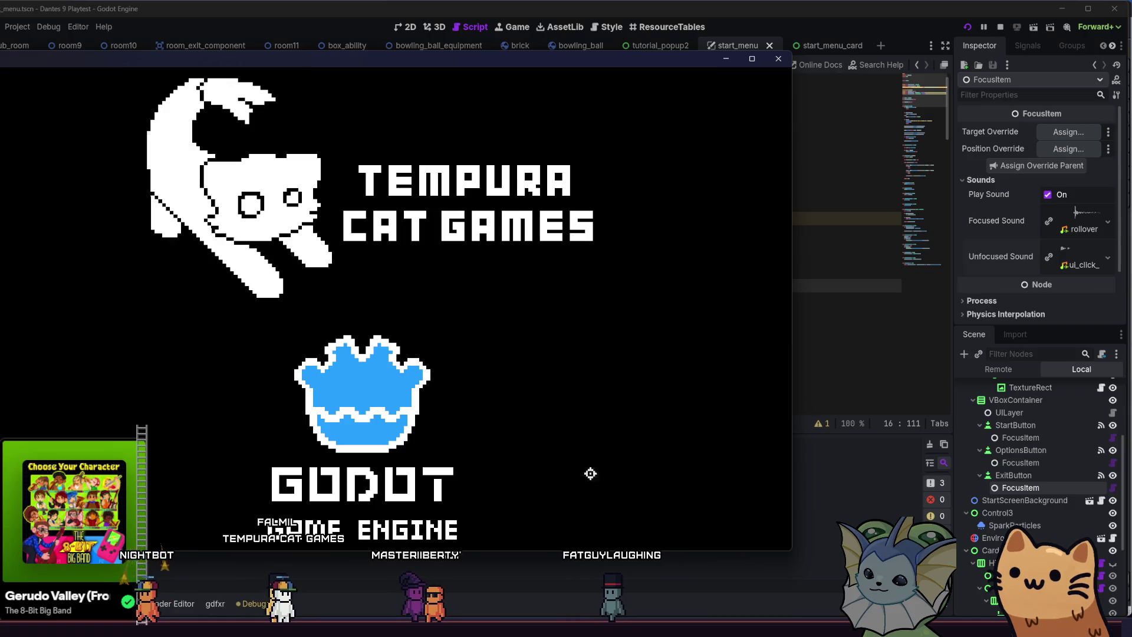
mouse_move(672, 630)
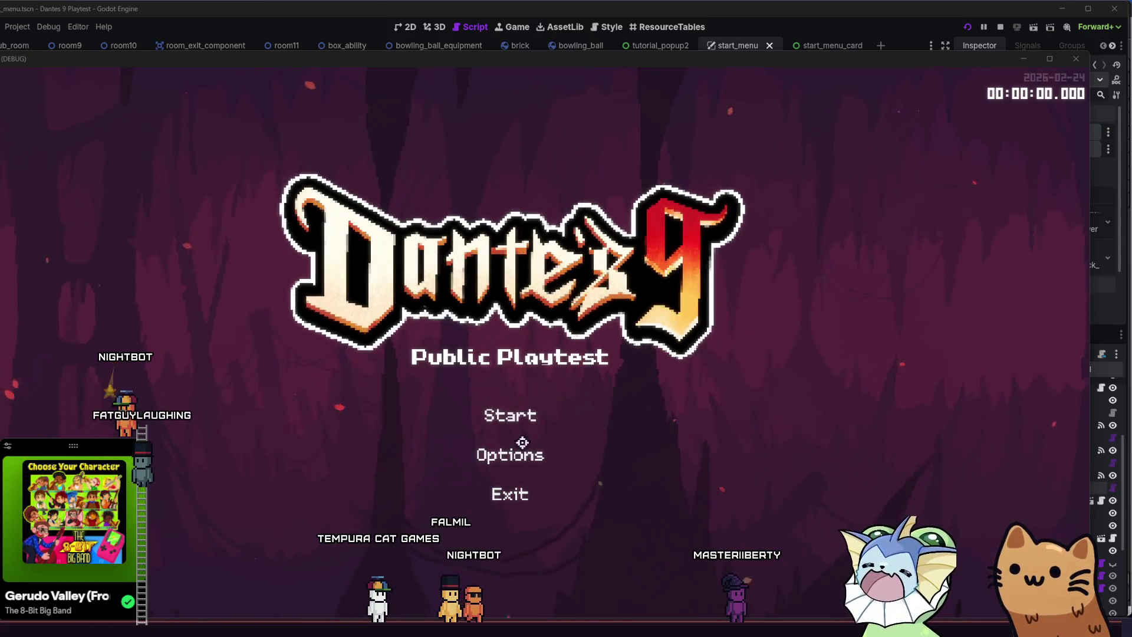
click(1074, 59)
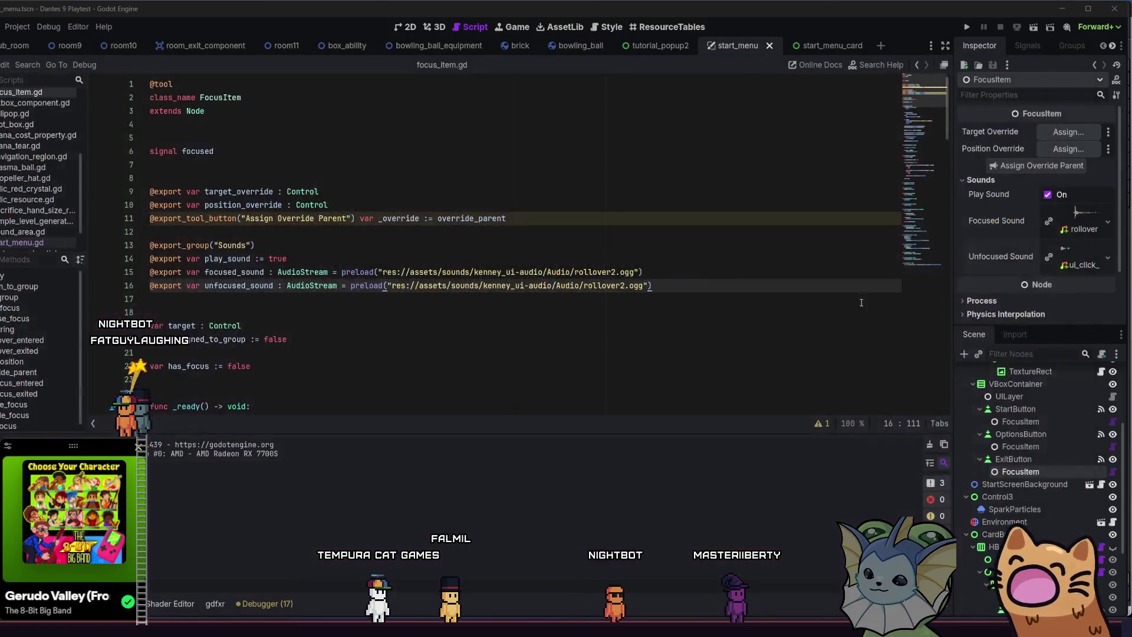
Revert the Start and Exit buttons' Unfocused Sound to the script default and save the scene
click(1024, 423)
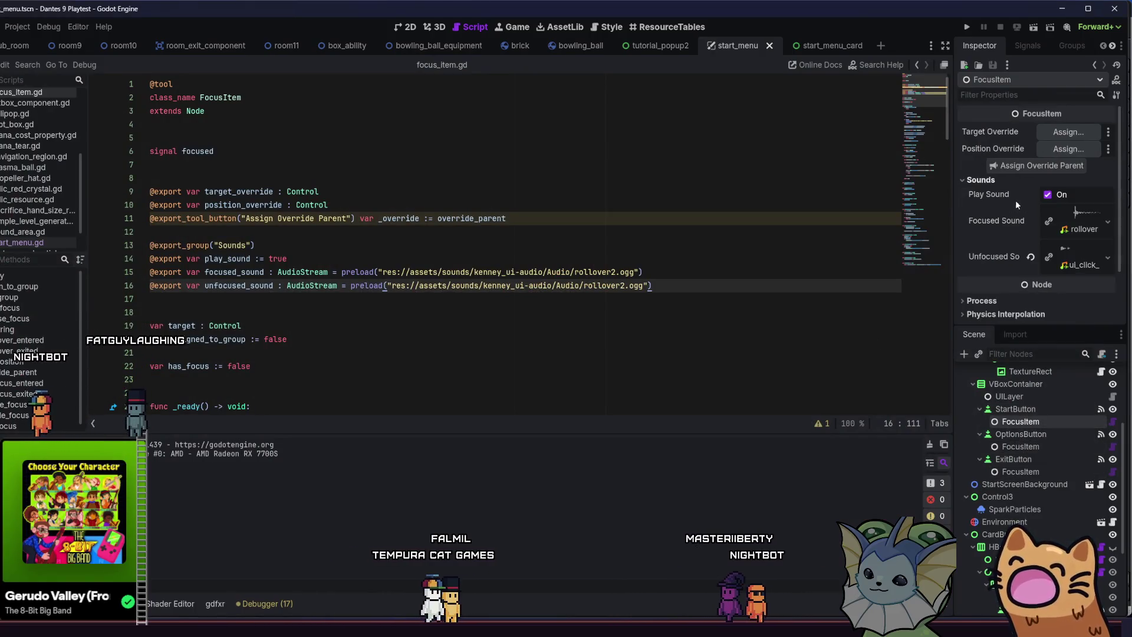
click(1031, 257)
click(1011, 447)
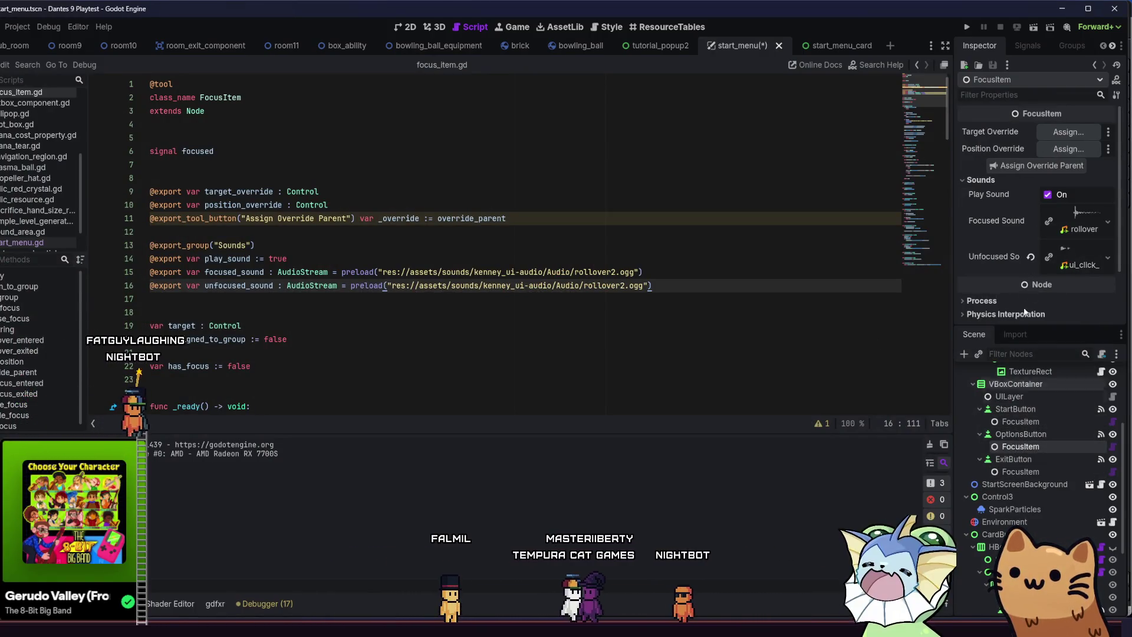
click(1021, 472)
click(1030, 256)
key(ctrl+s)
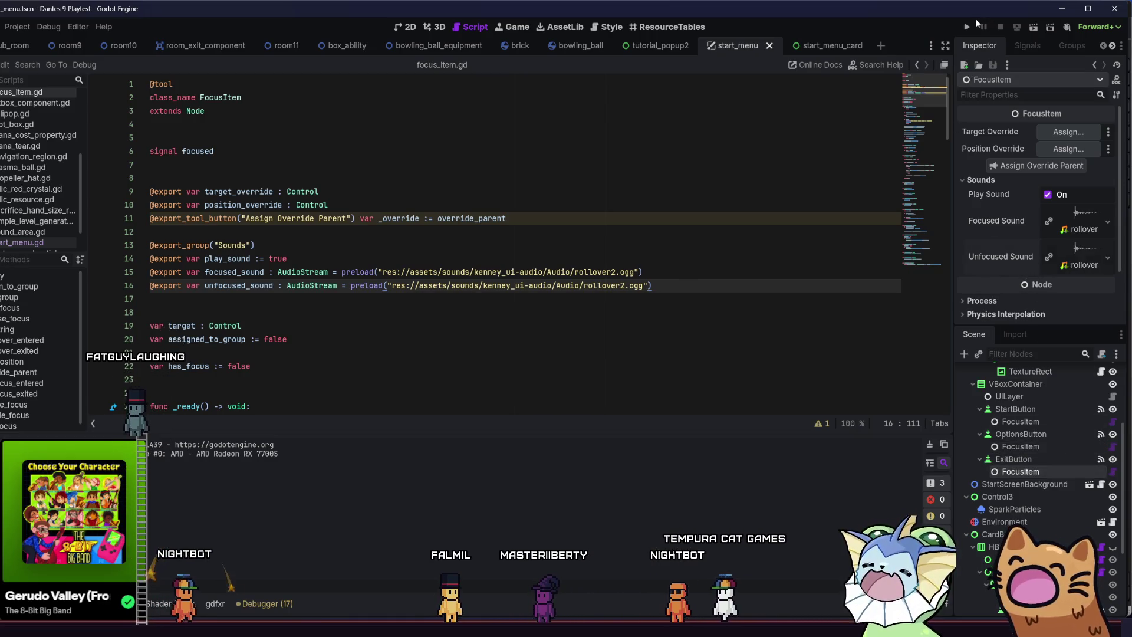
Run the game, open and leave the Options screen, then return to the editor's audio files
click(970, 25)
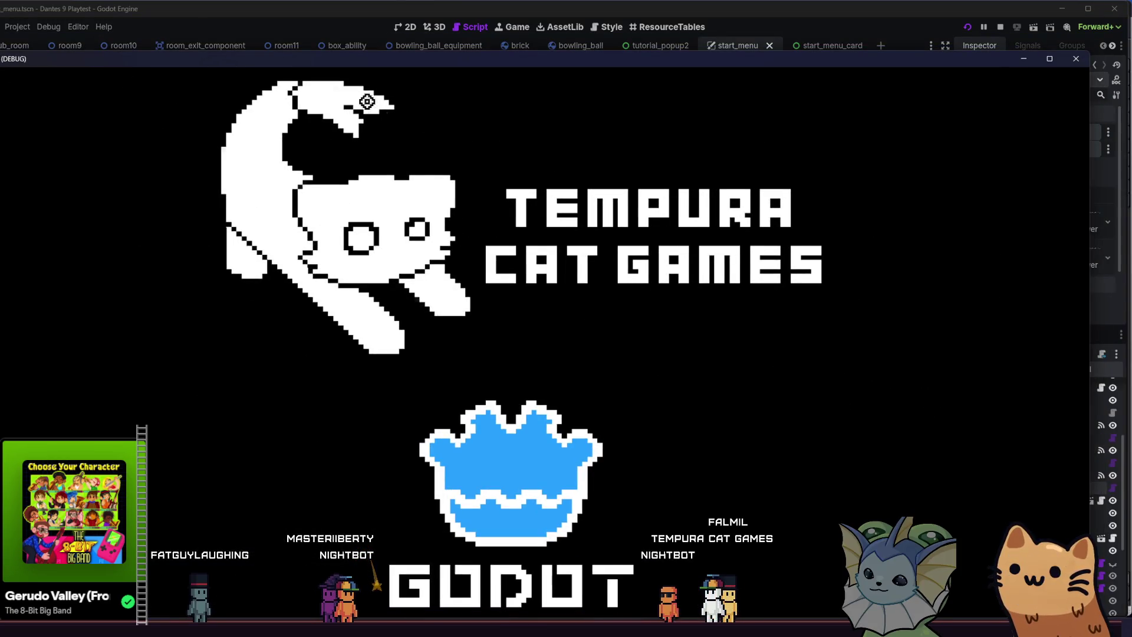
click(332, 30)
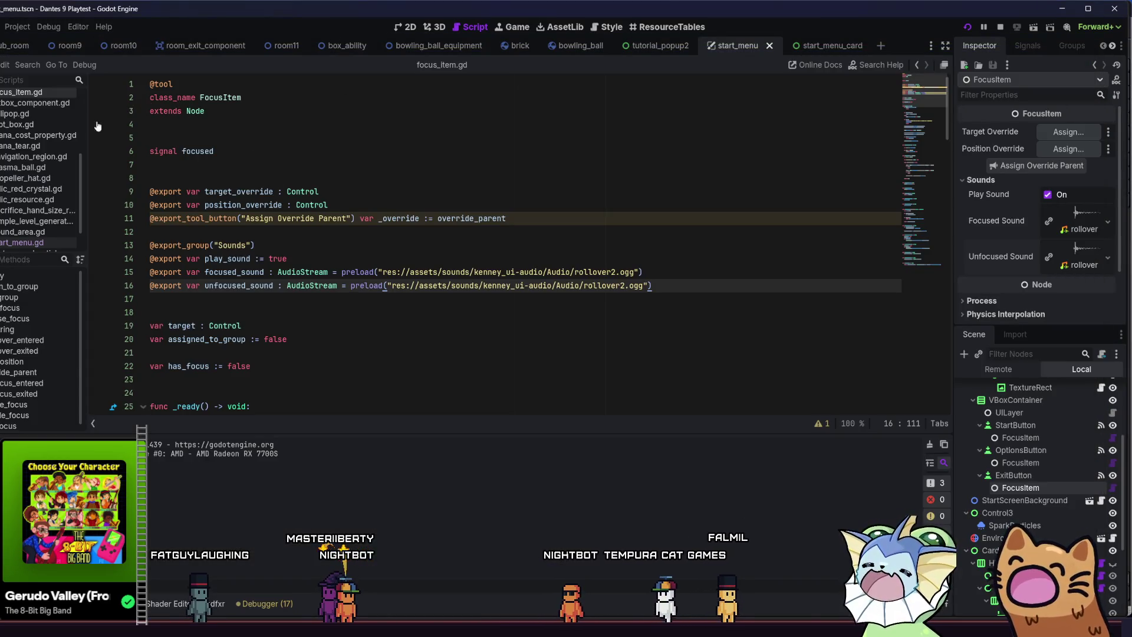
key(alt+Tab)
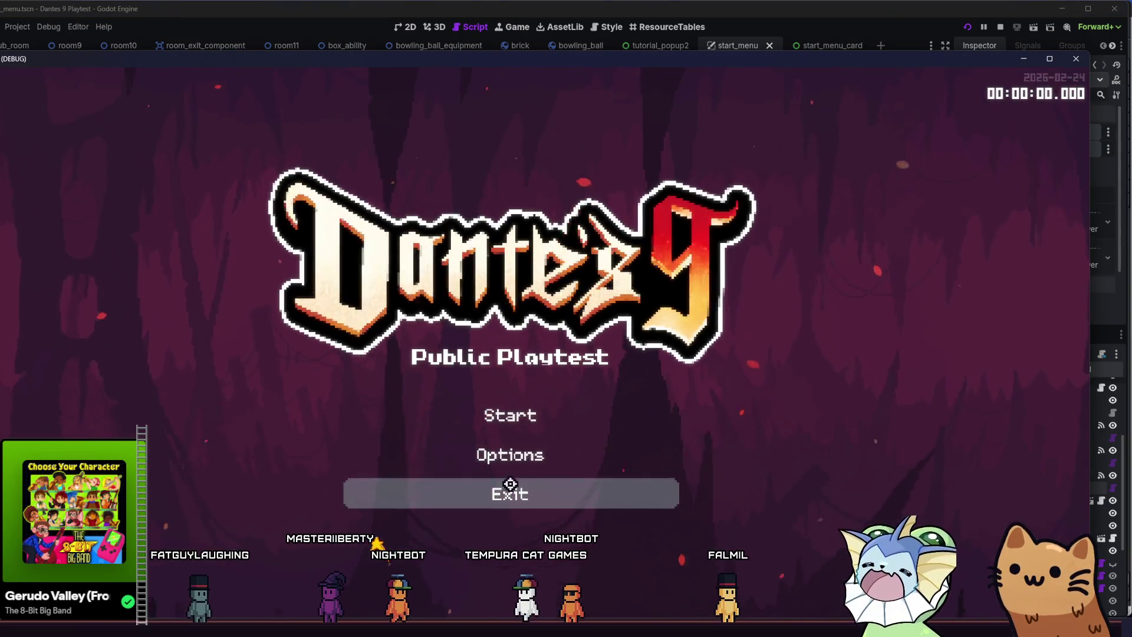
click(526, 451)
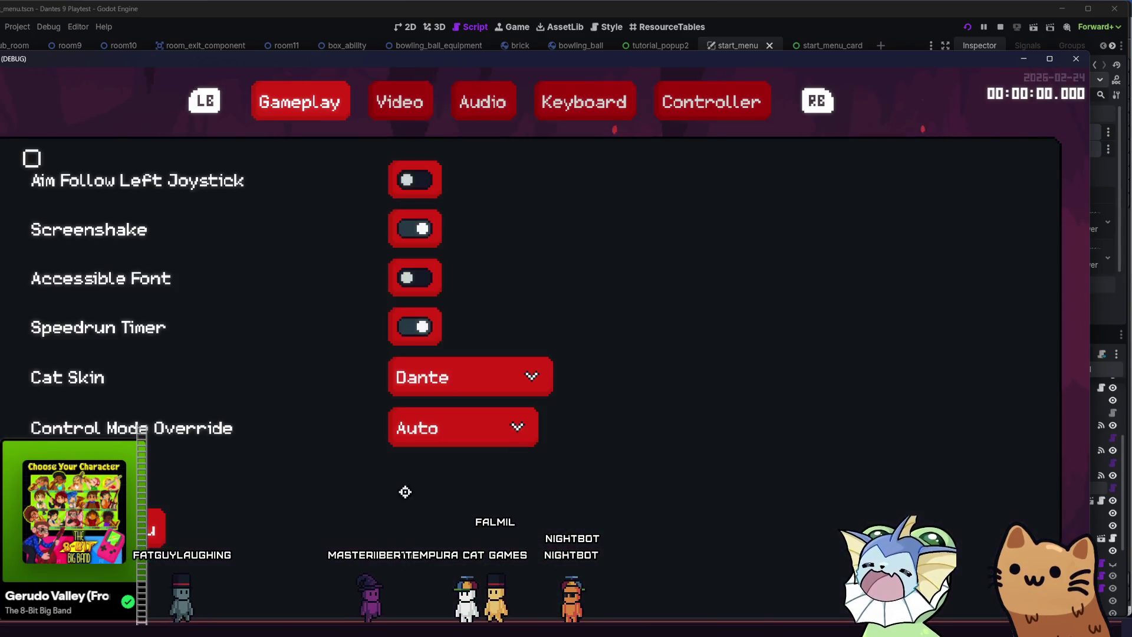
key(Escape)
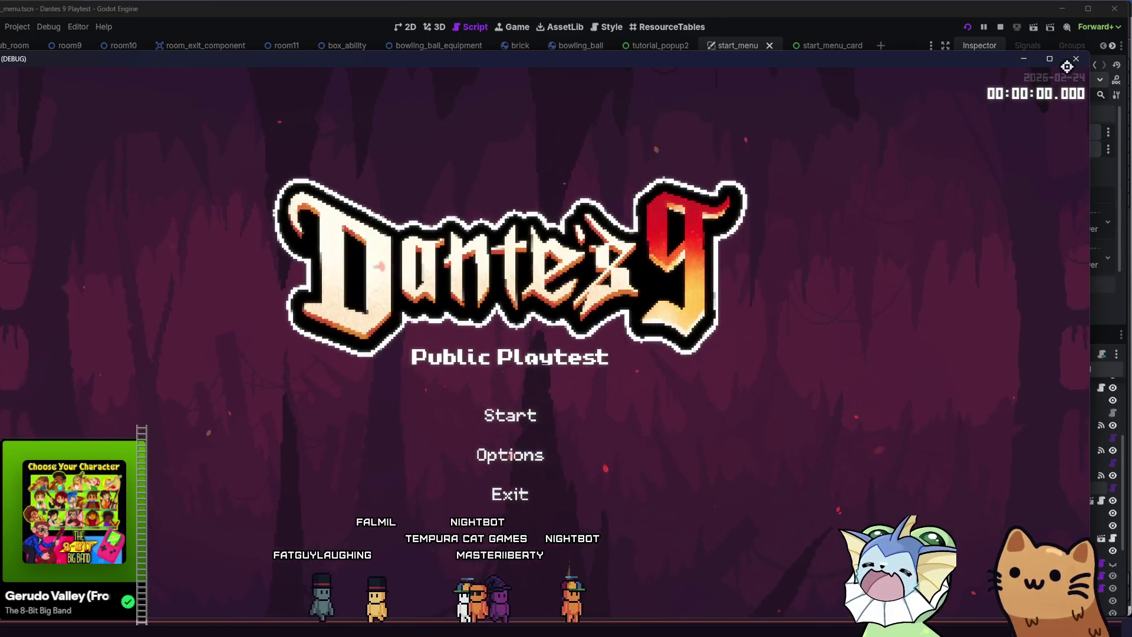
key(alt+Tab)
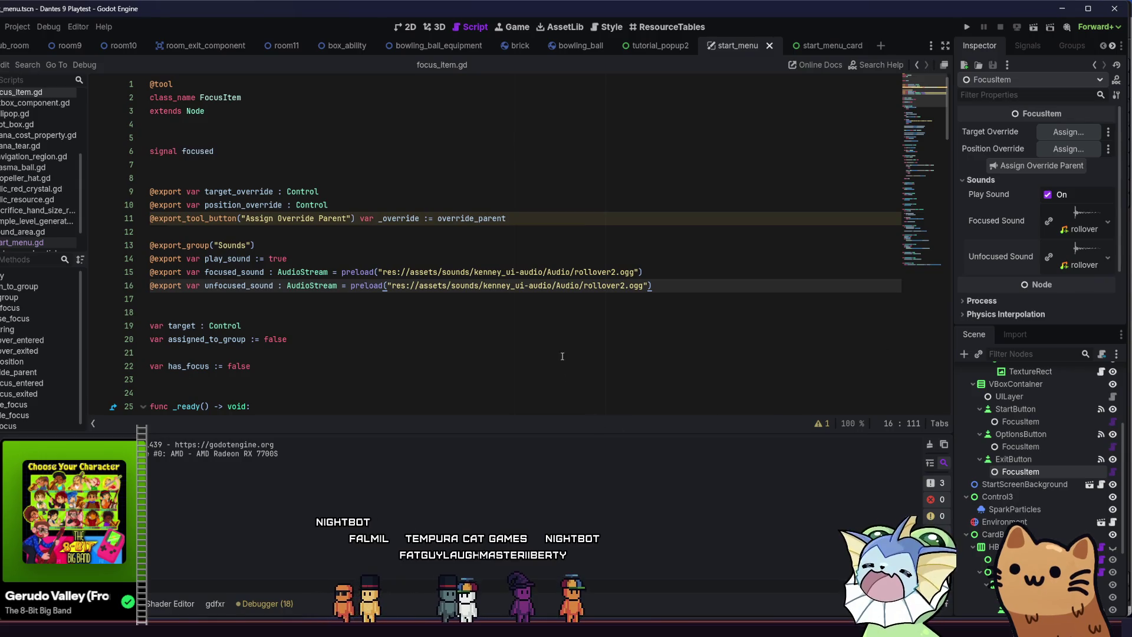
key(Down)
key(alt+f)
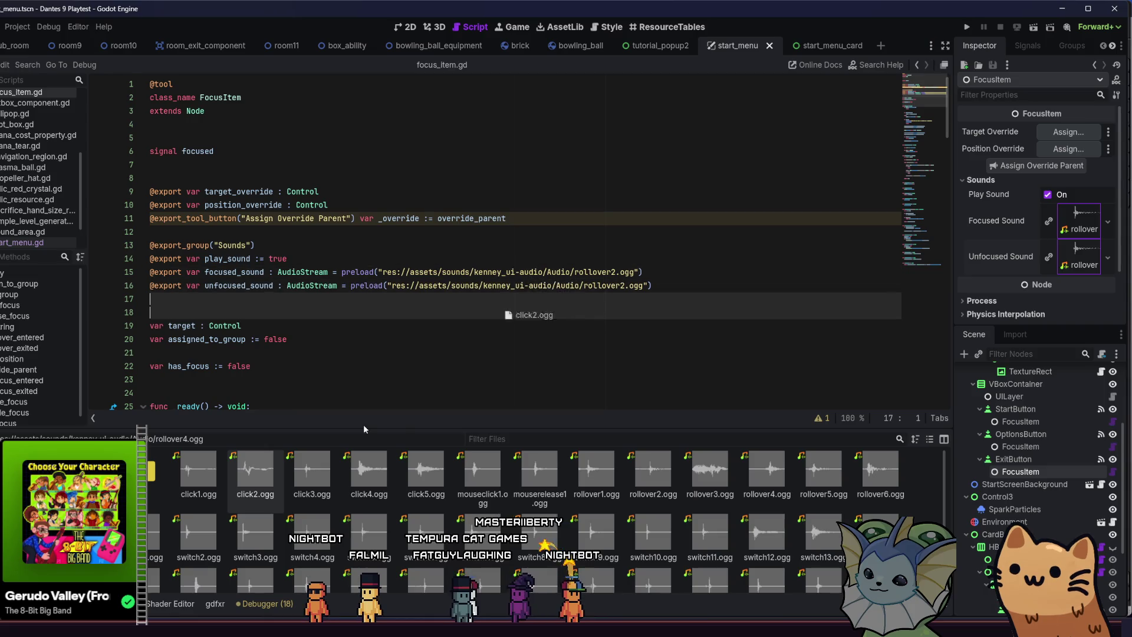
Replace both focused and unfocused sound preload paths with click2.ogg
scroll(519, 330, down, 1)
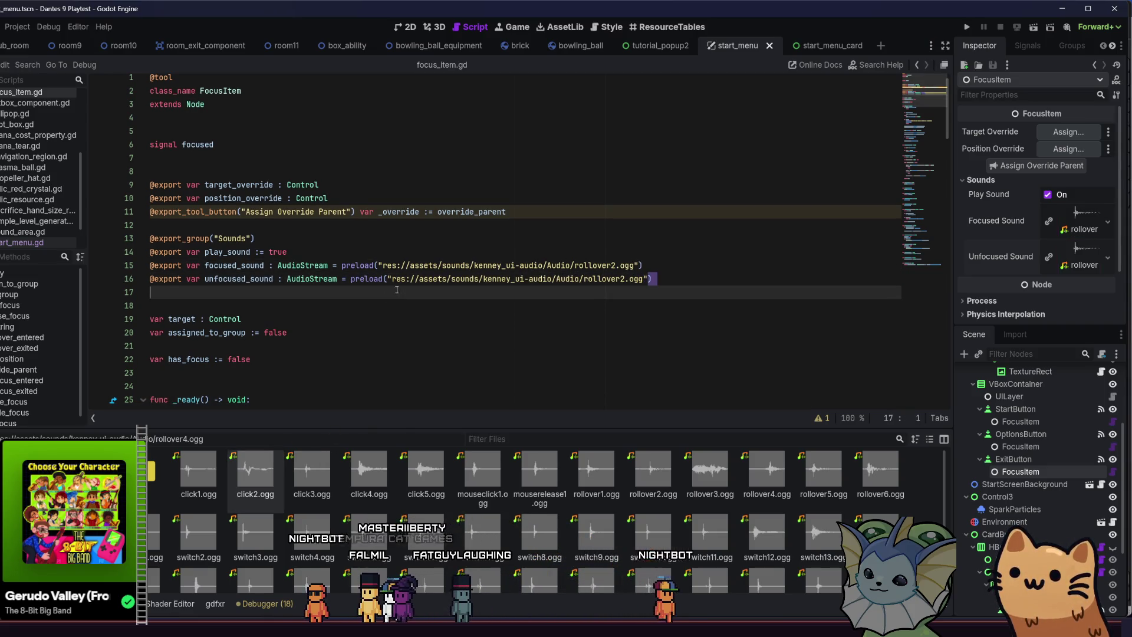
drag(648, 279, 389, 279)
mouse_move(259, 459)
mouse_down()
mouse_move(370, 318)
mouse_move(380, 266)
mouse_move(638, 266)
mouse_up()
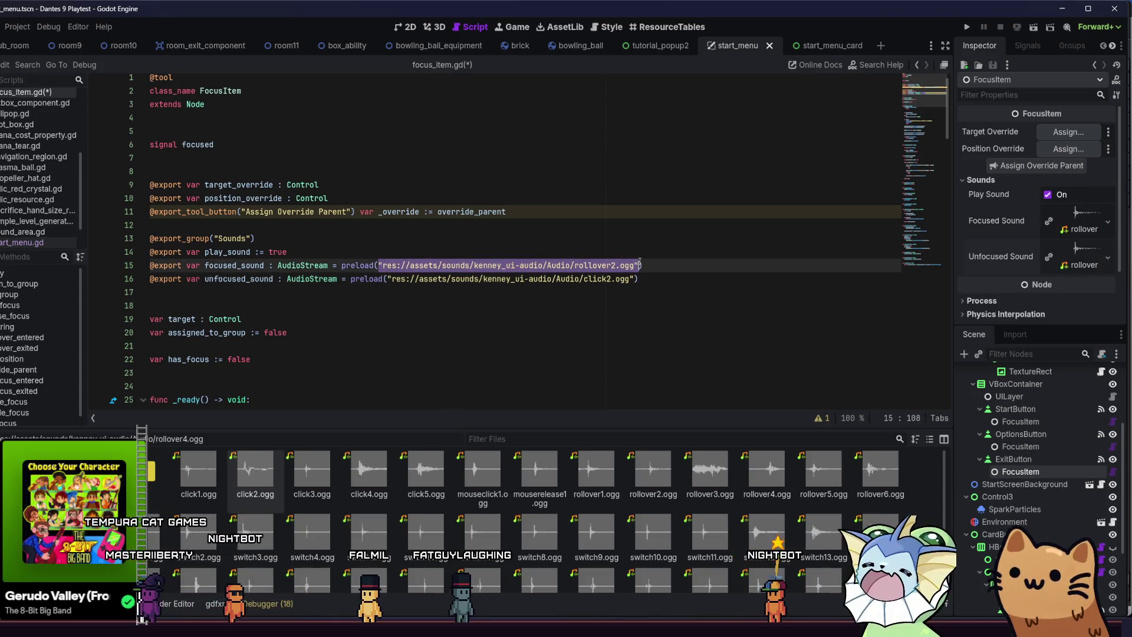
key(BackSpace)
drag(275, 441, 384, 266)
Select the Options and Start FocusItems and save focus_item.gd
ctrl+click(1021, 446)
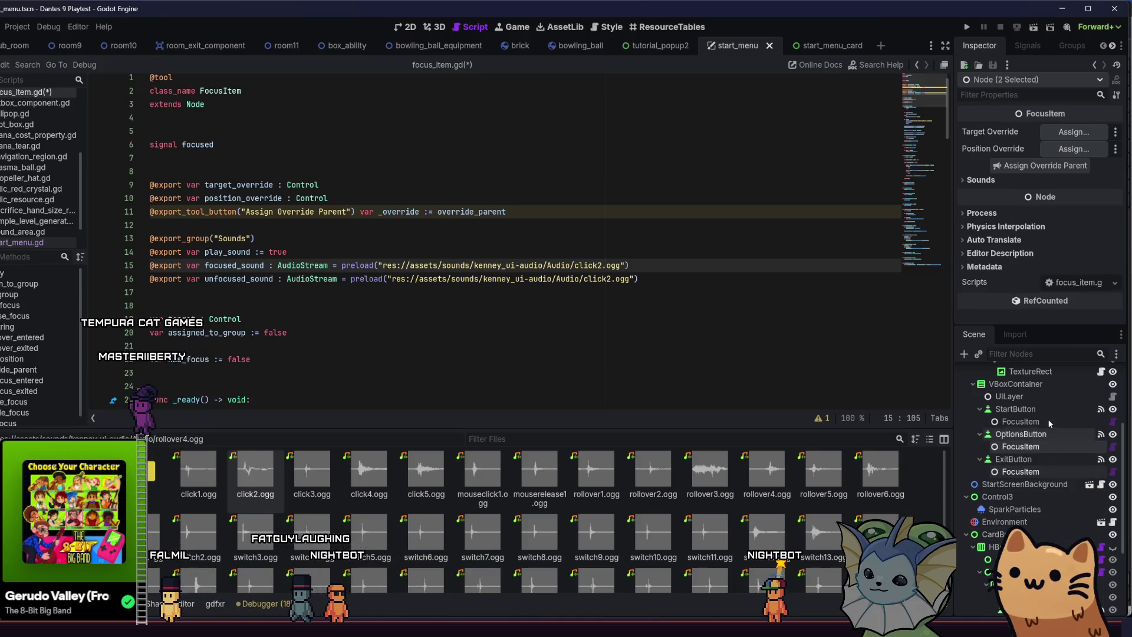
ctrl+click(1020, 421)
click(981, 180)
click(980, 179)
click(354, 252)
key(ctrl+s)
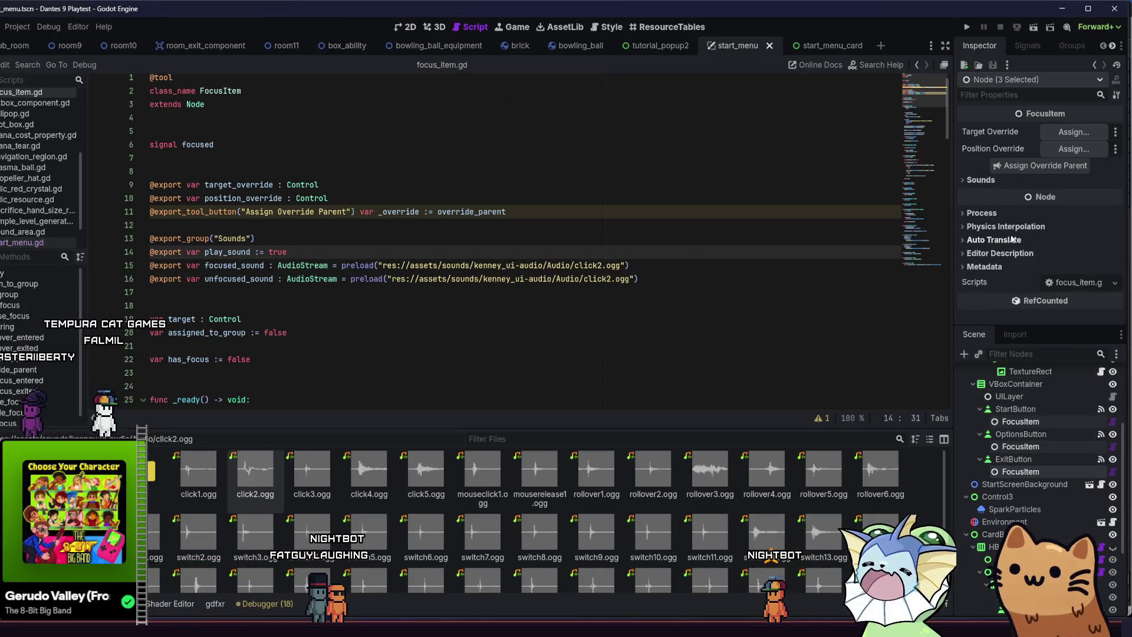
Revert the FocusItems' Focused and Unfocused Sound overrides to the click2 default and launch the game
click(982, 180)
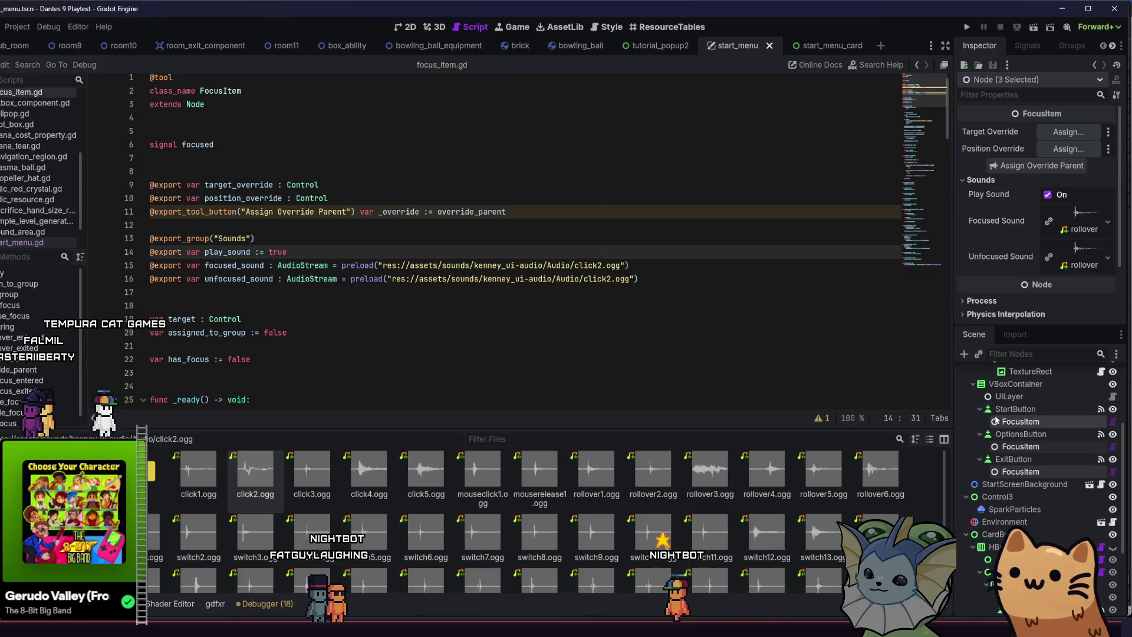
click(1030, 220)
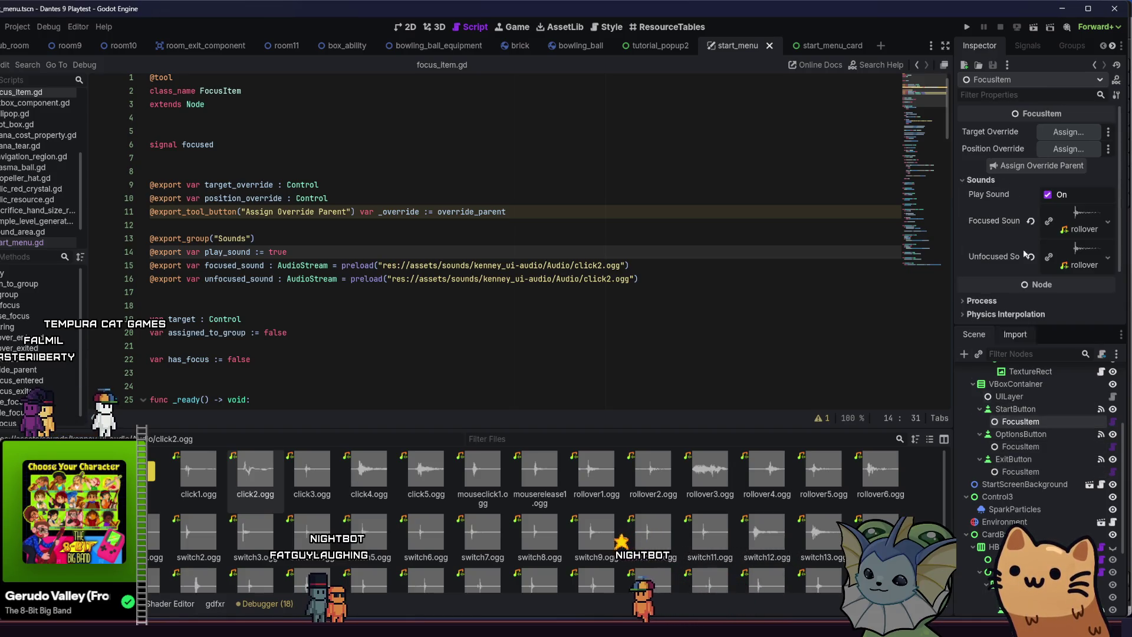
click(1021, 446)
click(1031, 256)
click(1021, 472)
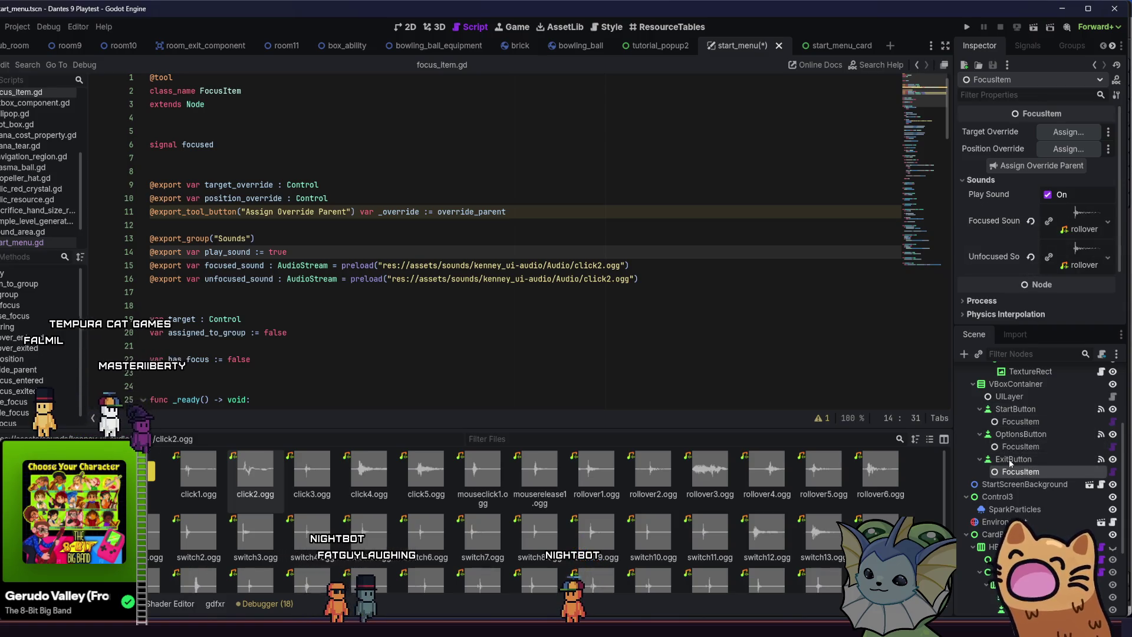
key(F5)
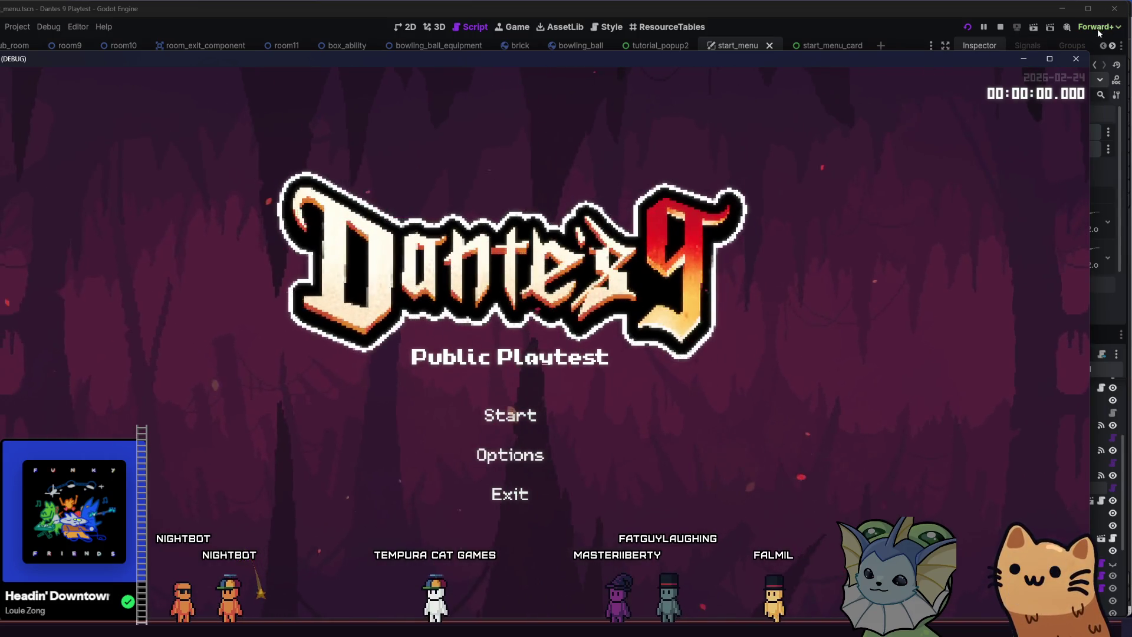
Close the playtest after trying the click2 sounds and return to line 16 of focus_item.gd
click(1077, 60)
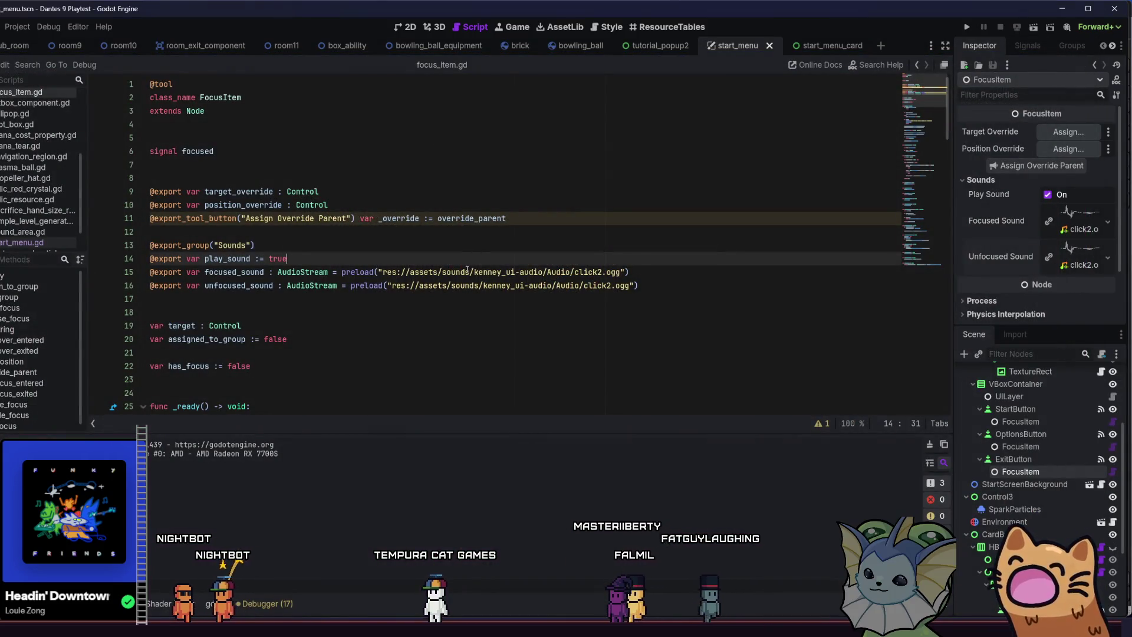
click(584, 285)
scroll(666, 280, down, 1)
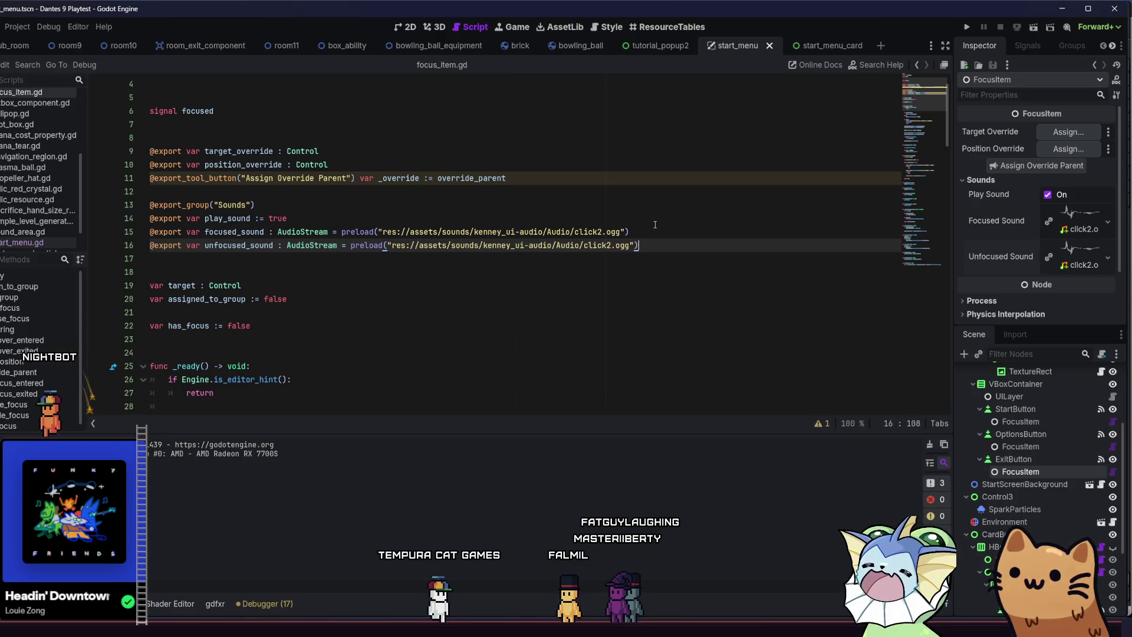
click(337, 216)
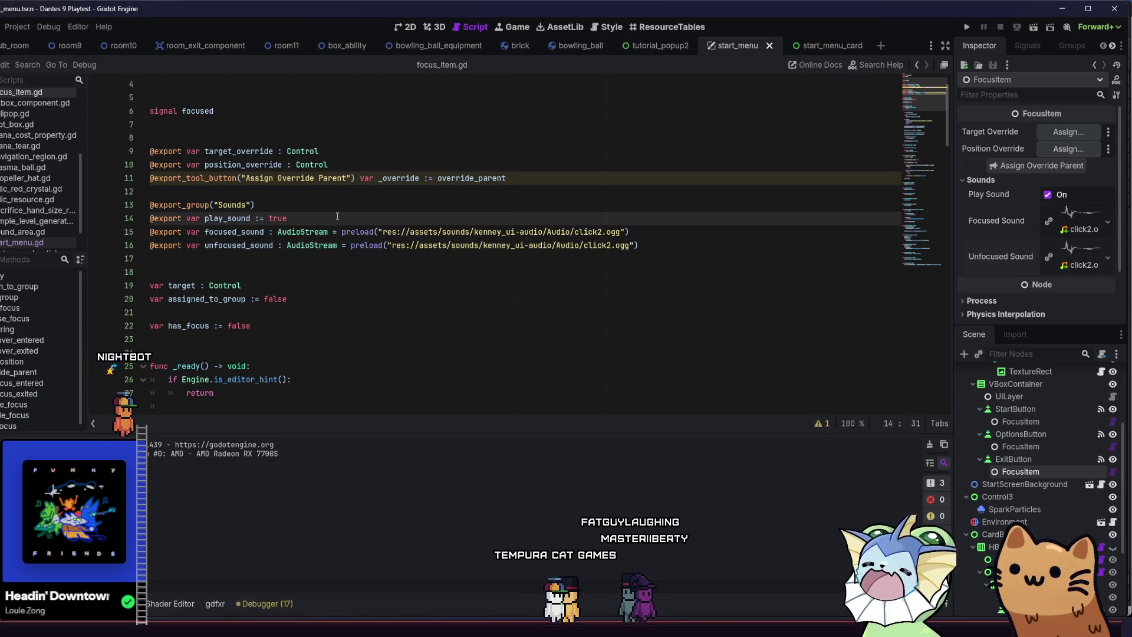
key(Return)
text(@export var play_unfocused_sound :)
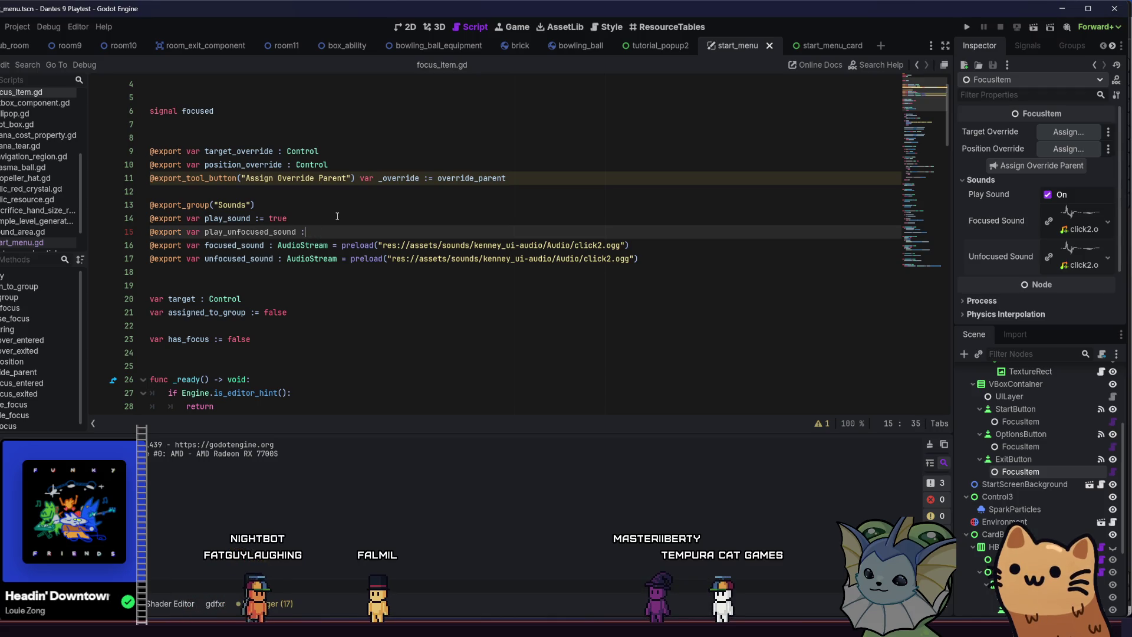
text(false)
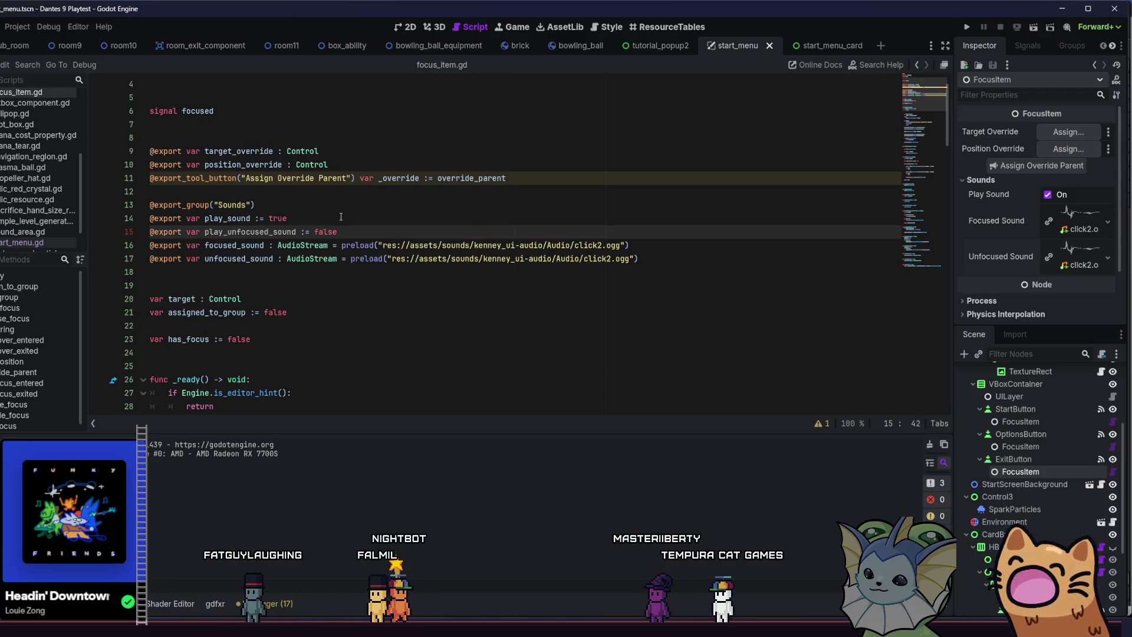
Move the play_unfocused_sound line below the focused_sound export and save the script
click(353, 278)
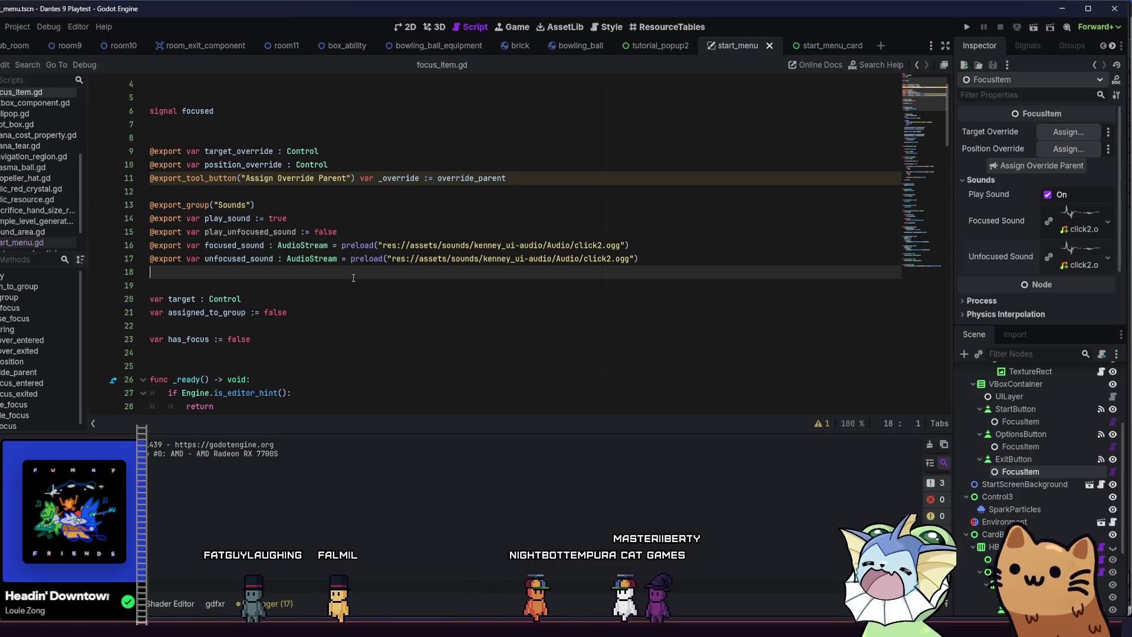
double_click(226, 218)
click(396, 230)
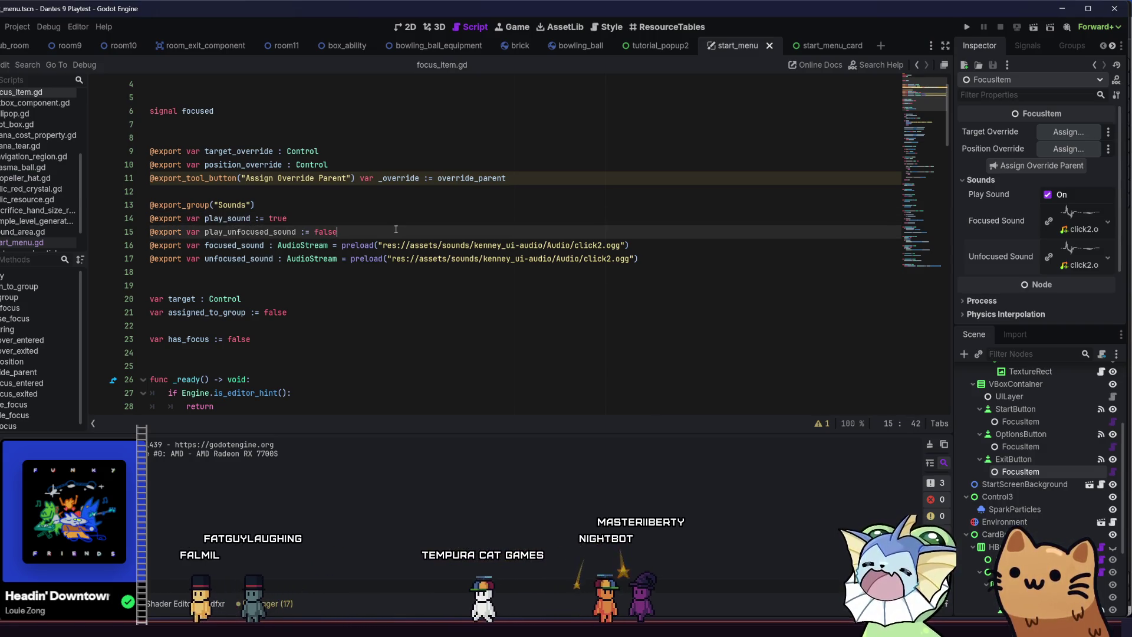
drag(396, 230, 143, 238)
key(BackSpace)
key(BackSpace)
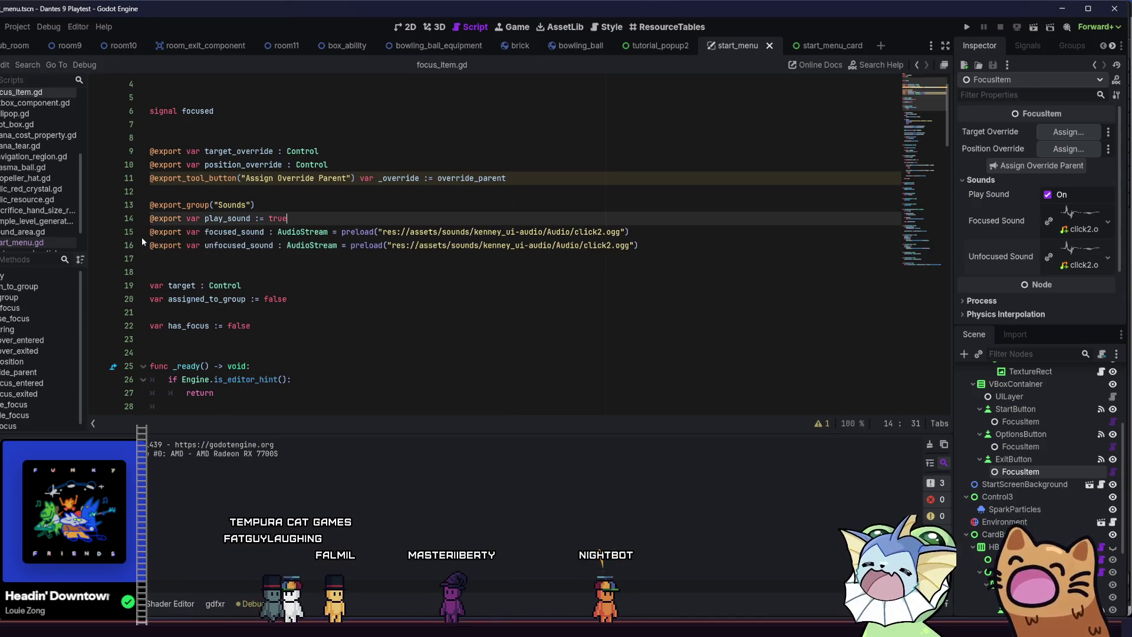
click(674, 234)
key(Return)
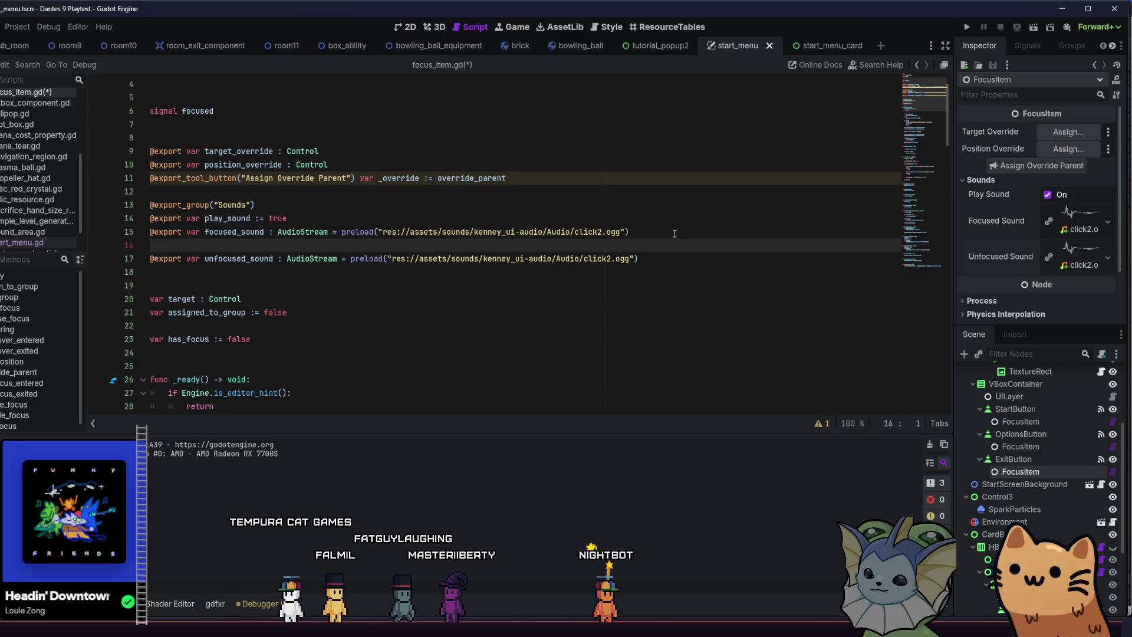
scroll(519, 297, up, 1)
scroll(495, 300, down, 4)
key(ctrl+s)
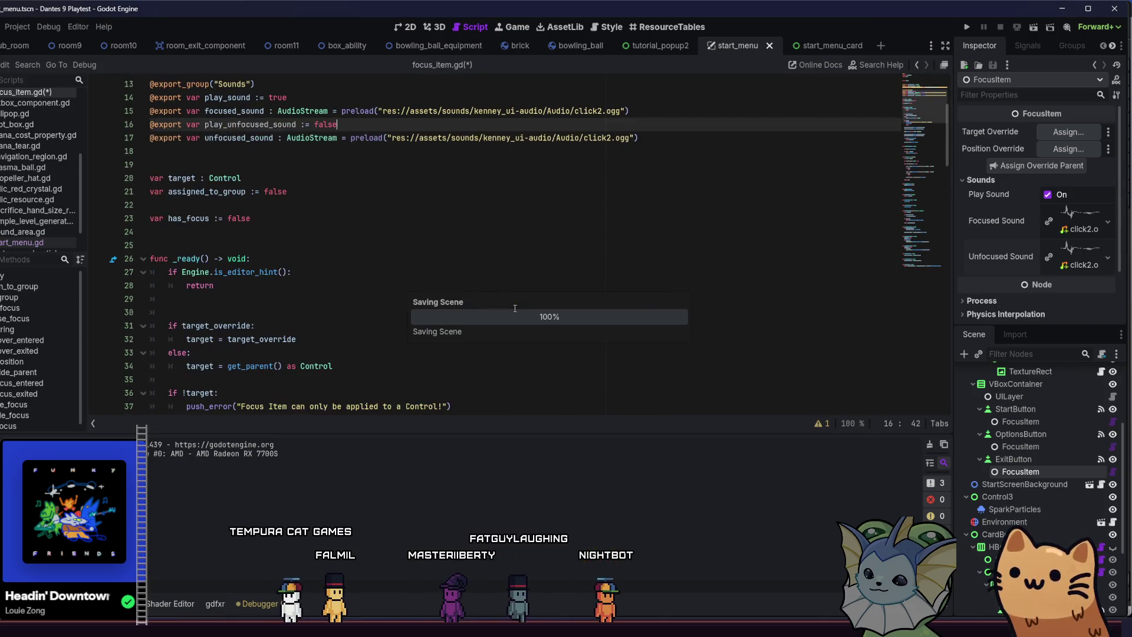
Change the on_focus_exited condition from play_sound to play_unfocused_sound, then run the game
scroll(262, 219, down, 9)
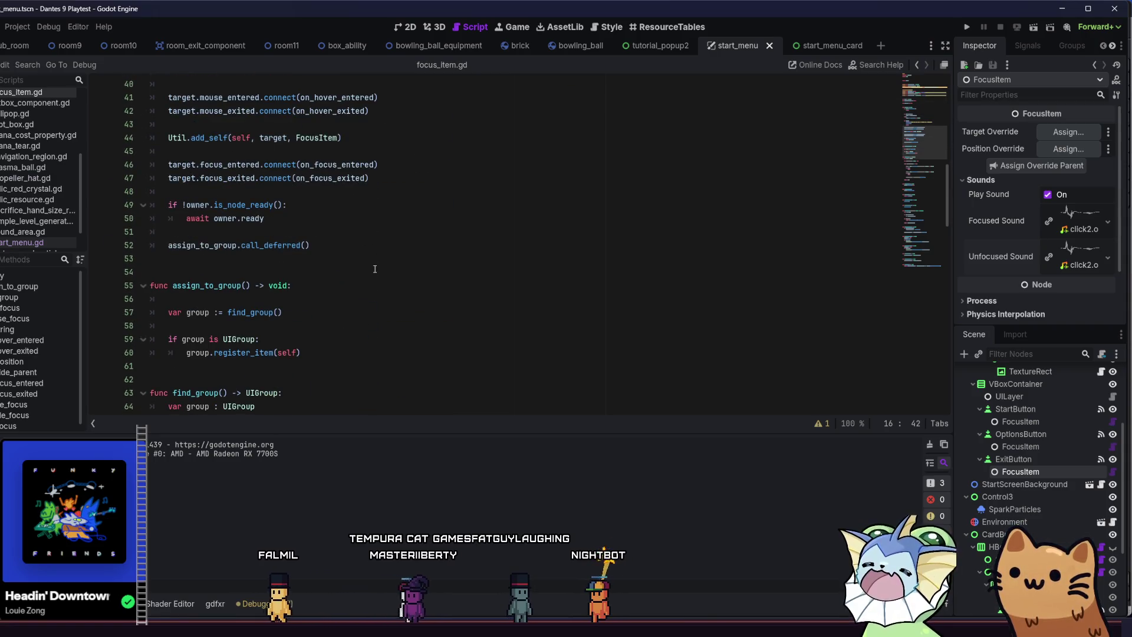
scroll(375, 269, down, 9)
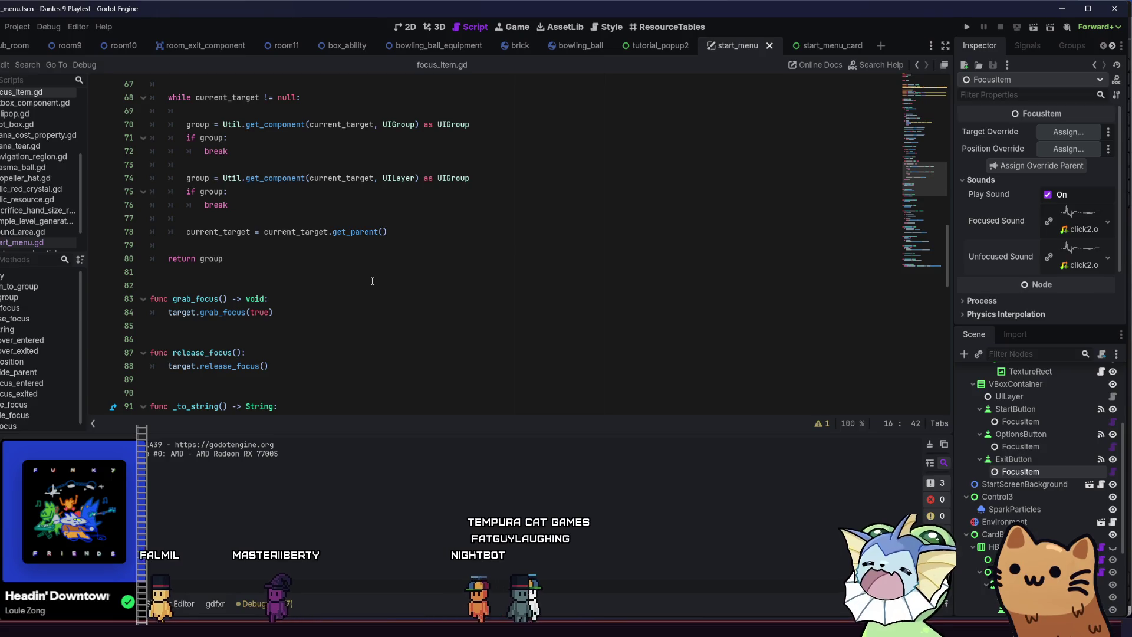
scroll(372, 281, down, 8)
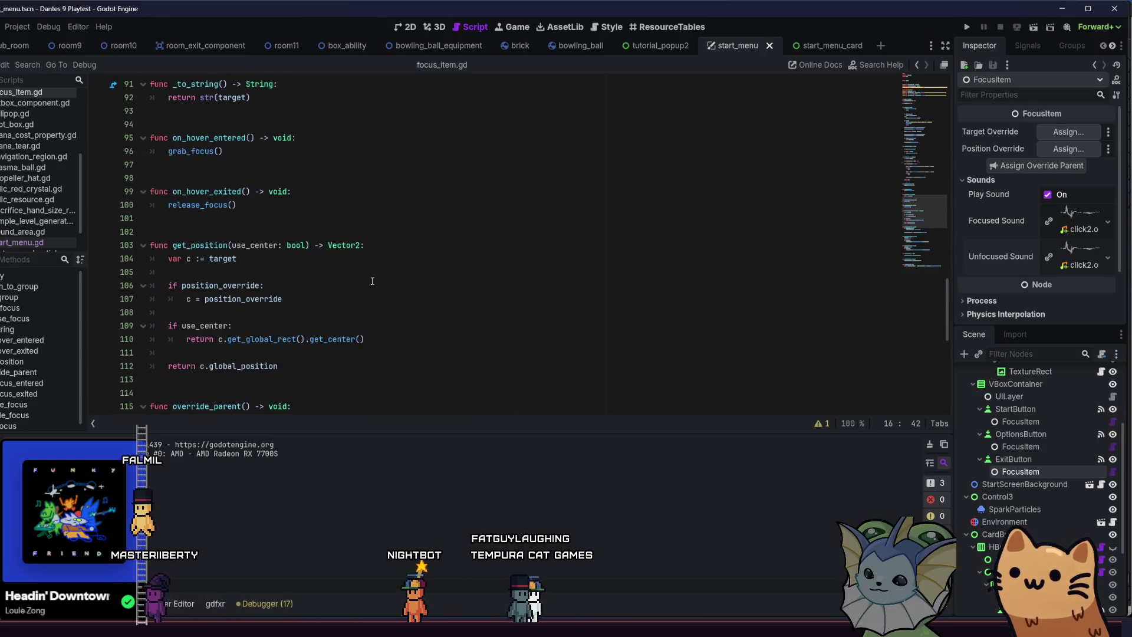
scroll(372, 280, down, 6)
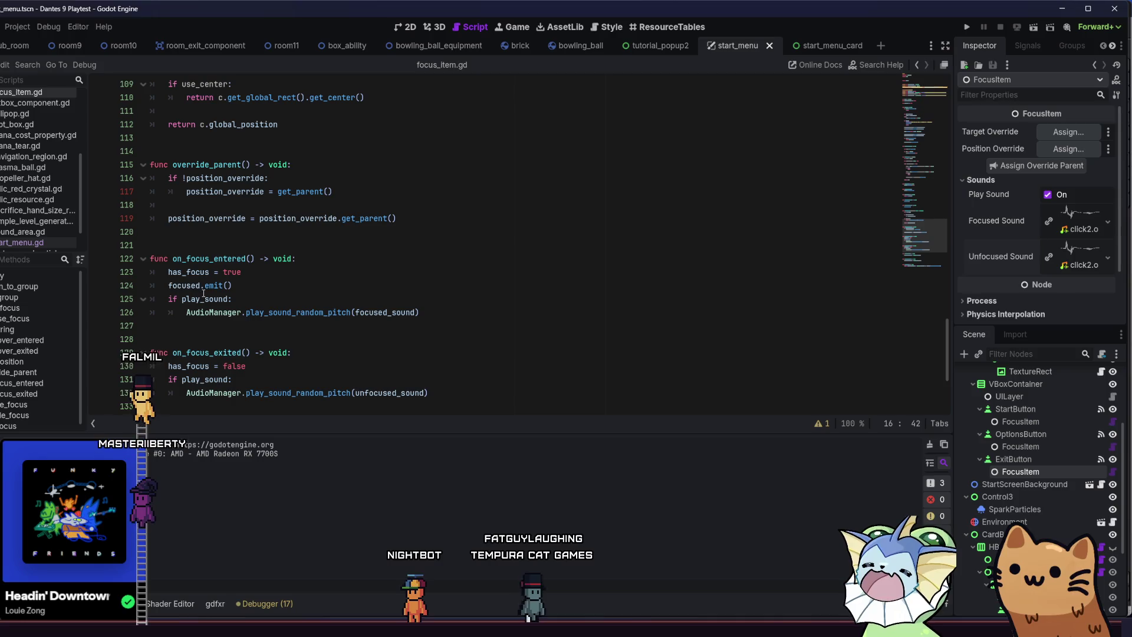
click(204, 297)
double_click(203, 381)
scroll(362, 328, down, 2)
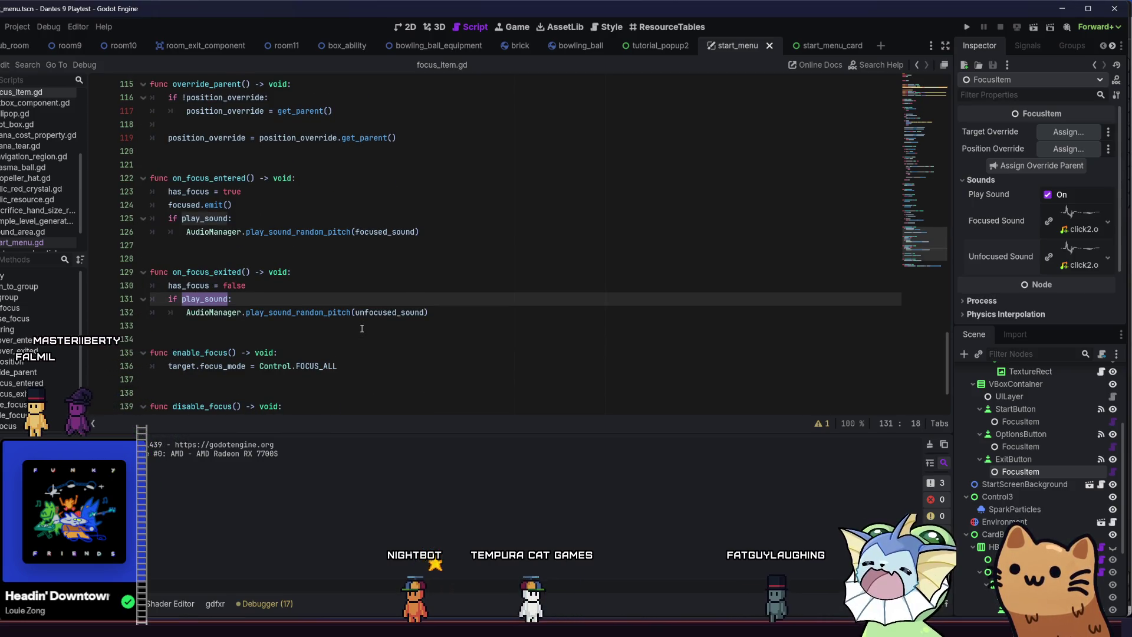
text(p)
key(Escape)
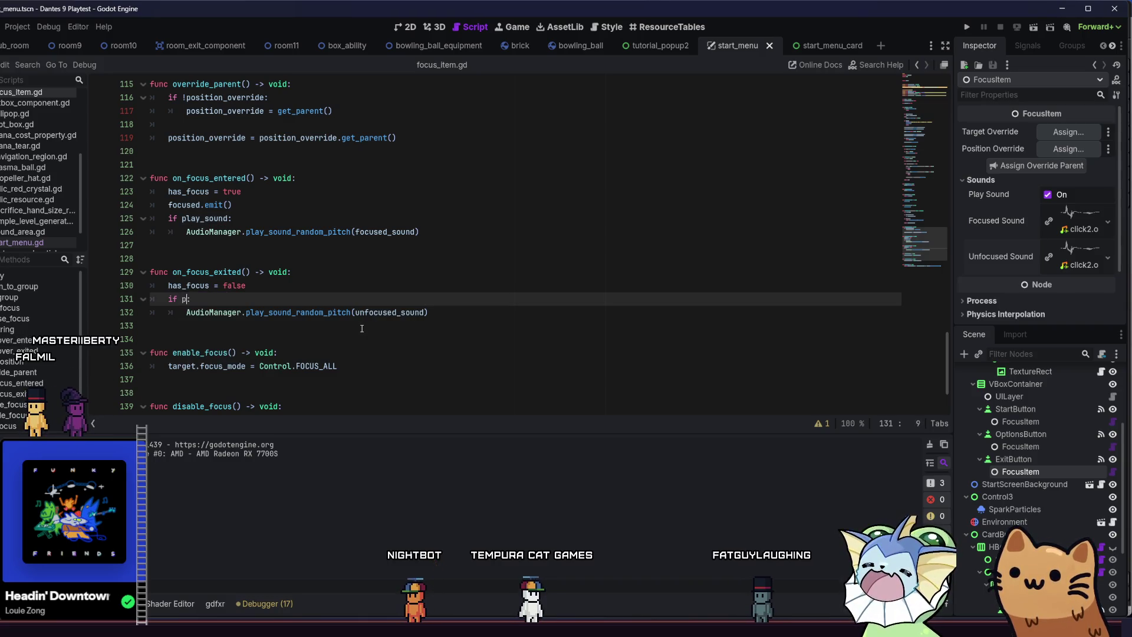
text(lay)
key(Down)
key(Return)
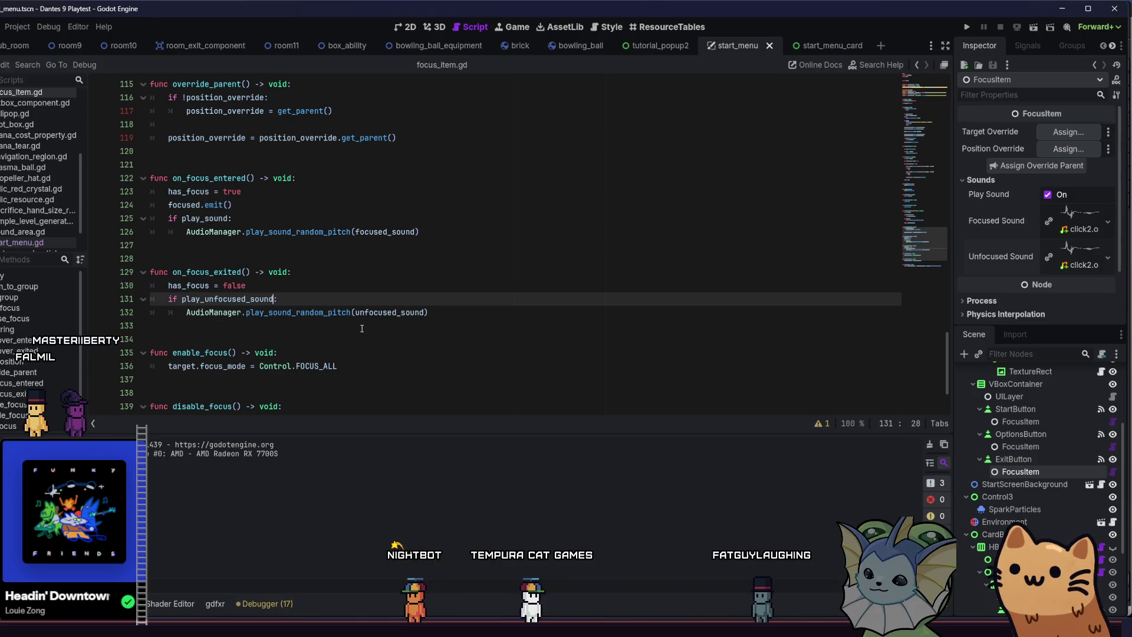
click(453, 296)
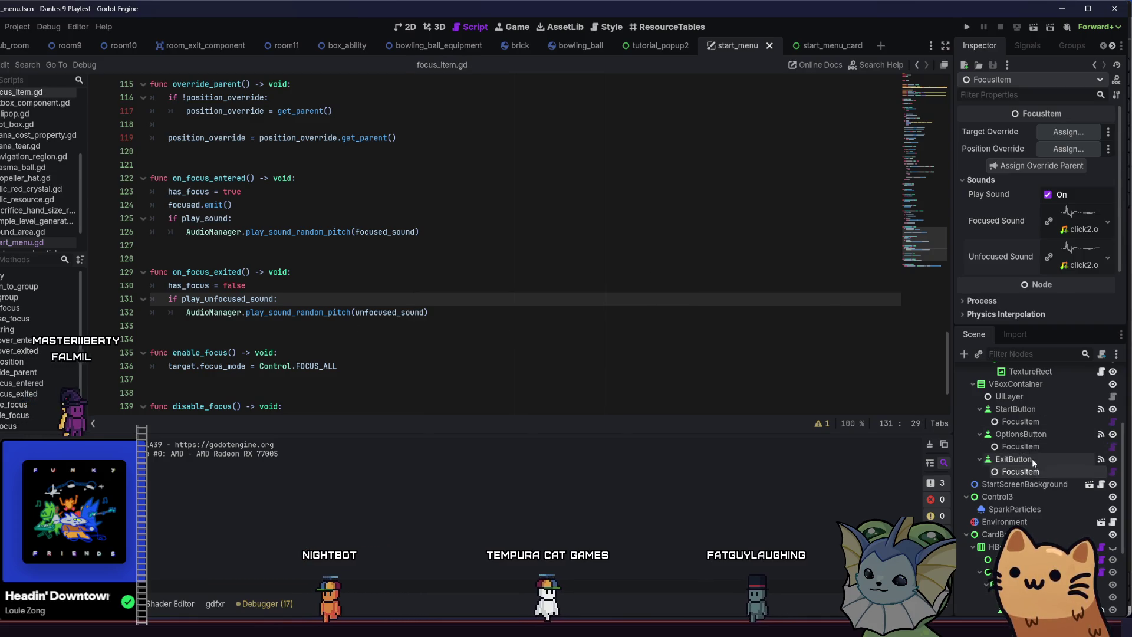
key(F5)
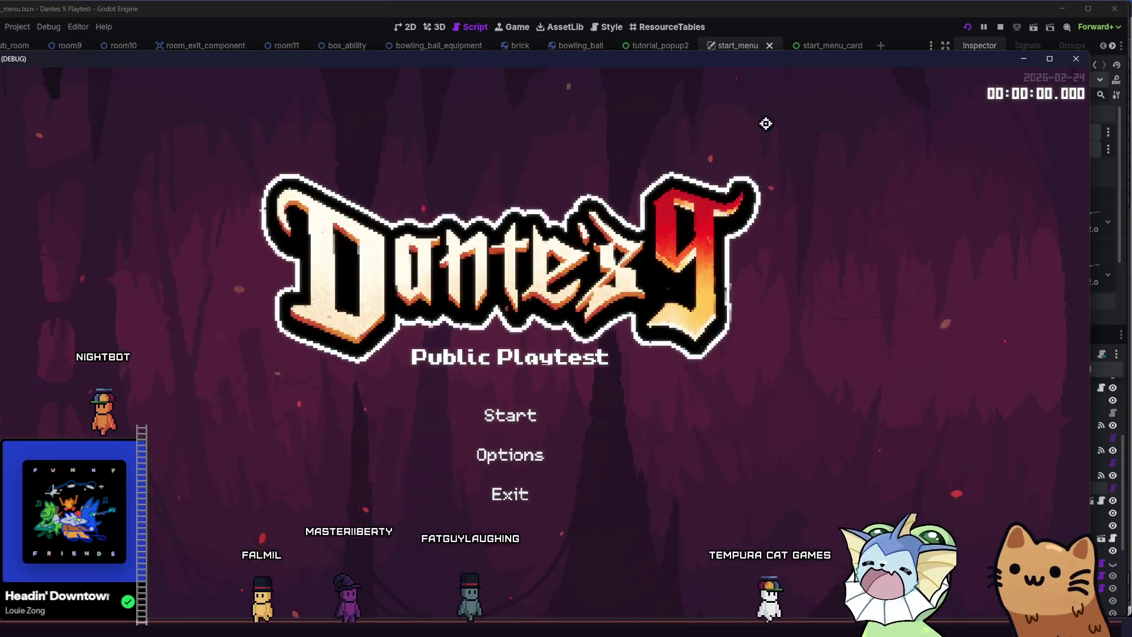
click(1076, 59)
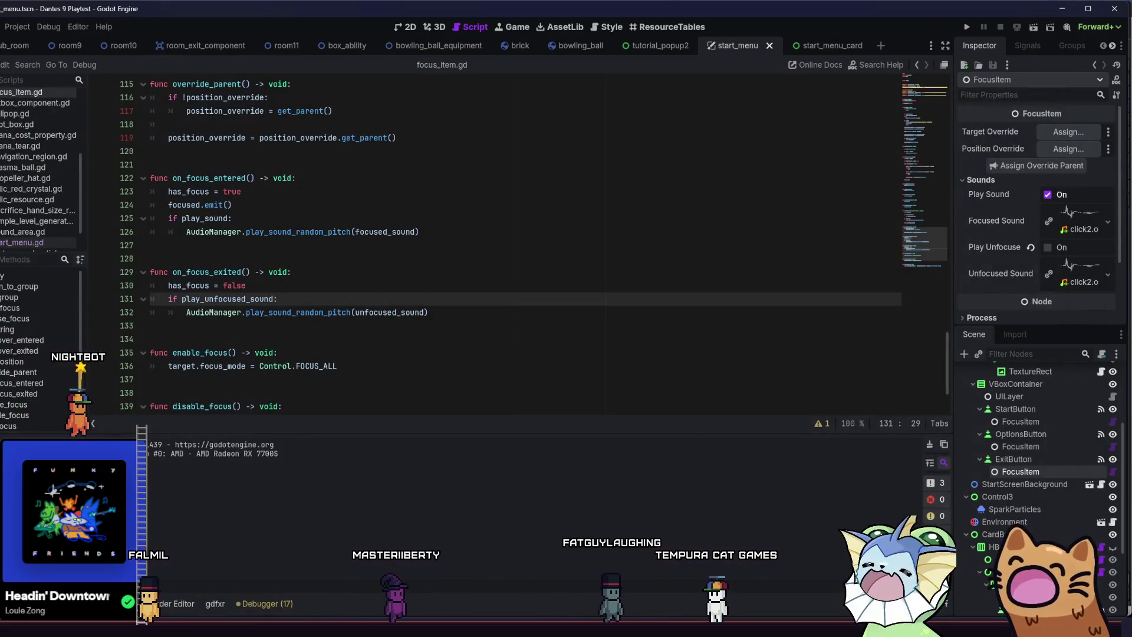
double_click(312, 472)
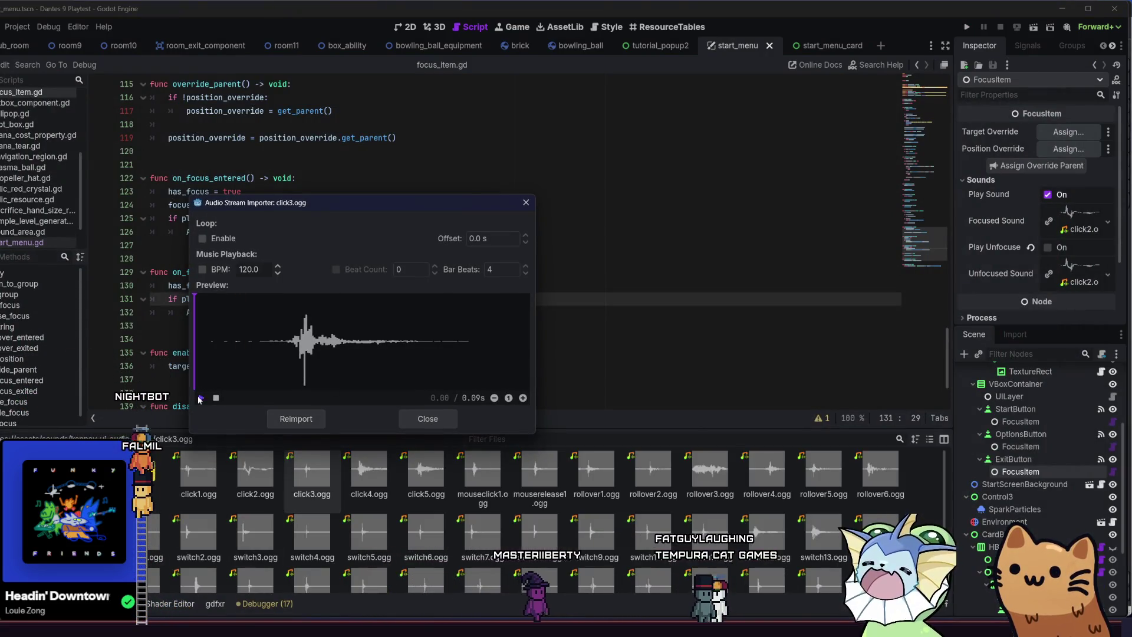
click(405, 417)
double_click(369, 472)
click(425, 415)
scroll(413, 507, down, 3)
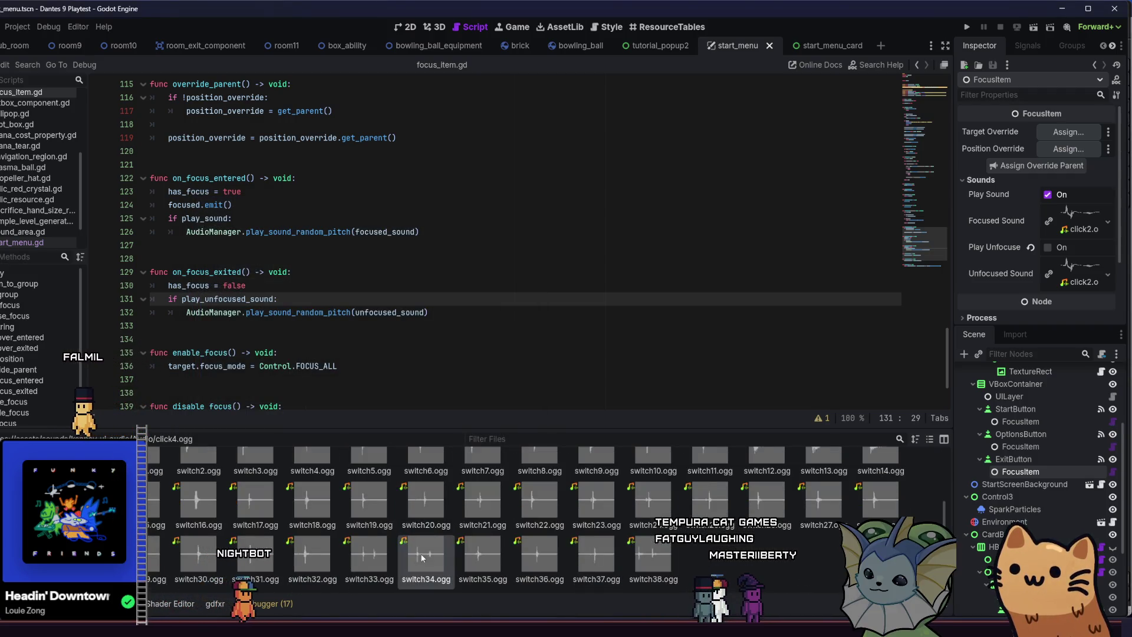
double_click(426, 554)
click(428, 419)
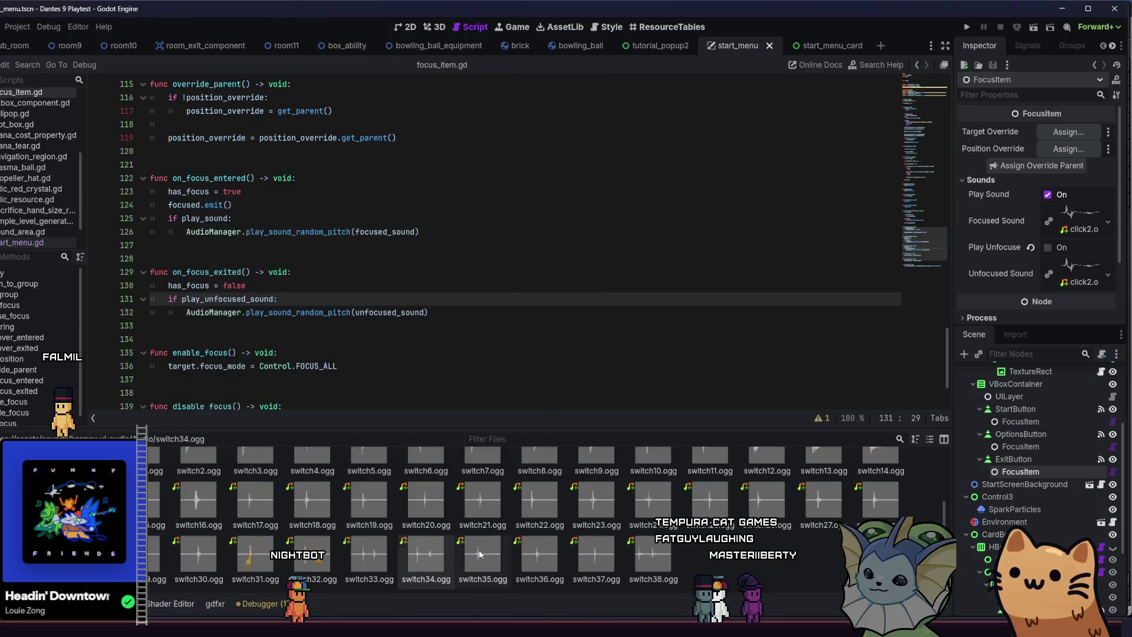
double_click(483, 554)
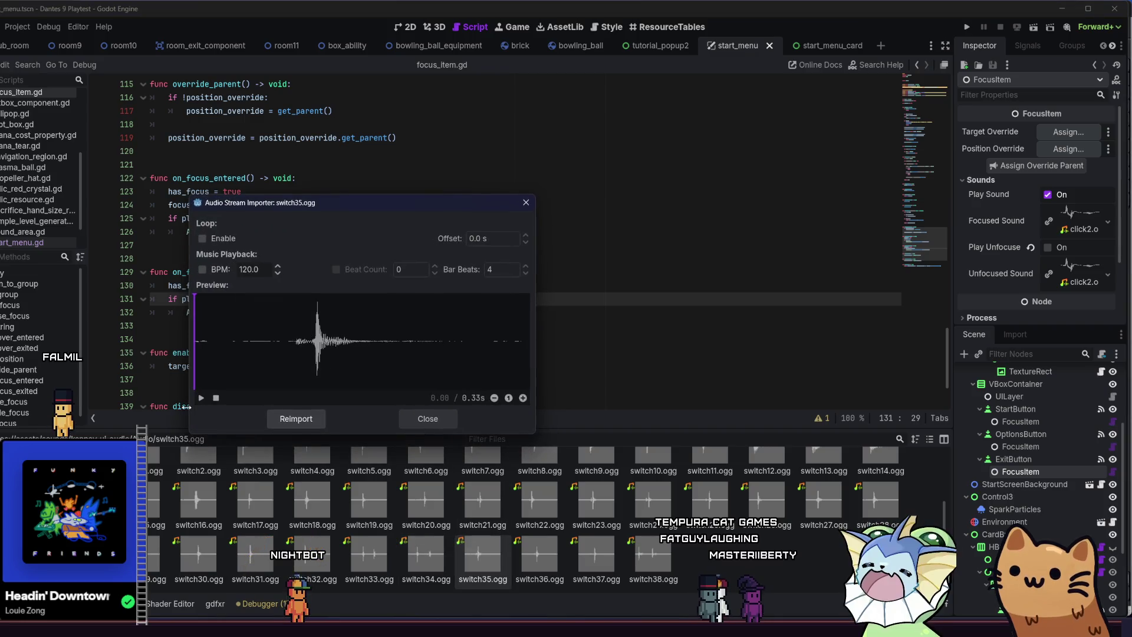
click(427, 419)
double_click(539, 554)
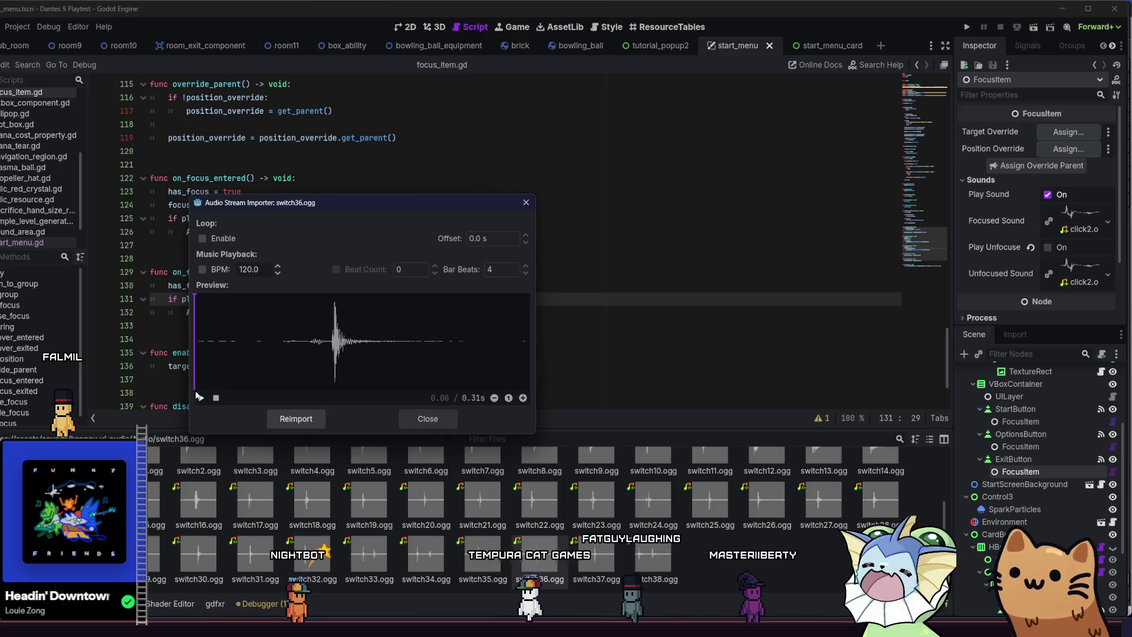
click(427, 419)
double_click(710, 500)
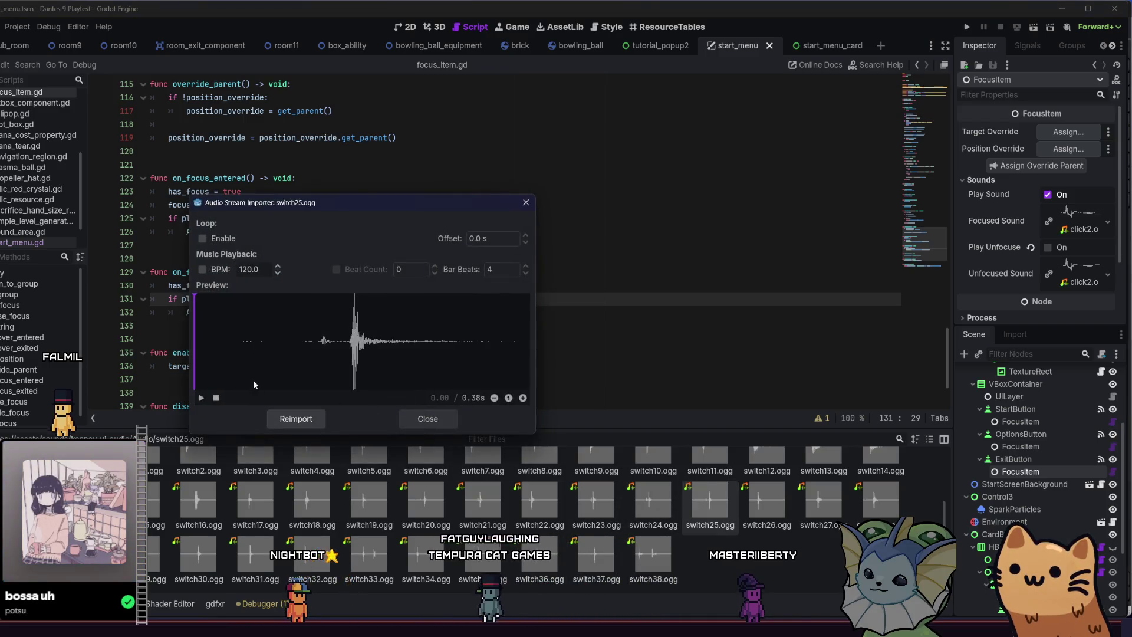
click(201, 398)
click(427, 418)
scroll(512, 486, up, 2)
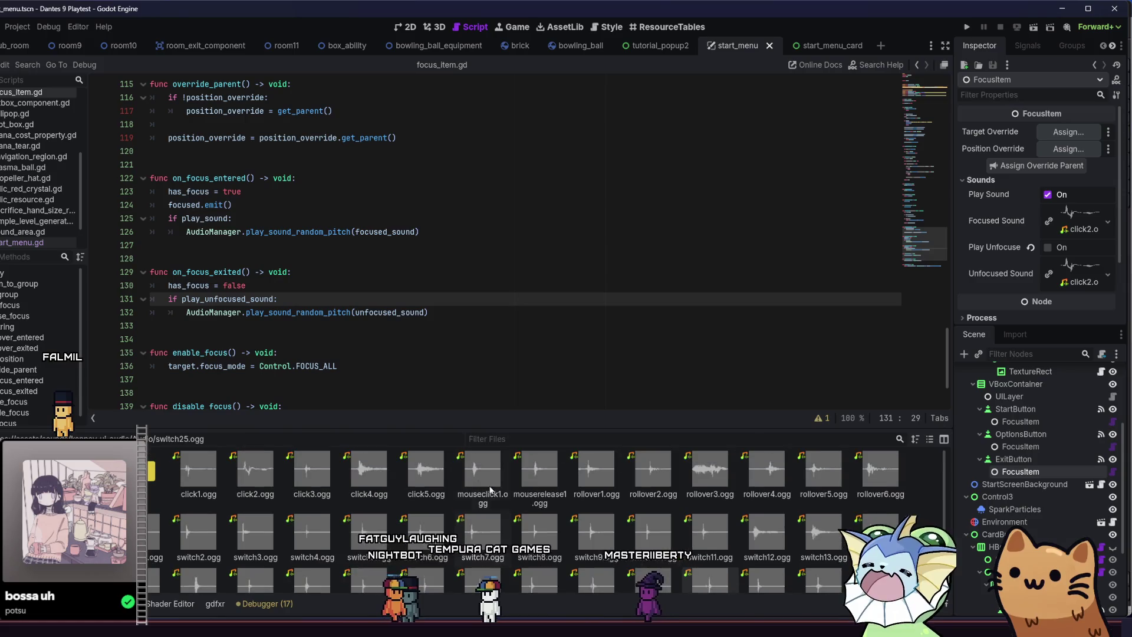
double_click(515, 481)
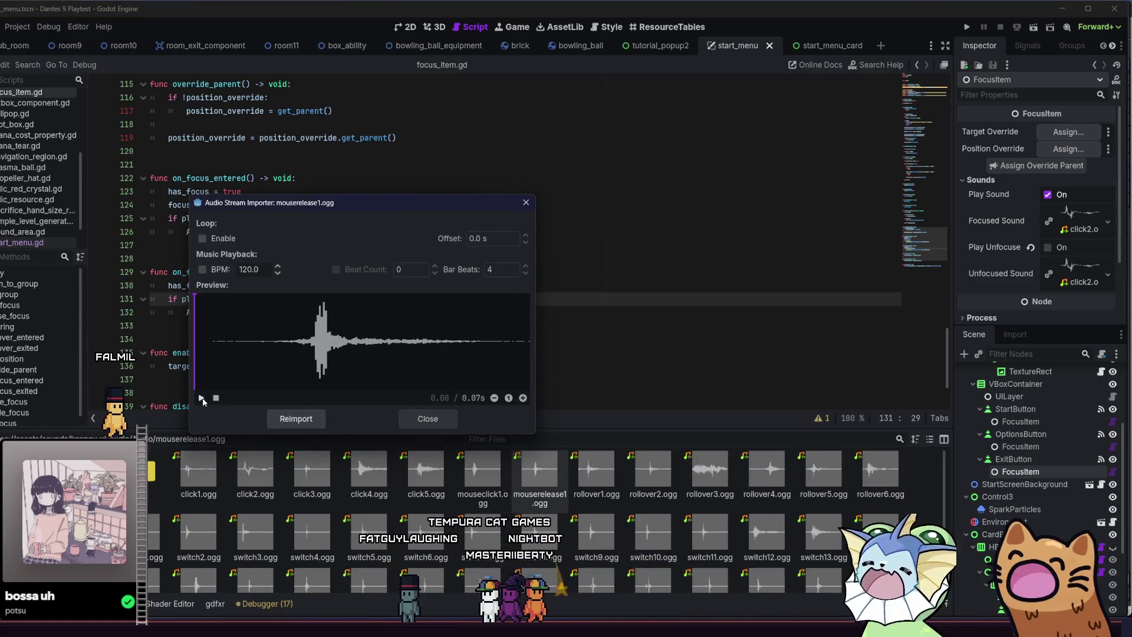
click(443, 423)
double_click(483, 475)
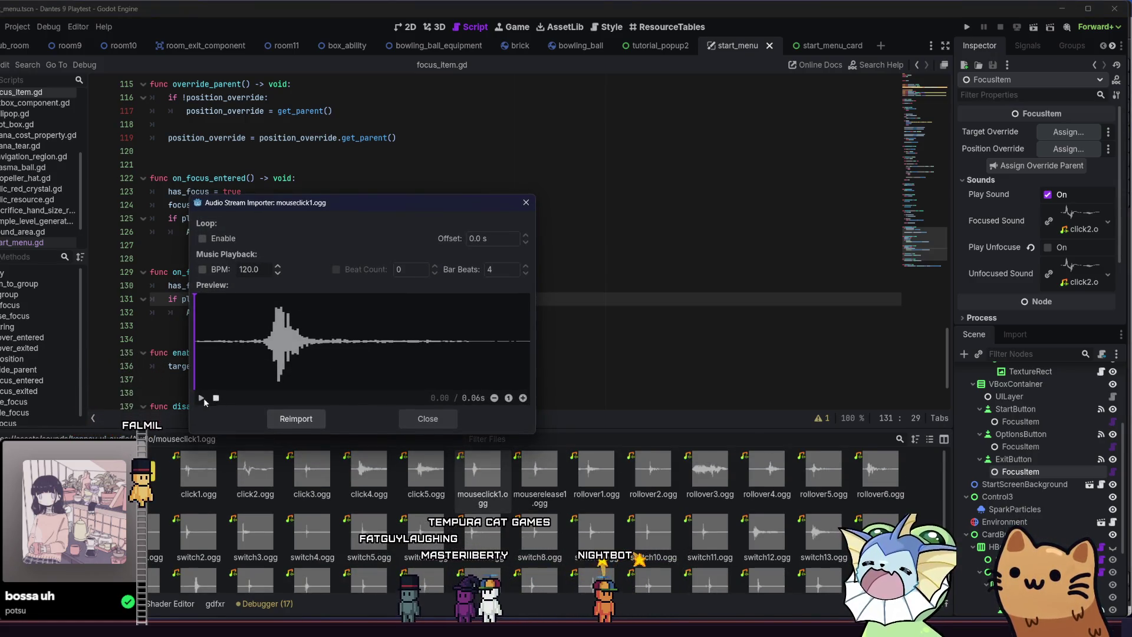
click(410, 421)
double_click(614, 488)
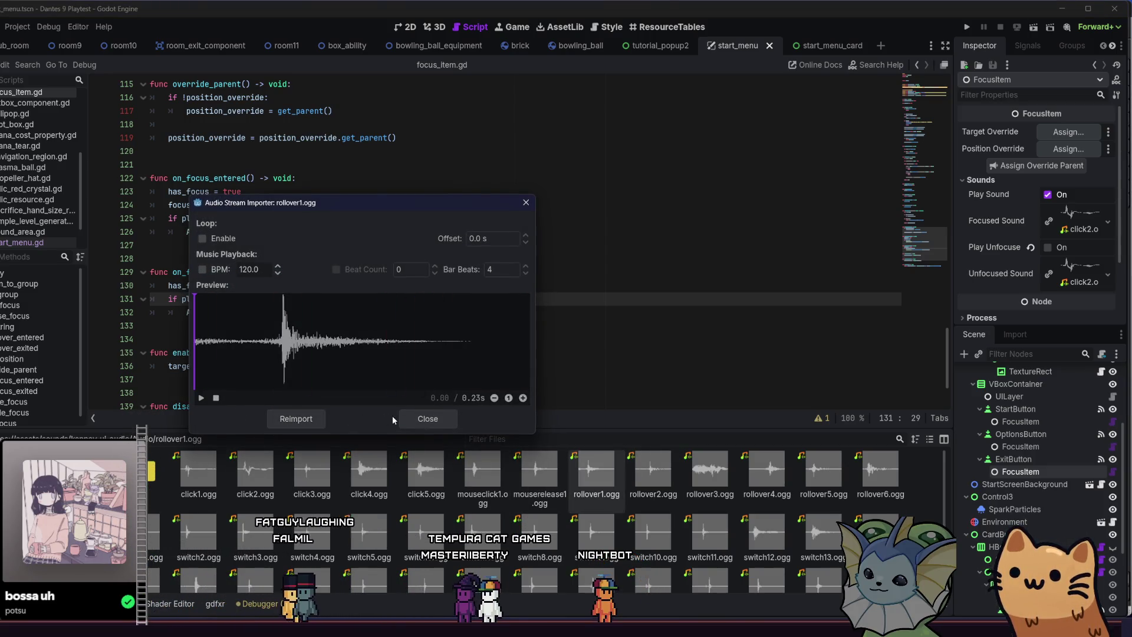
click(426, 419)
double_click(653, 475)
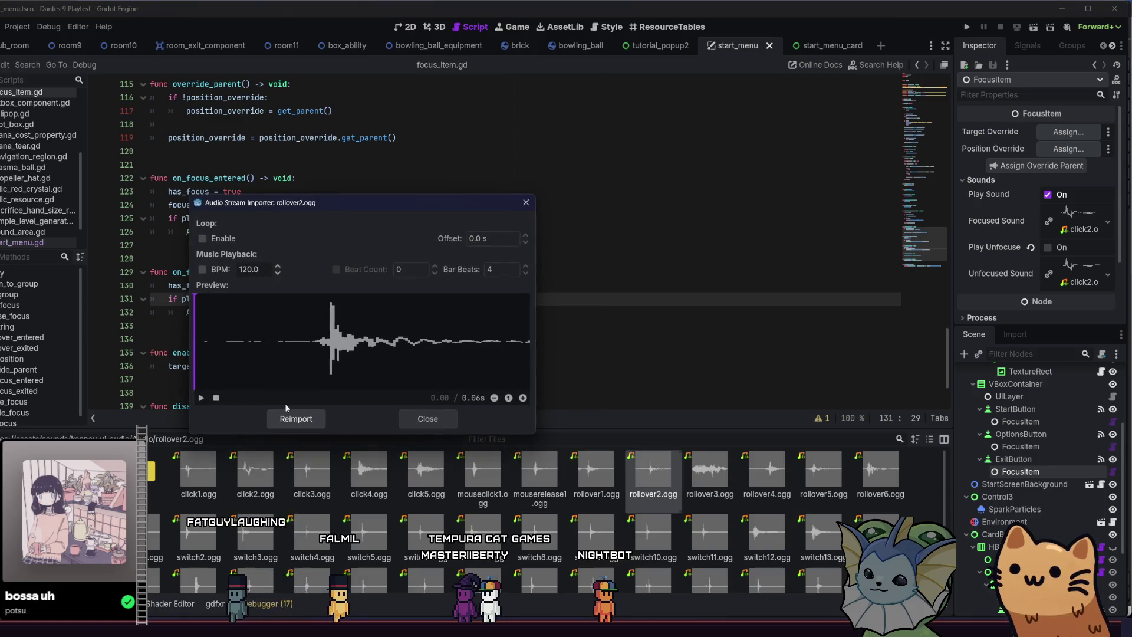
click(420, 419)
double_click(766, 475)
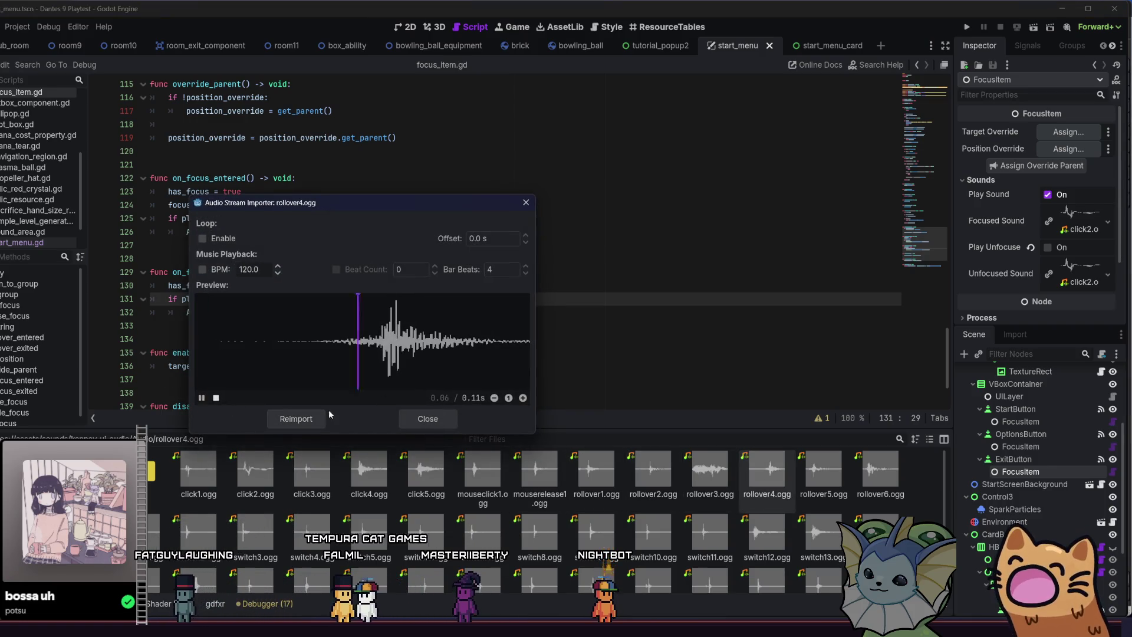
click(403, 419)
double_click(823, 472)
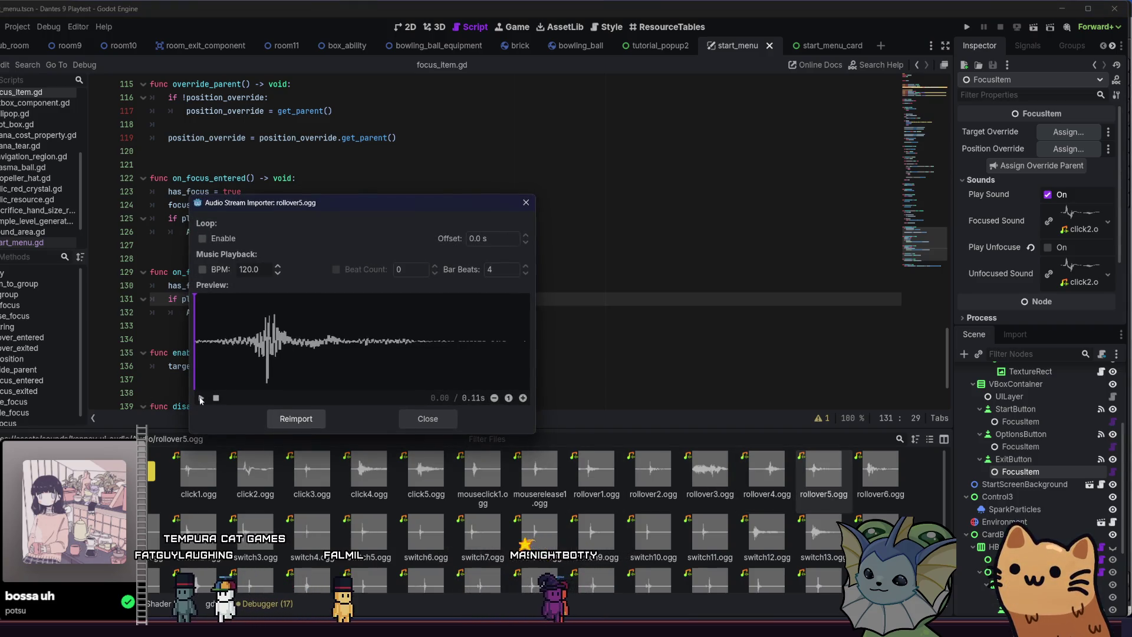
click(413, 422)
double_click(880, 471)
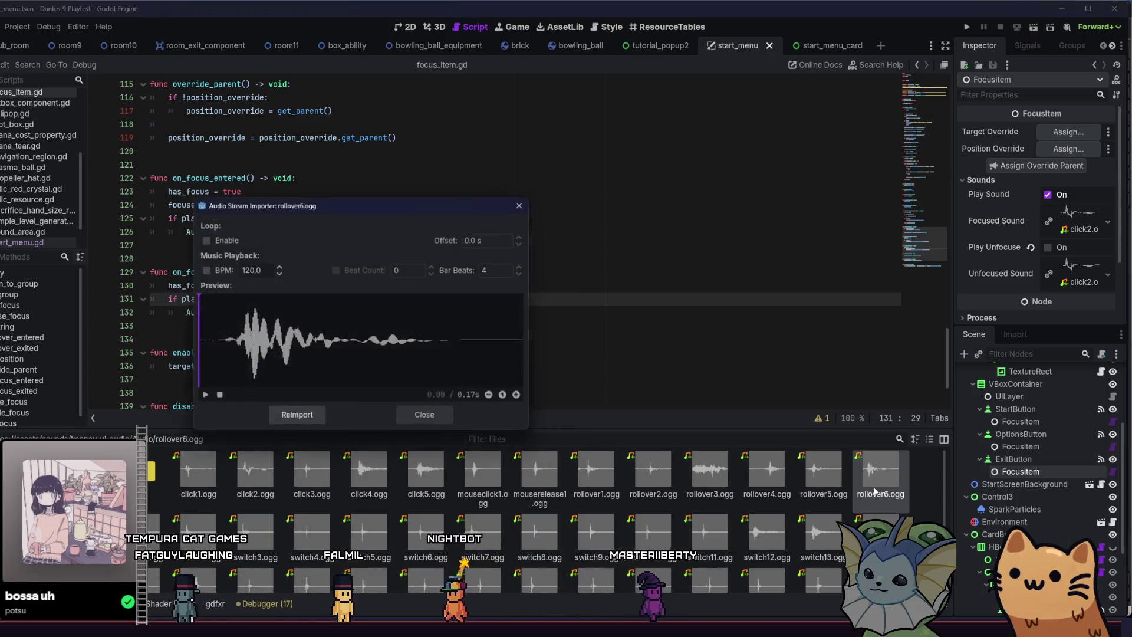
click(201, 399)
click(403, 419)
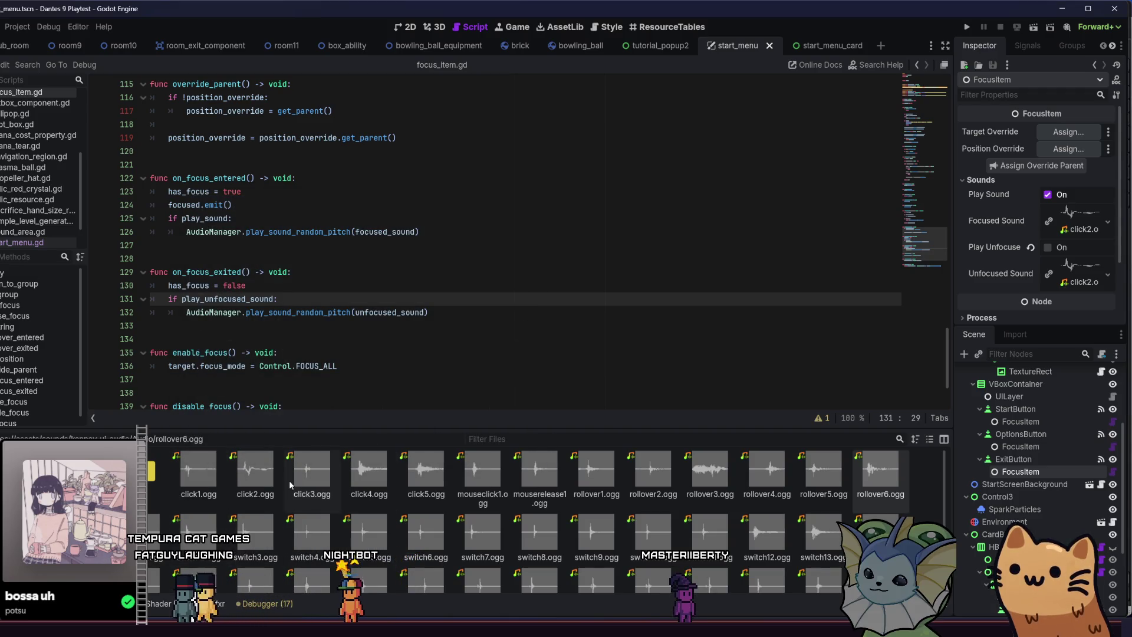
double_click(255, 472)
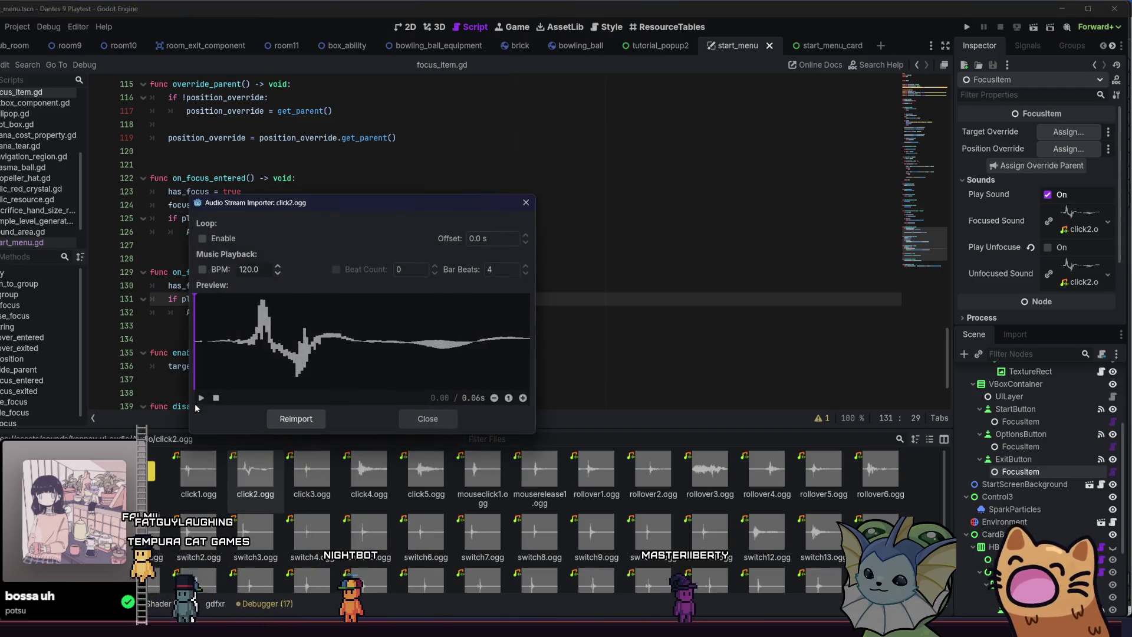
click(411, 419)
double_click(199, 471)
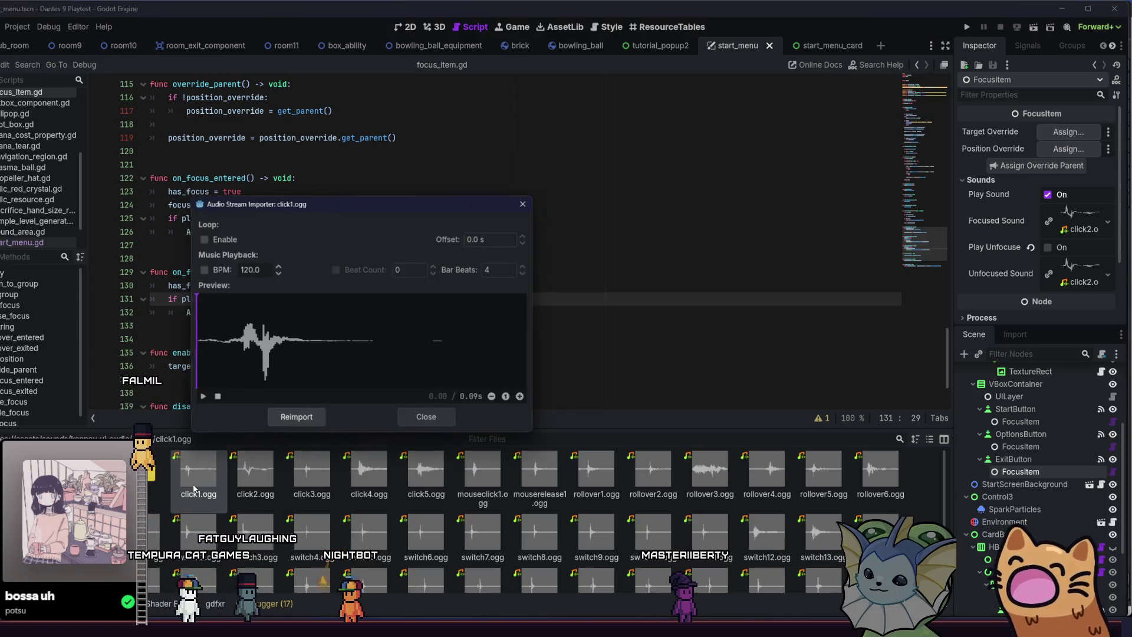
click(207, 389)
click(198, 398)
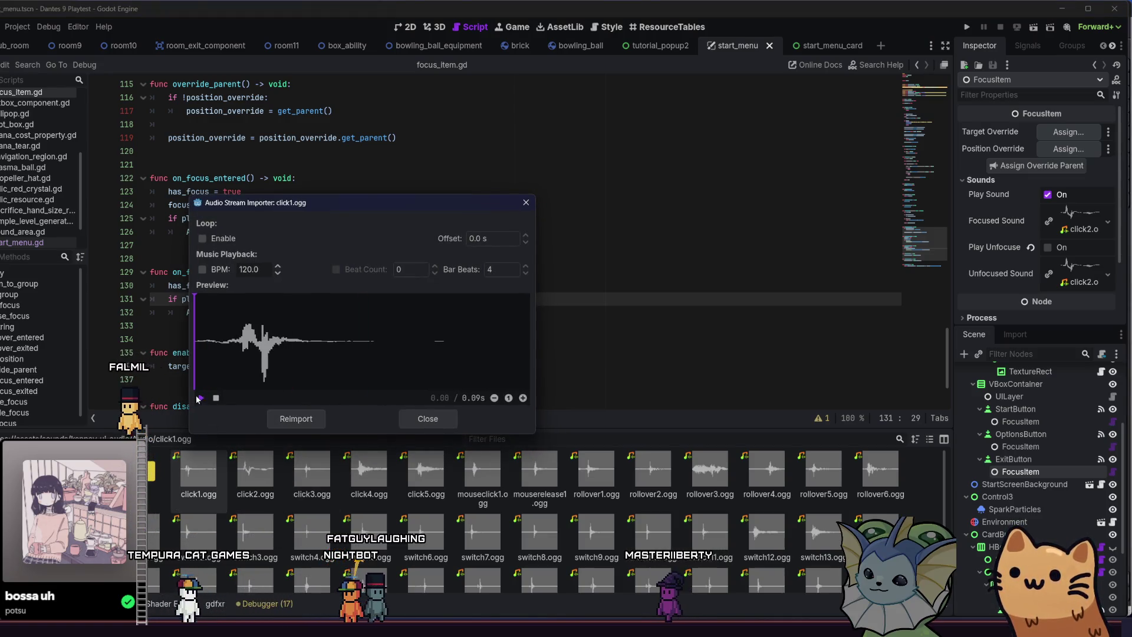
click(414, 420)
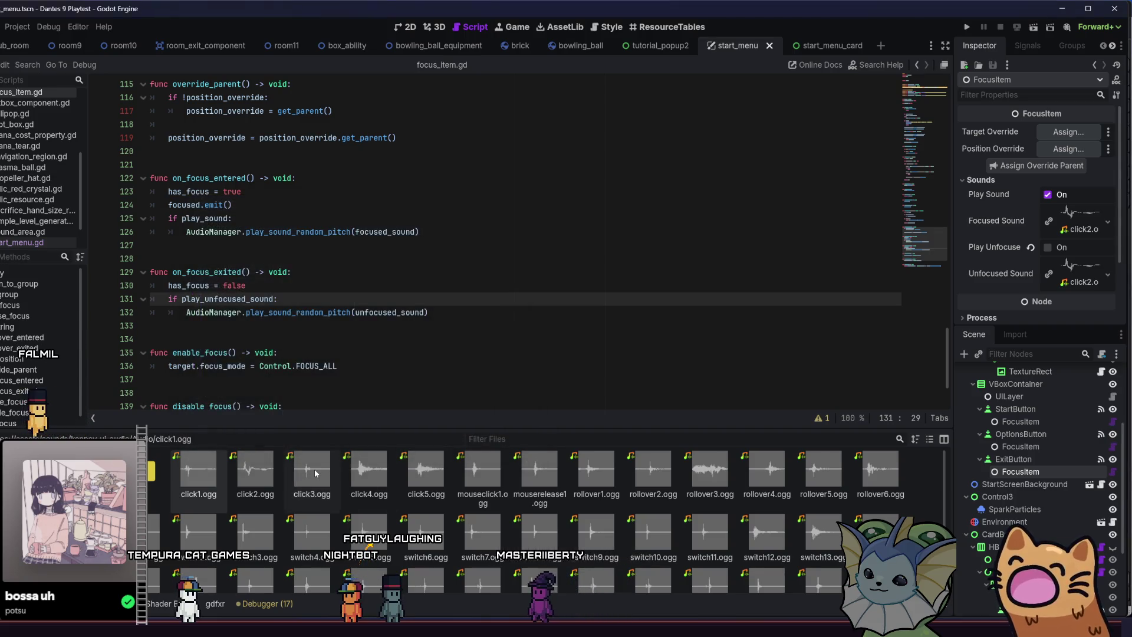
double_click(312, 471)
click(415, 423)
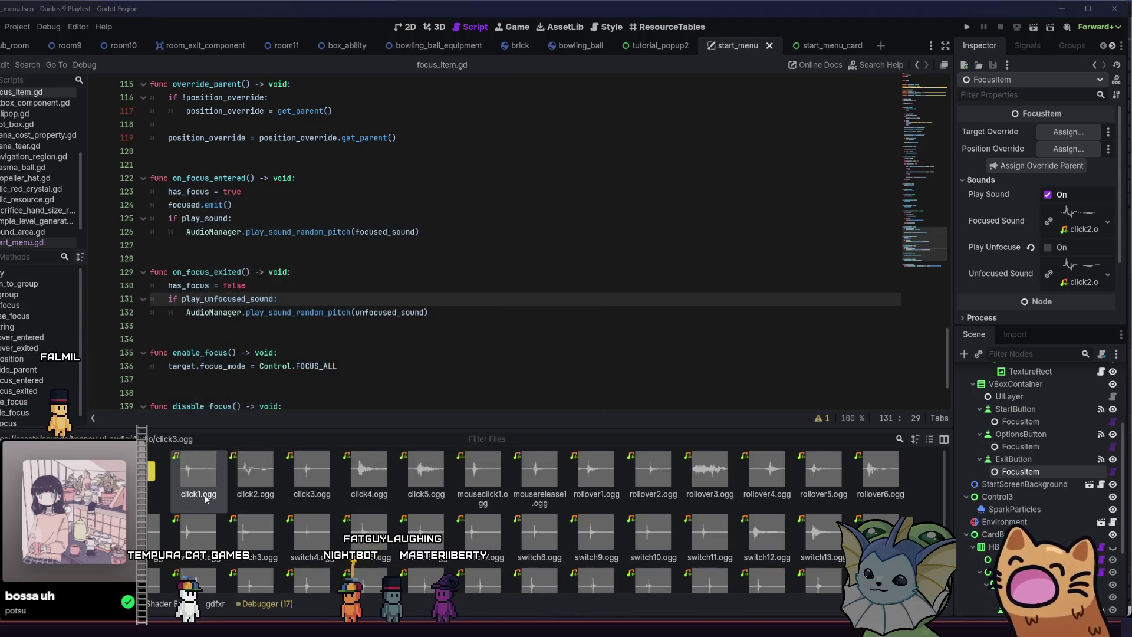
double_click(199, 471)
click(426, 424)
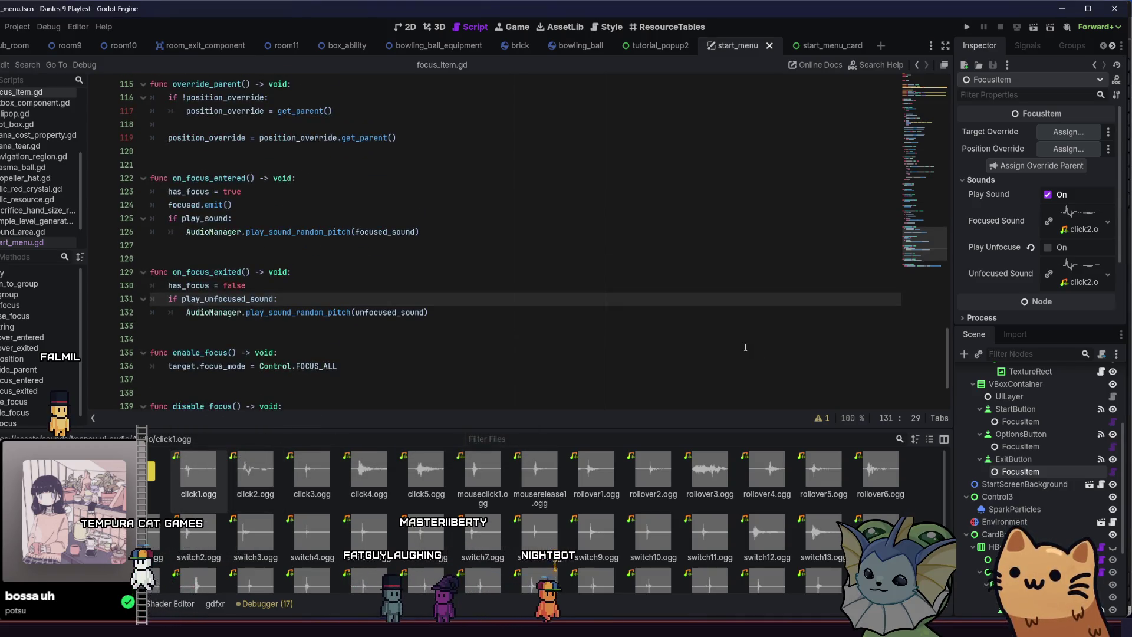
scroll(746, 347, up, 15)
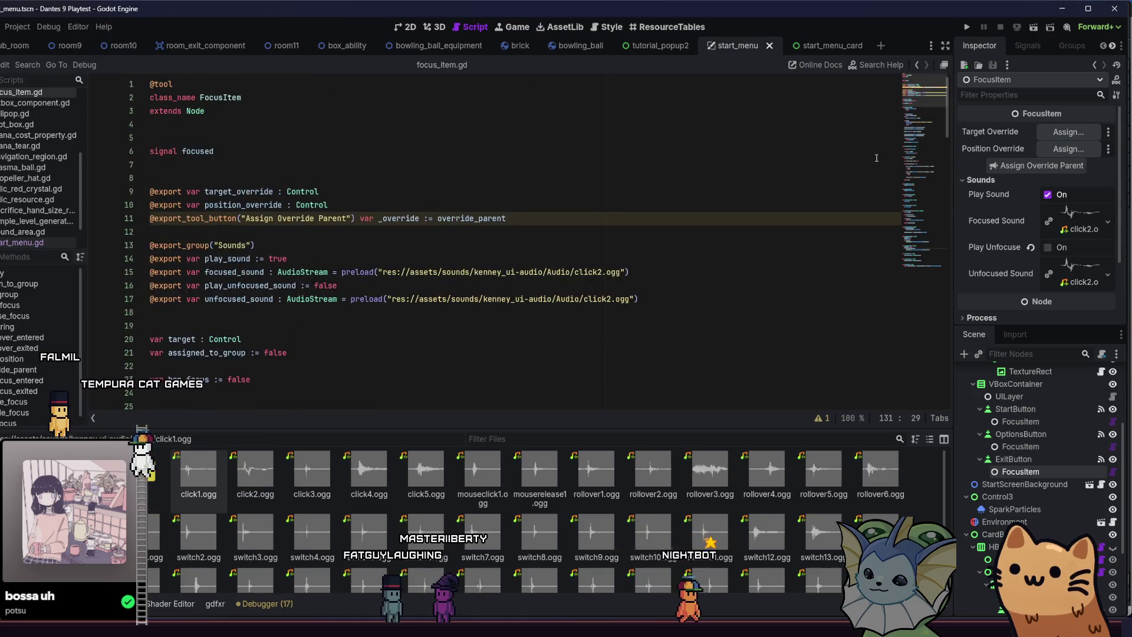
Replace the click2.ogg preload paths with click1.ogg and save focus_item.gd
double_click(607, 272)
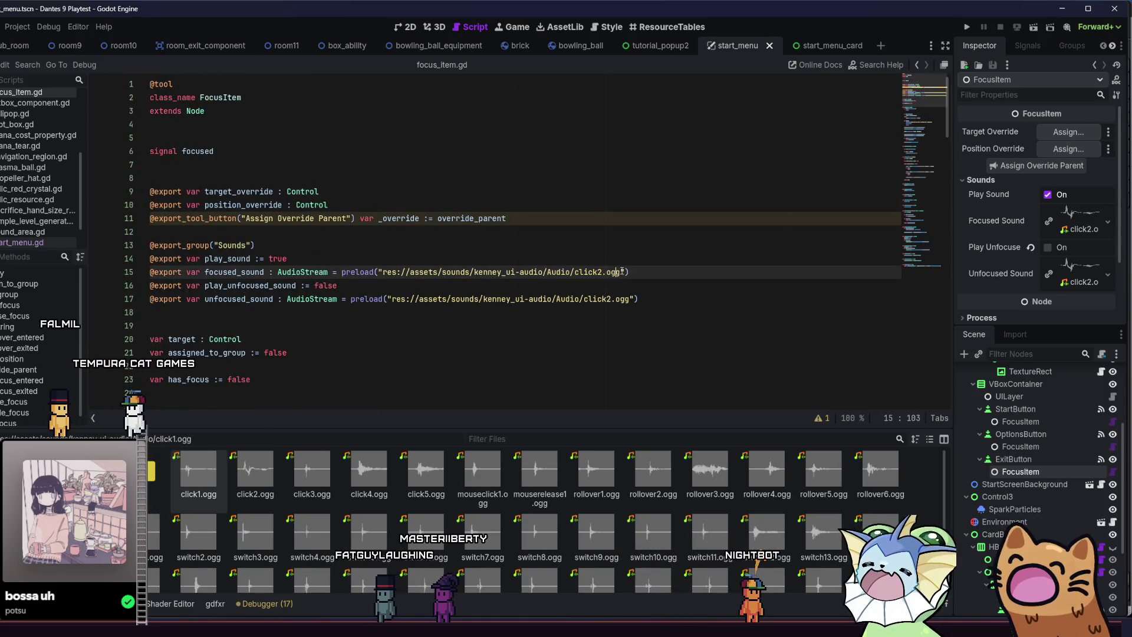
drag(625, 271, 375, 272)
key(Delete)
mouse_move(198, 471)
mouse_down()
mouse_move(283, 412)
mouse_move(377, 273)
mouse_move(413, 299)
mouse_move(615, 299)
mouse_up()
click(612, 299)
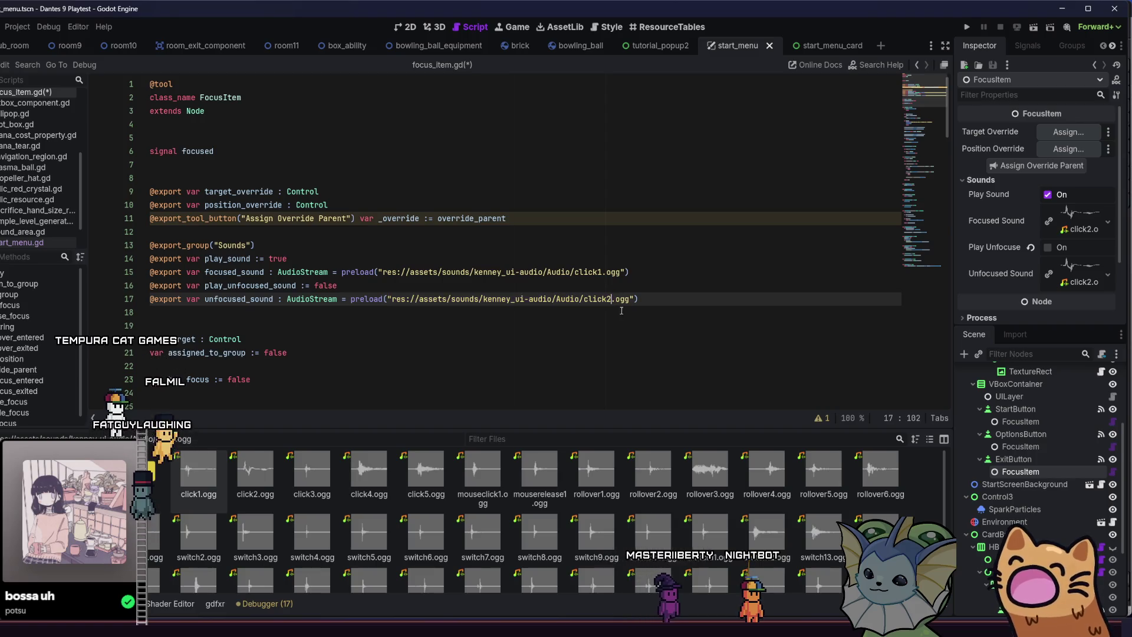
key(ctrl+s)
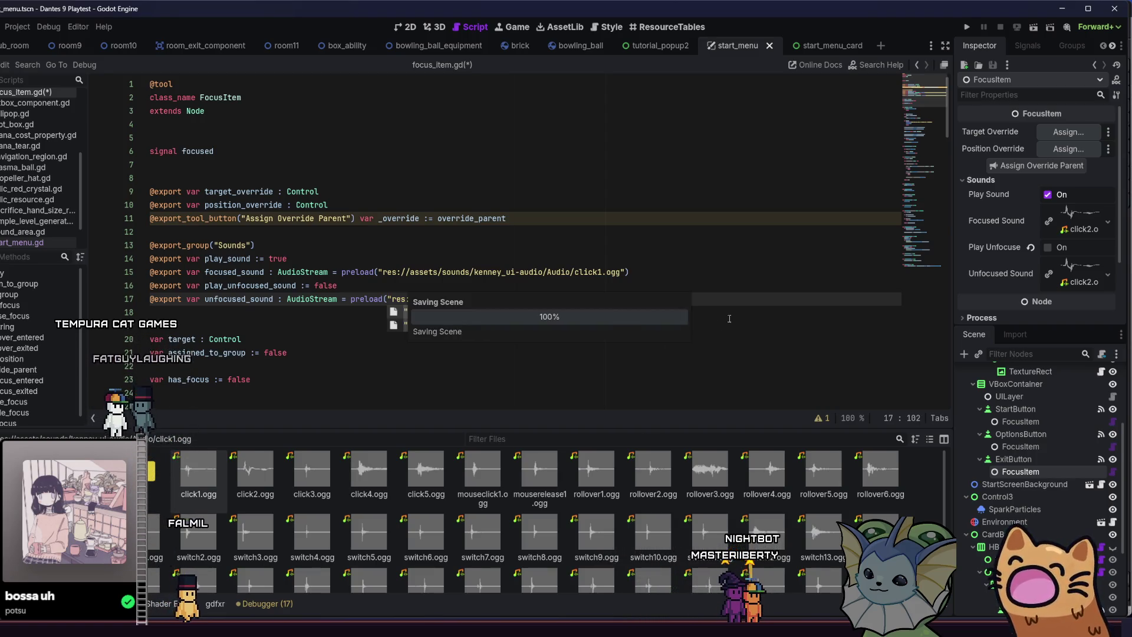
Check the Start, Options and Exit FocusItems' sounds, then run the project
click(1014, 419)
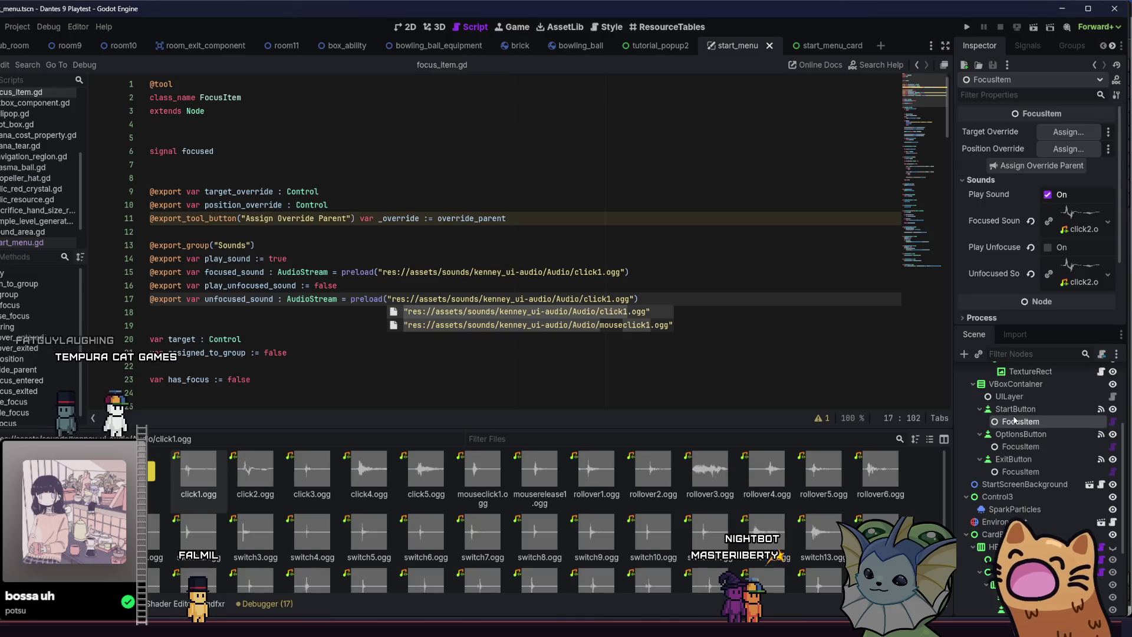
key(Down)
key(Down)
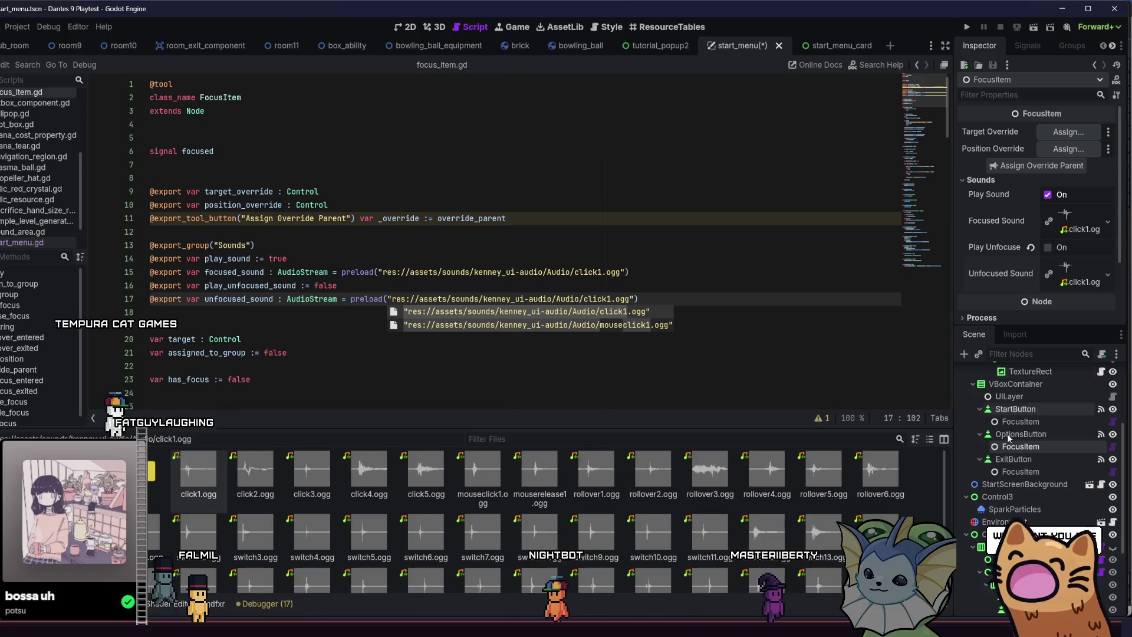
key(Down)
key(Down)
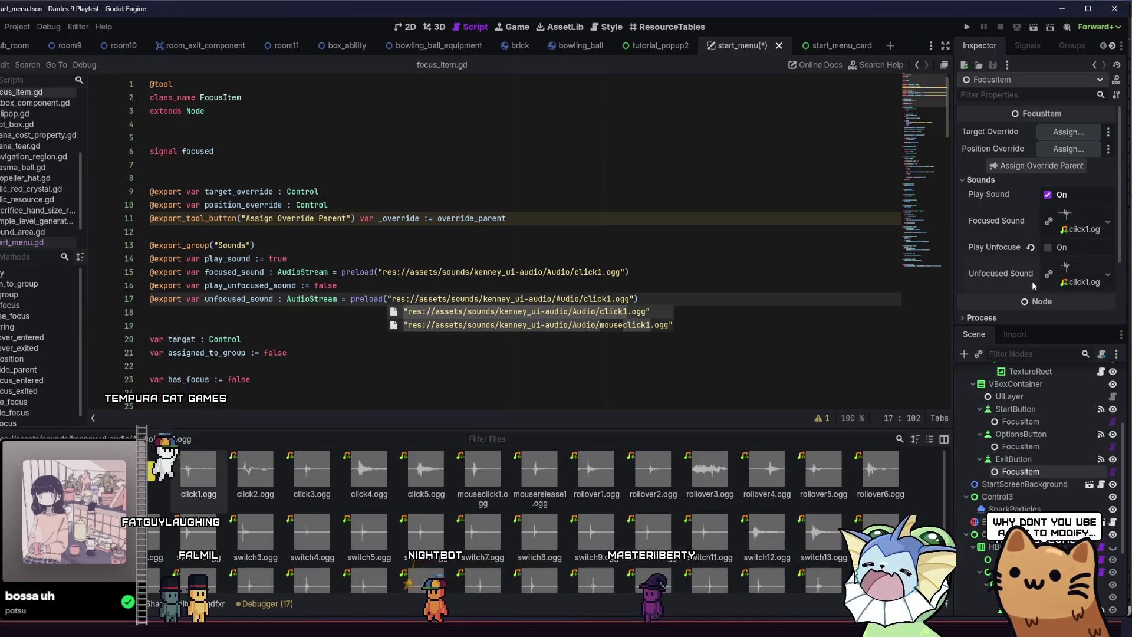
key(F5)
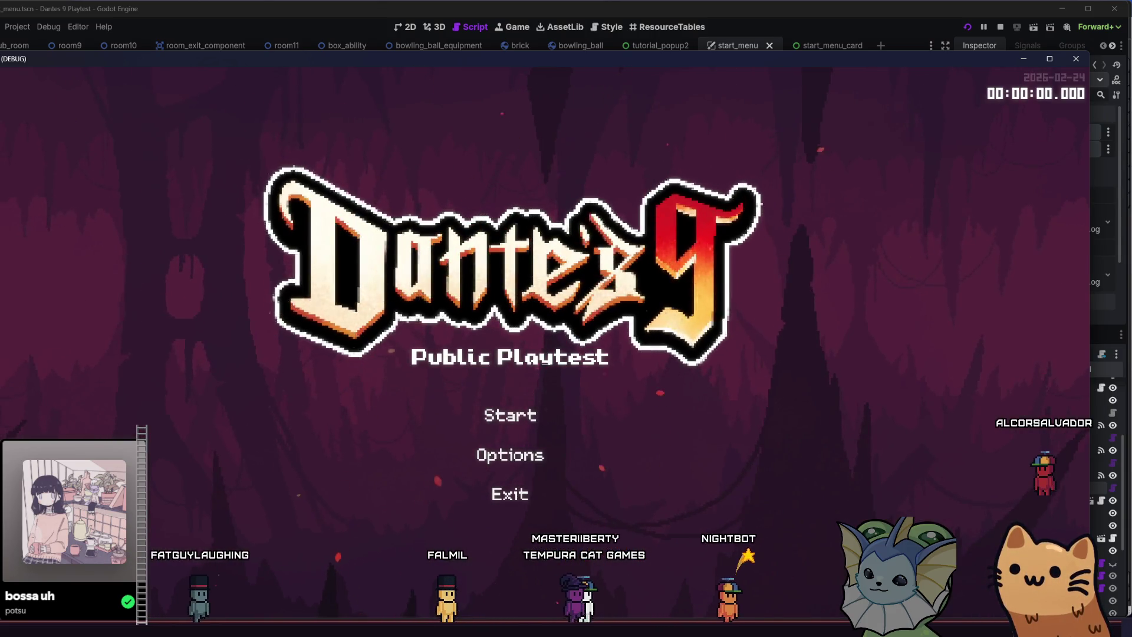
click(458, 465)
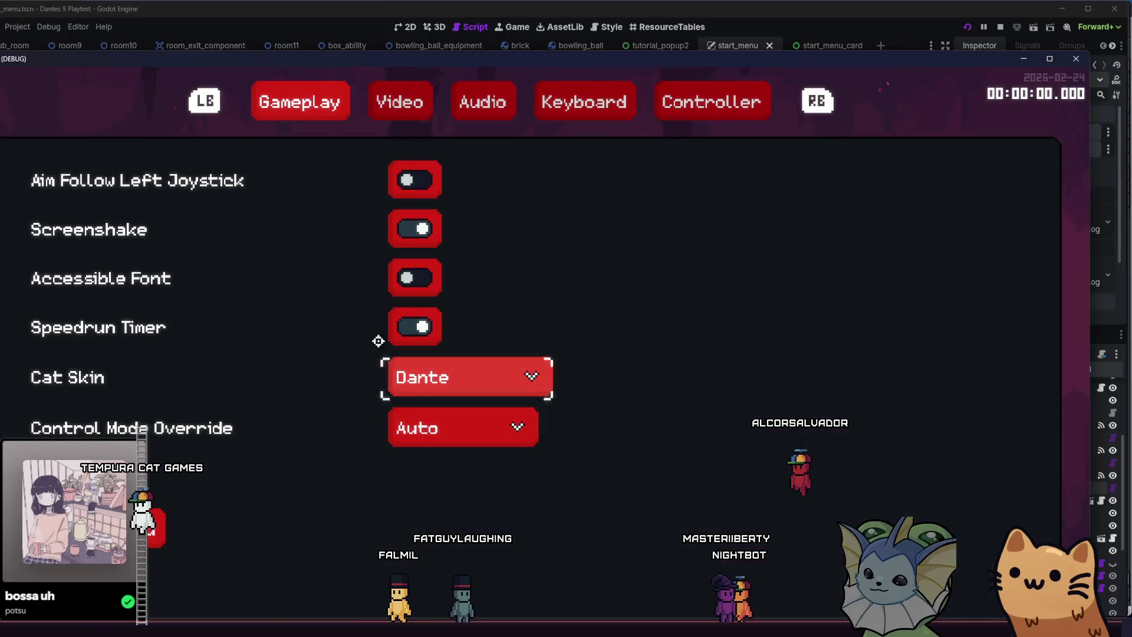
key(Escape)
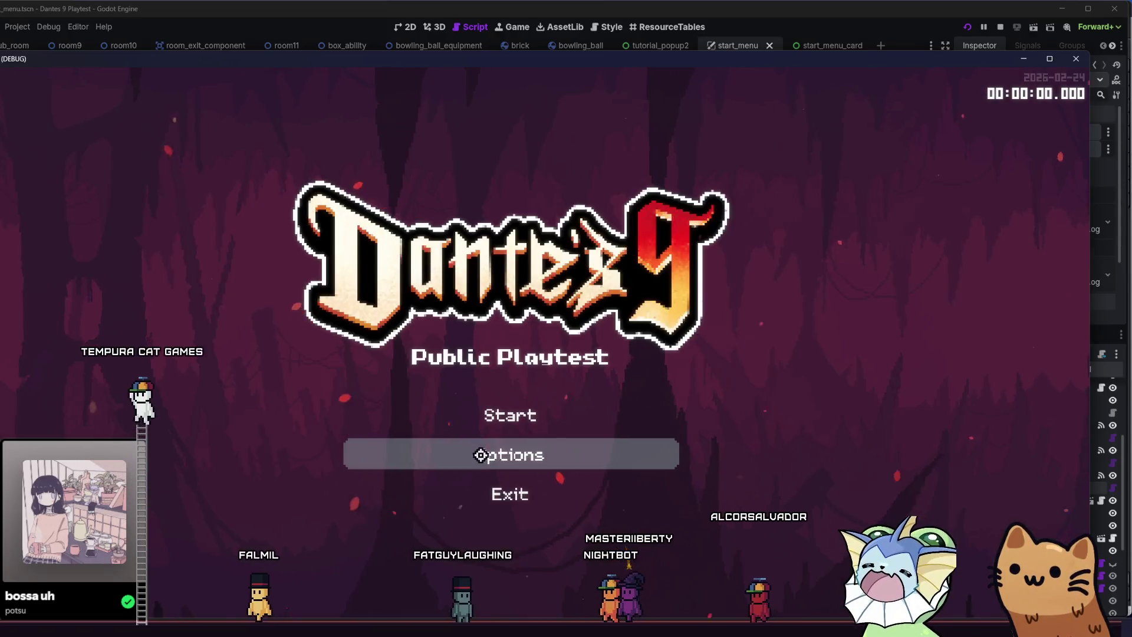
click(518, 452)
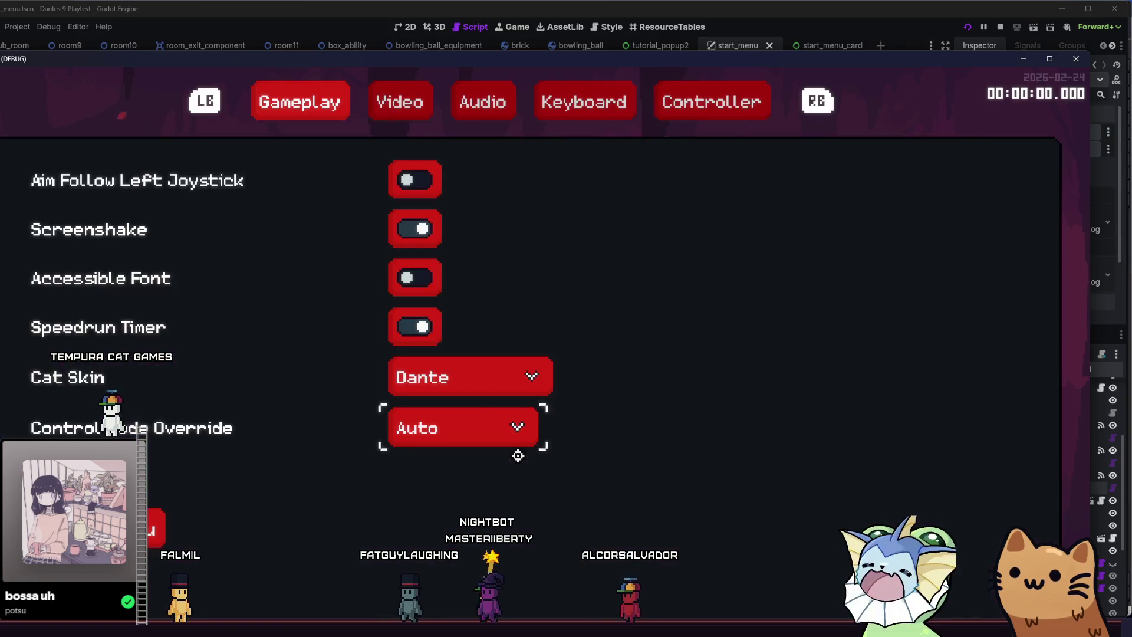
click(518, 453)
click(519, 454)
click(518, 455)
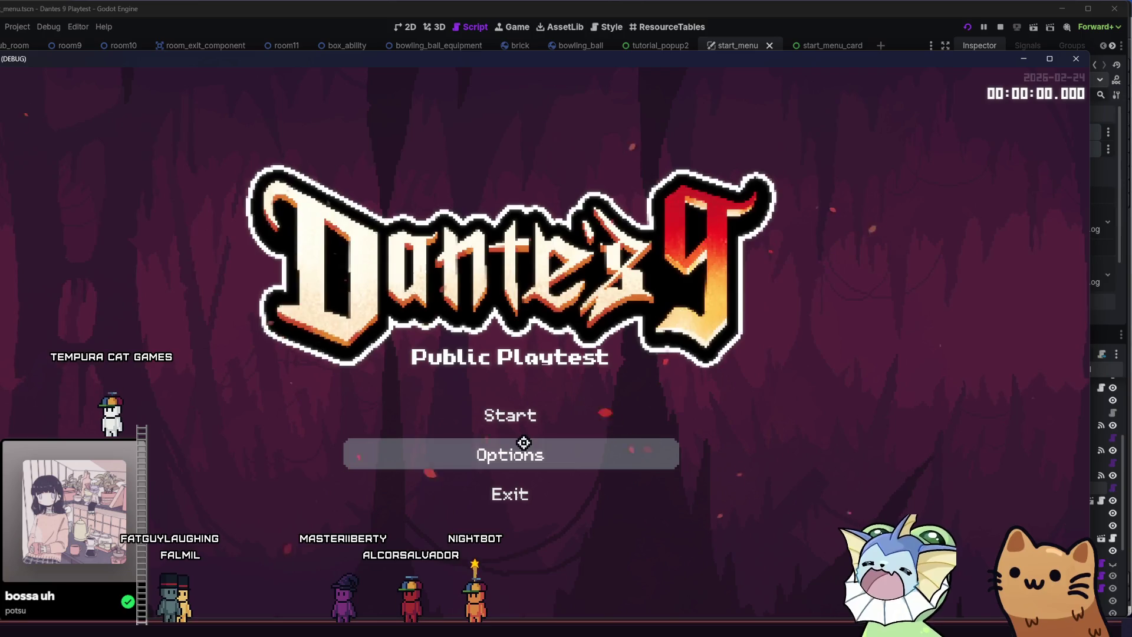
click(522, 449)
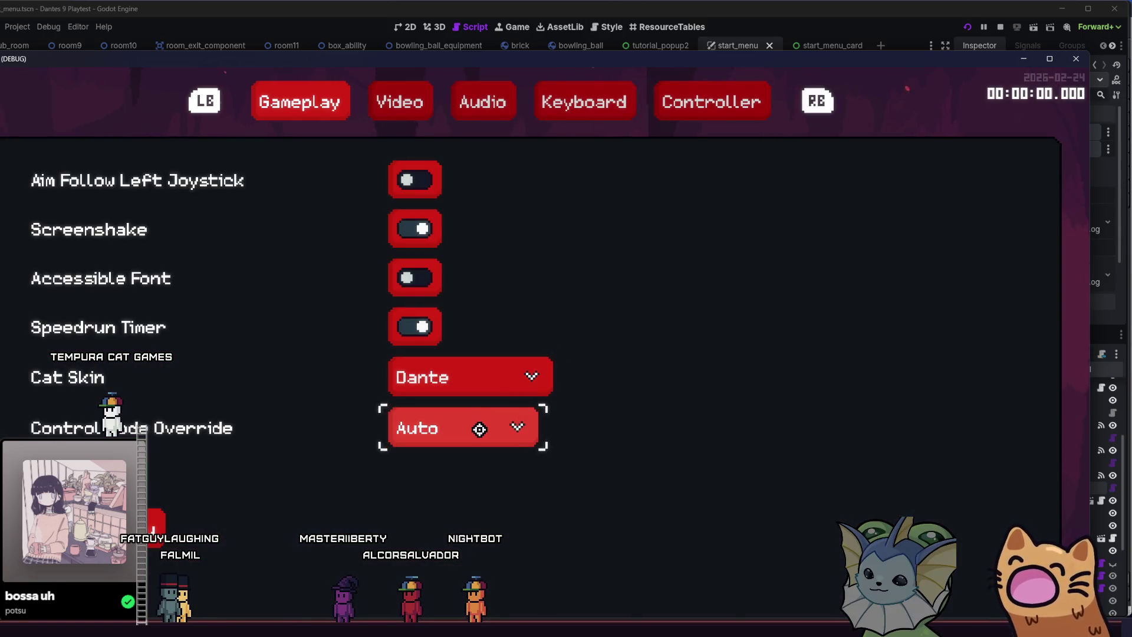
click(501, 377)
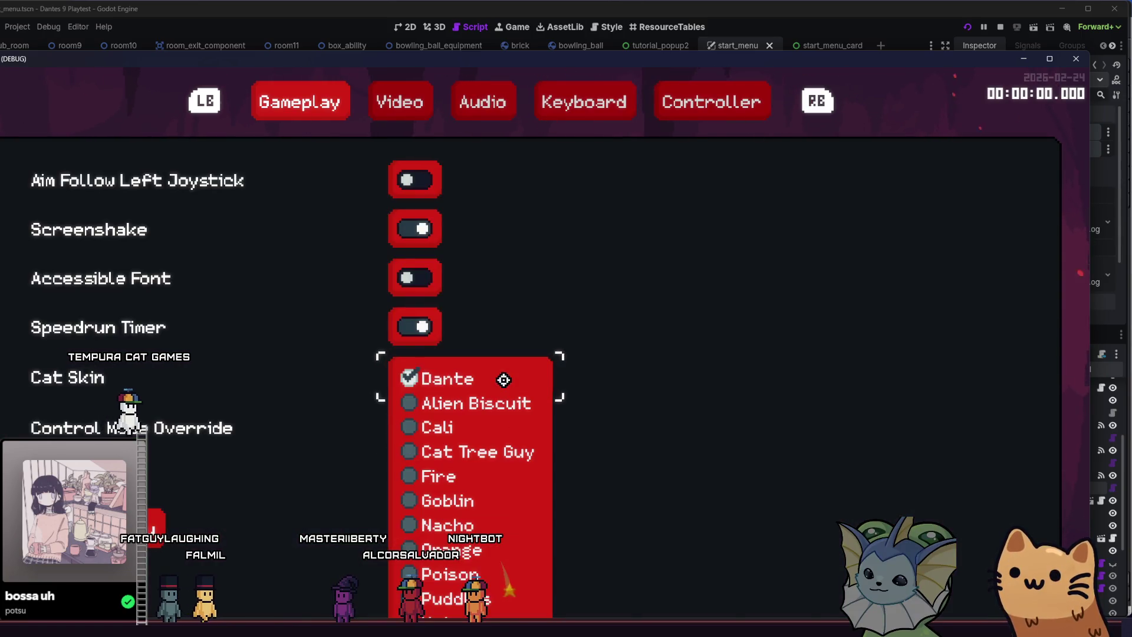
click(484, 380)
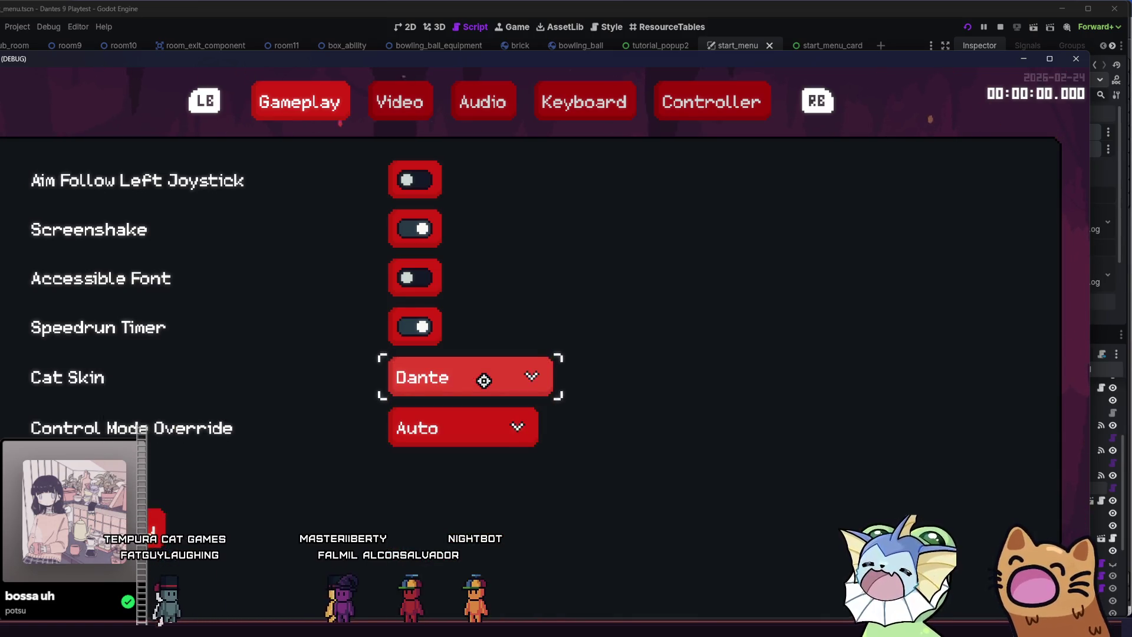
key(Escape)
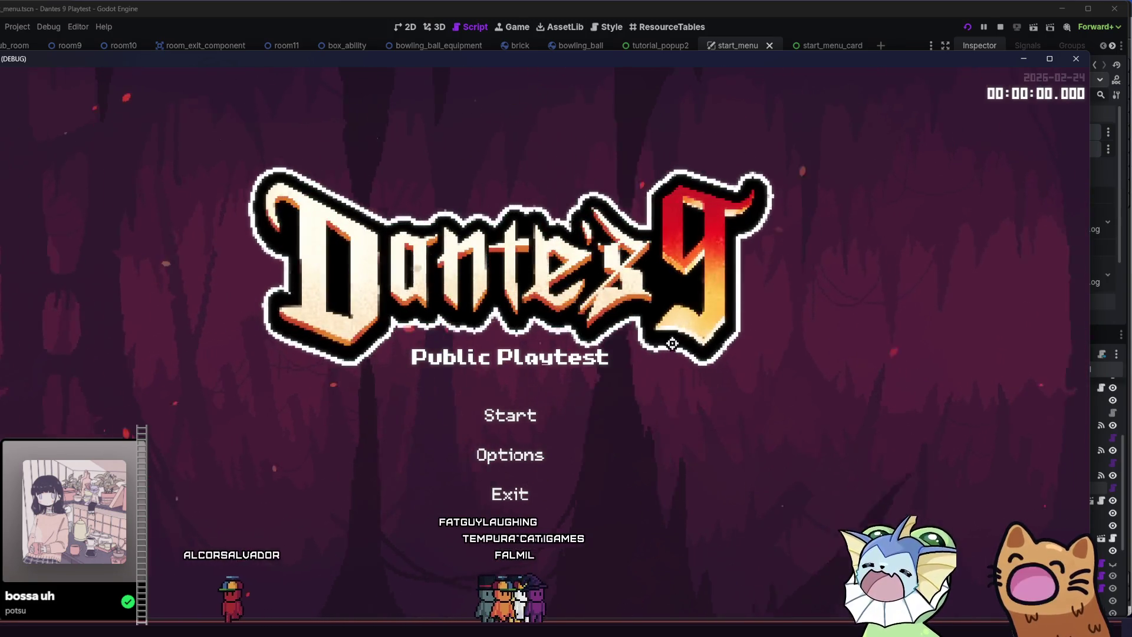
click(1073, 60)
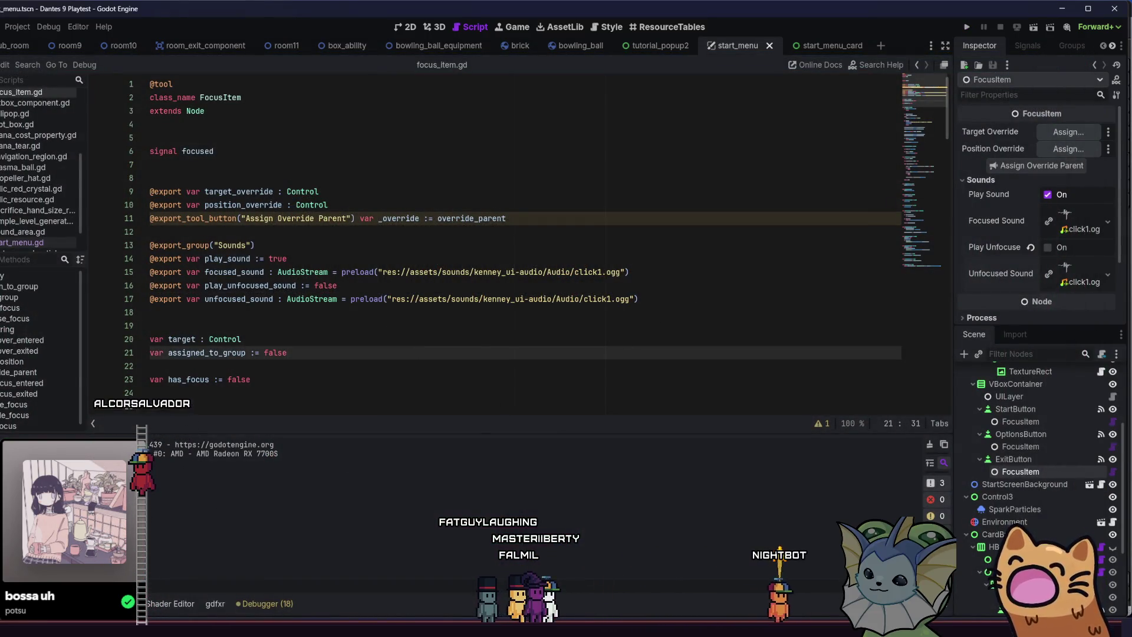
Preview the click2.ogg and click3.ogg sounds from the audio file grid
key(alt+f)
double_click(256, 472)
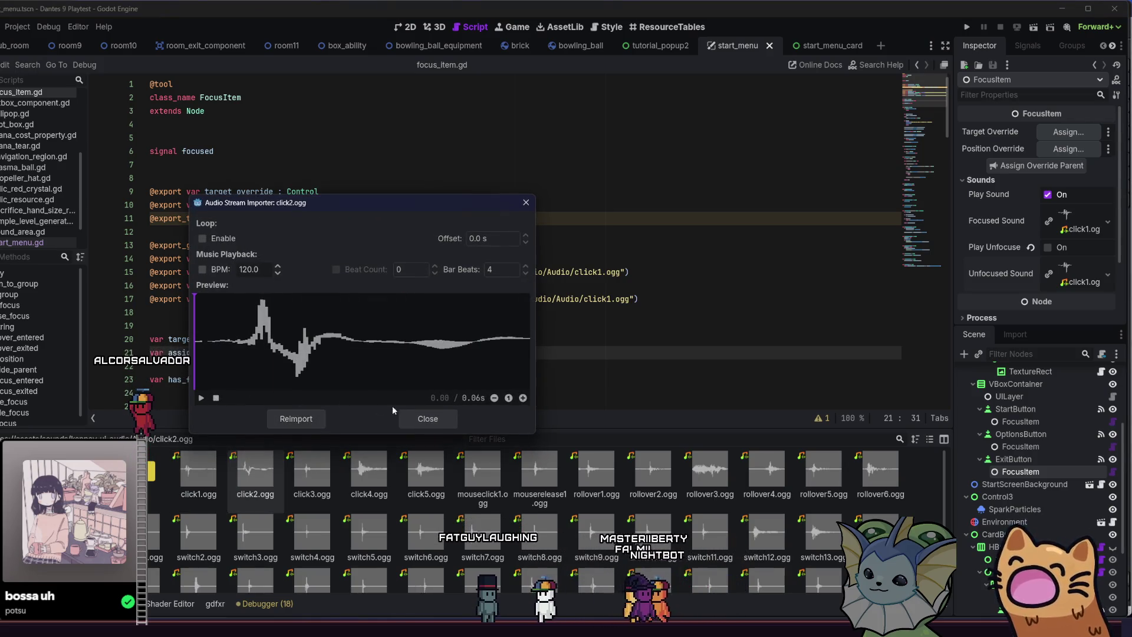
key(Escape)
double_click(305, 483)
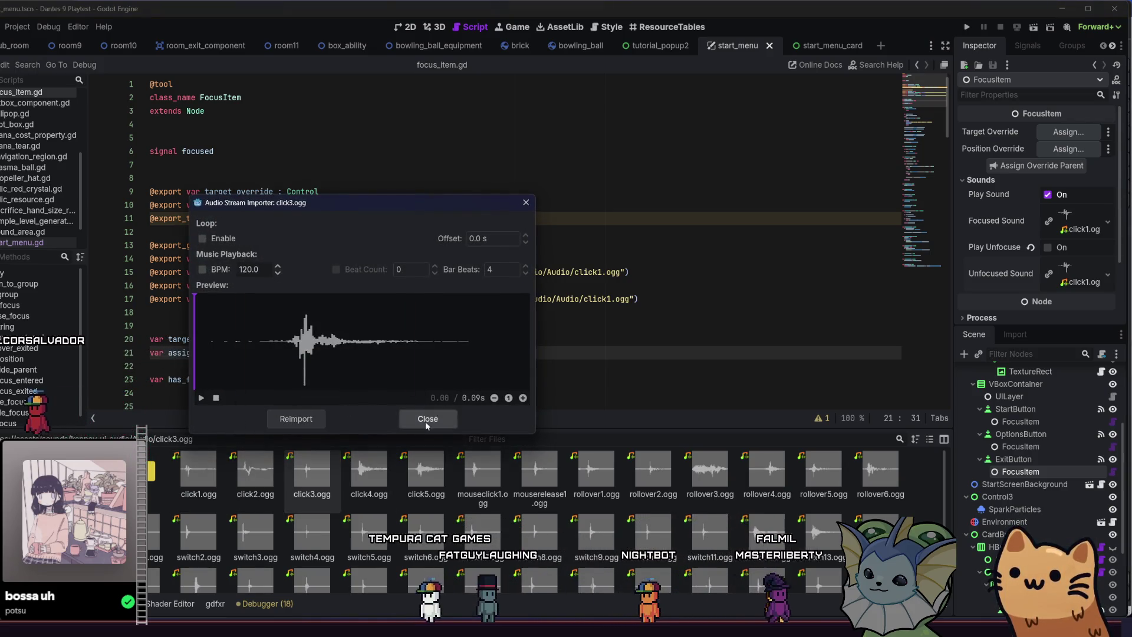
click(427, 418)
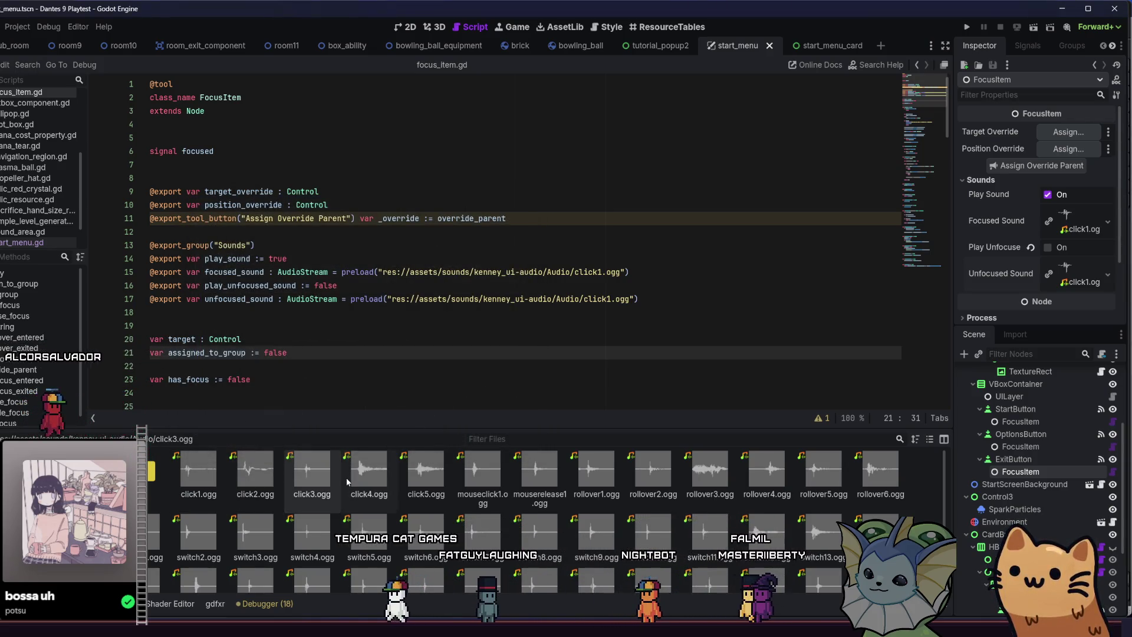
Change the sound paths on lines 15 and 17 of focus_item.gd to click3.ogg and save the script
click(601, 272)
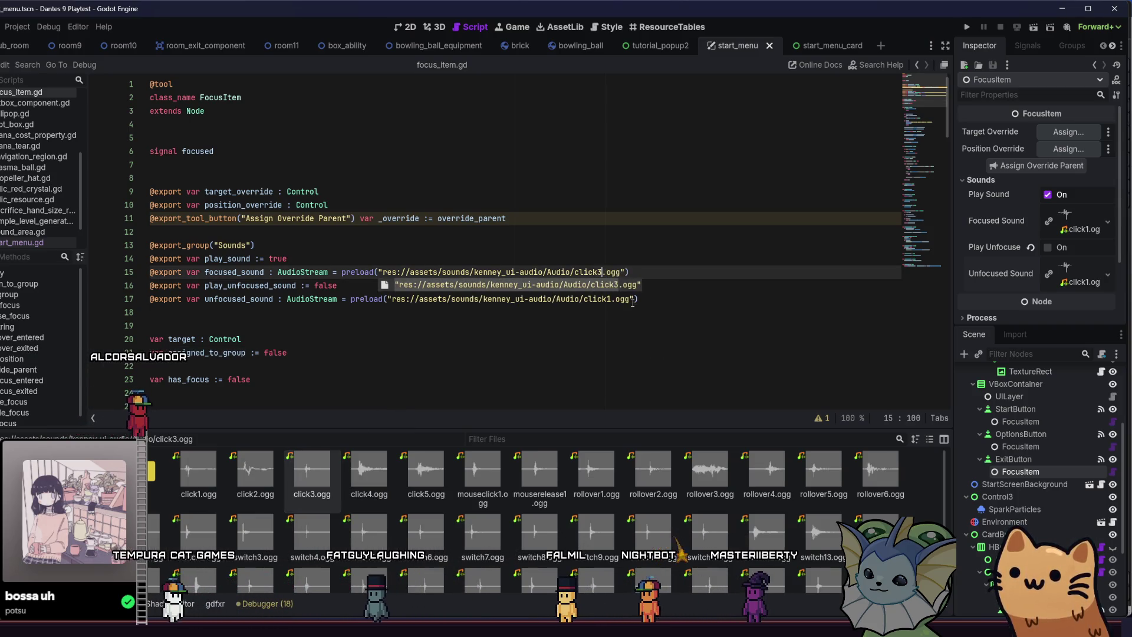
key(Return)
click(612, 298)
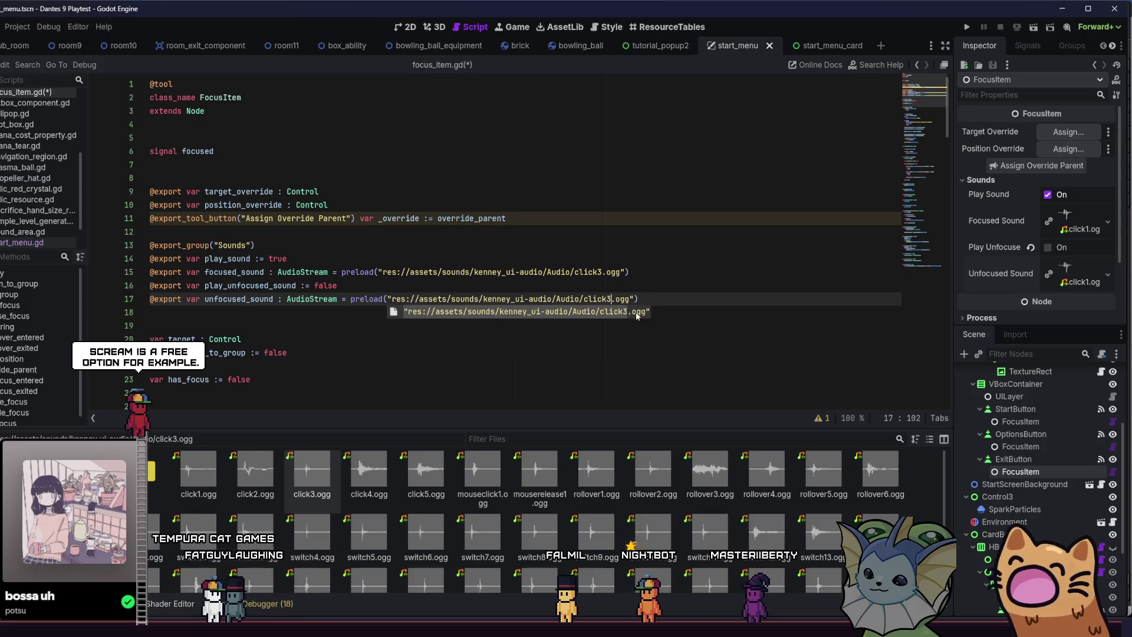
key(ctrl+s)
Reset the buttons' FocusItem sounds to the click3.ogg default, select ExitButton's FocusItem, and save the scene
click(1021, 446)
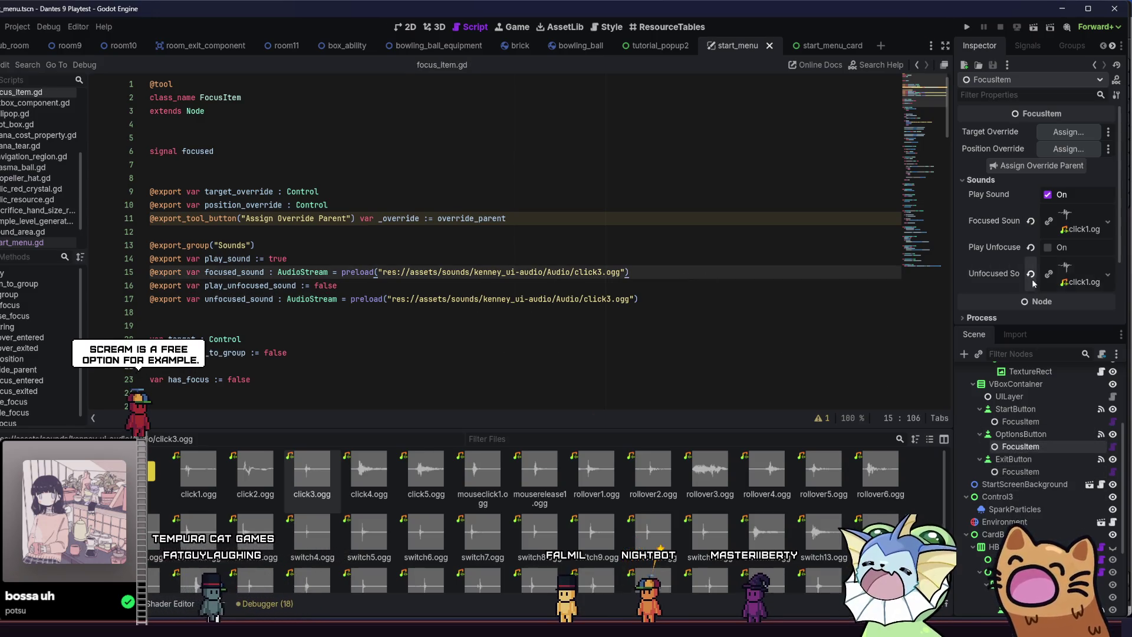
click(1031, 274)
click(995, 423)
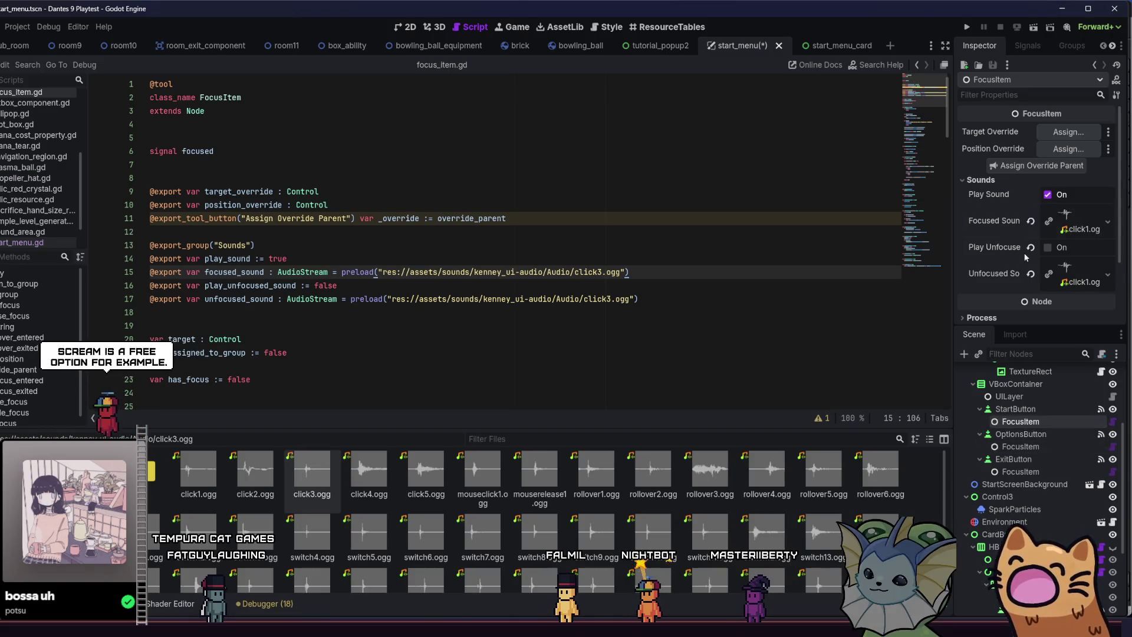
click(995, 473)
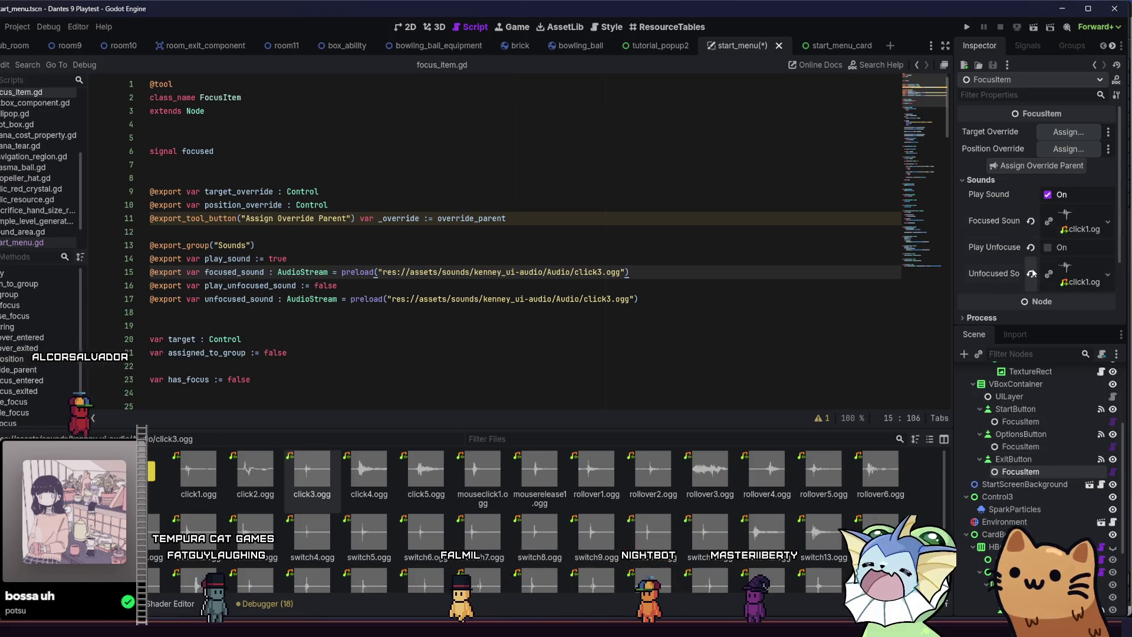
key(ctrl+s)
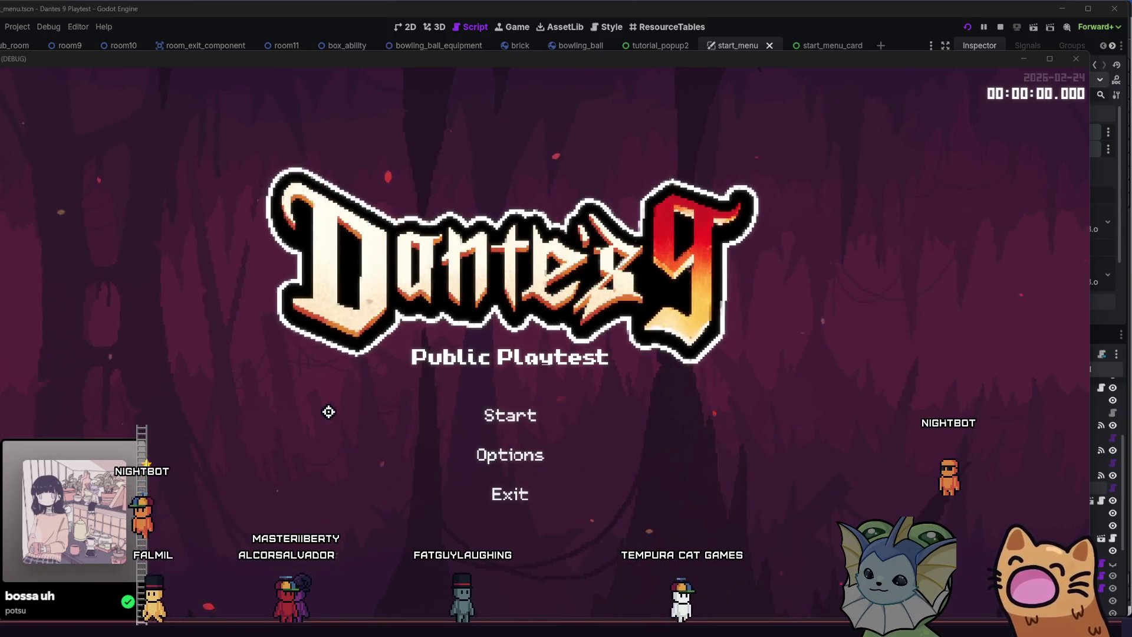
Open and close the game's Options menu several times from the title menu, then start a new run
click(495, 446)
key(Escape)
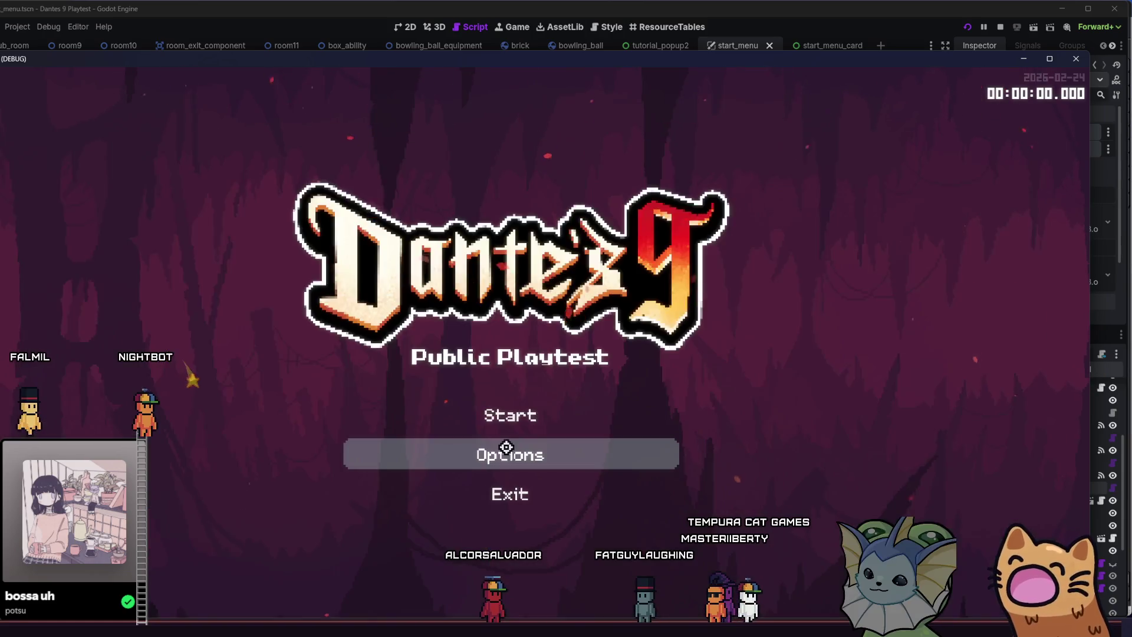
click(513, 450)
key(Escape)
click(513, 453)
key(Escape)
click(504, 457)
key(Escape)
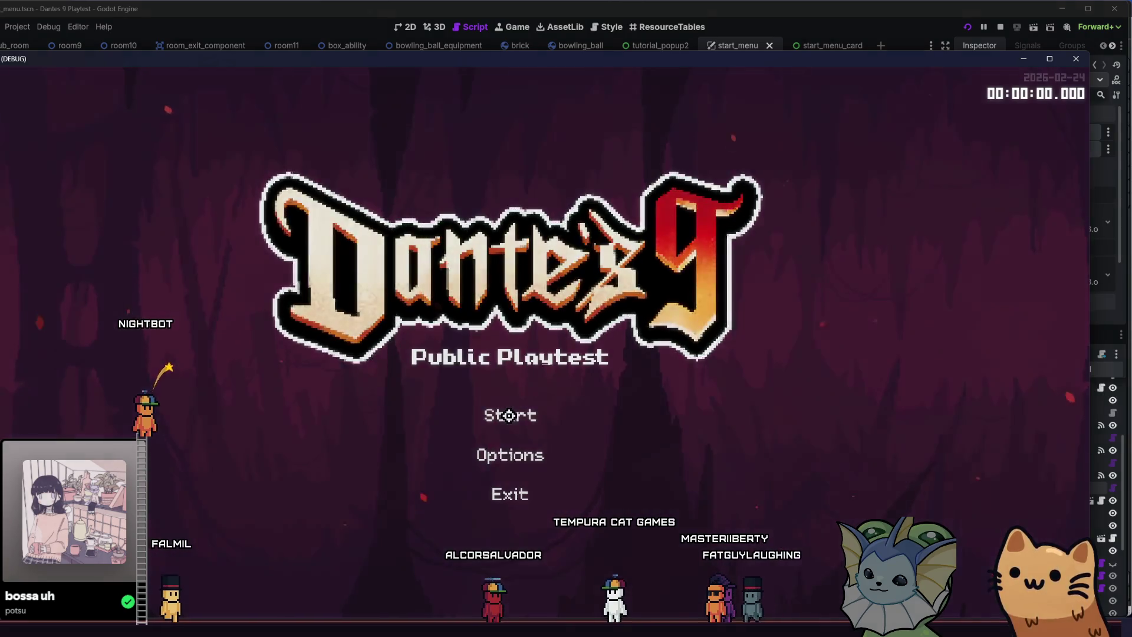
click(509, 416)
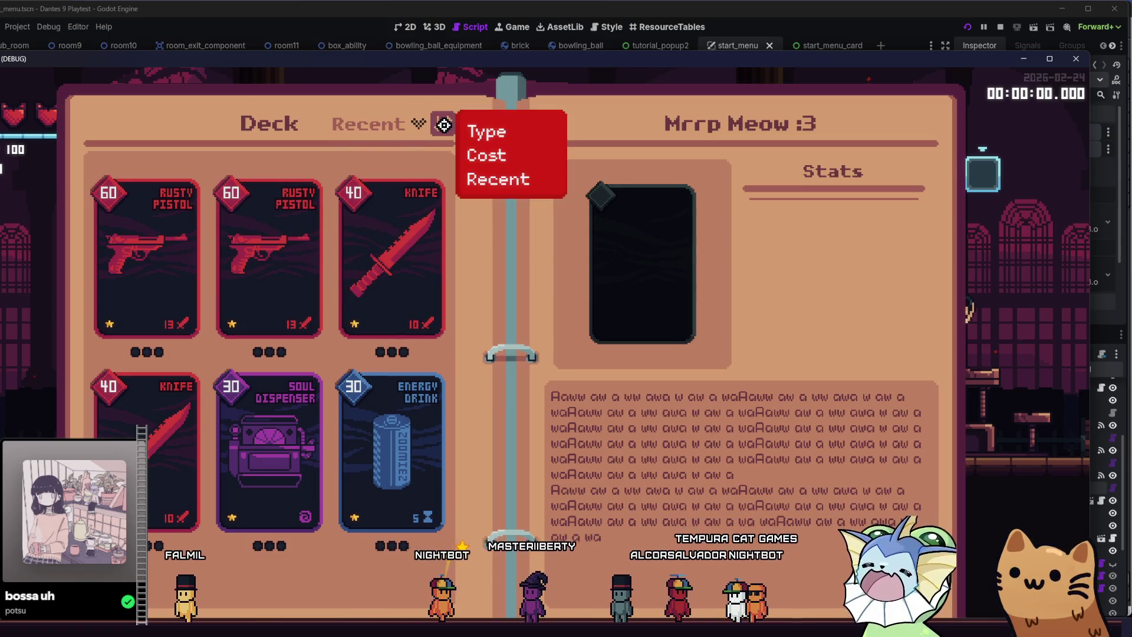
Toggle the deck book closed and open repeatedly with Tab to test the focus sounds
key(Escape)
key(Tab)
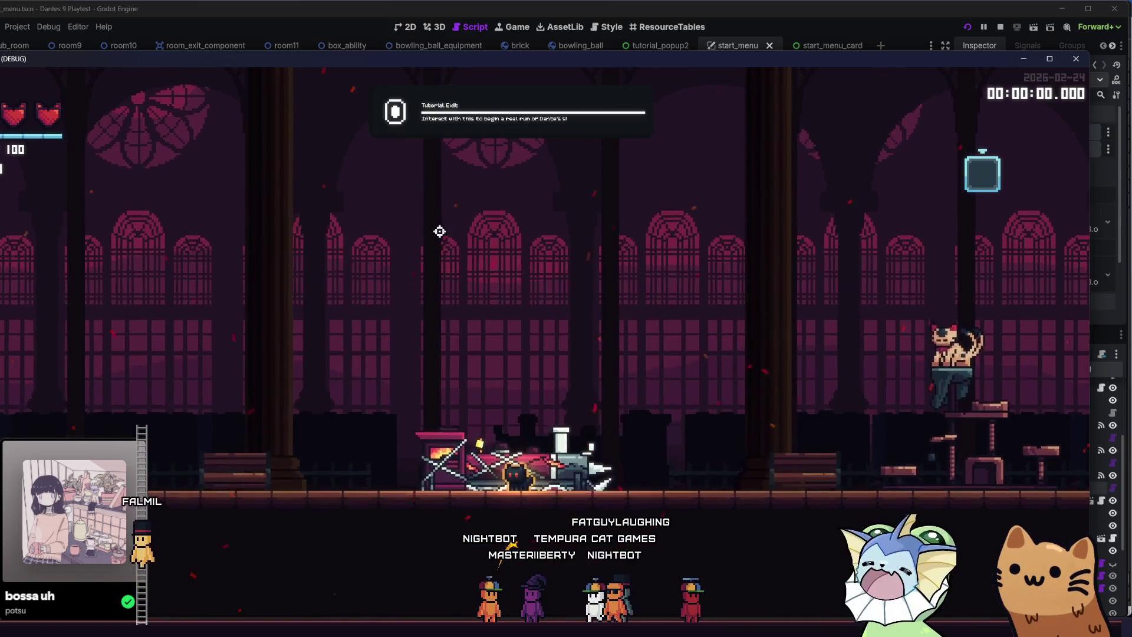
key(Tab)
key(Tab)
key(Tab)
key(Tab)
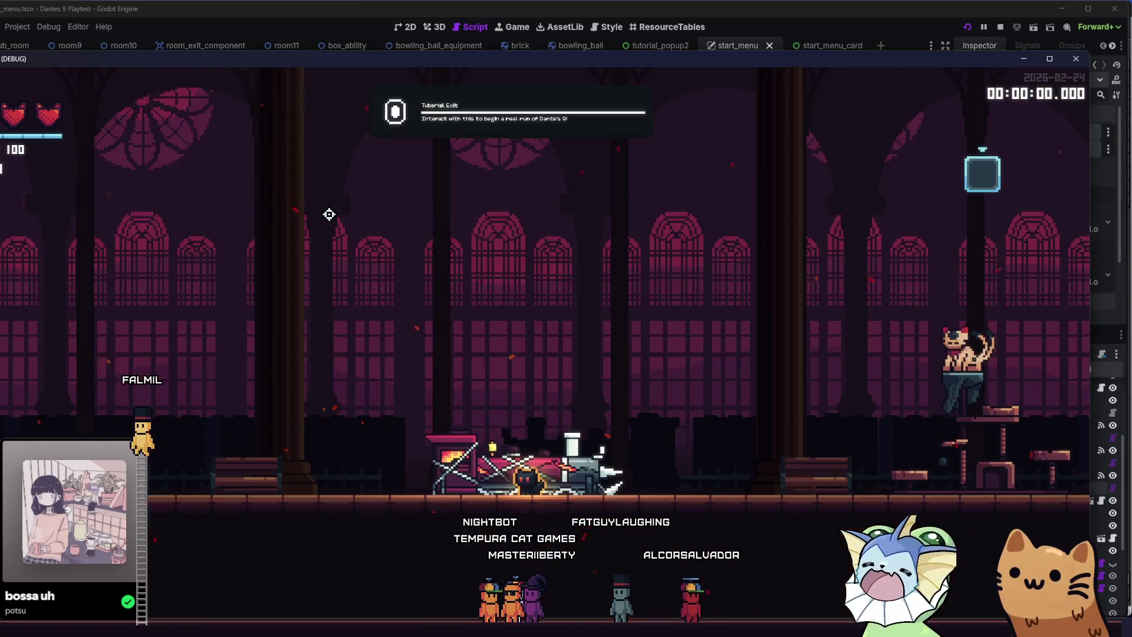
key(Tab)
key(Tab)
key(Tab)
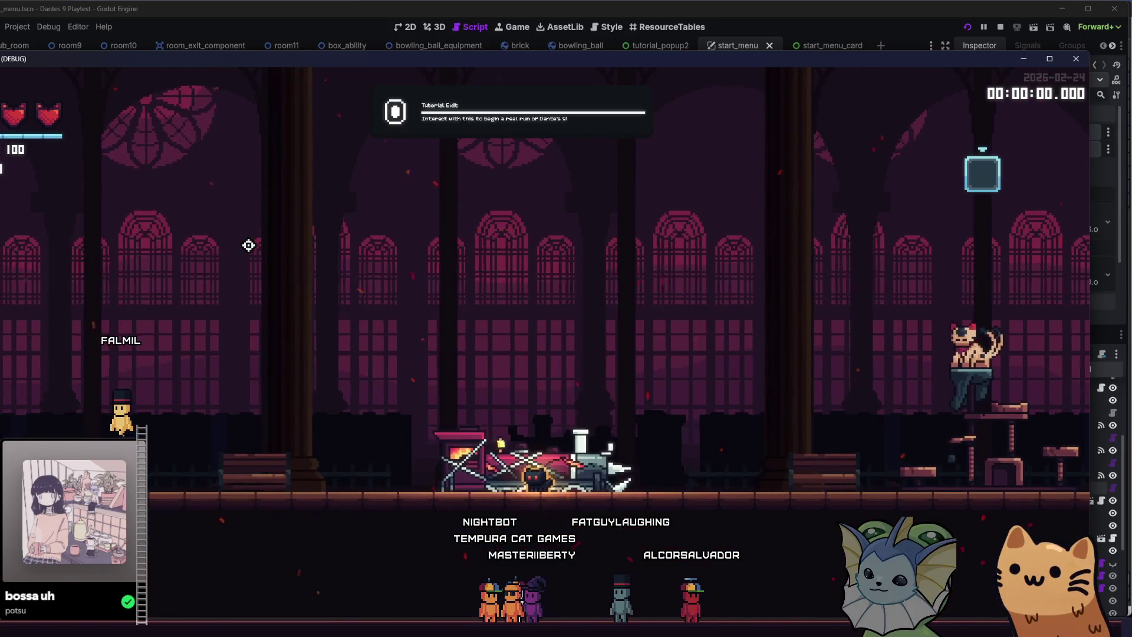
key(Tab)
key(Tab)
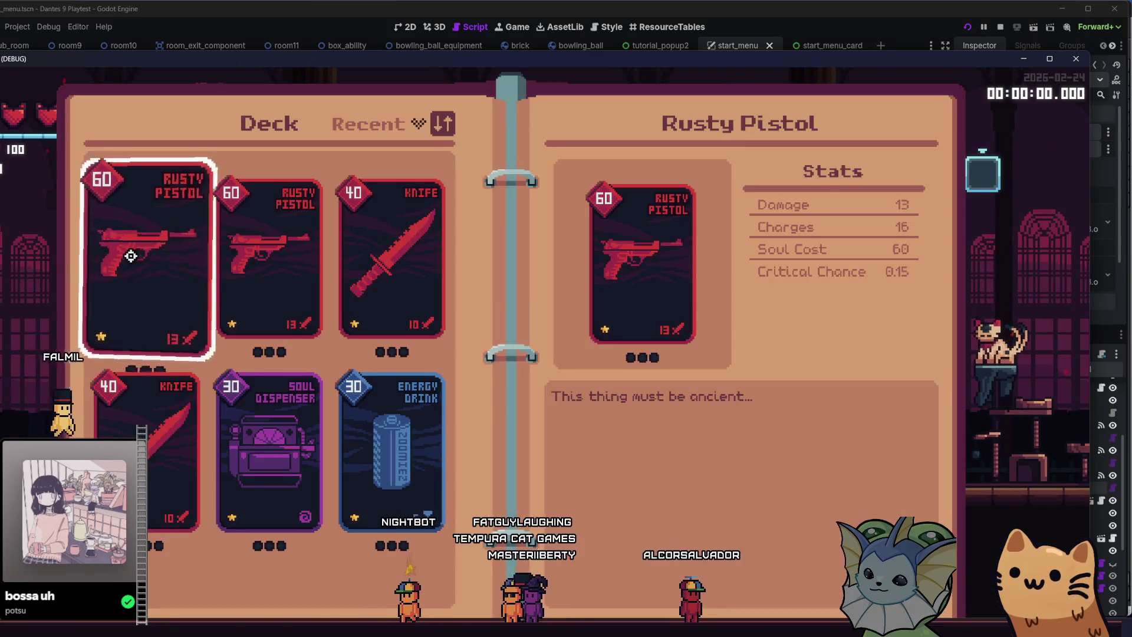
key(Tab)
key(Tab)
key(Tab)
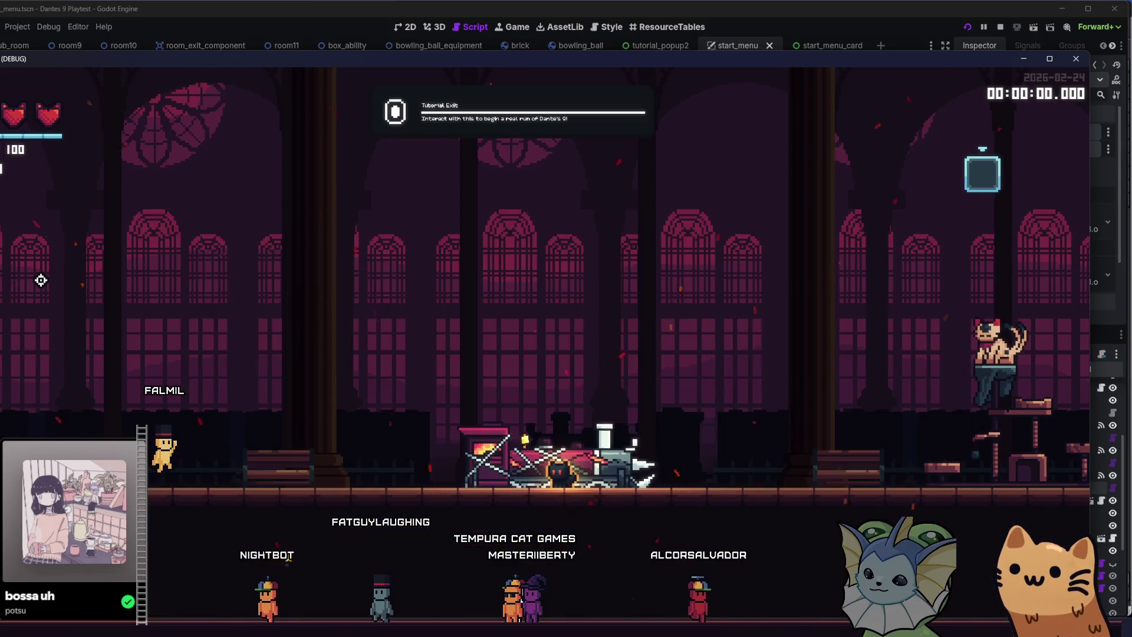
key(Tab)
key(Tab)
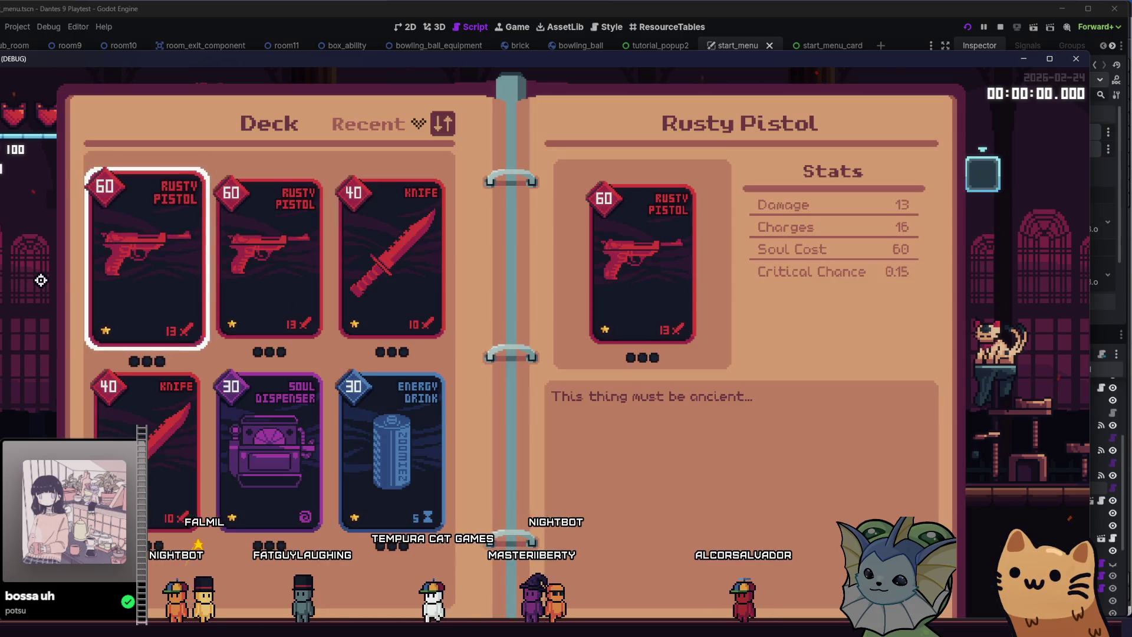
key(Tab)
key(Tab)
key(Tab)
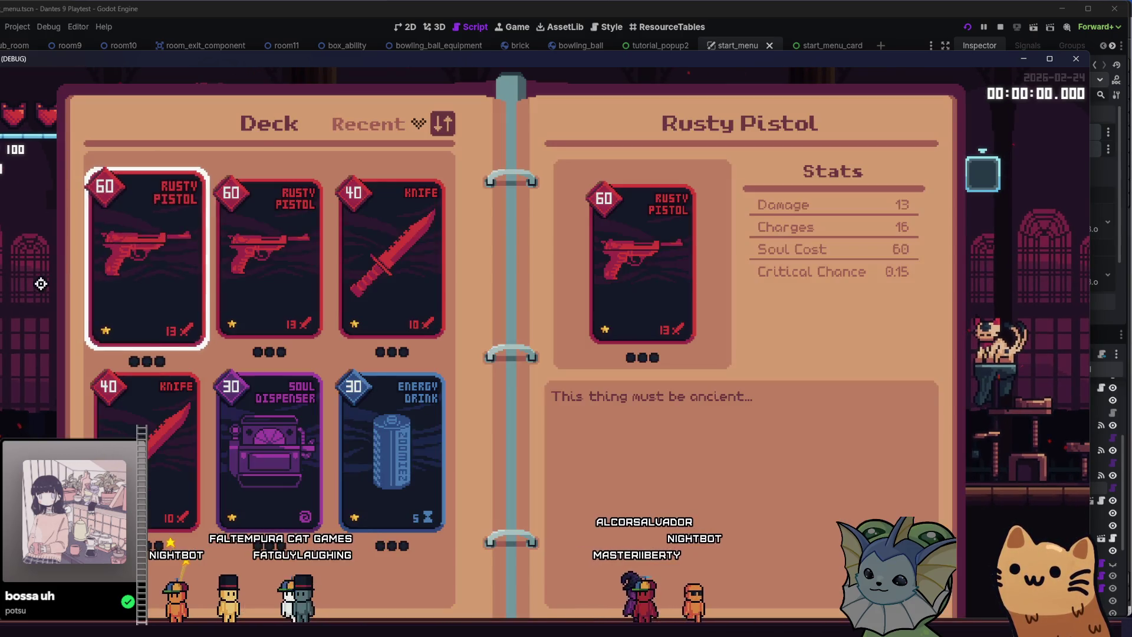
key(d)
key(Tab)
key(Tab)
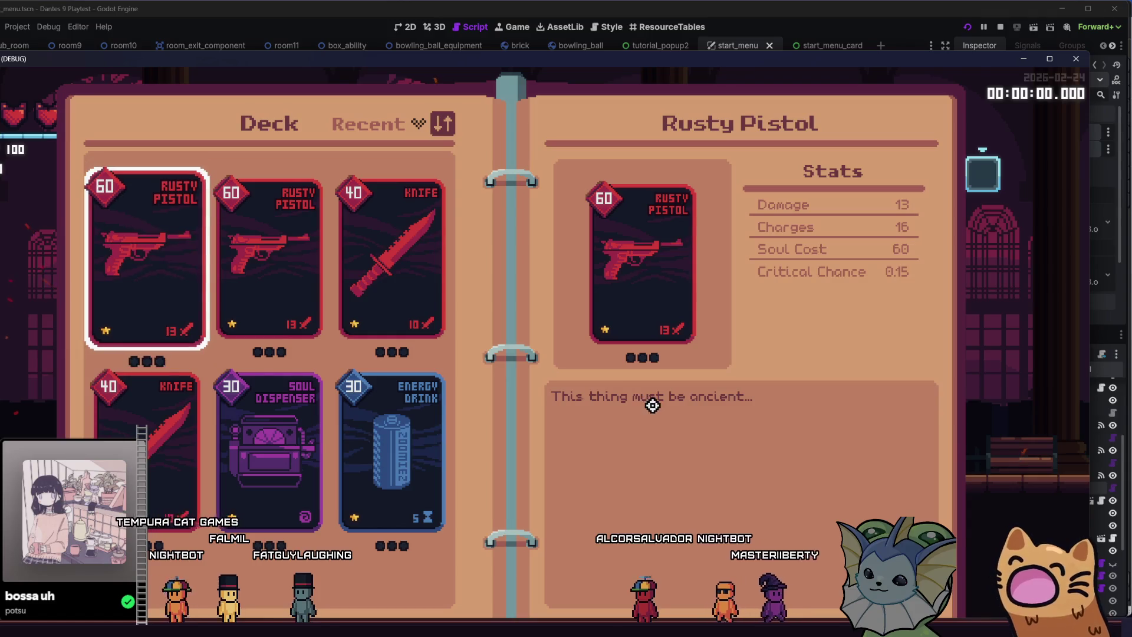
key(Tab)
key(Tab)
key(Tab)
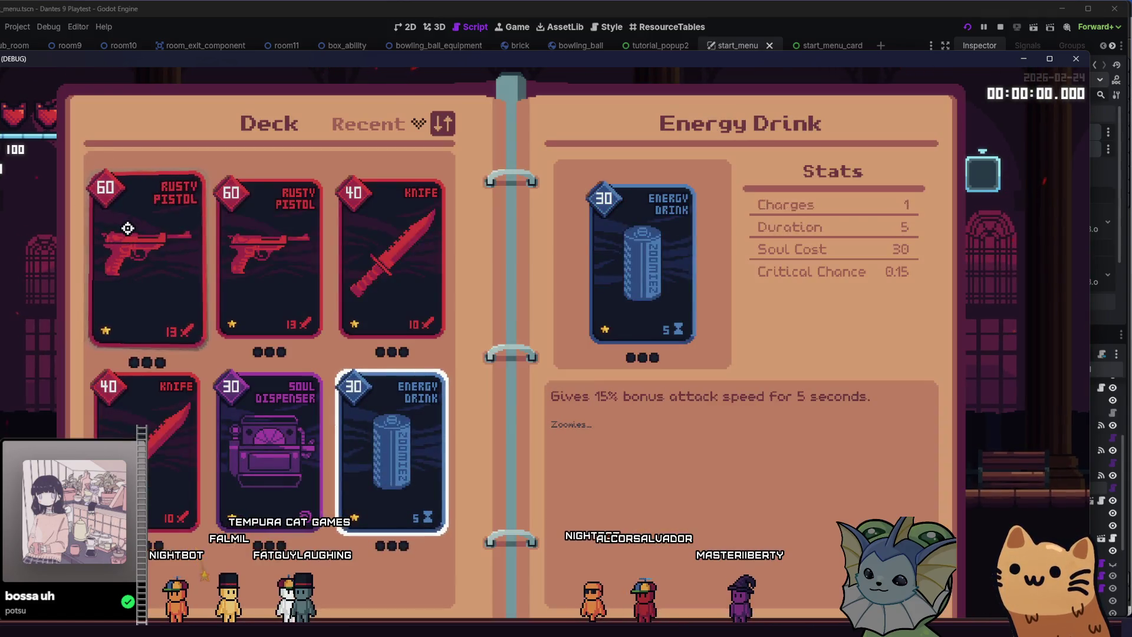
key(Tab)
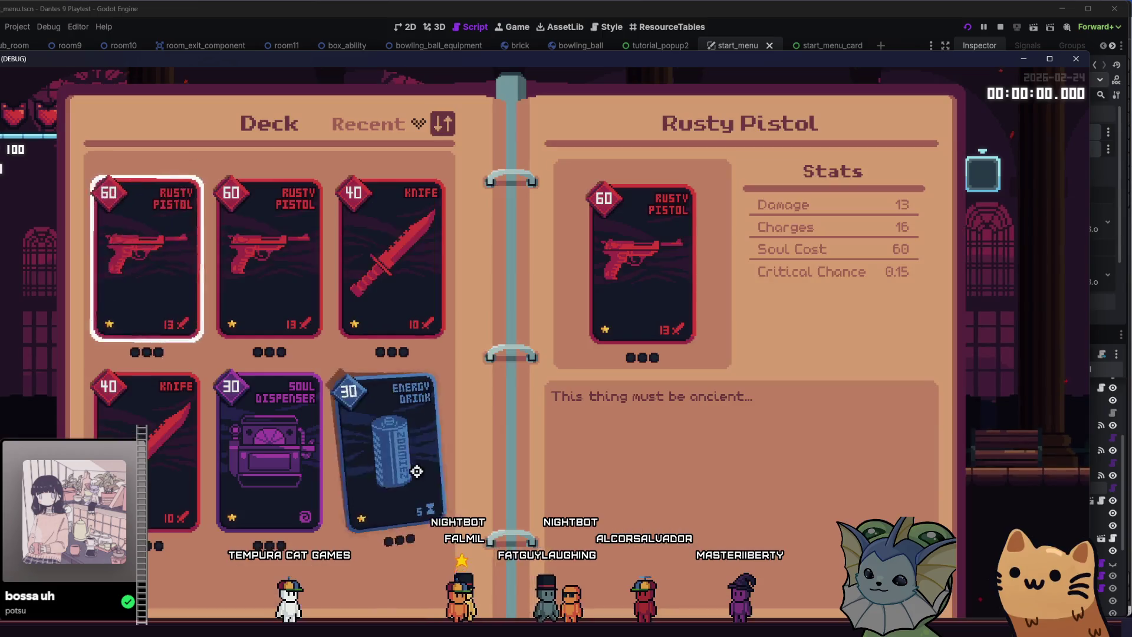
key(Tab)
key(Tab)
key(Tab)
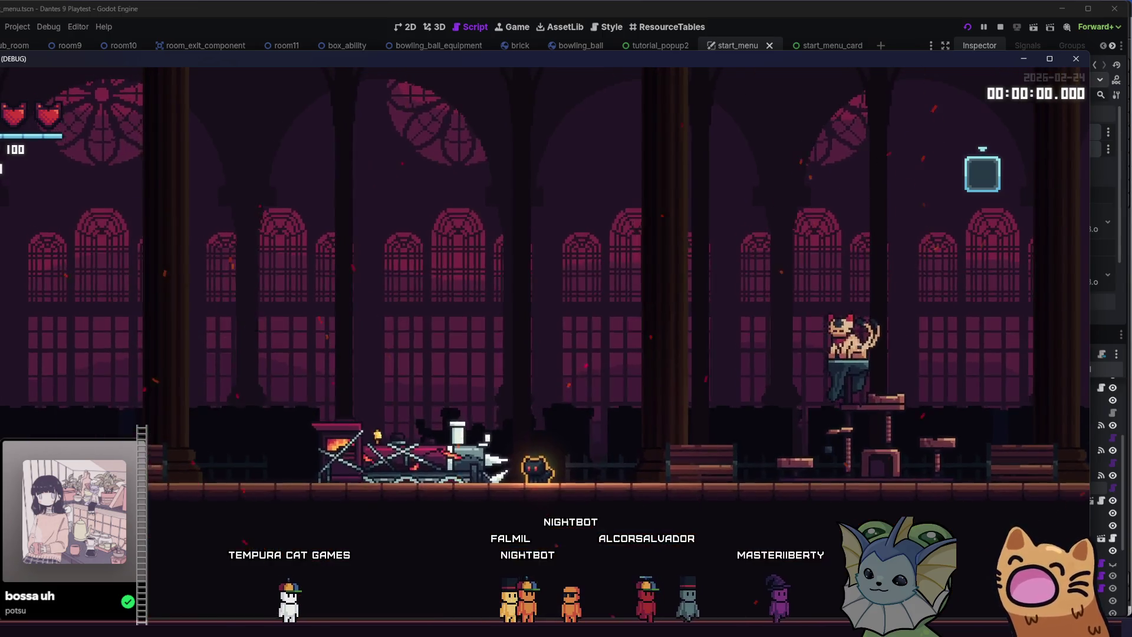
key(Tab)
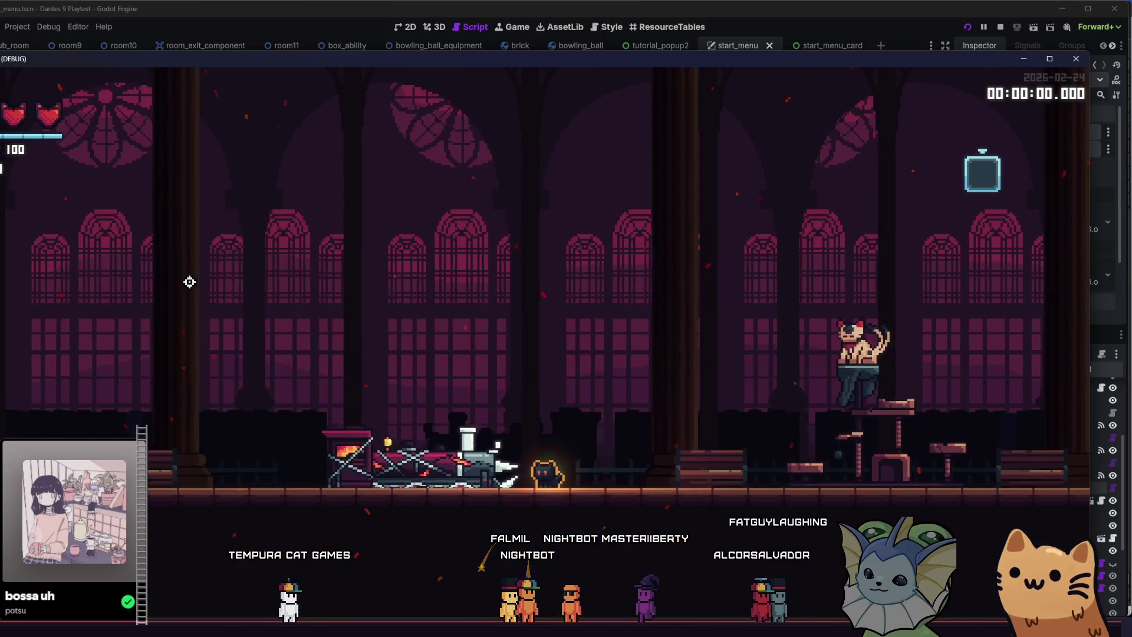
key(Tab)
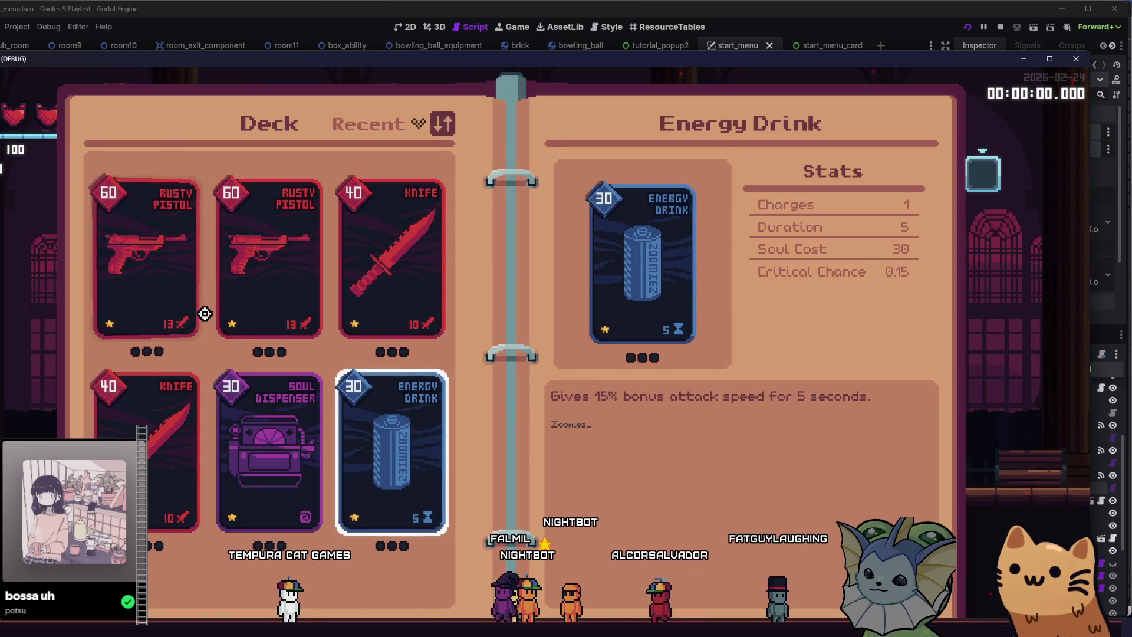
key(Tab)
key(Tab)
key(Tab)
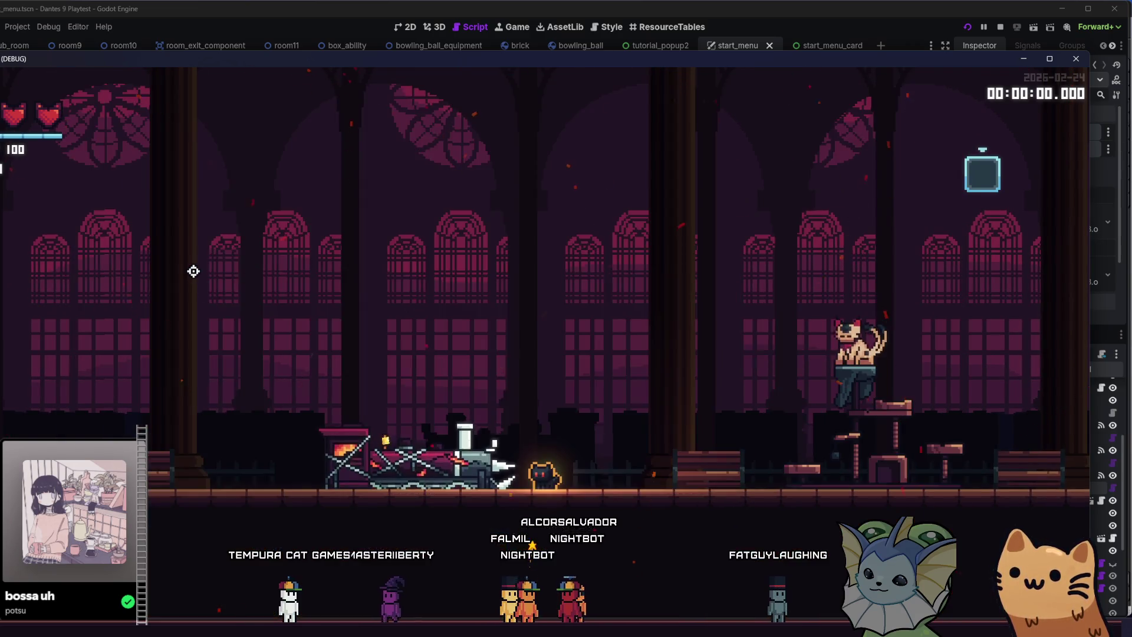
key(Tab)
key(Tab)
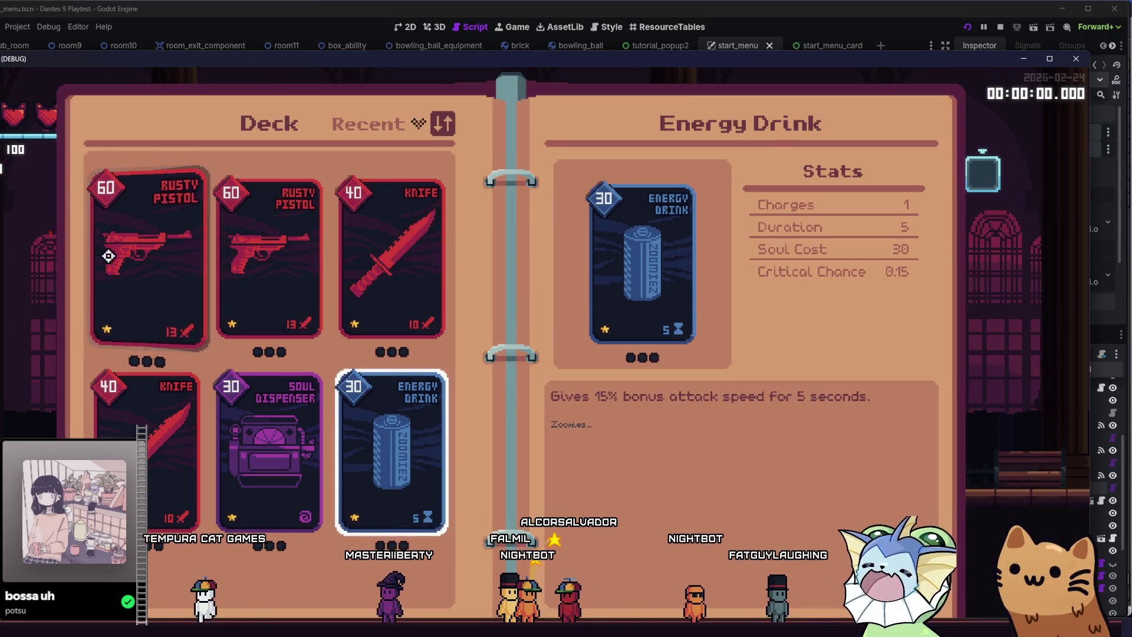
key(Tab)
key(Tab)
key(Tab)
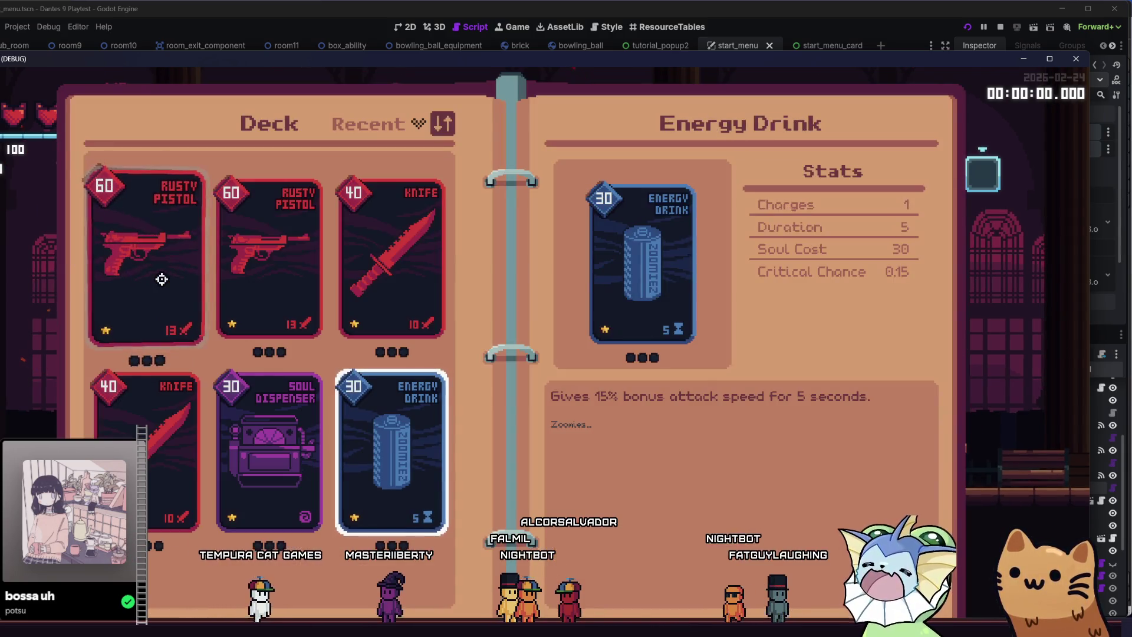
key(Tab)
key(Tab)
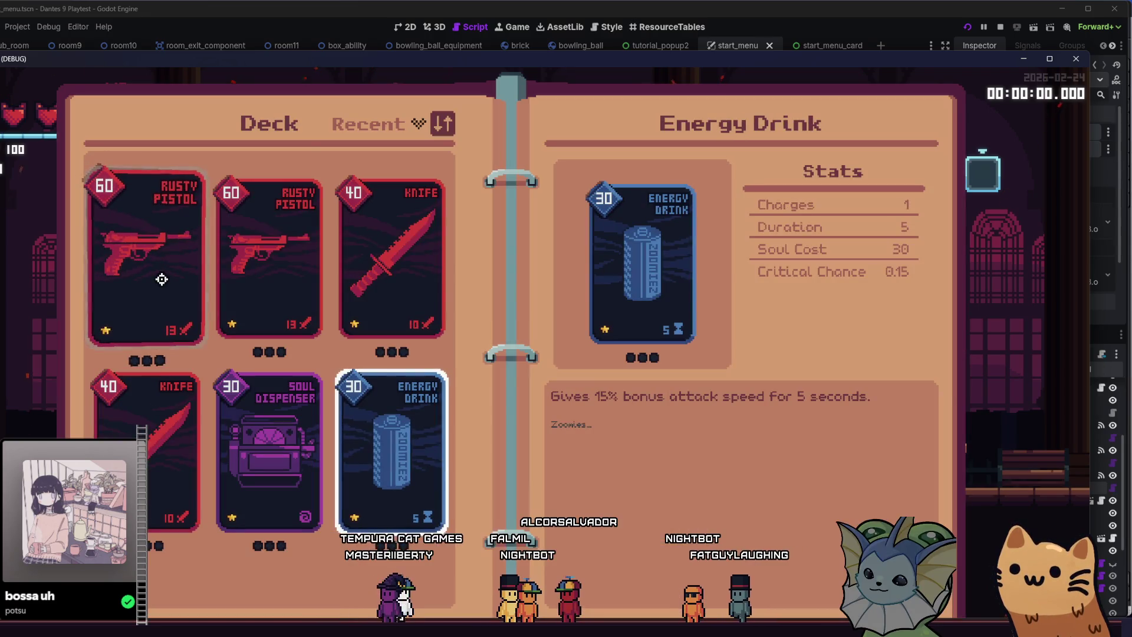
key(Tab)
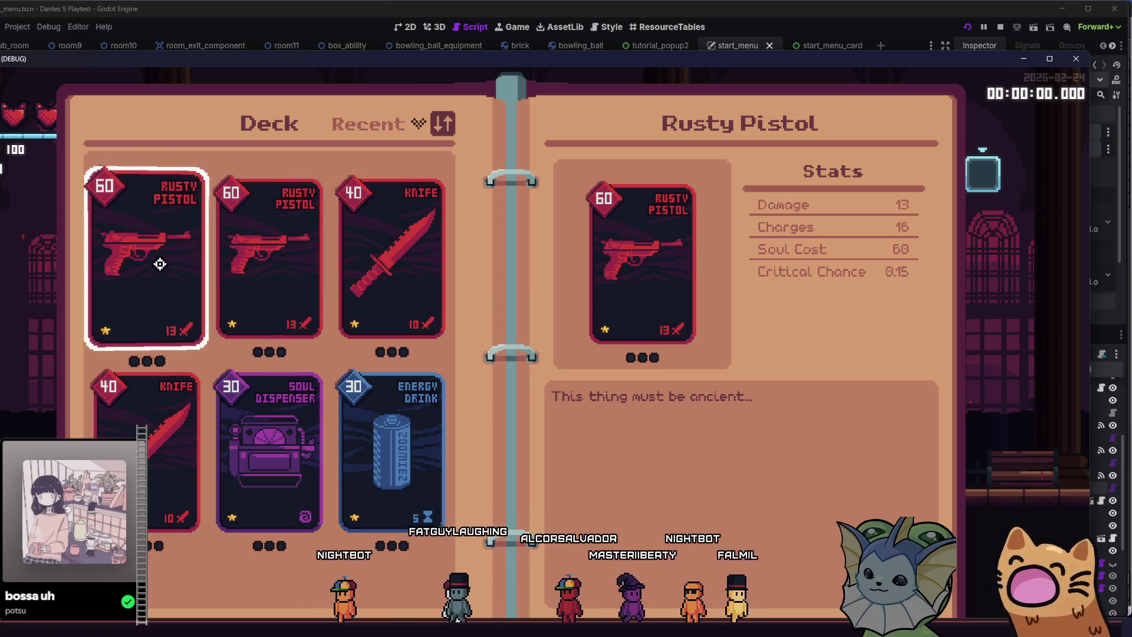
key(Tab)
key(Tab)
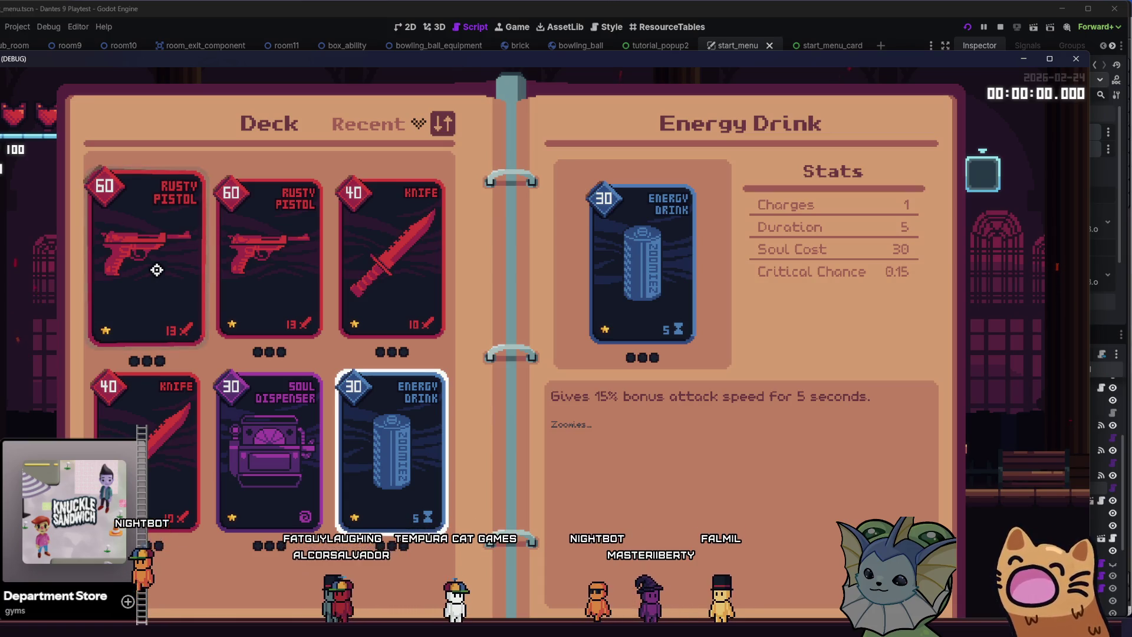
key(Tab)
key(Tab)
key(Tab)
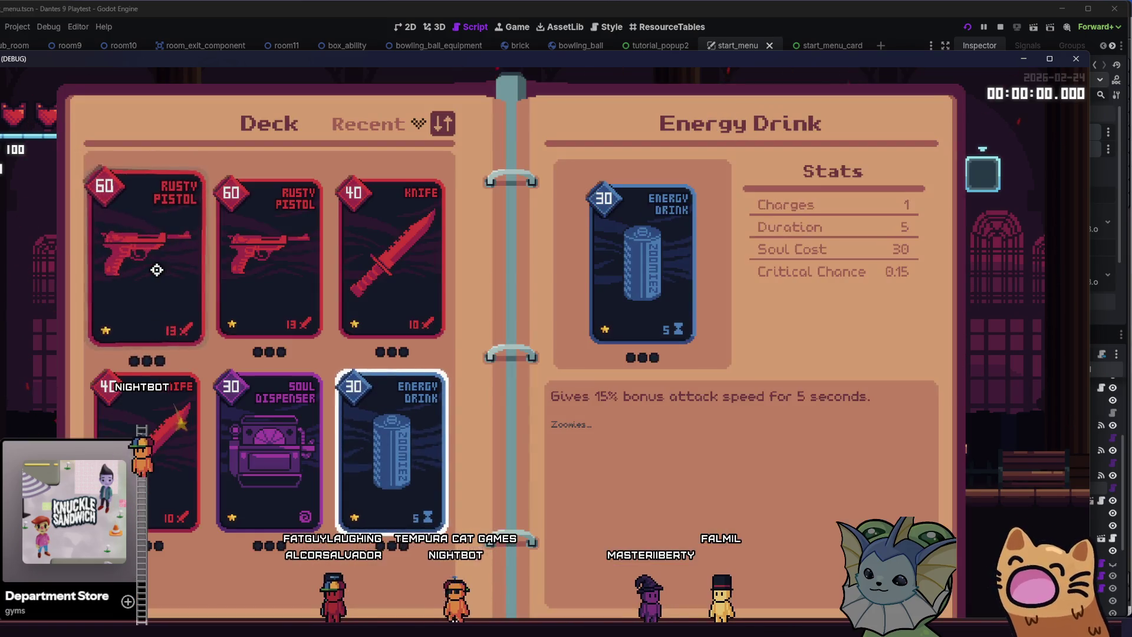
key(Tab)
key(Tab)
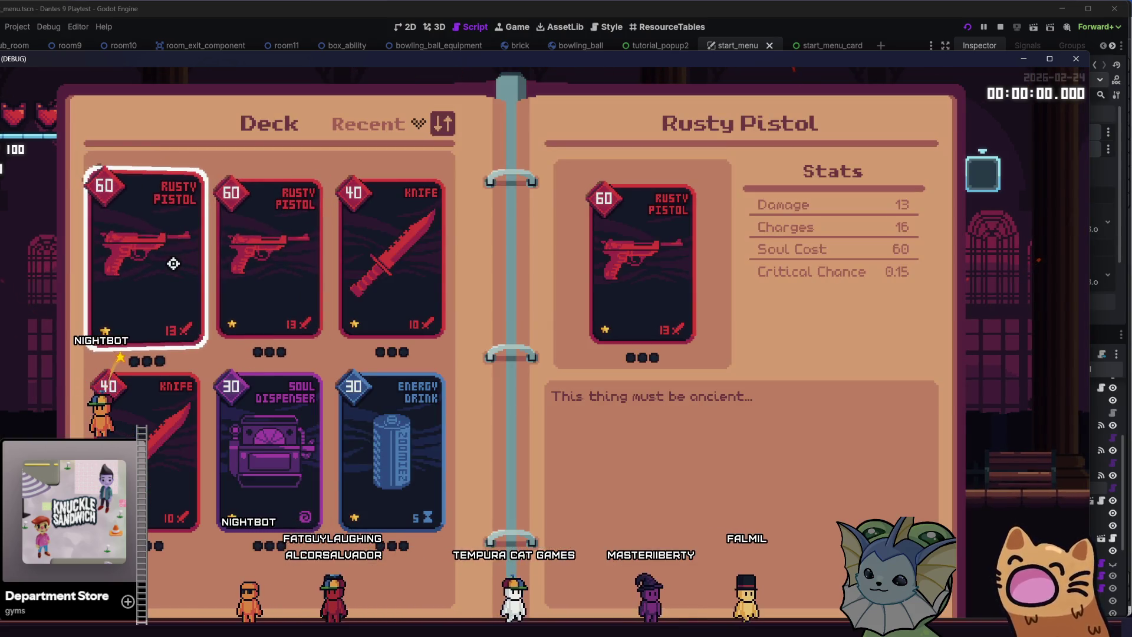
key(Tab)
key(Tab)
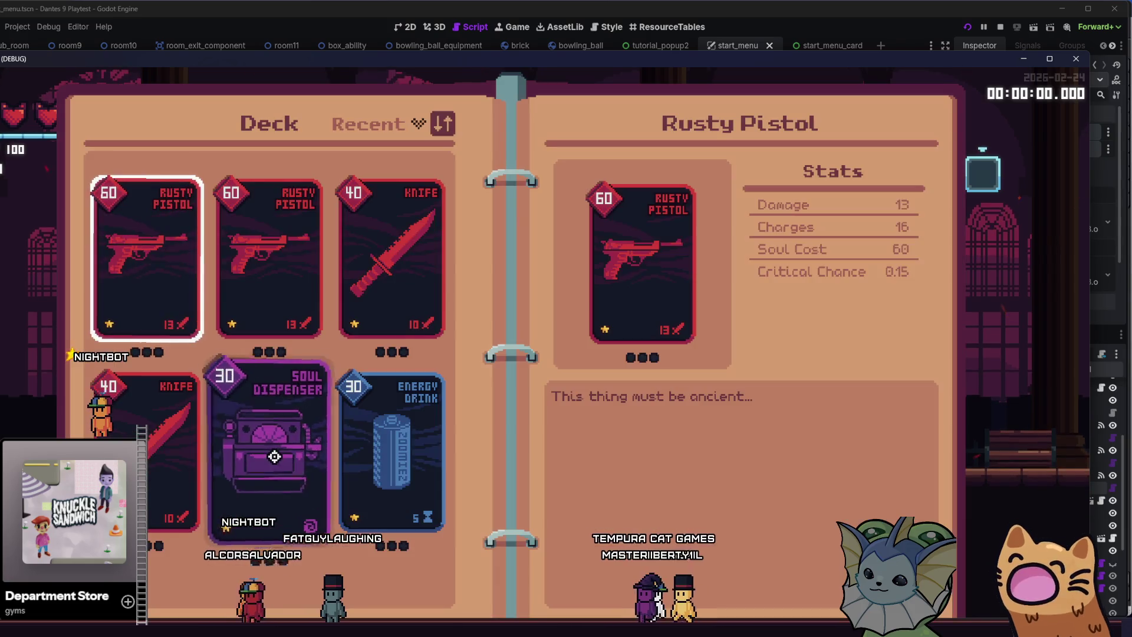
key(Tab)
key(Tab)
key(Tab)
key(Tab)
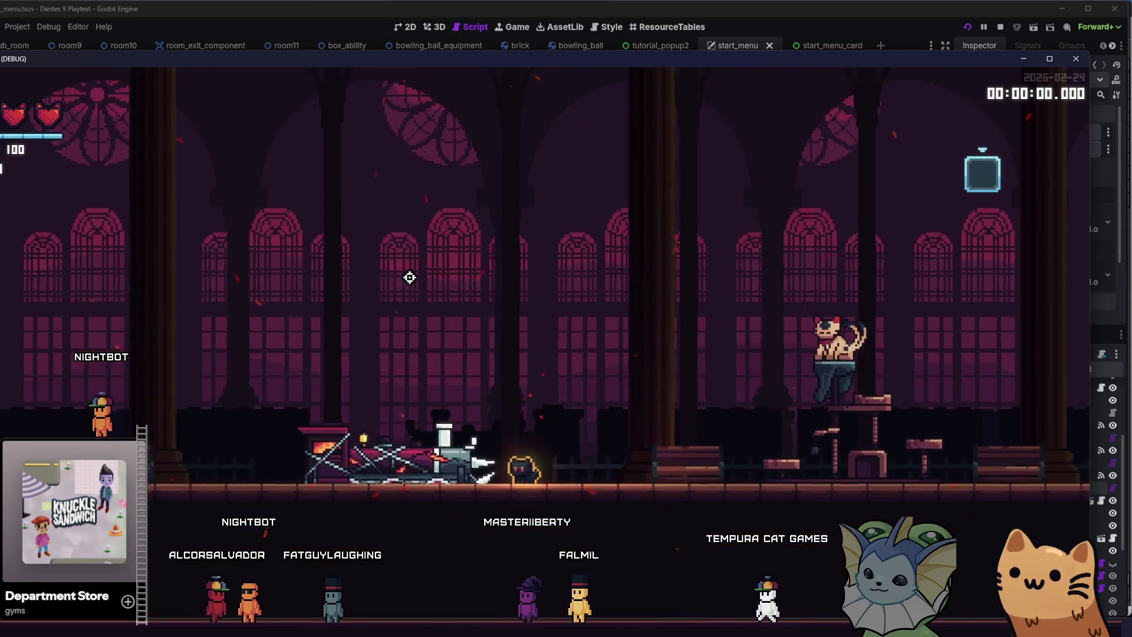
key(Tab)
key(Tab)
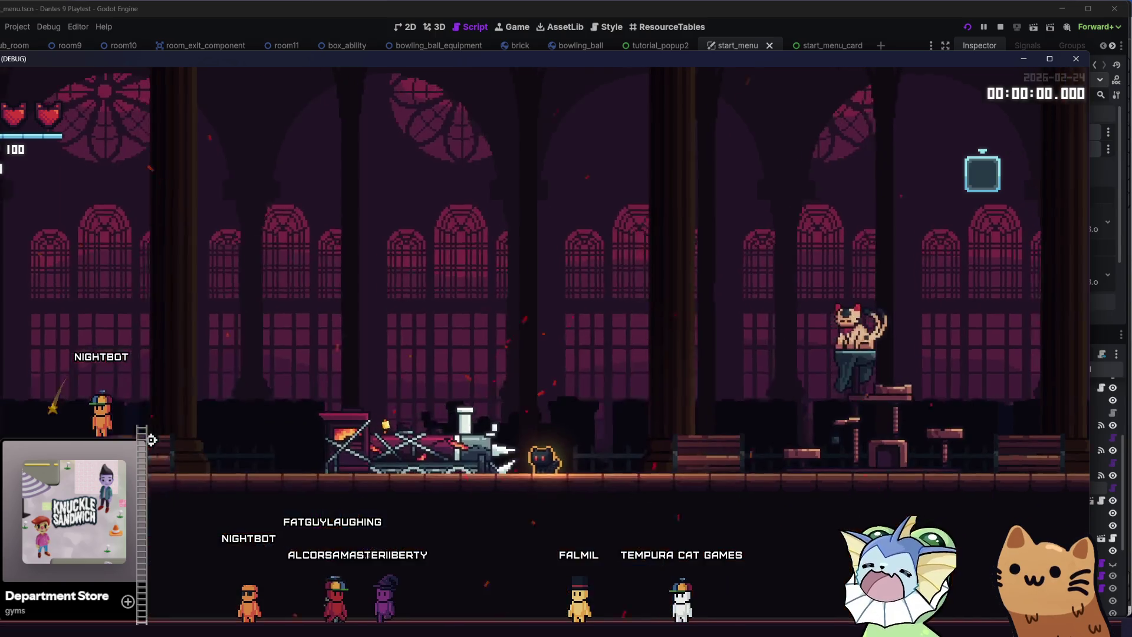
key(Tab)
key(Tab)
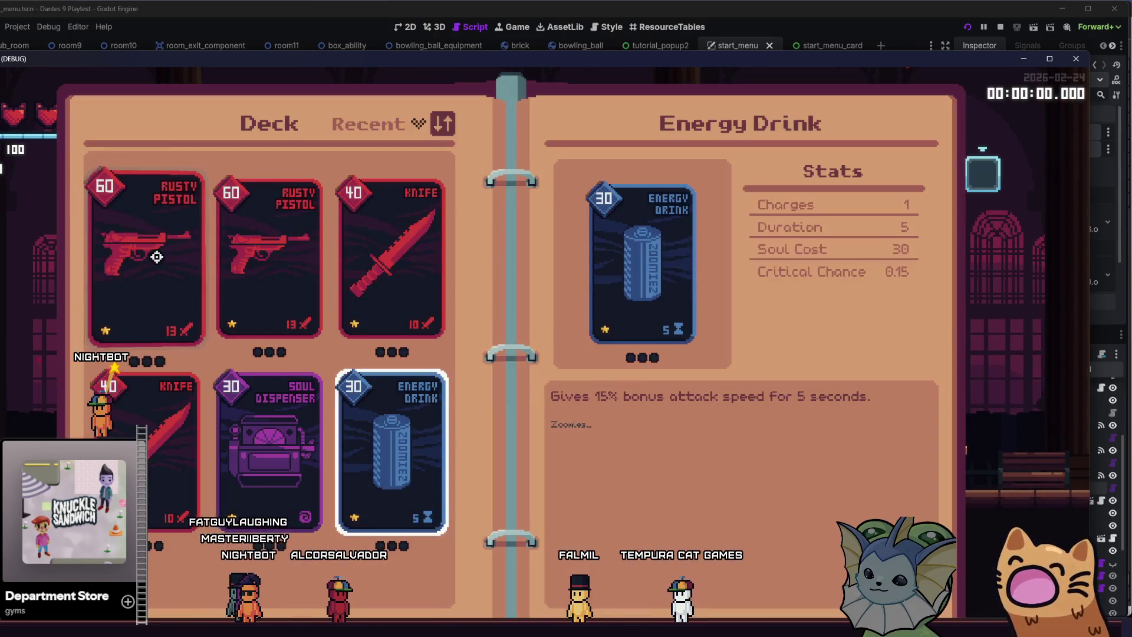
key(Tab)
key(Tab)
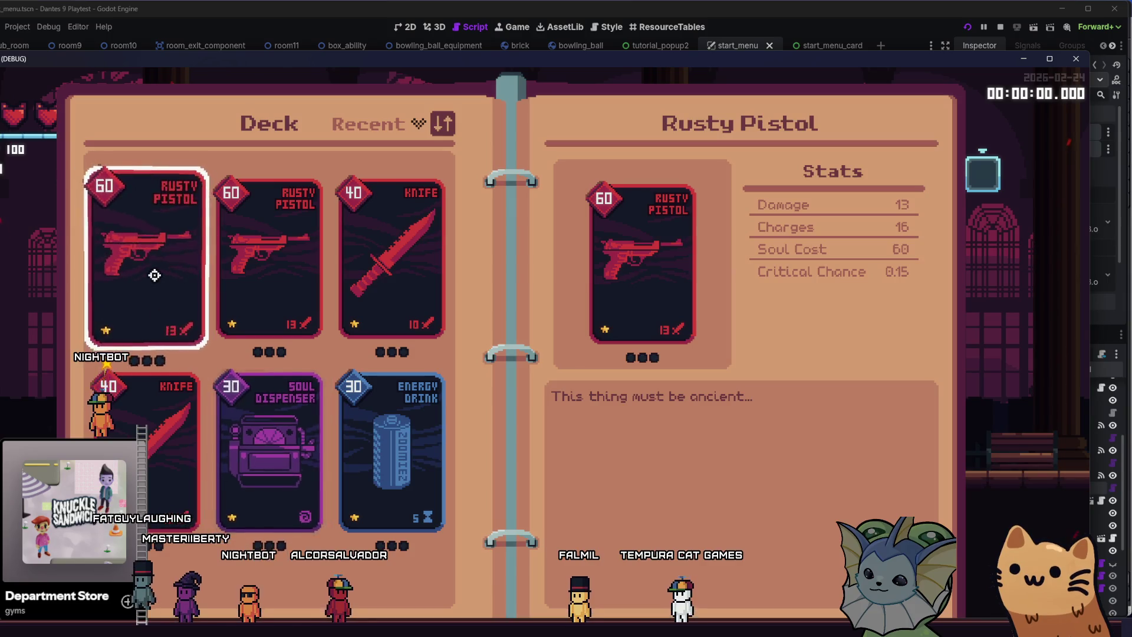
key(Tab)
key(Tab)
key(Tab)
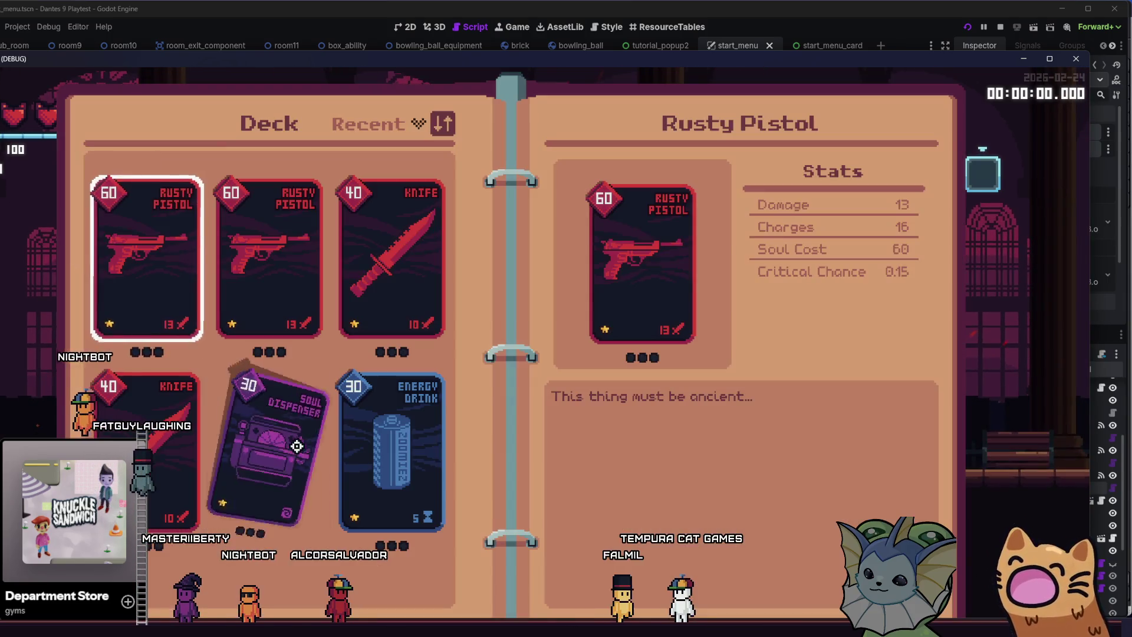
key(Tab)
key(Tab)
key(Tab)
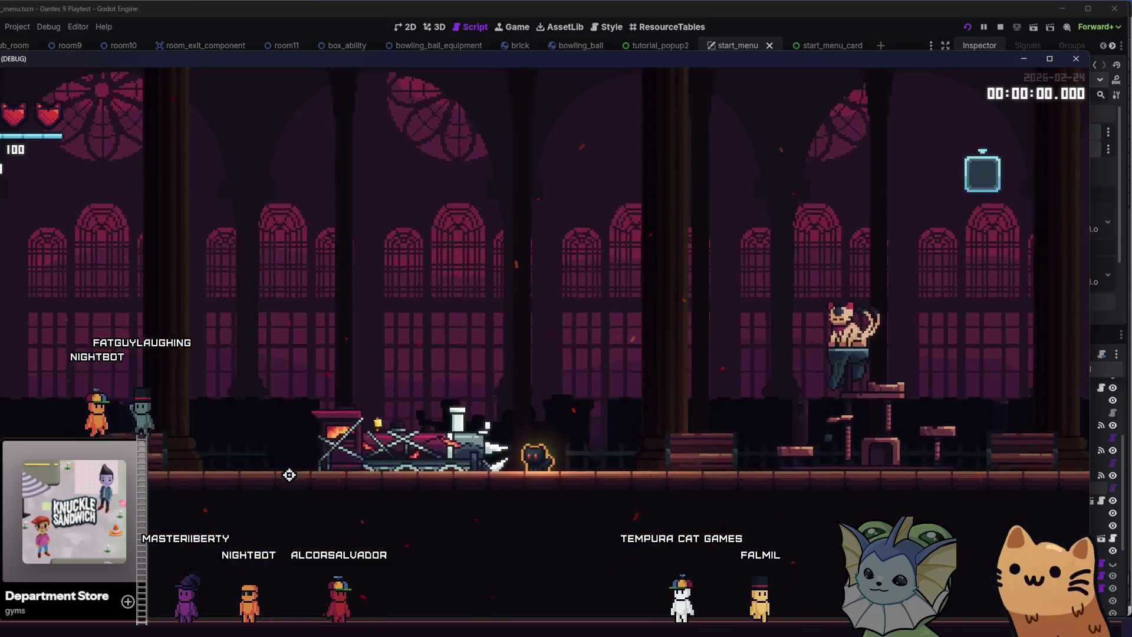
key(Tab)
key(Tab)
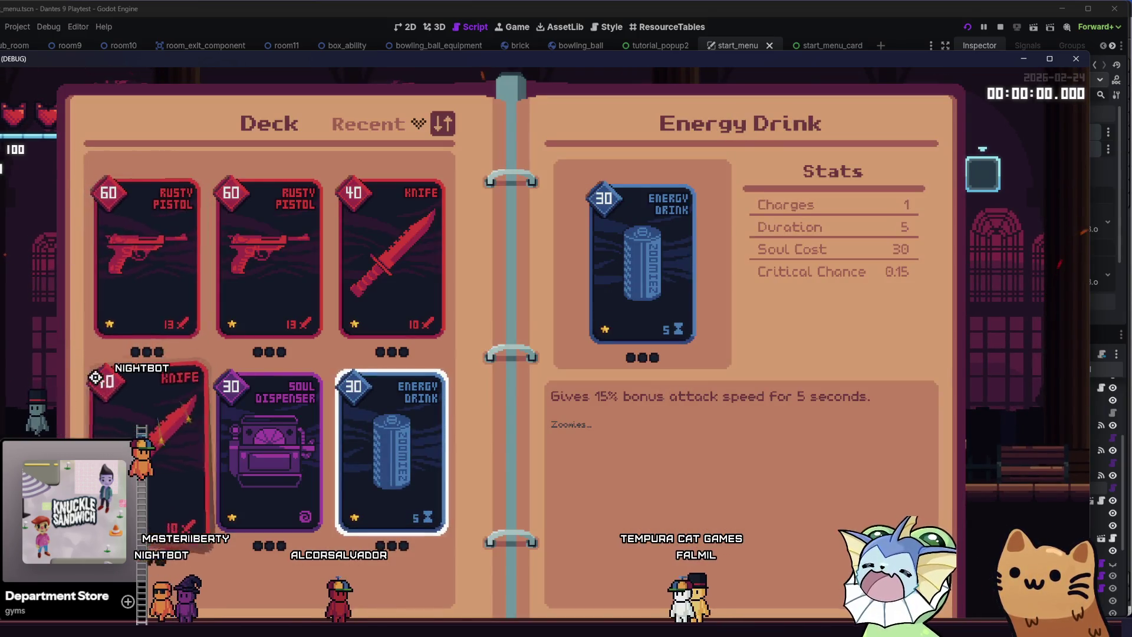
key(Tab)
key(Tab)
key(Tab)
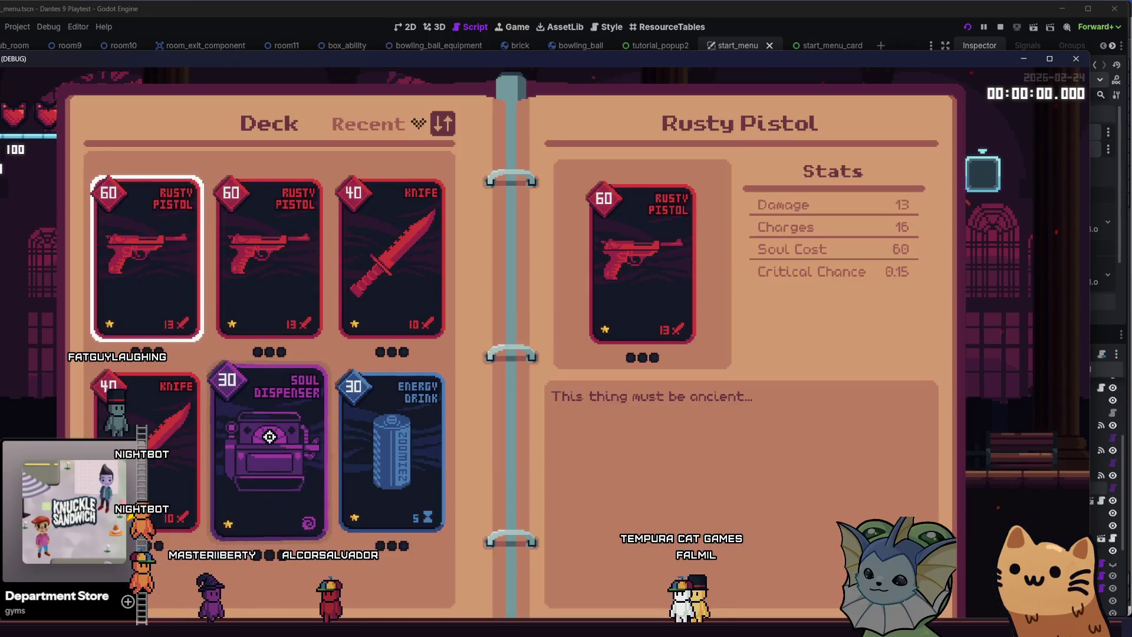
key(Tab)
key(Tab)
key(Tab)
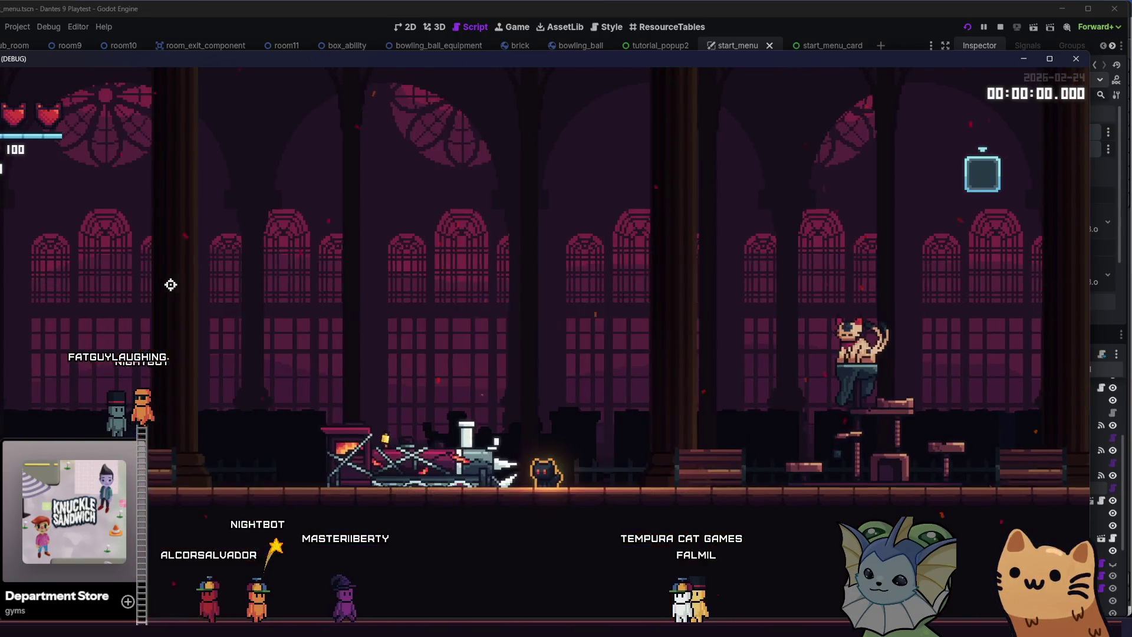
key(Tab)
key(Tab)
key(Tab)
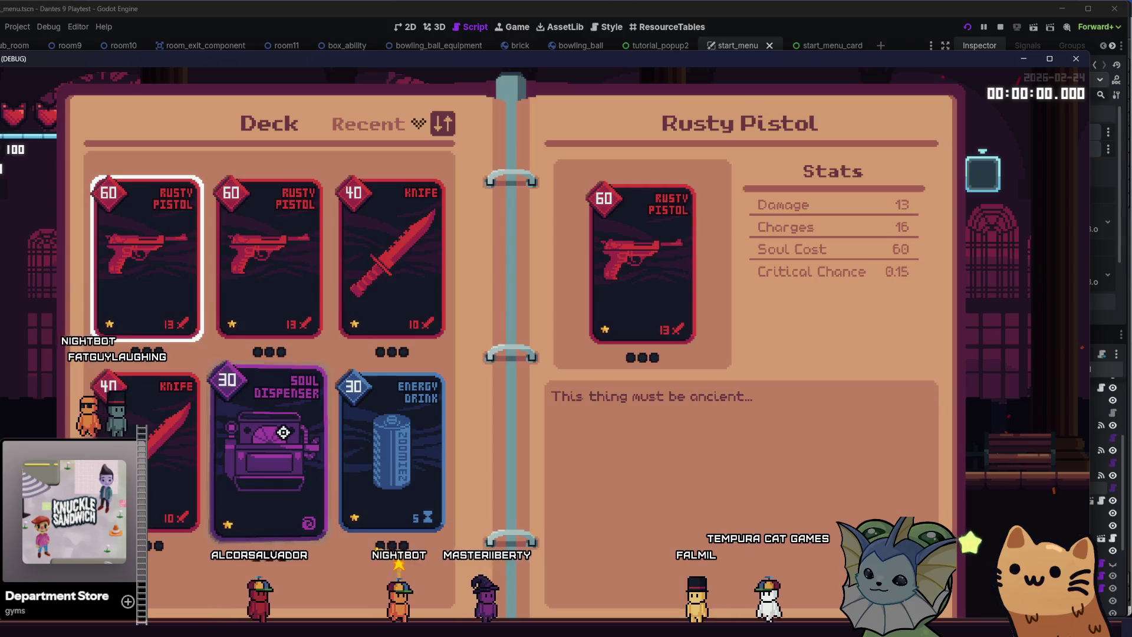
key(Tab)
key(Tab)
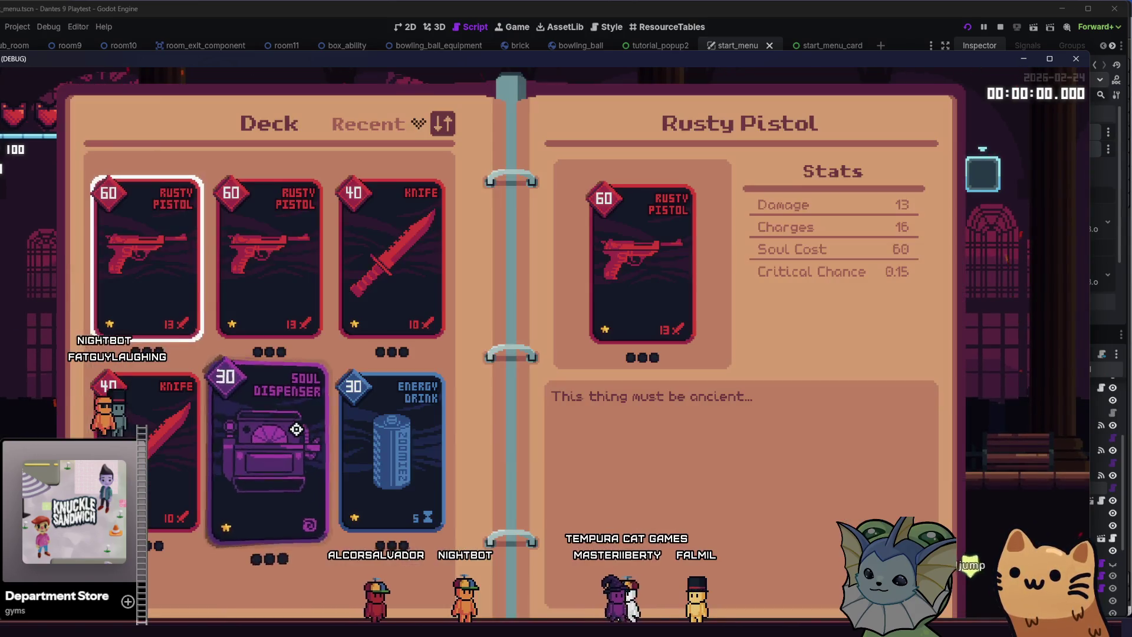
key(Tab)
key(Tab)
key(Tab)
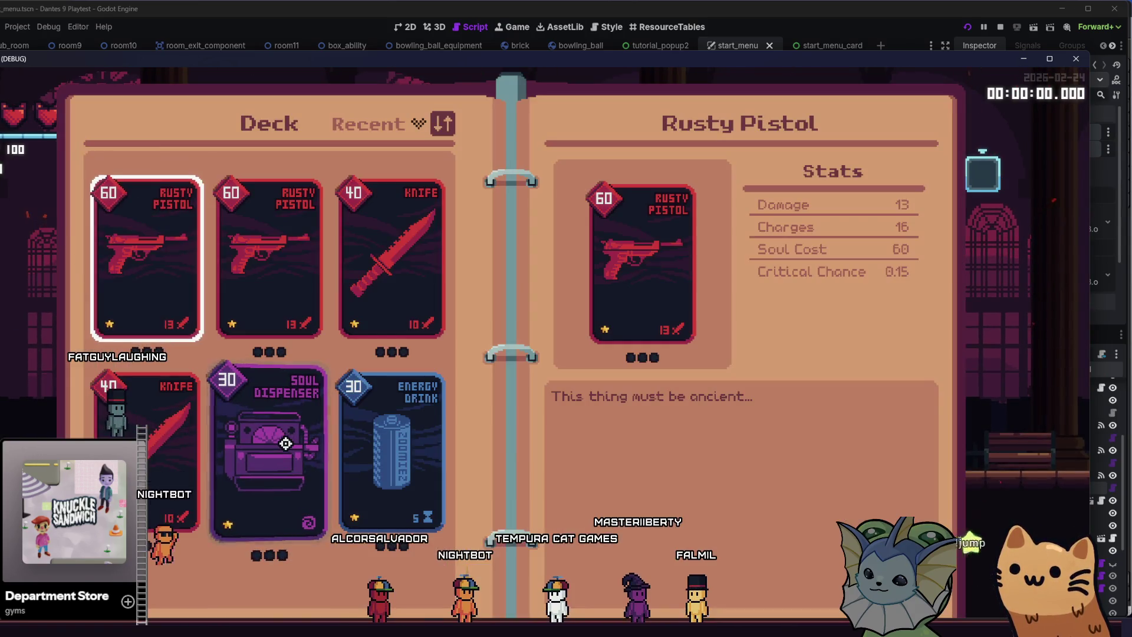
key(Tab)
key(Tab)
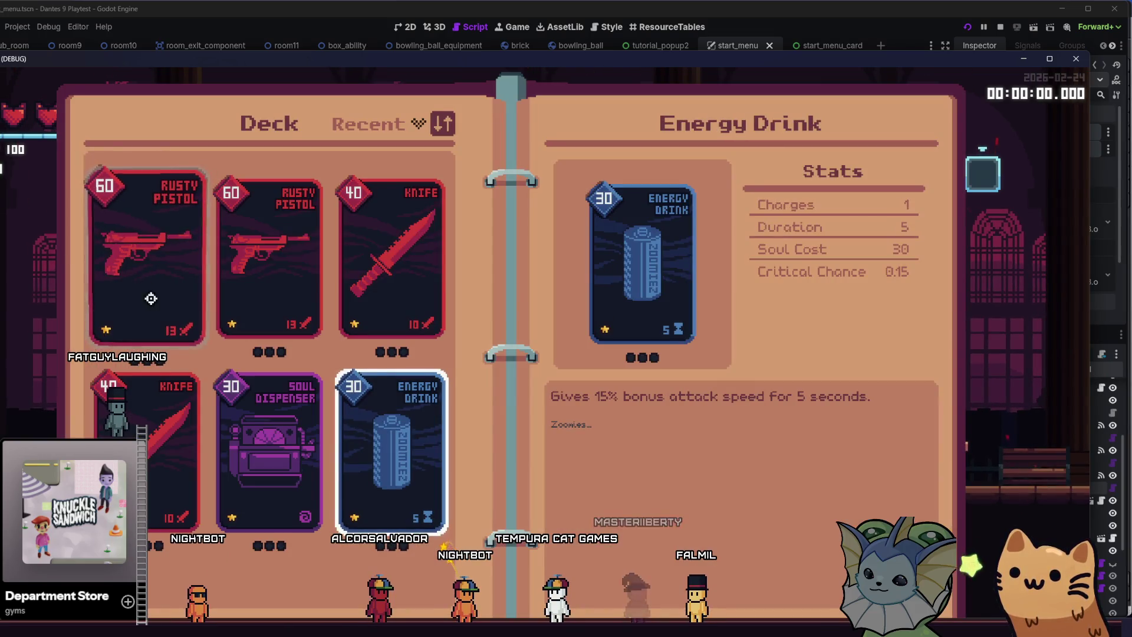
key(Tab)
key(Tab)
key(Tab)
key(Tab)
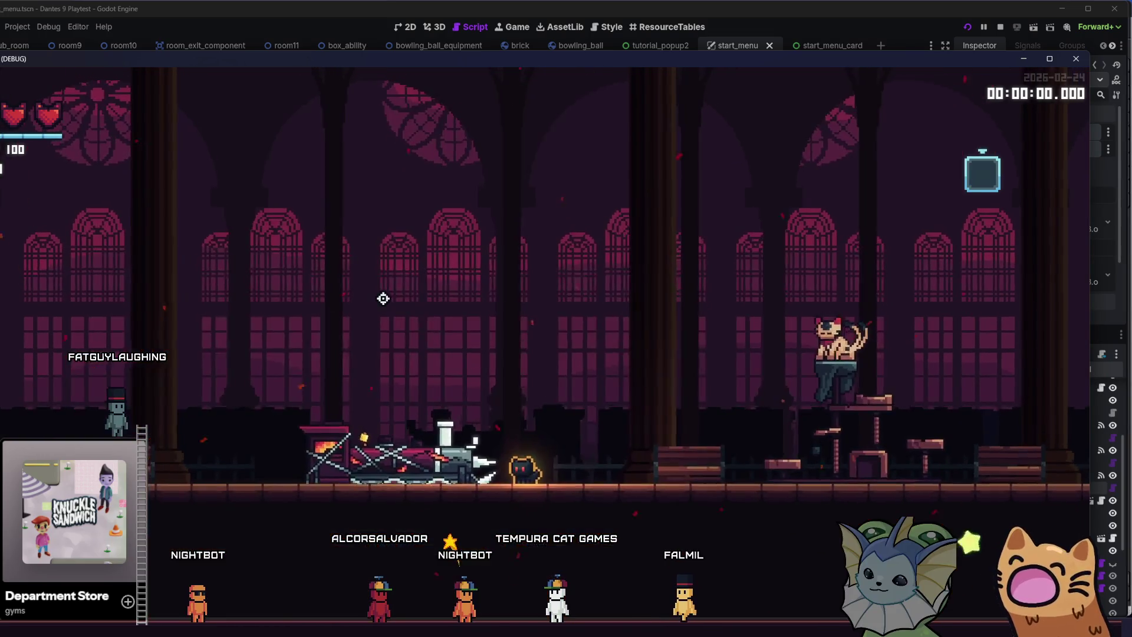
Move focus from the Rusty Pistol card through Knife and Soul Dispenser to Energy Drink
key(Left)
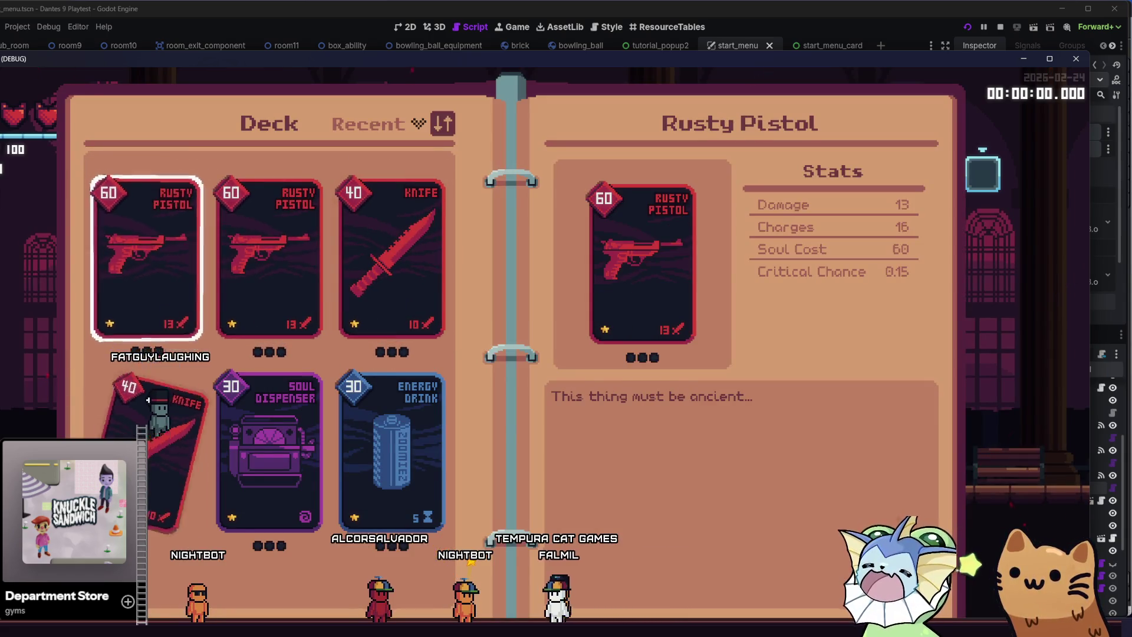
key(Down)
key(Right)
click(402, 443)
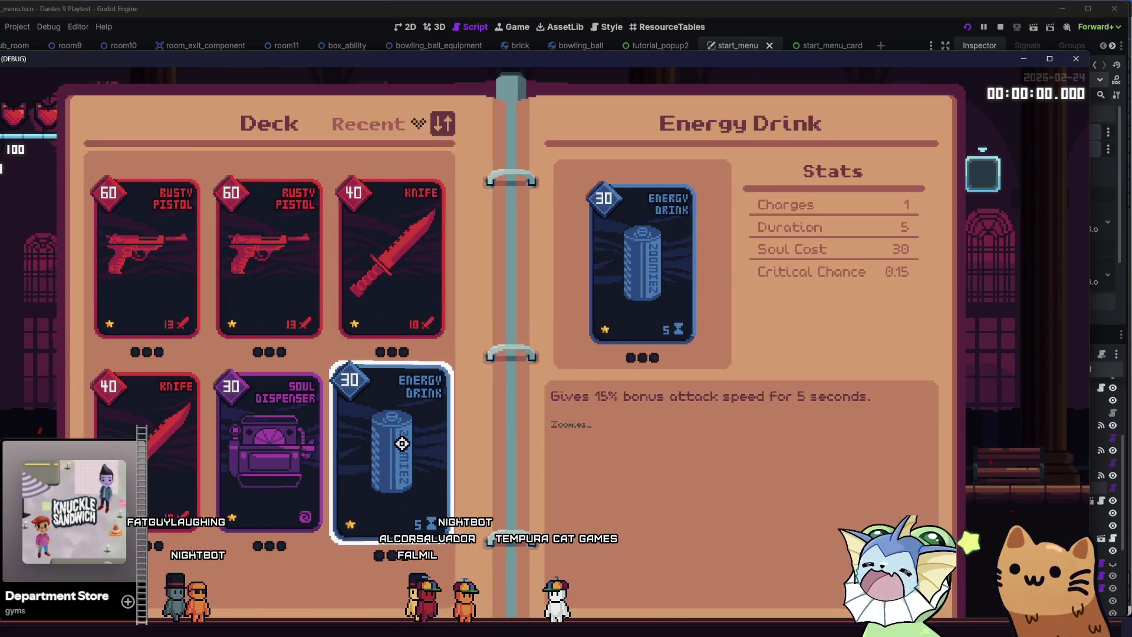
Cycle focus through both Rusty Pistols, Soul Dispenser, Energy Drink and the Knife cards by clicks and arrows
click(269, 284)
click(147, 295)
click(269, 448)
click(392, 448)
click(295, 285)
click(132, 271)
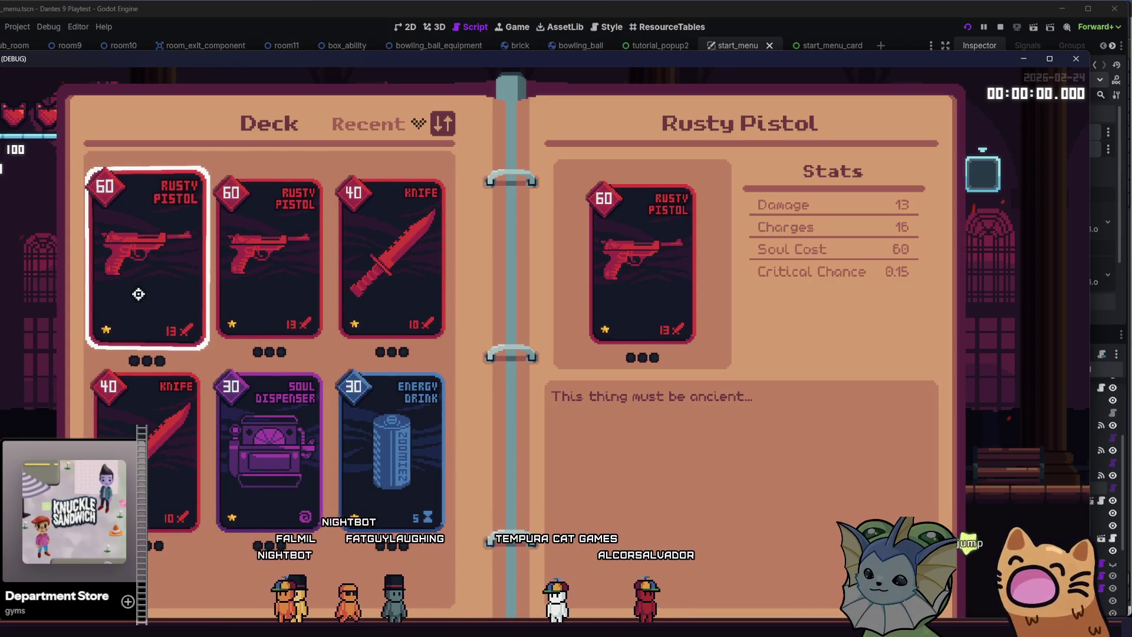
key(Down)
key(Right)
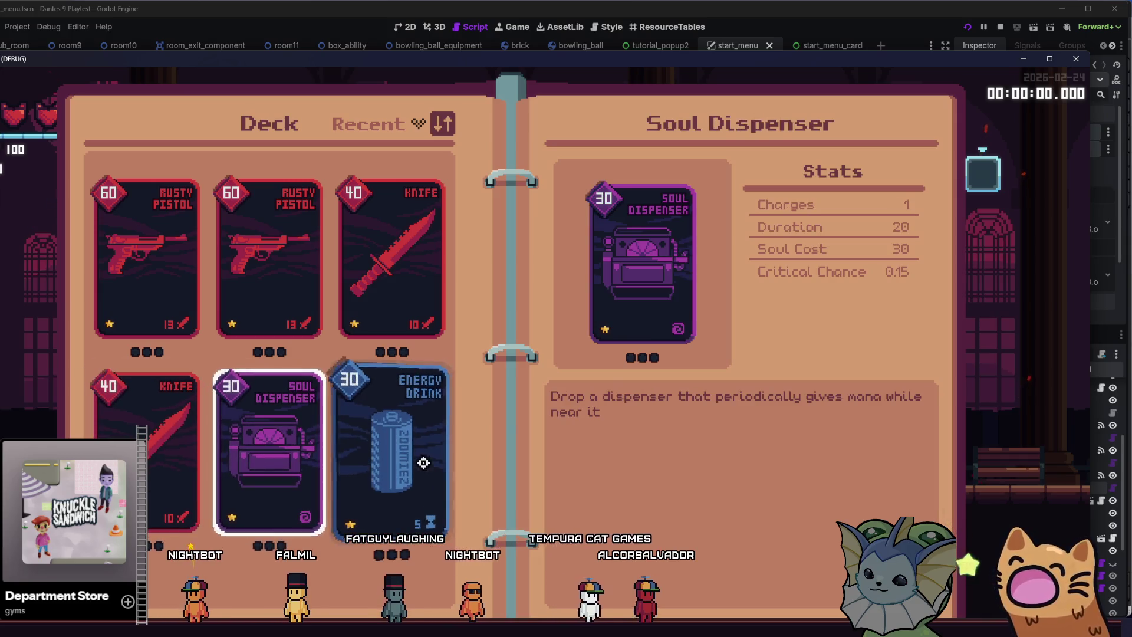
key(Right)
key(Up)
Keep clicking between the Rusty Pistol, Knife, Soul Dispenser and Energy Drink cards, ending on the upper Knife, then close the book
click(277, 267)
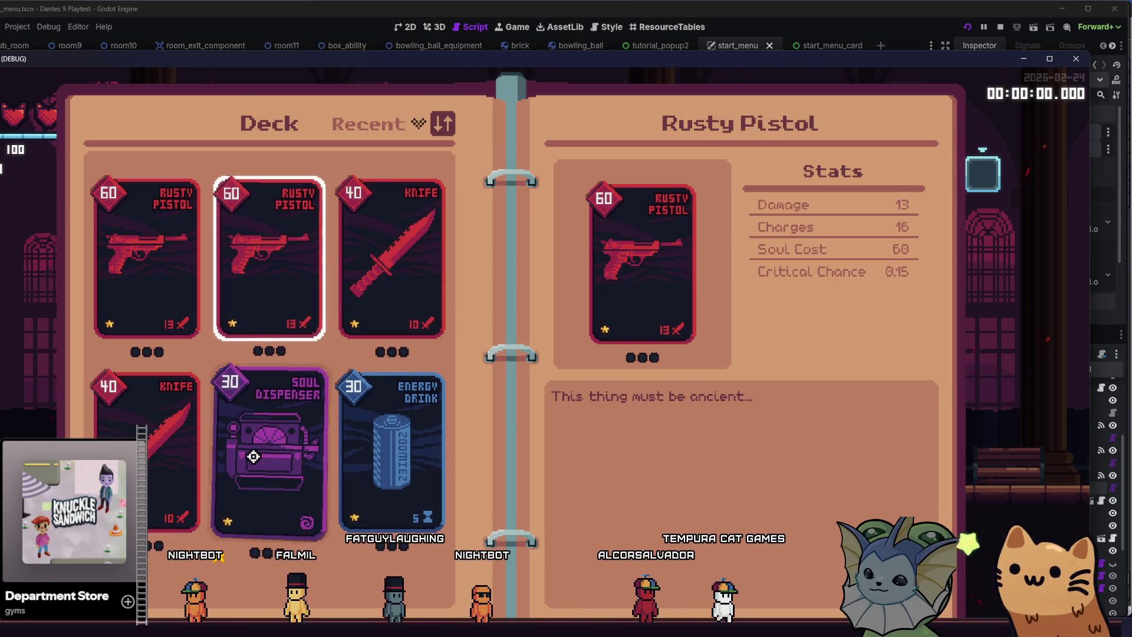
click(253, 465)
key(Left)
click(252, 465)
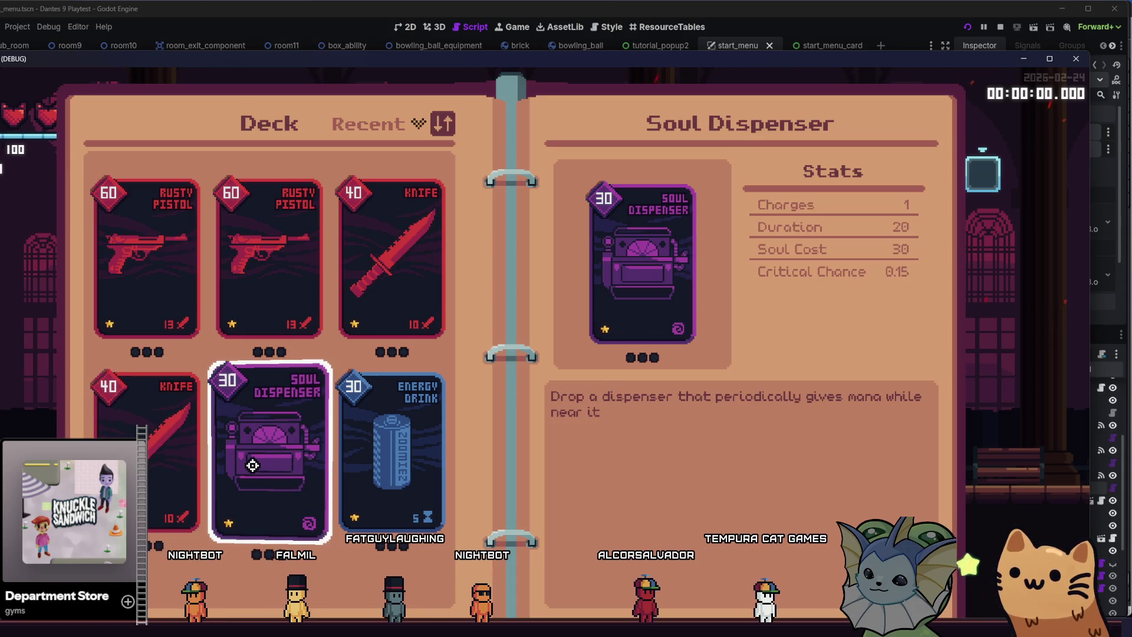
click(286, 303)
click(356, 295)
click(386, 439)
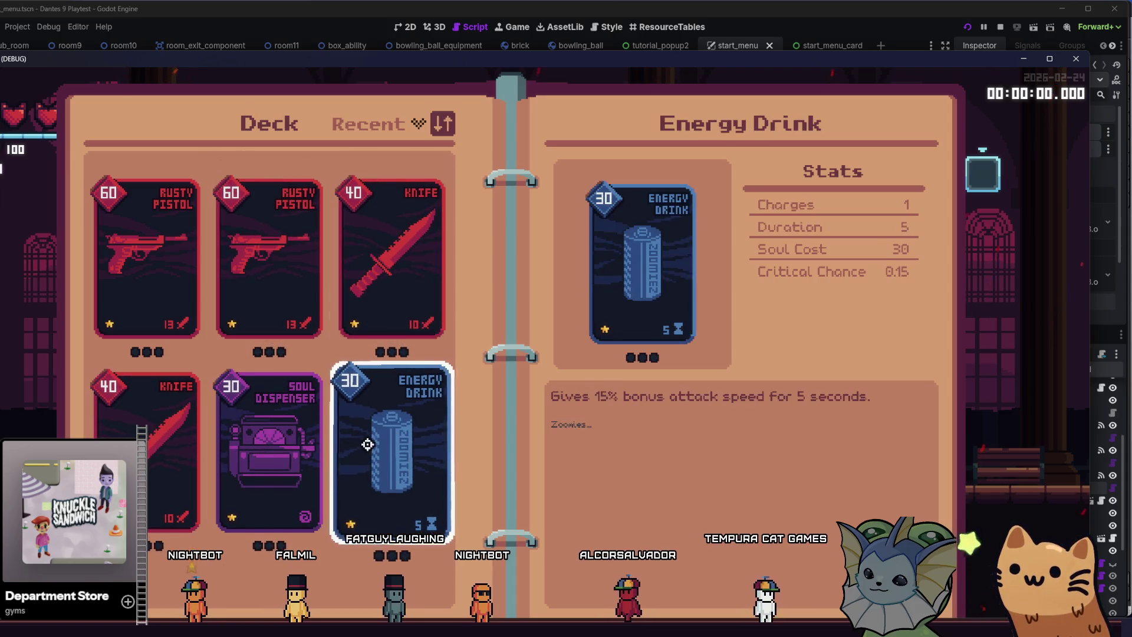
click(260, 425)
click(247, 271)
click(148, 283)
click(112, 411)
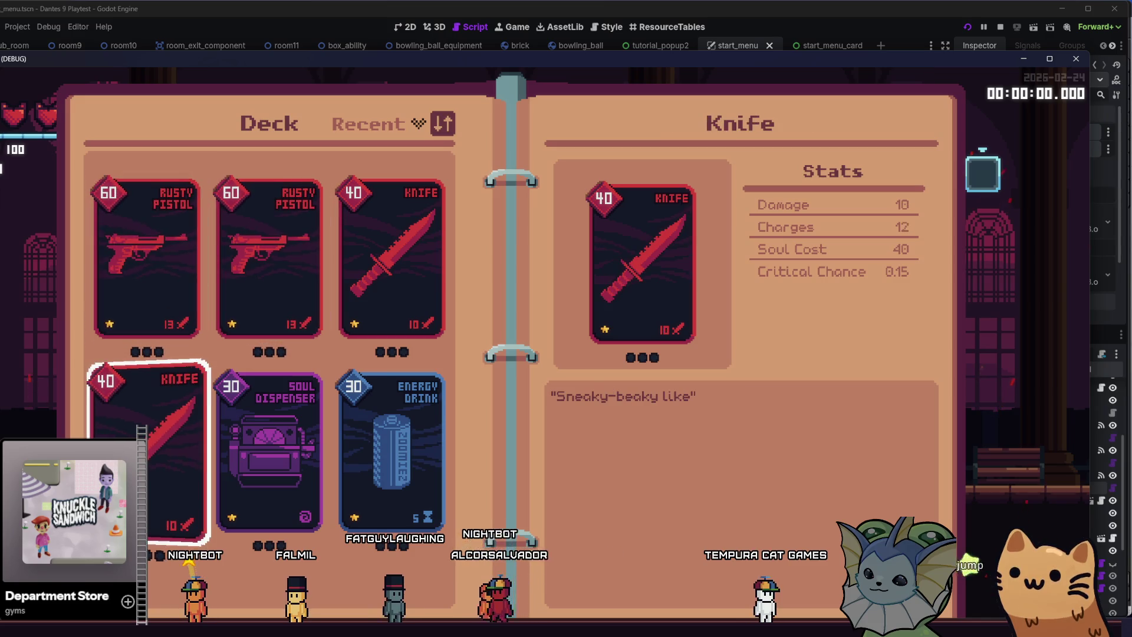
click(256, 296)
click(401, 336)
click(330, 465)
click(277, 389)
click(265, 295)
click(327, 374)
click(437, 330)
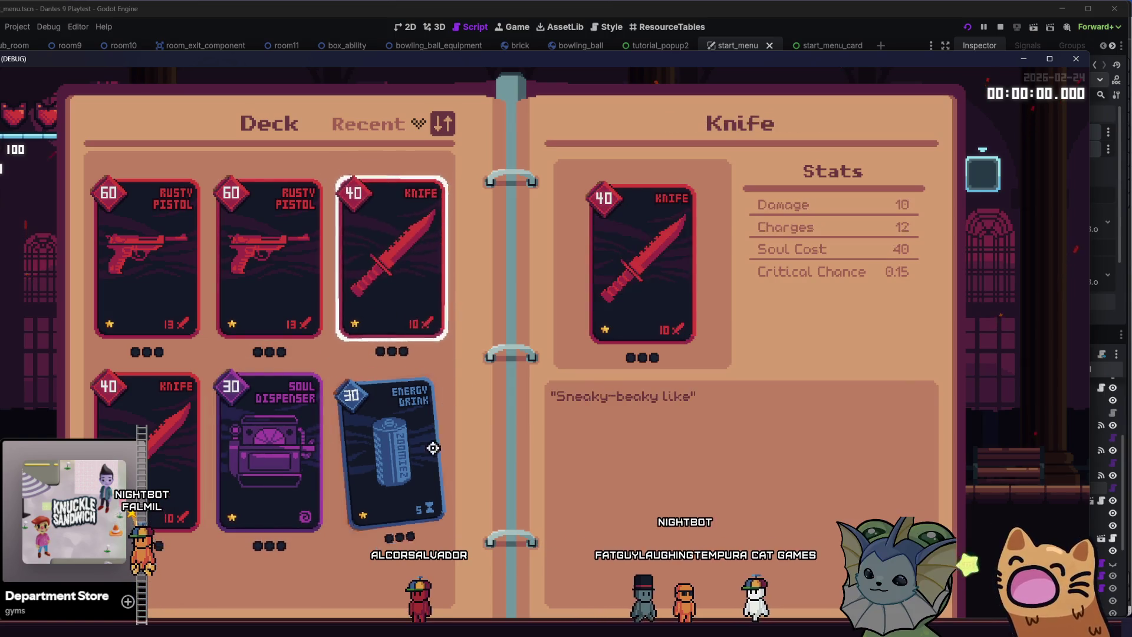
click(437, 424)
click(433, 307)
click(268, 271)
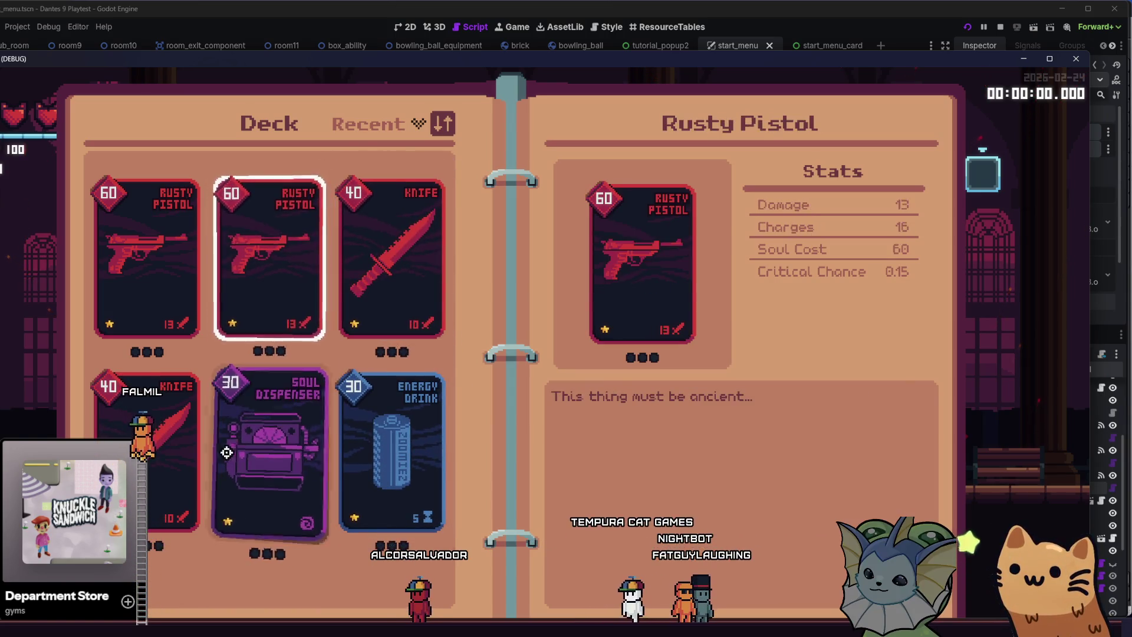
click(269, 448)
click(392, 265)
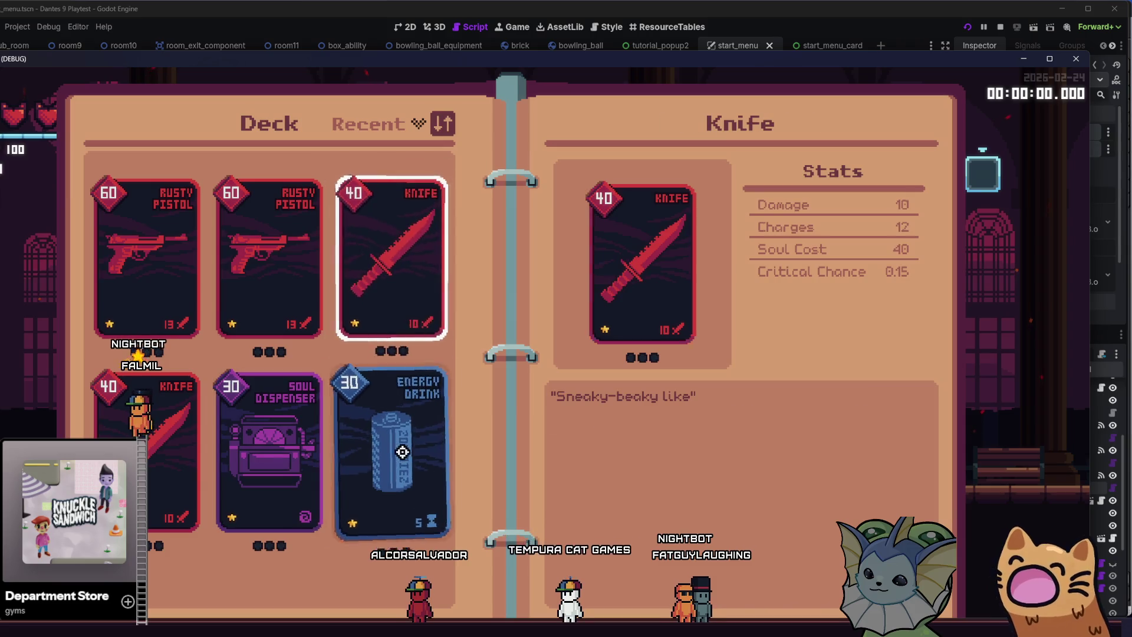
click(380, 419)
click(268, 266)
click(156, 368)
click(263, 289)
click(389, 448)
click(409, 277)
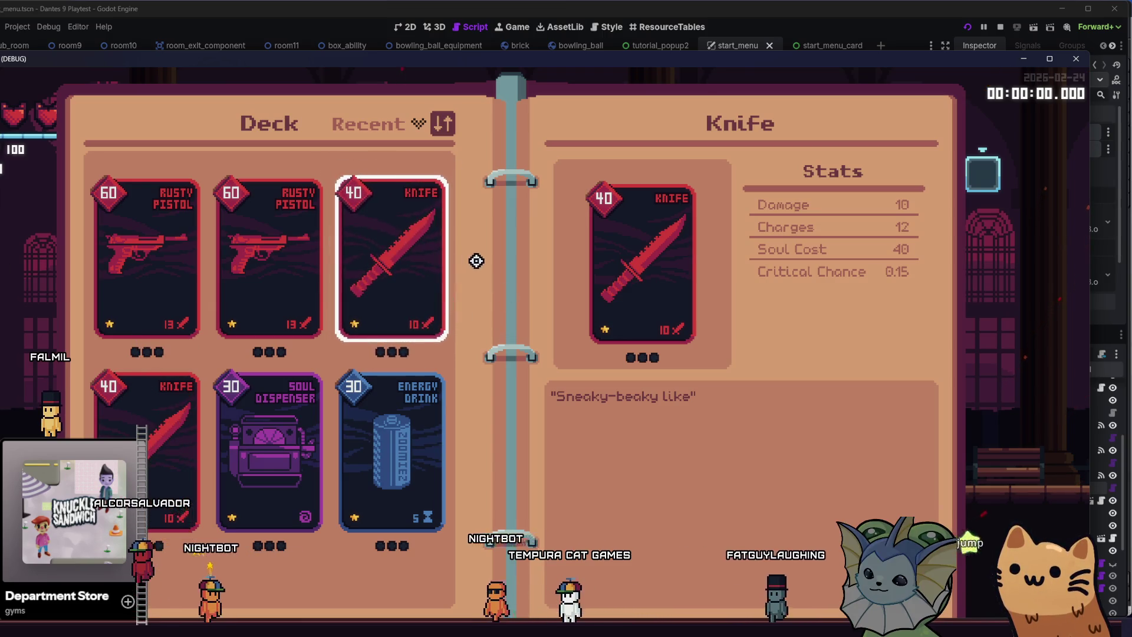
key(Escape)
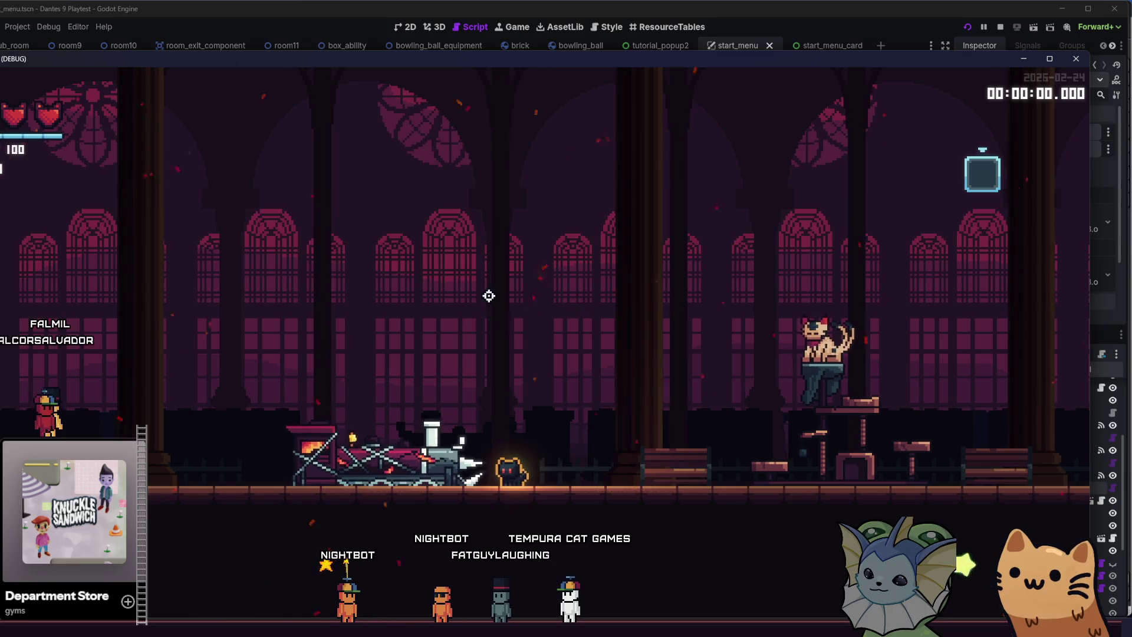
Walk the cat right and up the staircase onto the cathedral's upper floor
key(Escape)
key(Escape)
key(d)
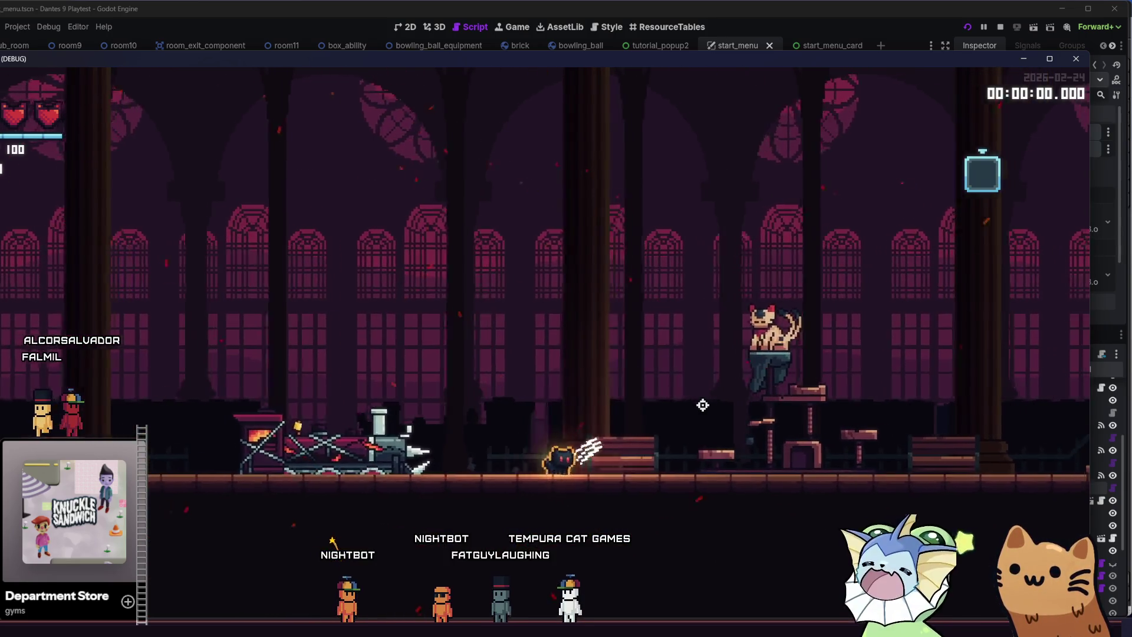
key(d)
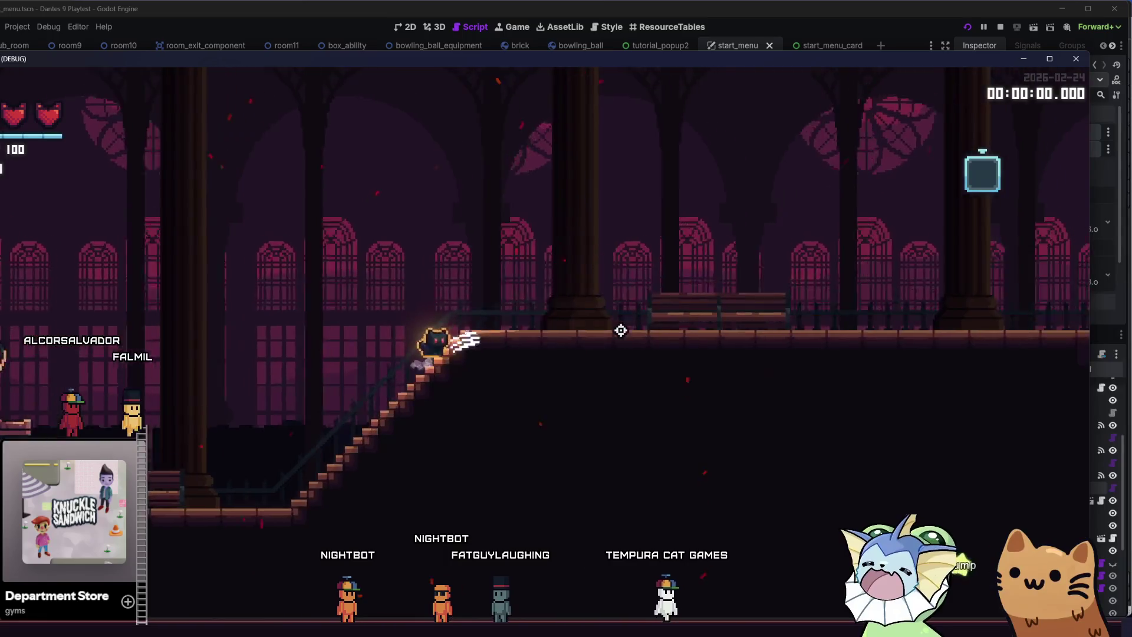
key(d)
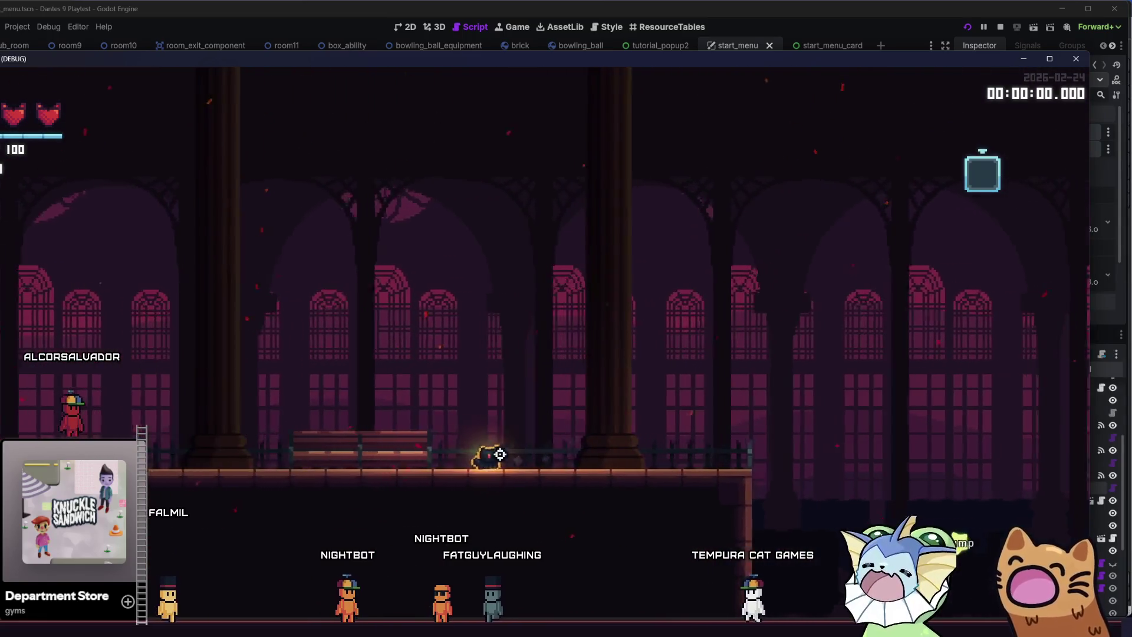
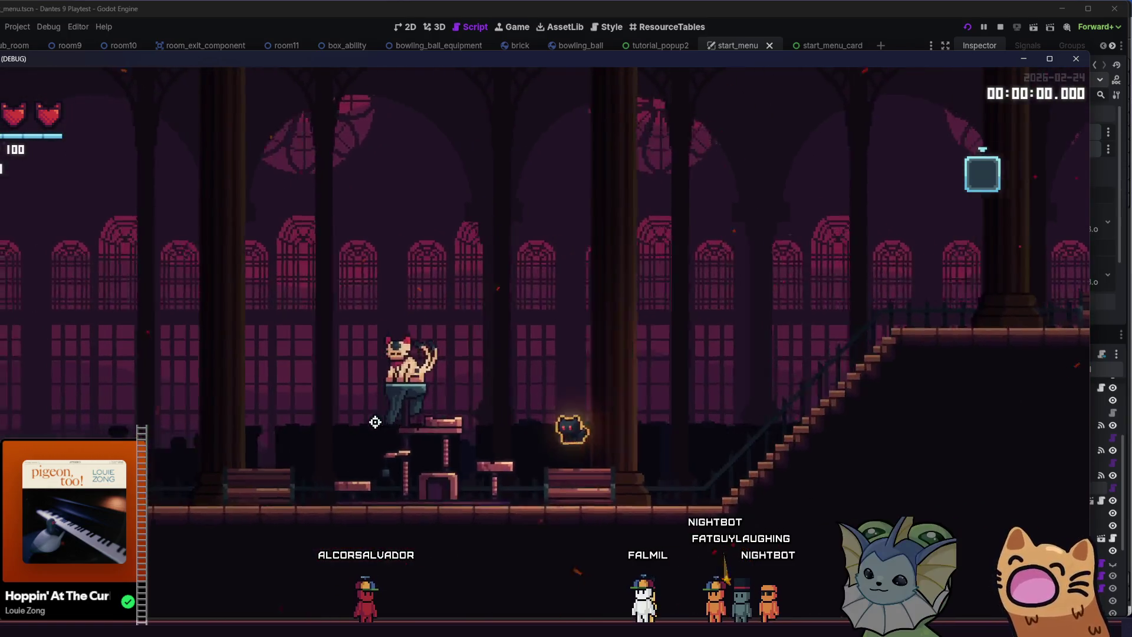
Run the cat right up the stairs and back left, then open the debug menu with F1
key(d)
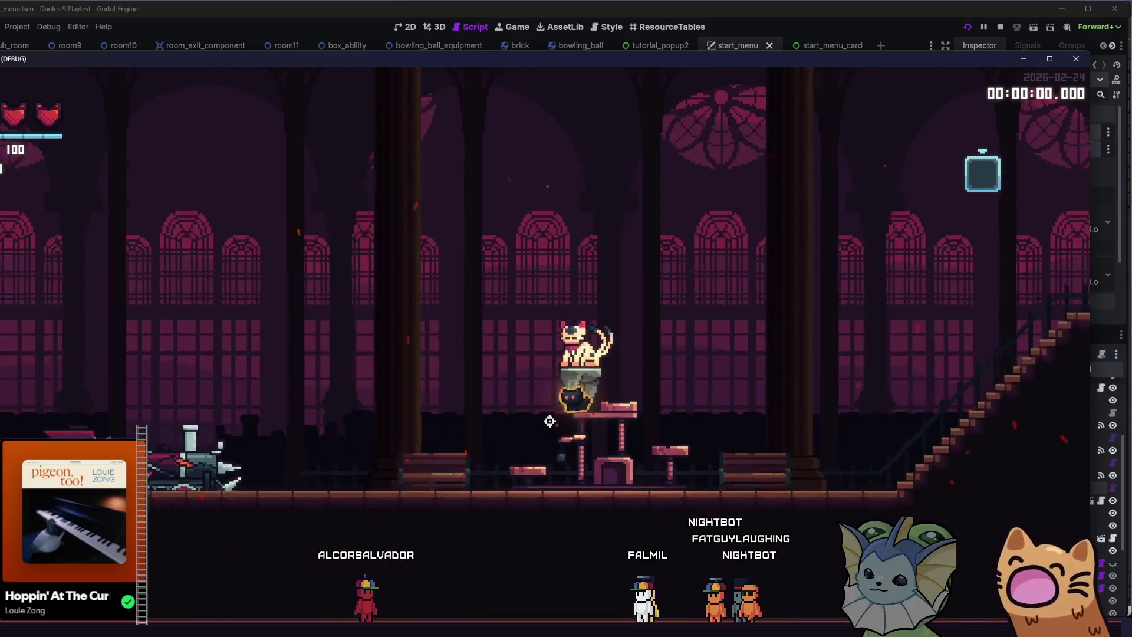
key(d)
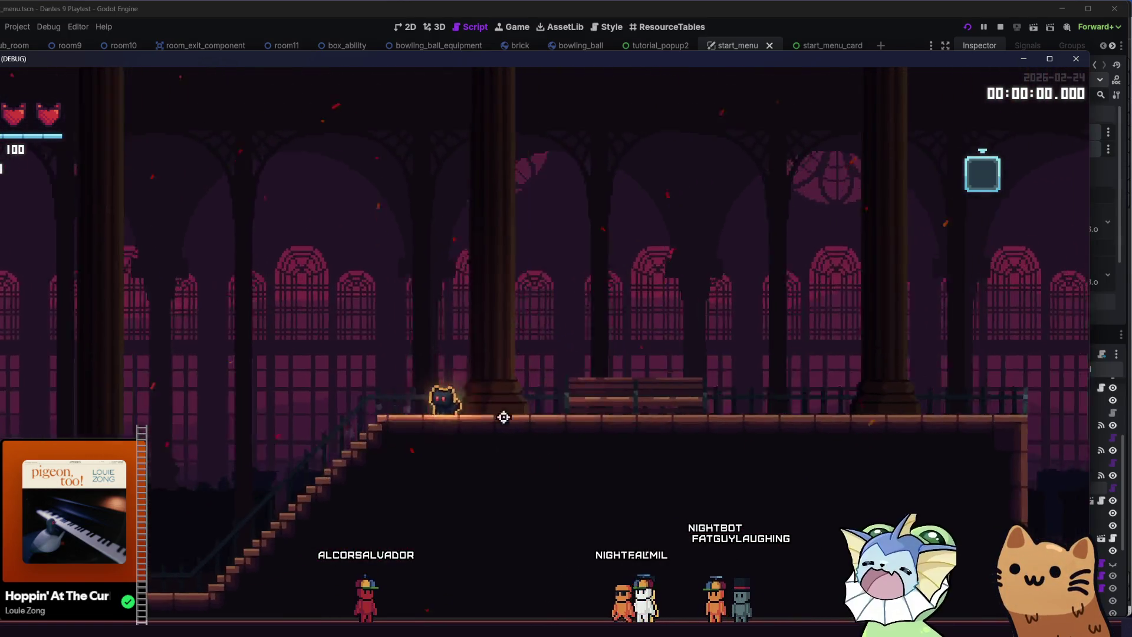
key(a)
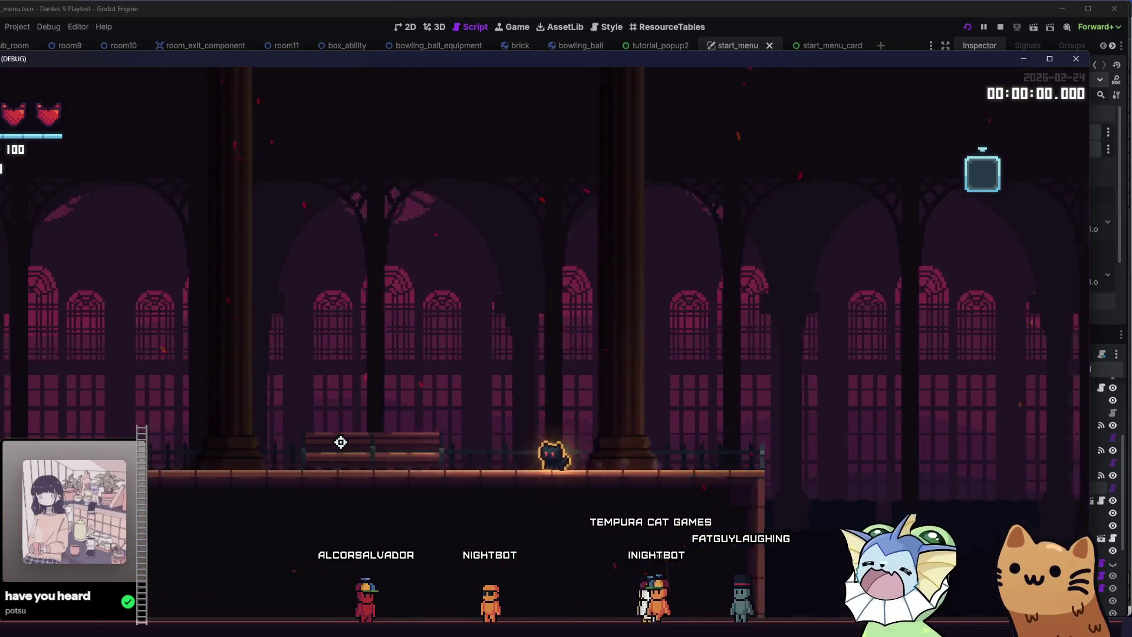
key(F1)
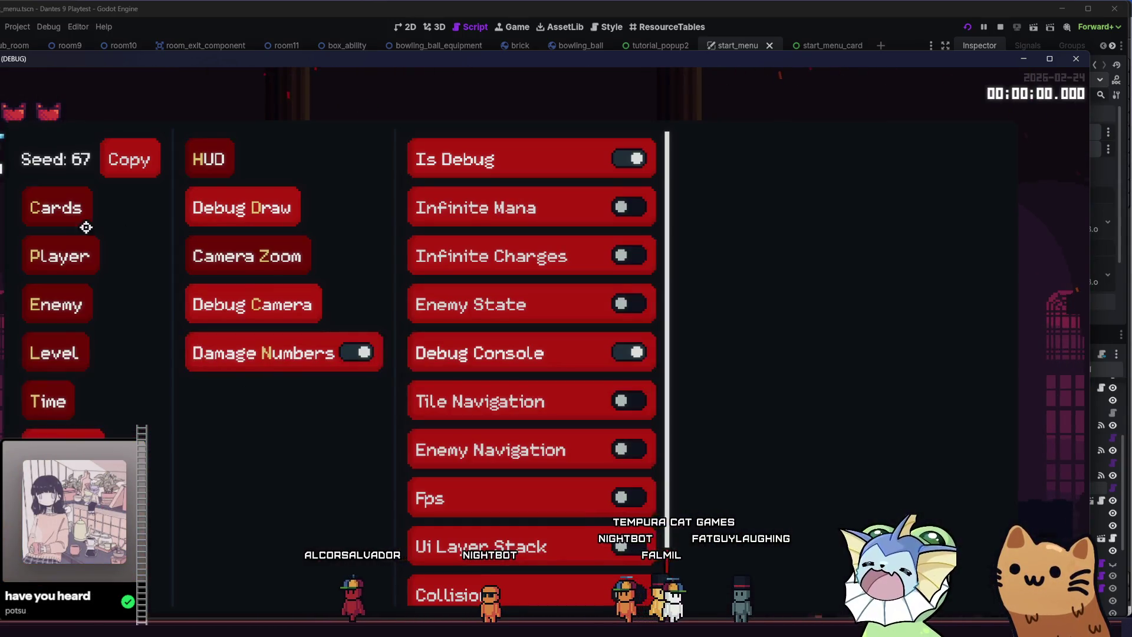
Under Player > Add Relic, add the Phoenix Feather and Remote Detonator relics
click(83, 222)
click(237, 146)
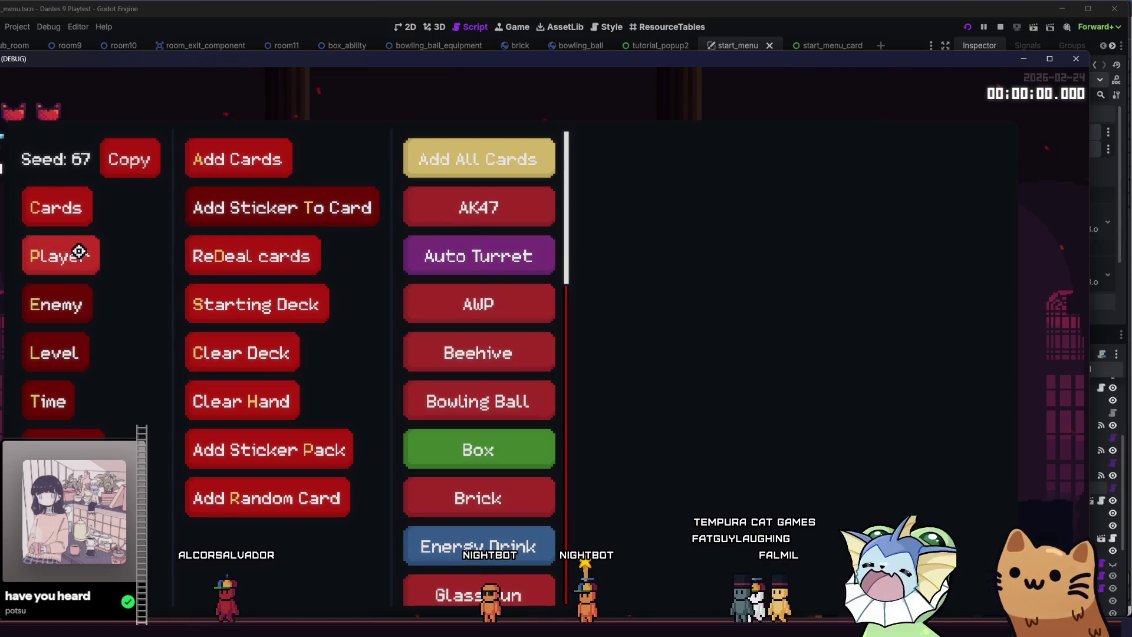
click(83, 253)
click(274, 207)
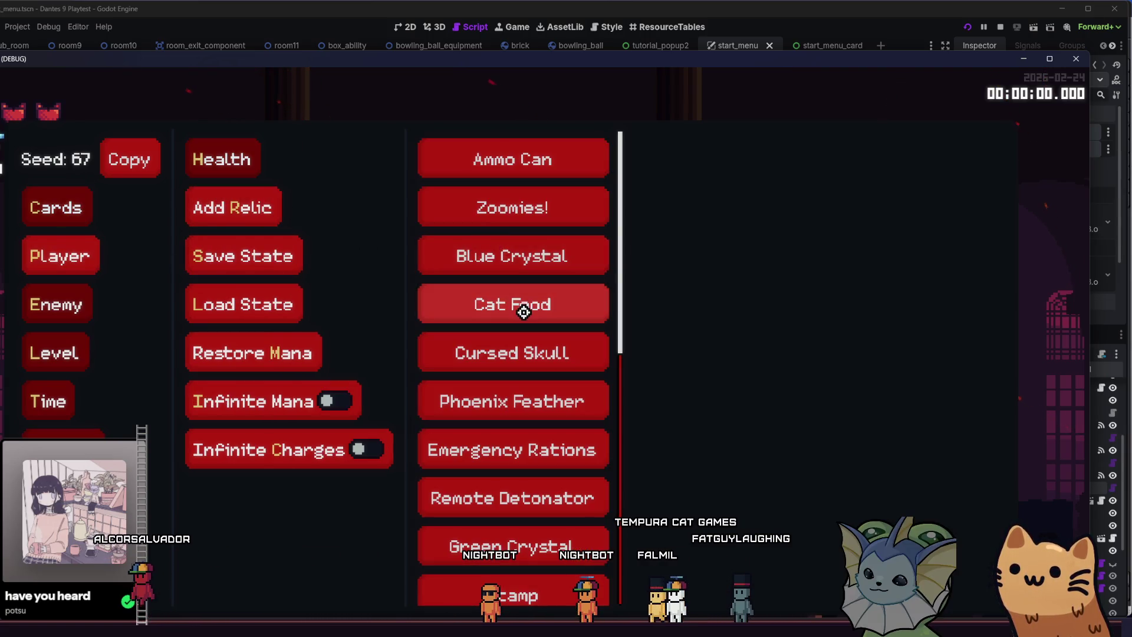
click(486, 382)
scroll(480, 411, down, 1)
click(485, 168)
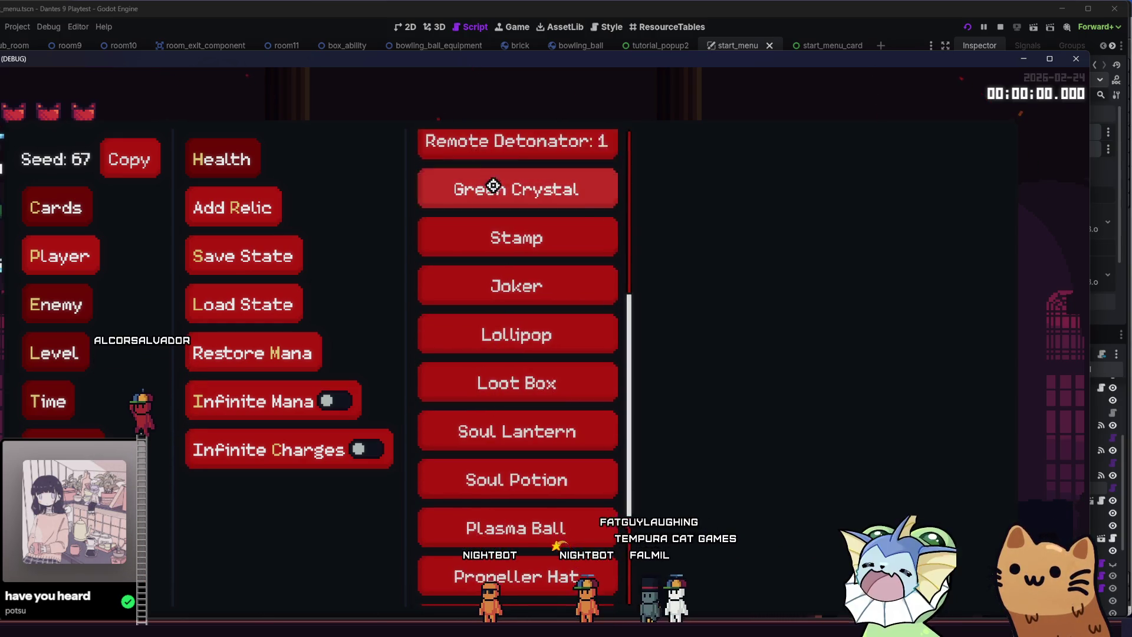
Add Soul Potion, two Tomes of Efficiency and Demon Shard, then close the debug menu
scroll(495, 189, up, 4)
scroll(491, 425, down, 4)
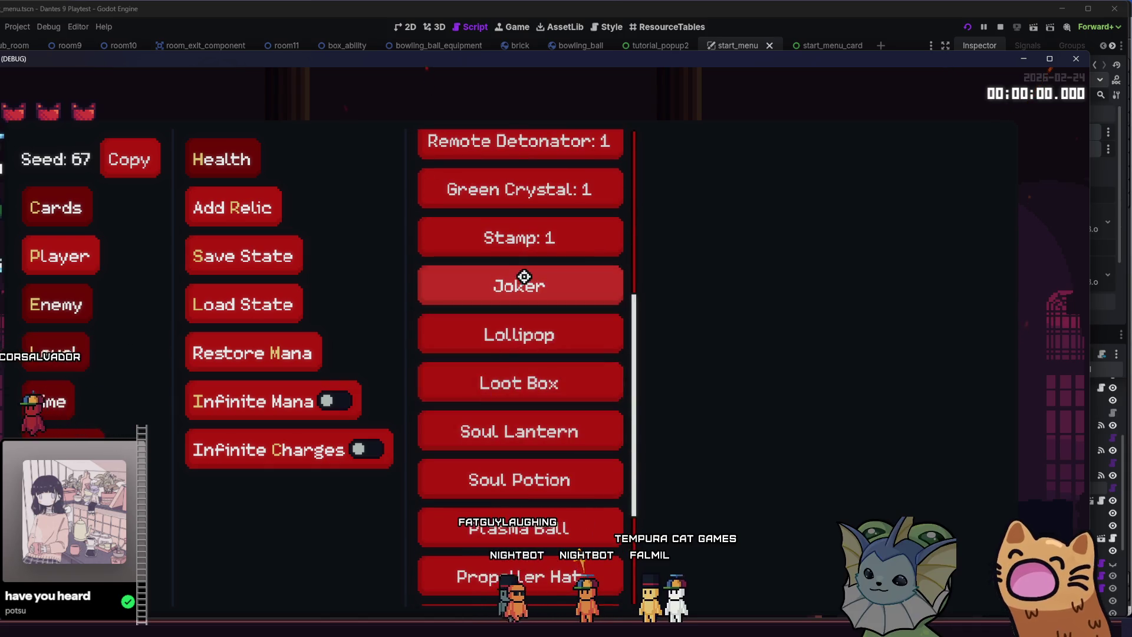
click(513, 475)
scroll(550, 338, down, 4)
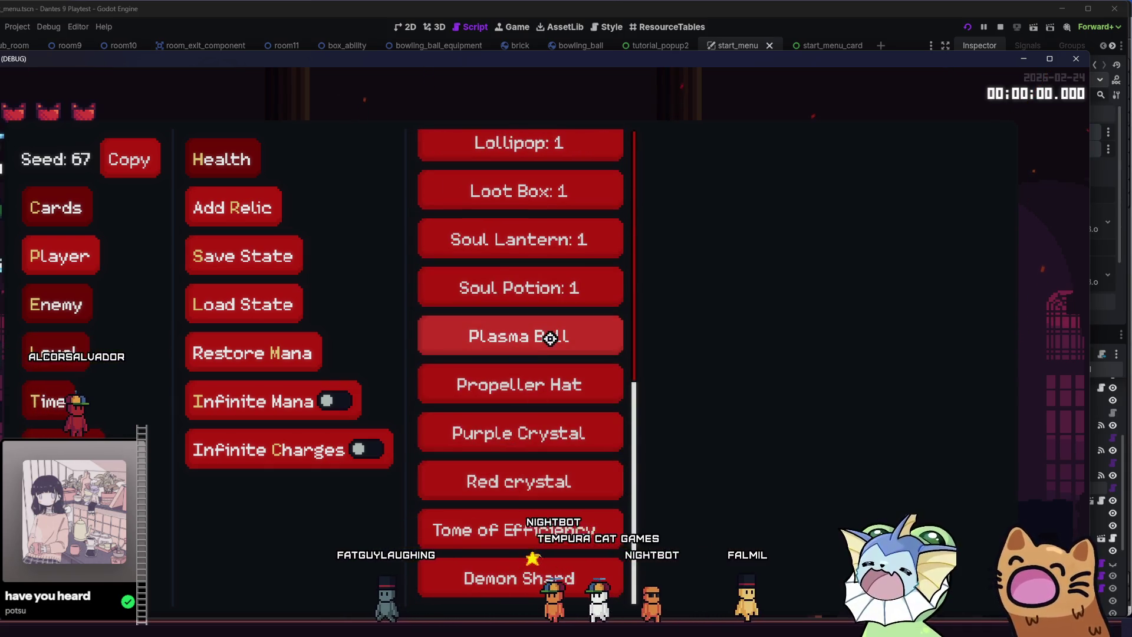
double_click(520, 529)
click(520, 578)
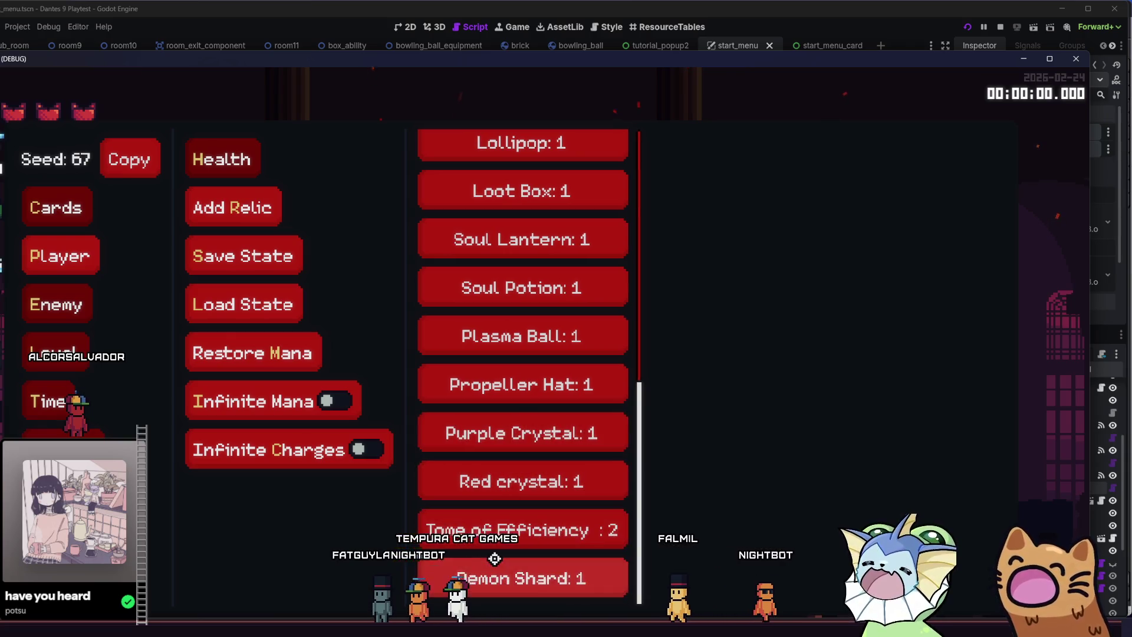
key(Escape)
Run right and left through the level, fighting the enemy near the staircase
key(Right)
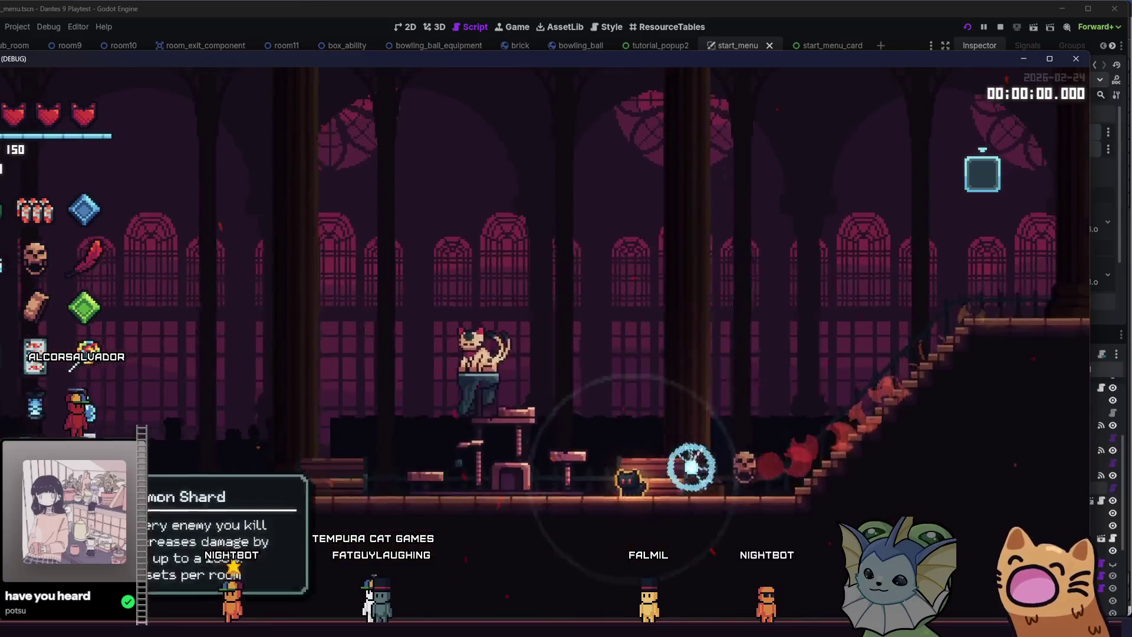
key(Left)
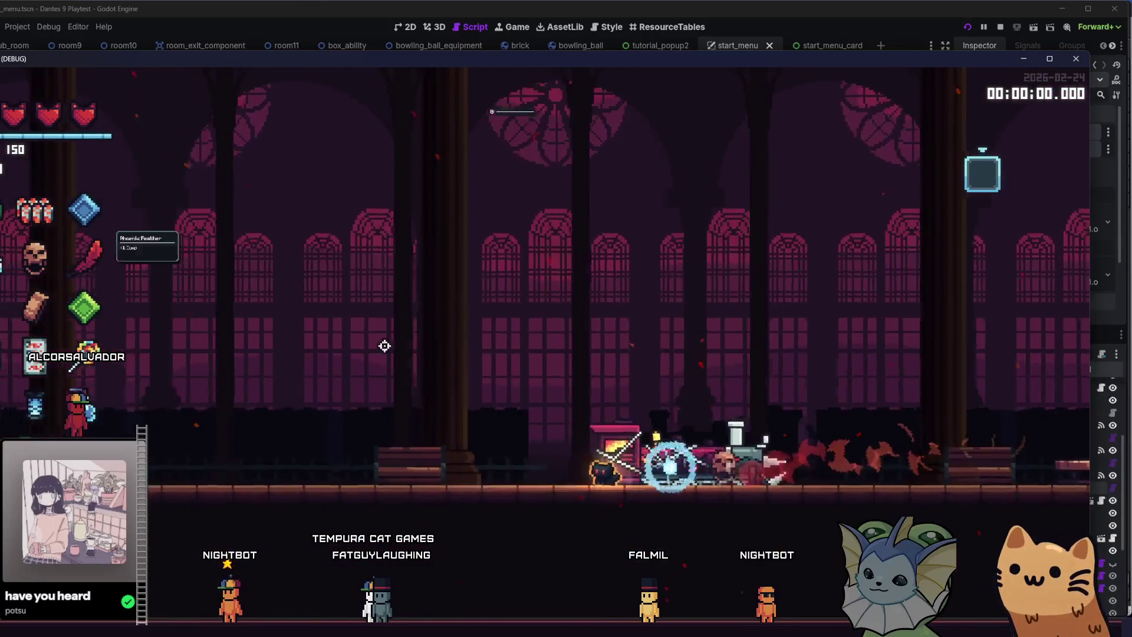
key(Right)
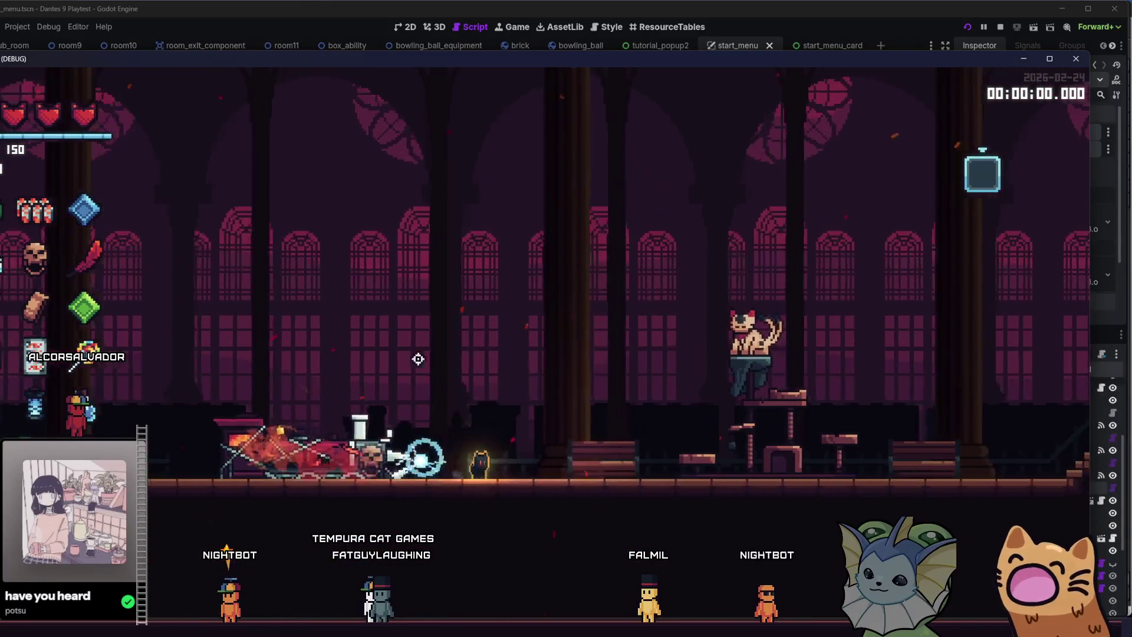
key(Left)
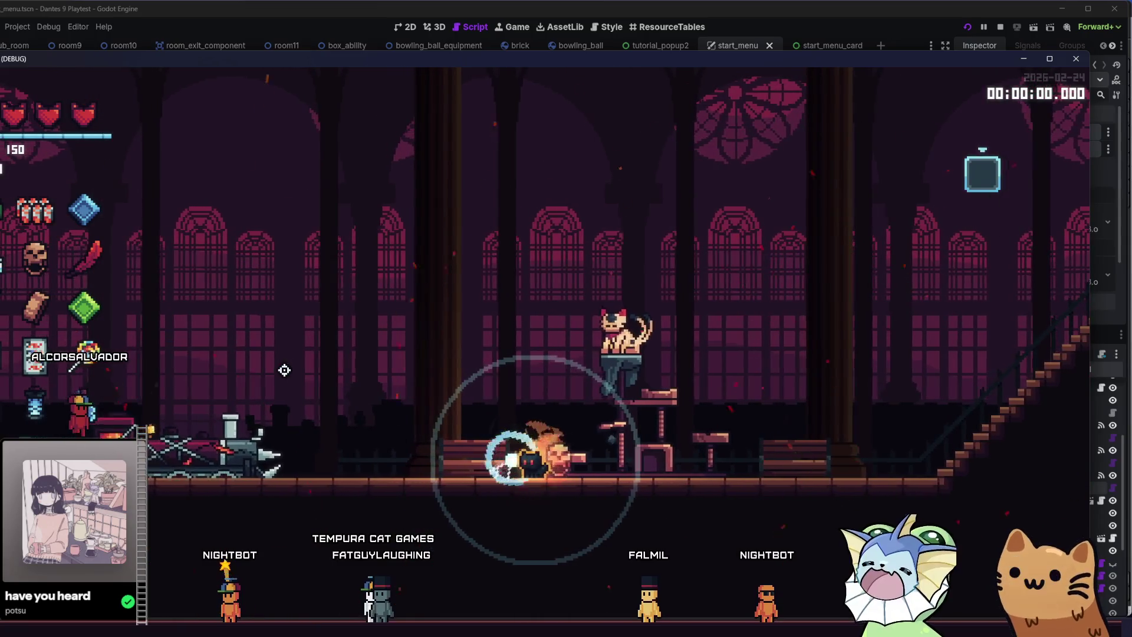
key(Left)
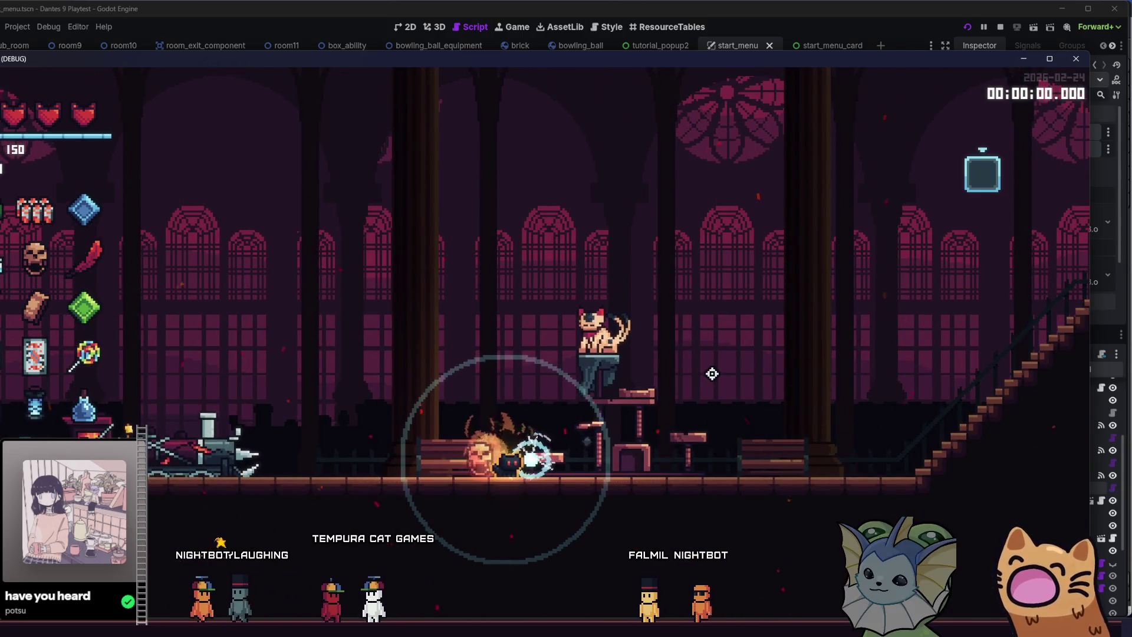
key(Left)
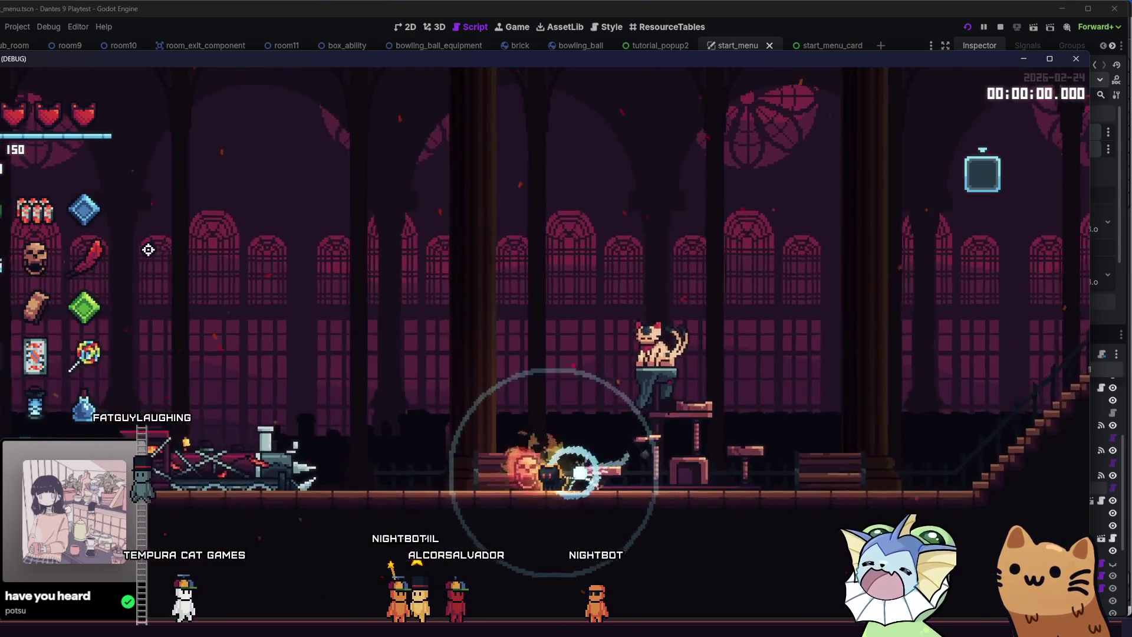
mouse_move(72, 233)
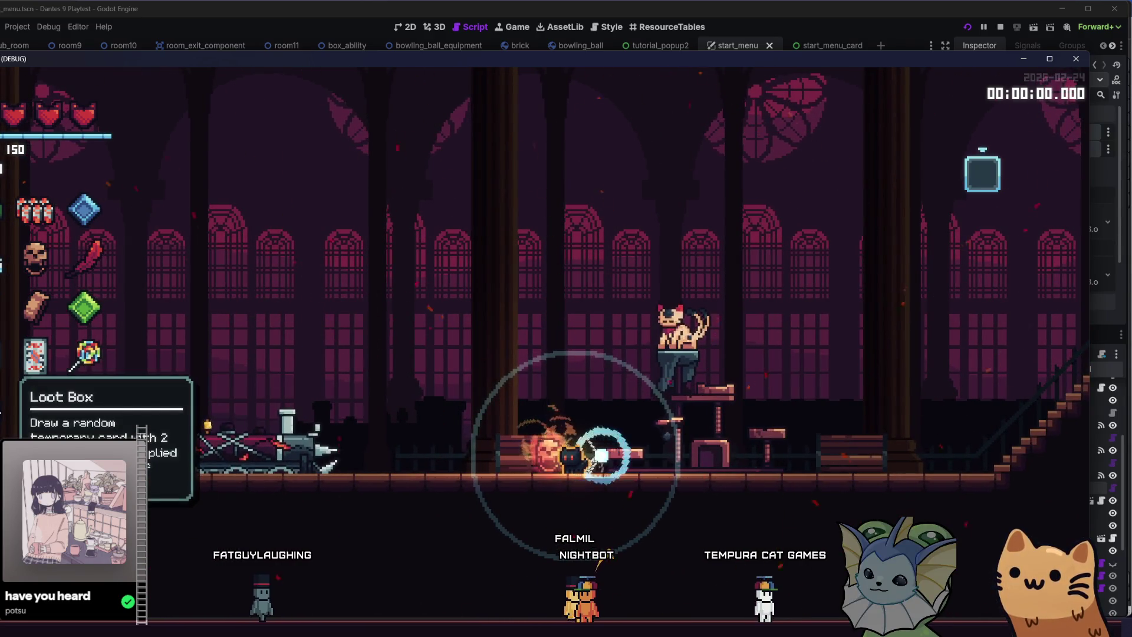
mouse_move(59, 357)
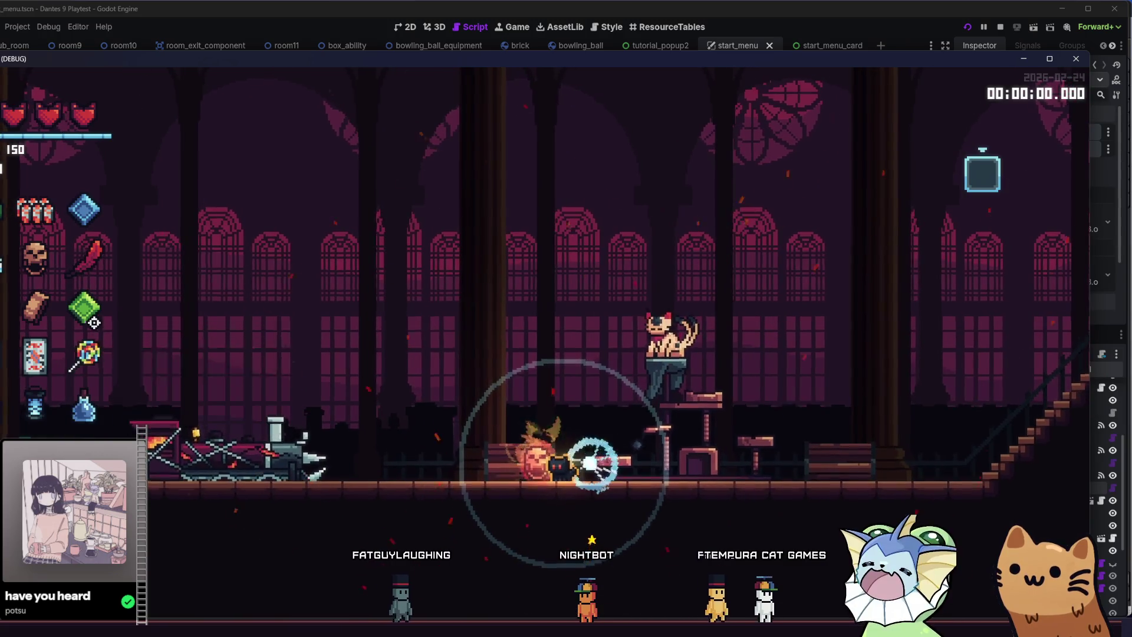
mouse_move(89, 272)
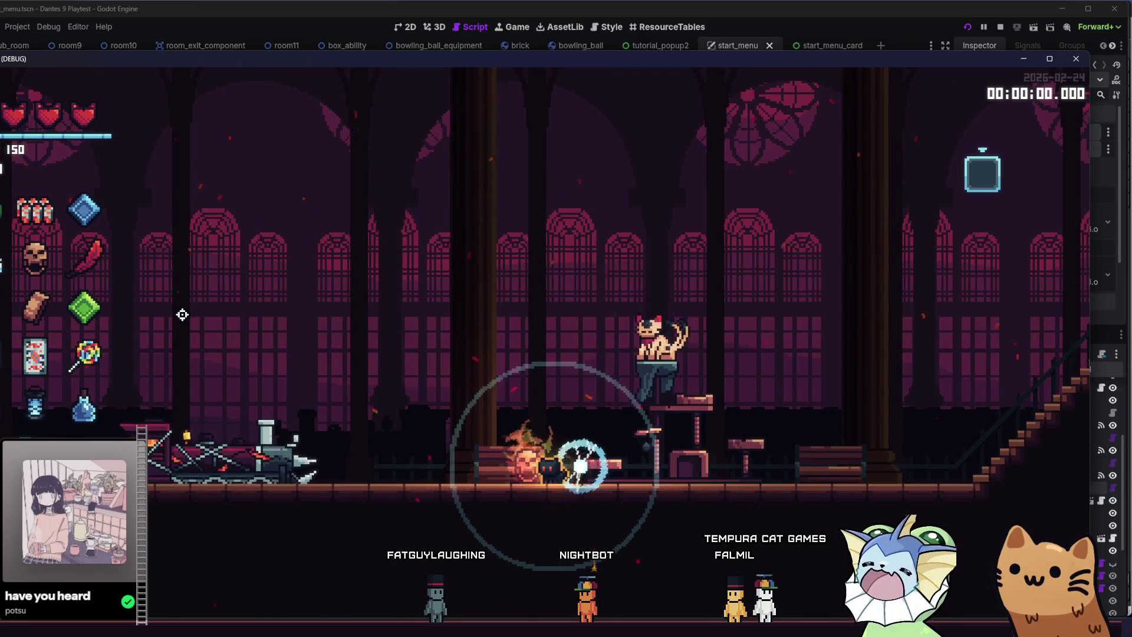
mouse_move(89, 313)
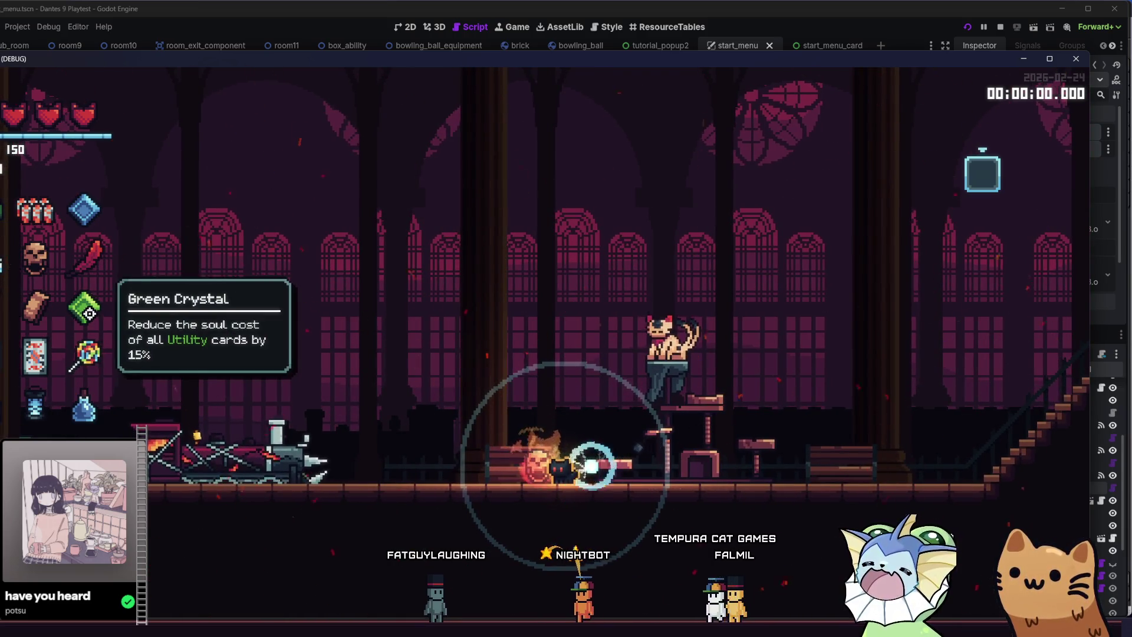
mouse_move(23, 294)
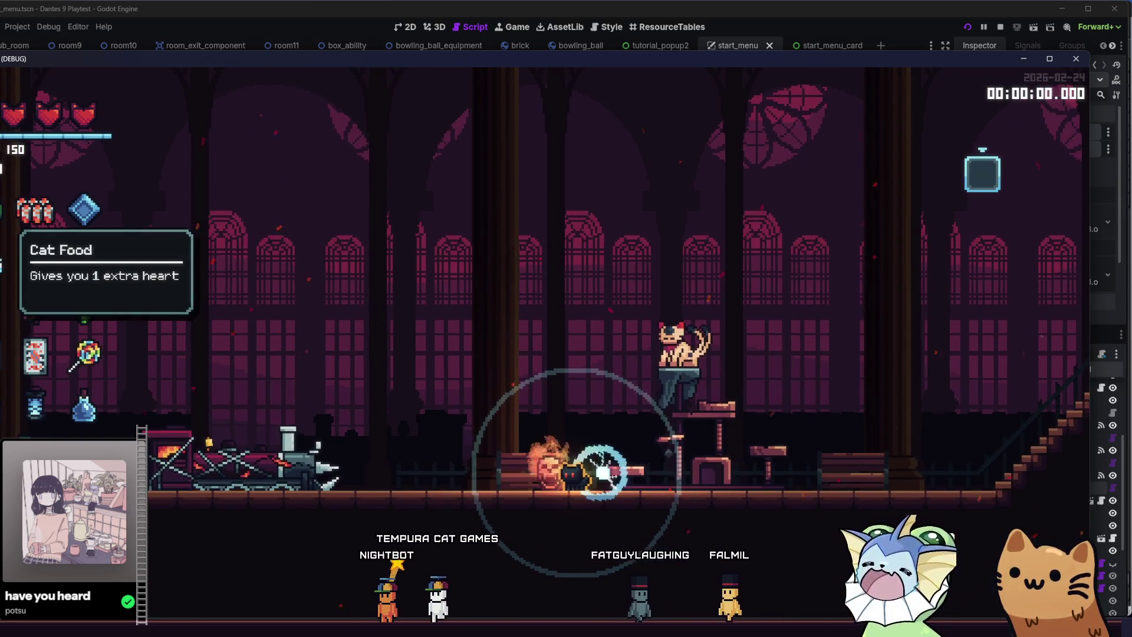
mouse_move(23, 262)
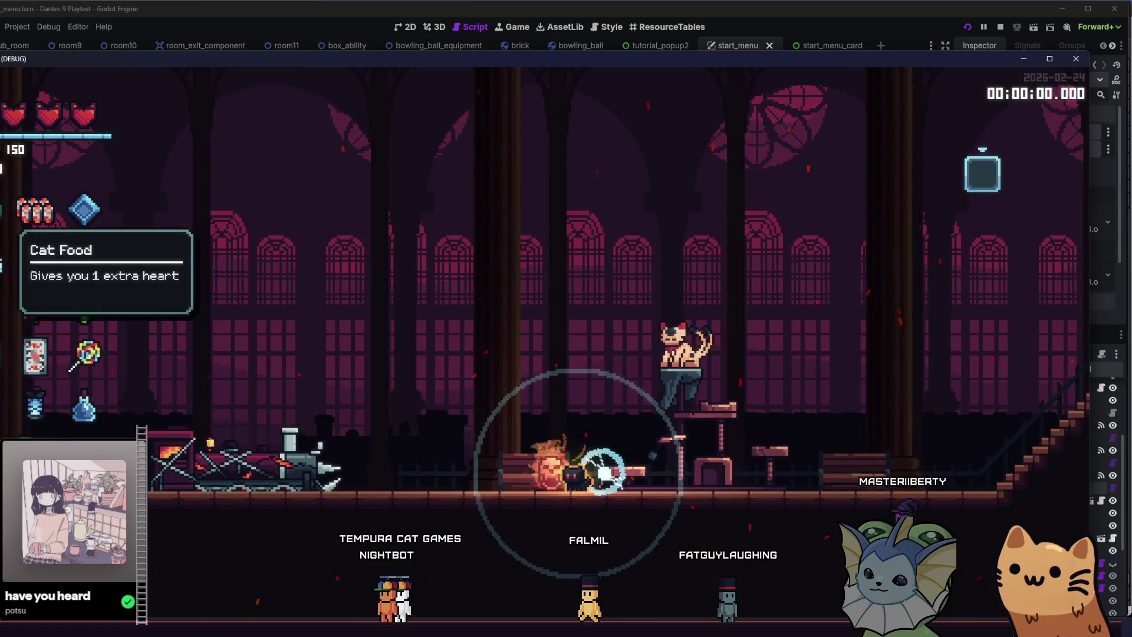
mouse_move(35, 211)
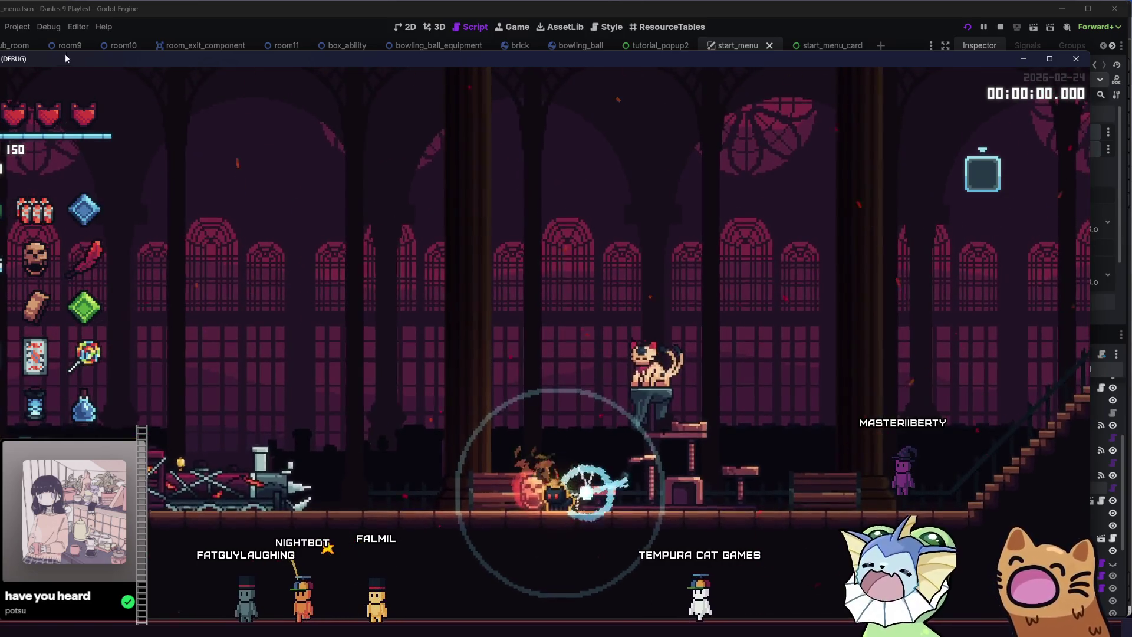
mouse_move(65, 57)
mouse_down()
mouse_move(62, 32)
mouse_move(108, 26)
mouse_up()
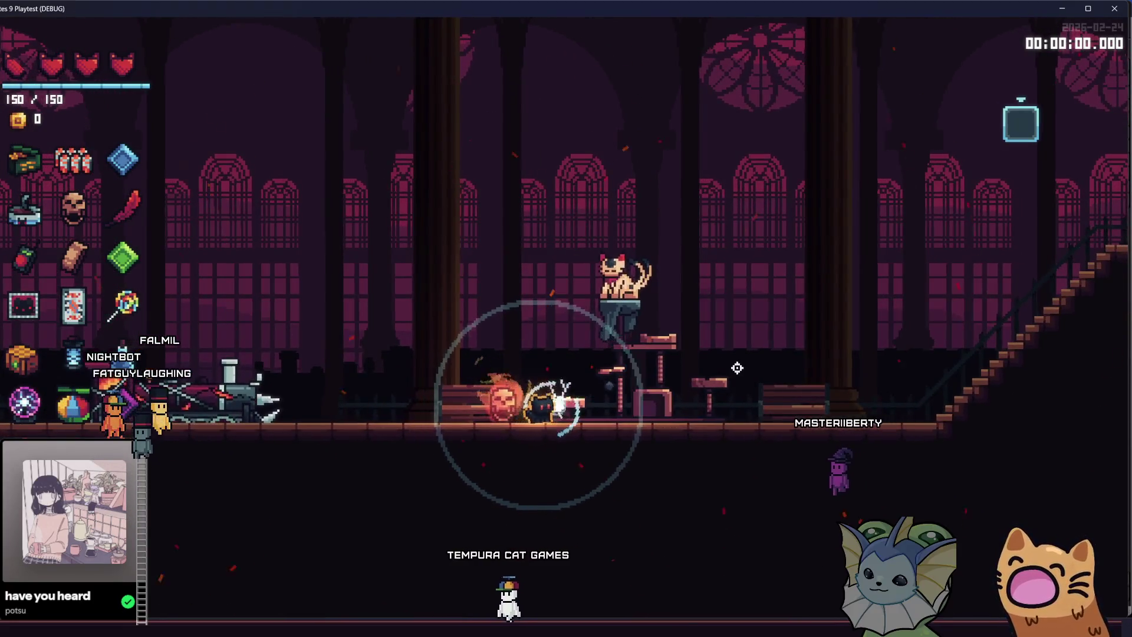
Keep playing by moving the cat left along the cathedral hall floor
key(a)
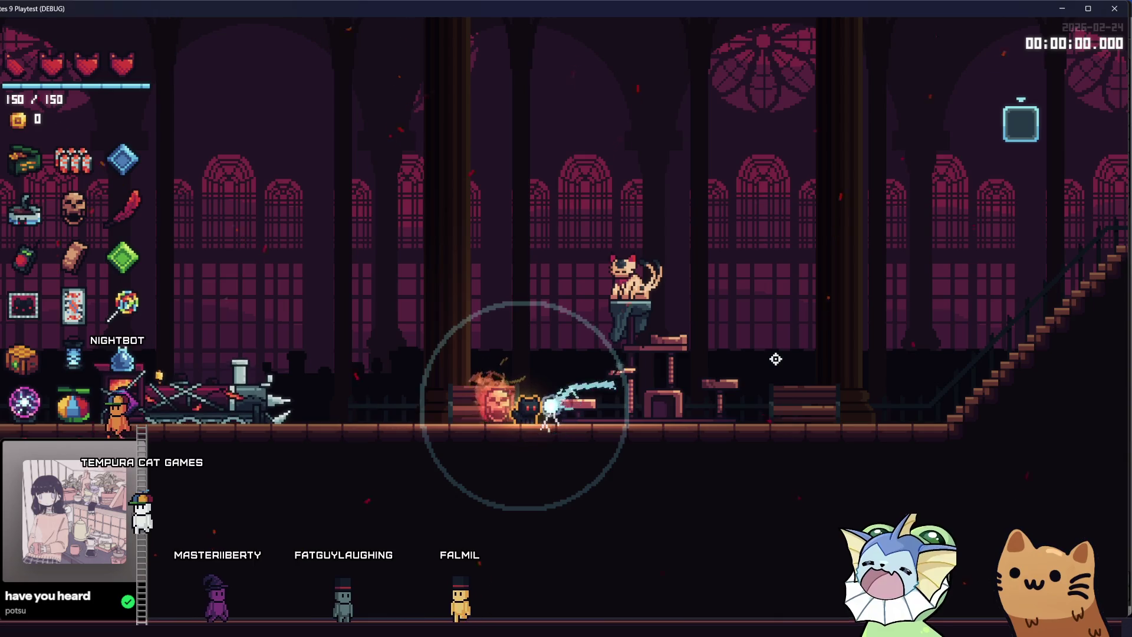
Add AK47 cards to the hand from the debug menu's Cards list
key(d)
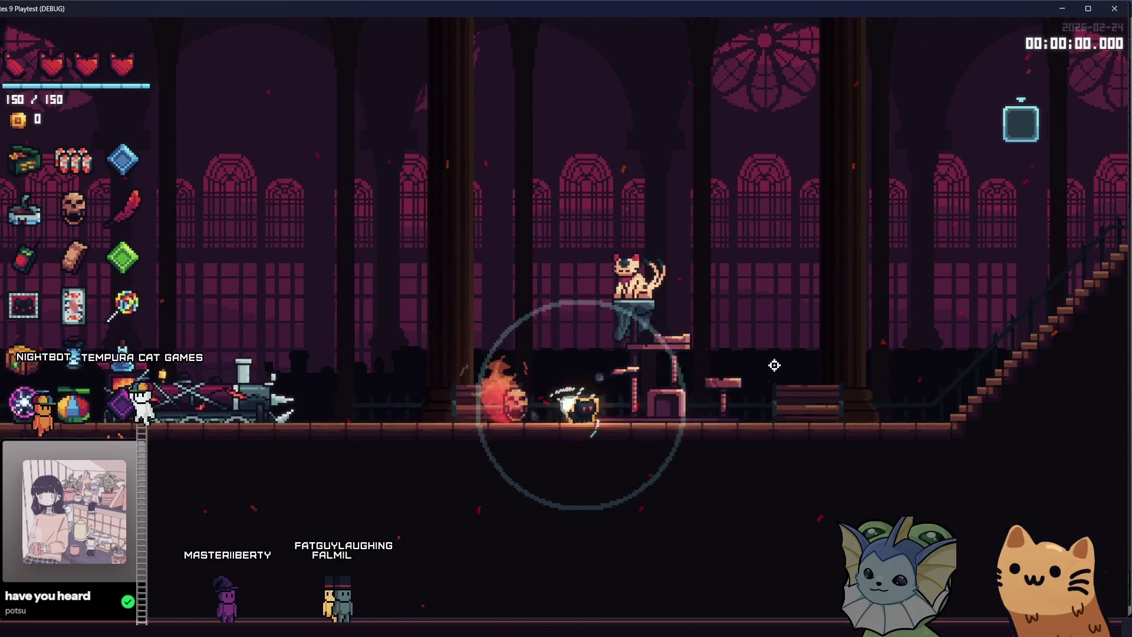
key(grave)
click(70, 158)
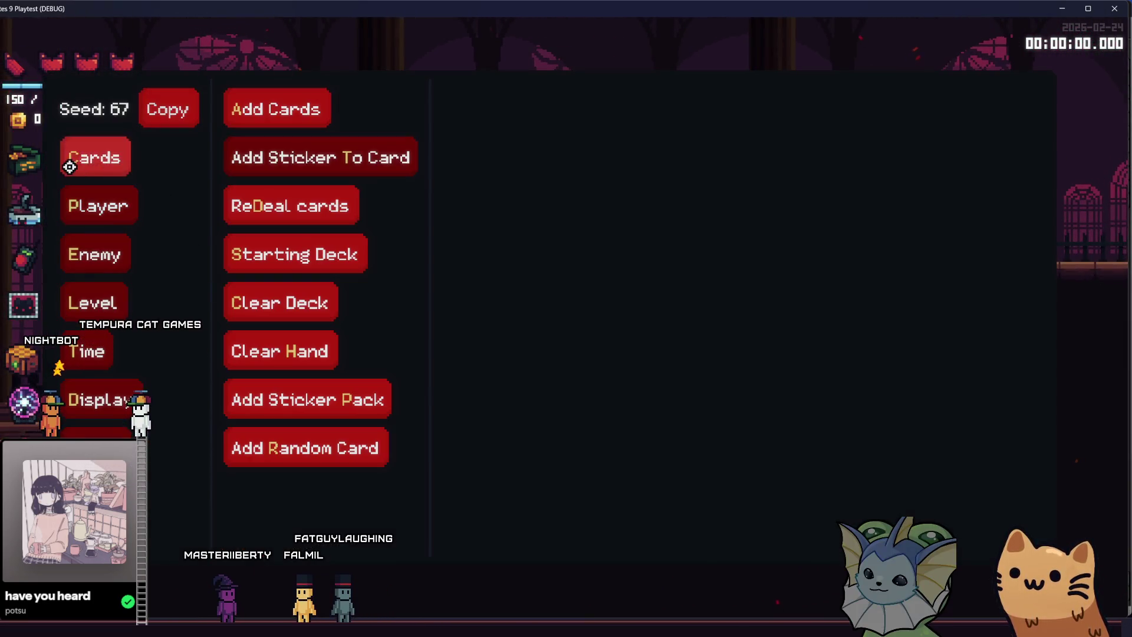
click(238, 125)
double_click(476, 160)
key(grave)
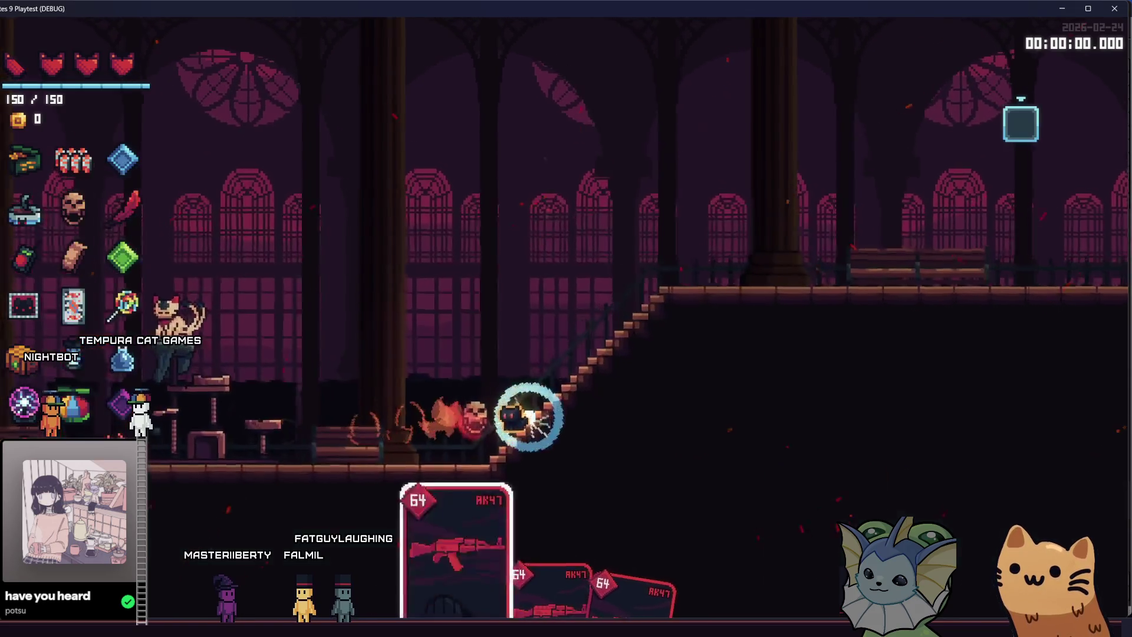
Jump and climb the left staircase while firing the AK47, then shift the Aseprite window
key(a)
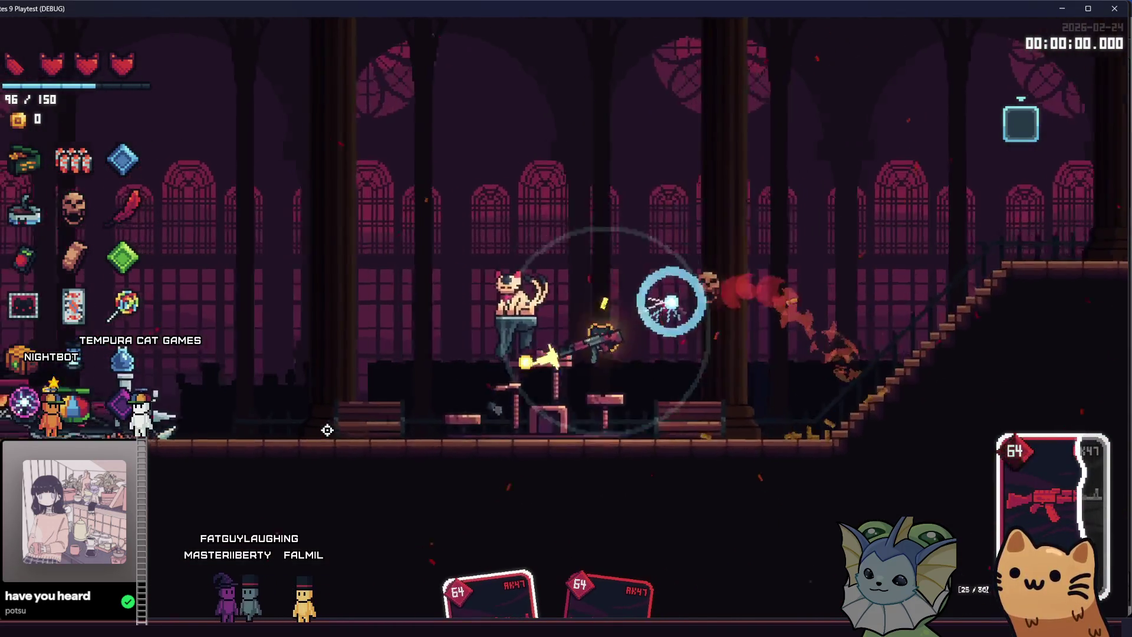
key(a)
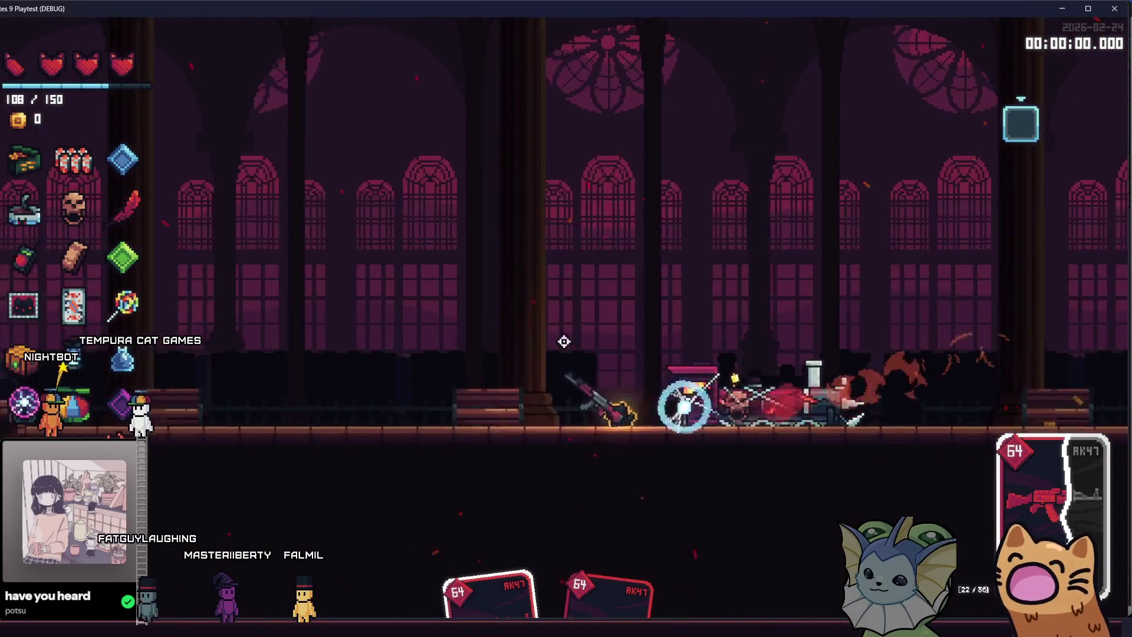
key(space)
key(a)
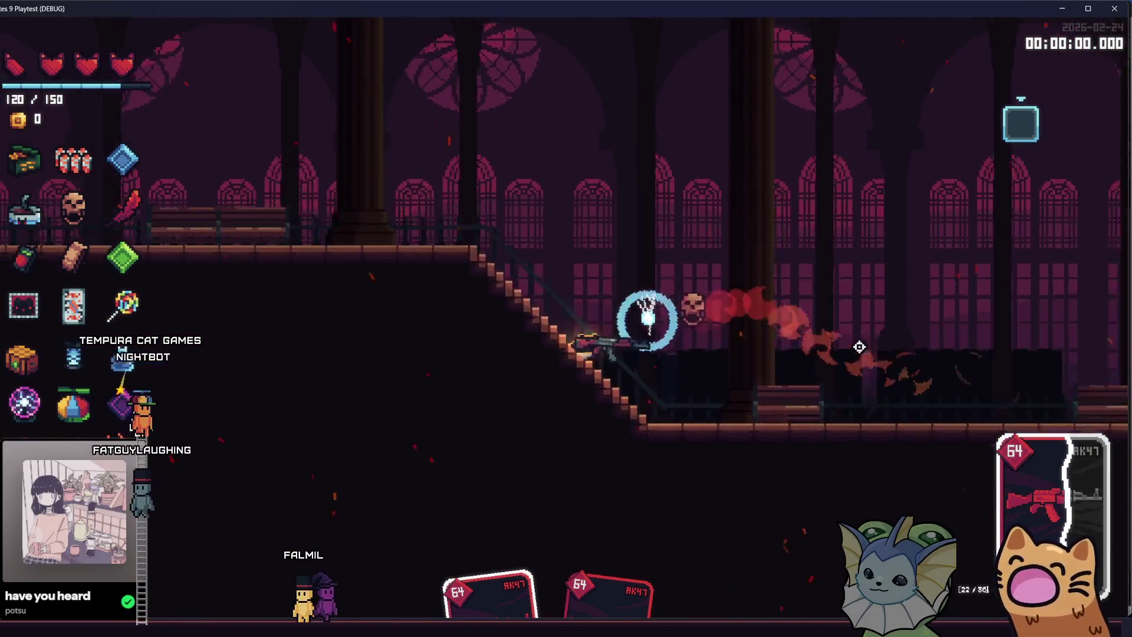
key(a)
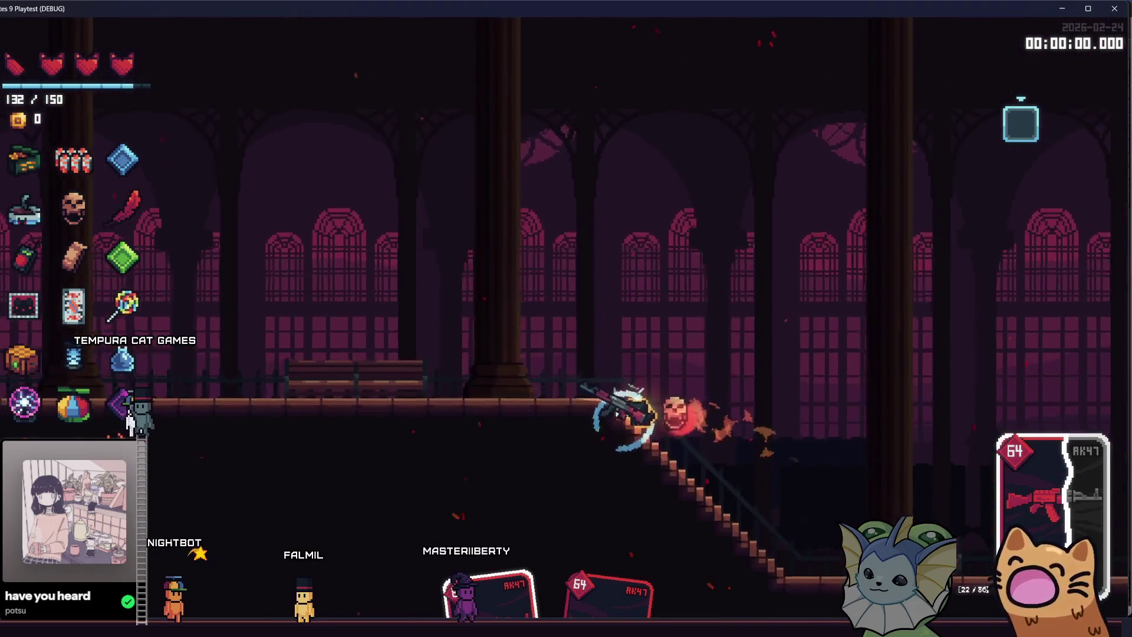
mouse_move(112, 4)
mouse_down()
mouse_move(7, 5)
mouse_move(202, 5)
mouse_move(177, 29)
mouse_up()
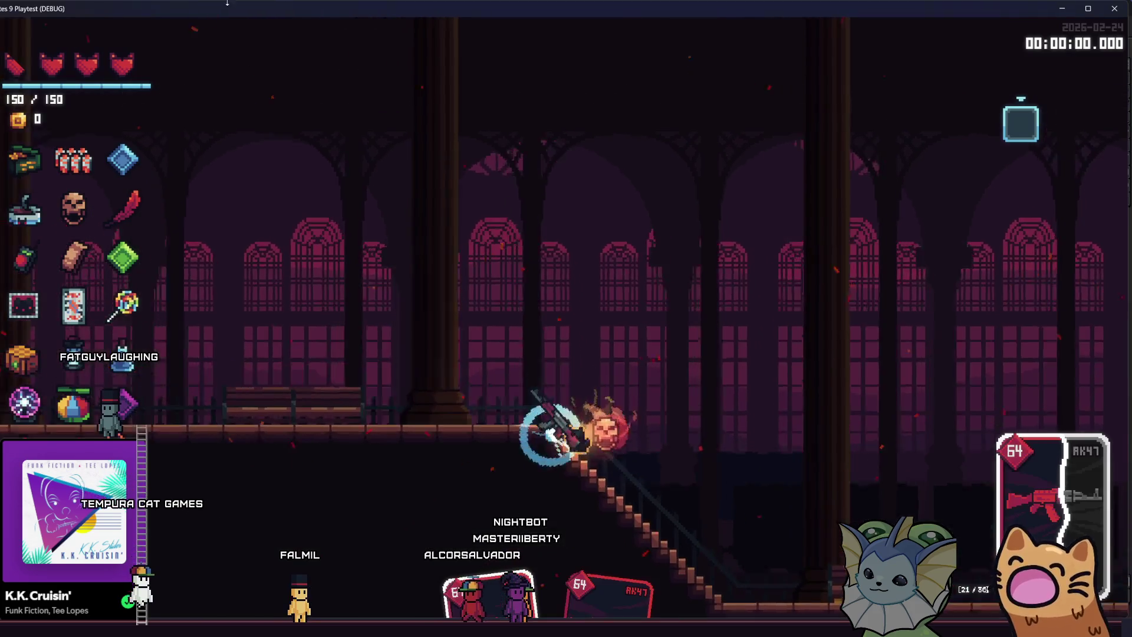
Place the playtest window over Aseprite, toggling it between maximized and floating size
mouse_move(202, 4)
mouse_down()
mouse_move(216, 54)
mouse_move(194, 75)
mouse_move(202, 61)
mouse_up()
double_click(203, 59)
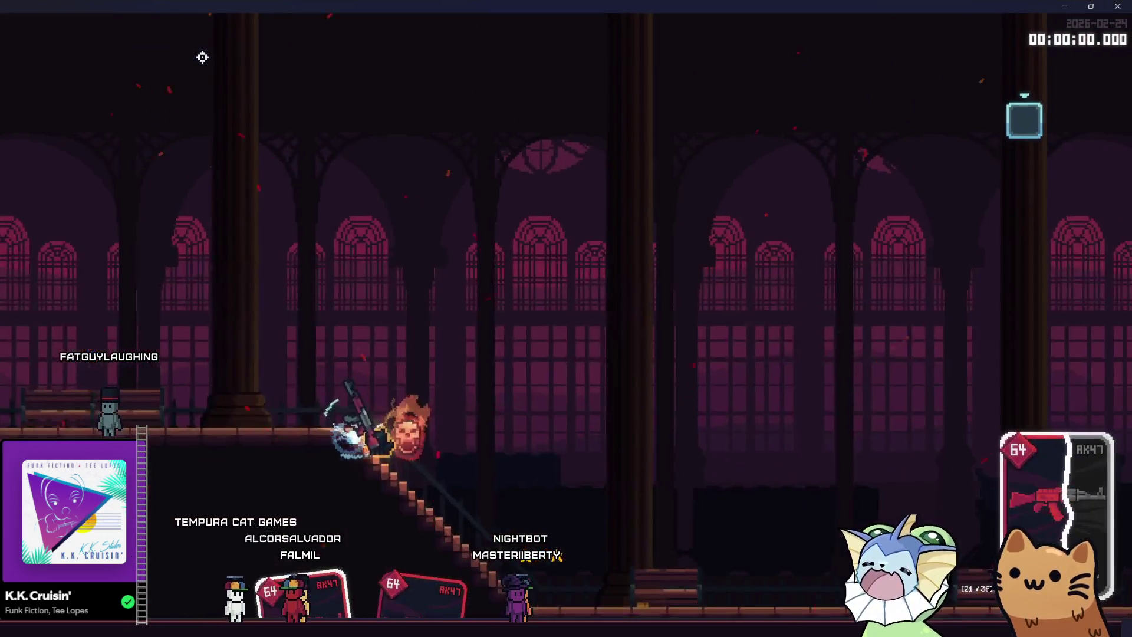
double_click(109, 12)
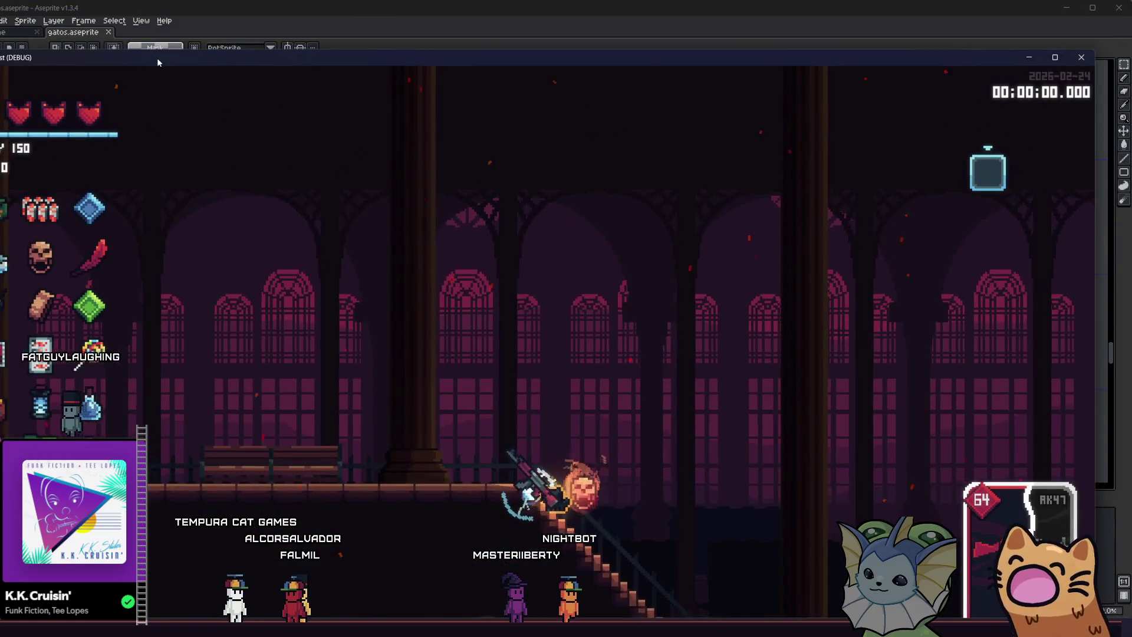
drag(157, 58, 66, 49)
drag(150, 54, 115, 31)
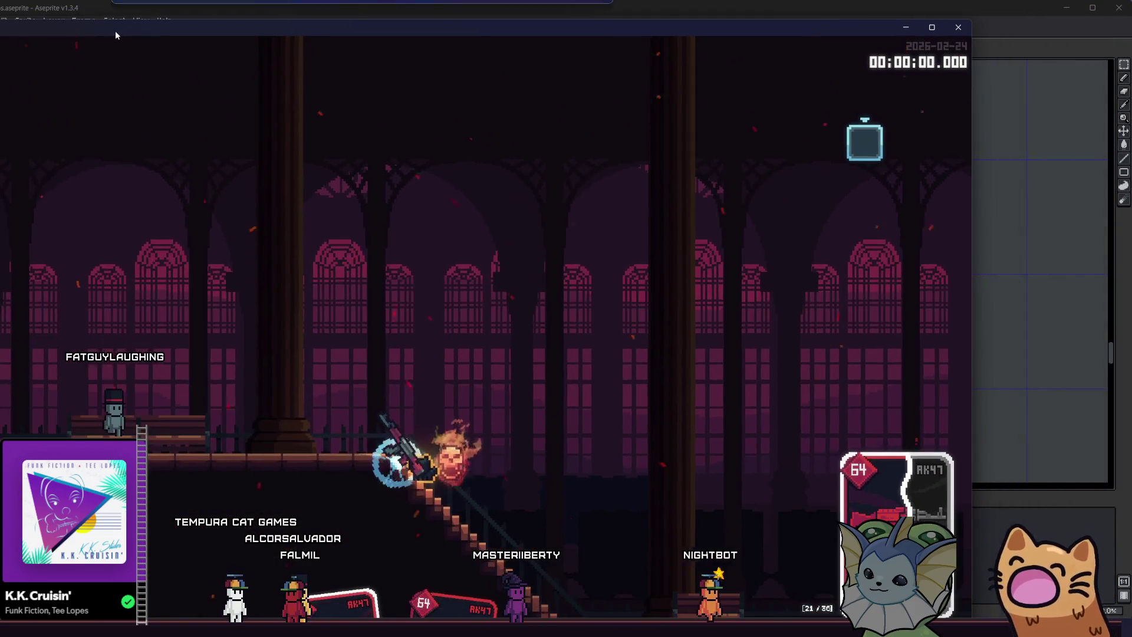
double_click(110, 30)
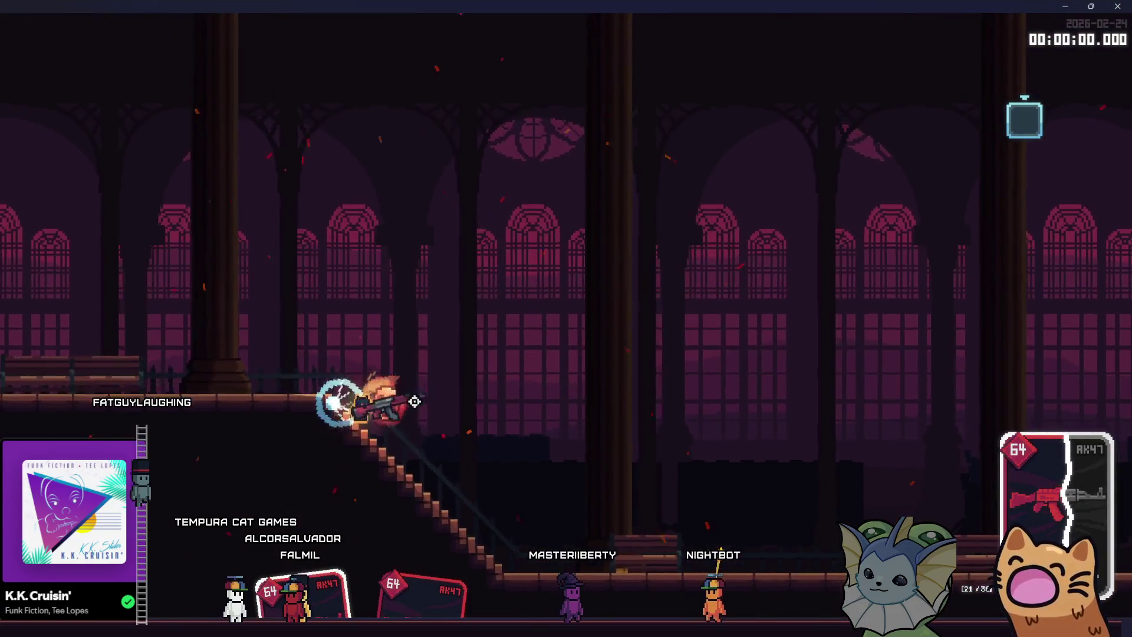
mouse_move(96, 13)
mouse_down()
mouse_move(86, 45)
mouse_move(367, 69)
mouse_move(450, 1)
mouse_up()
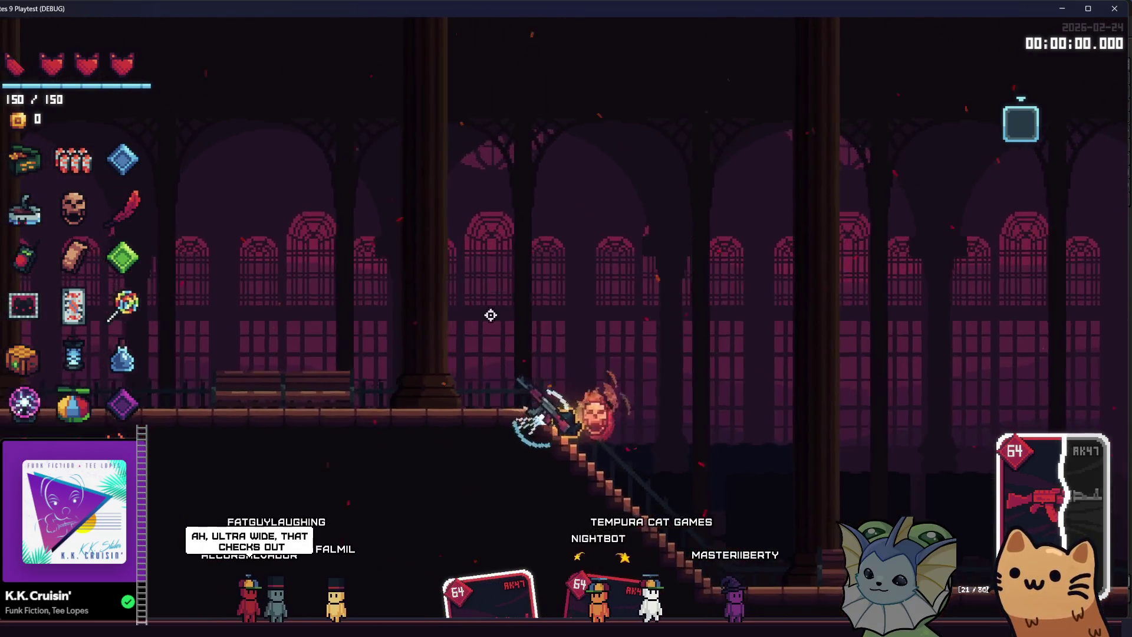
Check the card deck, then run down and up the stairs while shooting
mouse_move(118, 10)
mouse_down()
mouse_move(114, 41)
mouse_move(118, 8)
mouse_up()
mouse_move(122, 159)
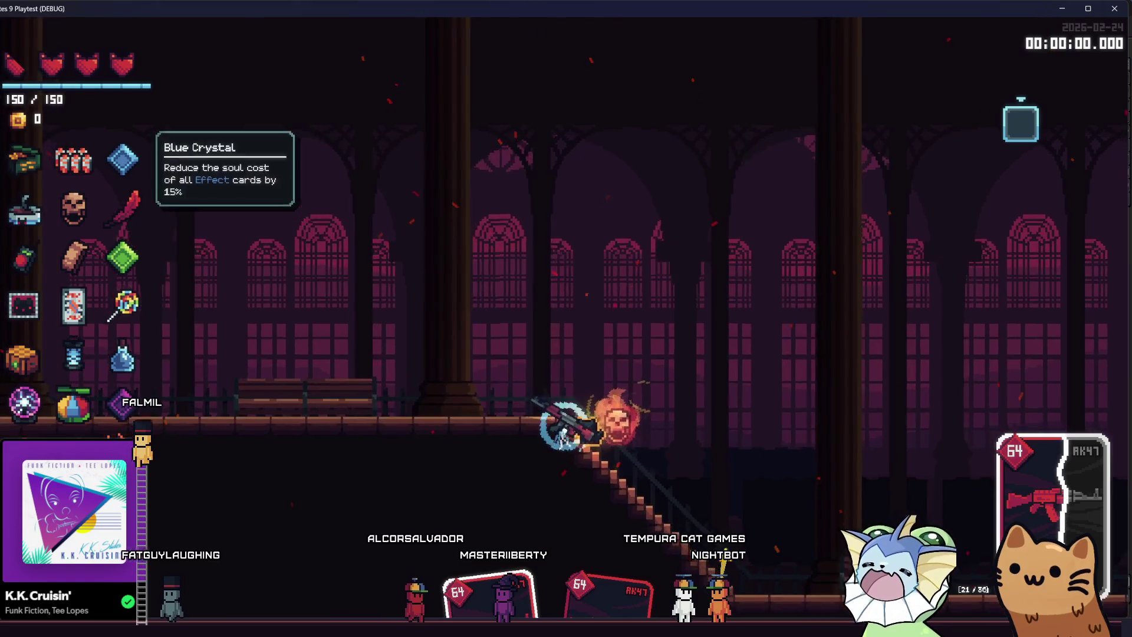
key(Tab)
key(Tab)
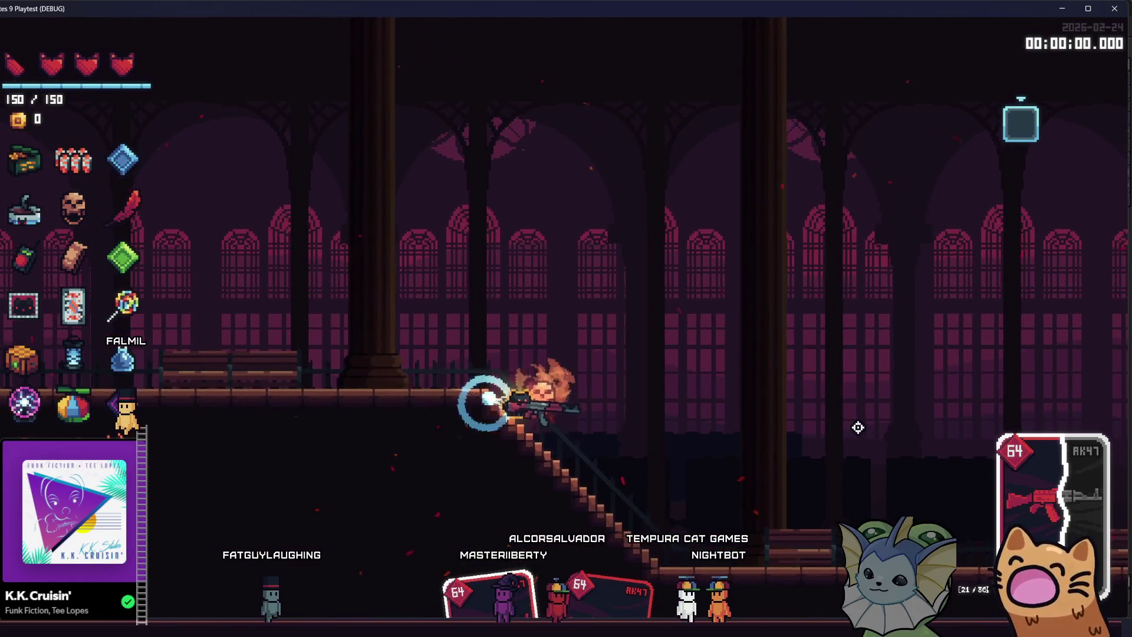
key(d)
mouse_move(861, 423)
mouse_down()
mouse_move(822, 383)
mouse_move(756, 363)
mouse_move(731, 389)
mouse_move(705, 387)
mouse_move(508, 303)
mouse_move(301, 354)
mouse_move(315, 417)
mouse_up()
key(a)
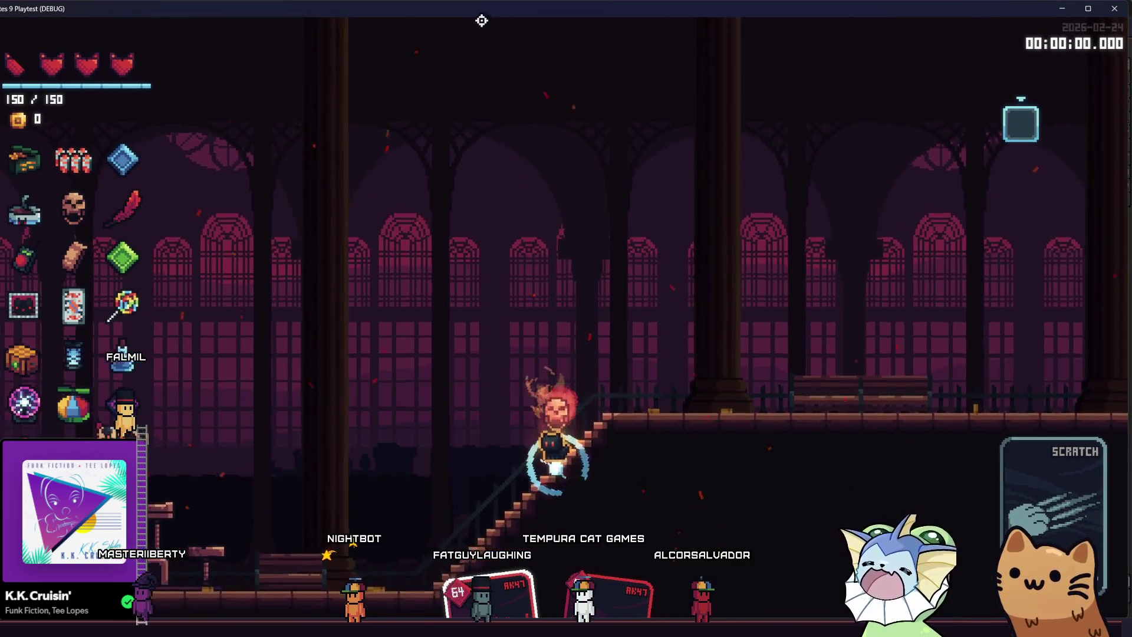
Reposition the game window, walk down the stairs, then return to the Godot editor
drag(483, 8, 484, 41)
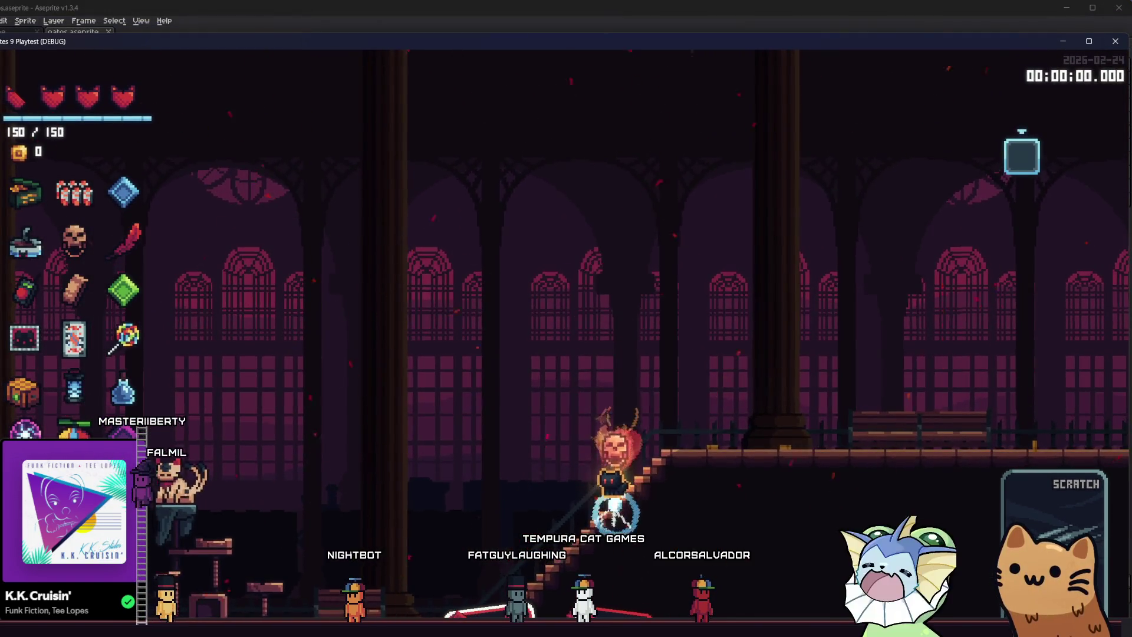
drag(179, 46, 181, 12)
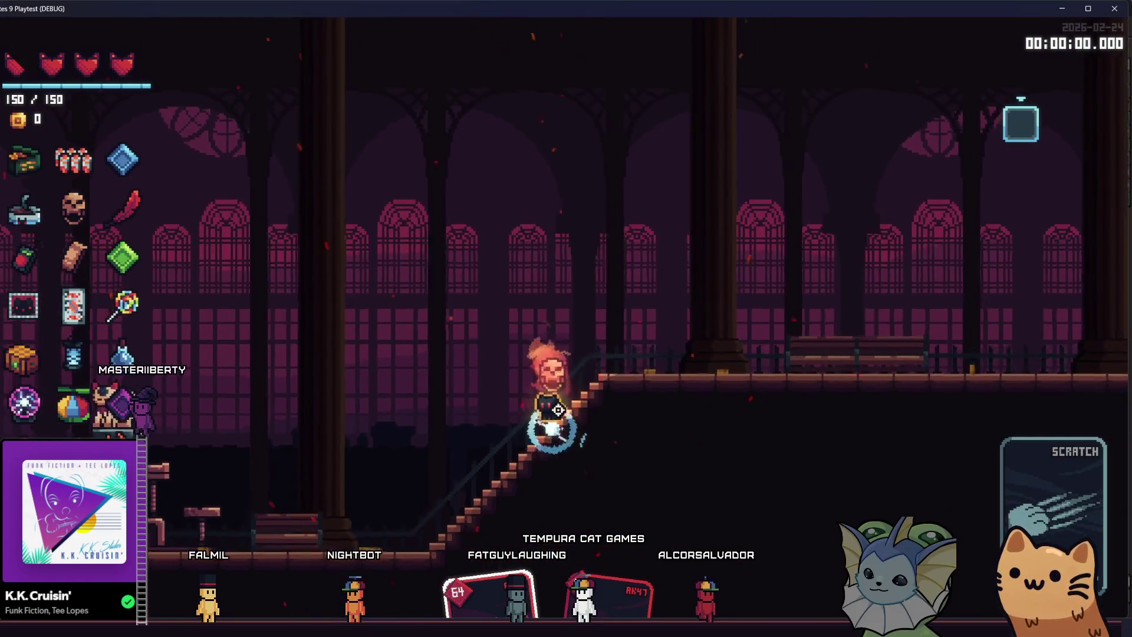
key(a)
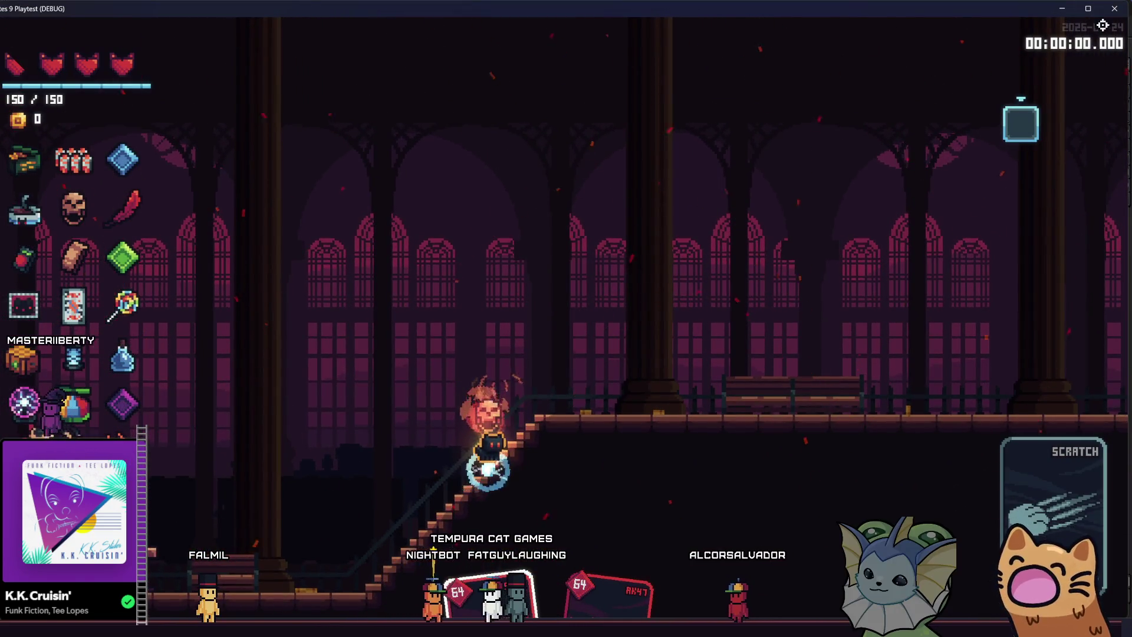
key(alt+Tab)
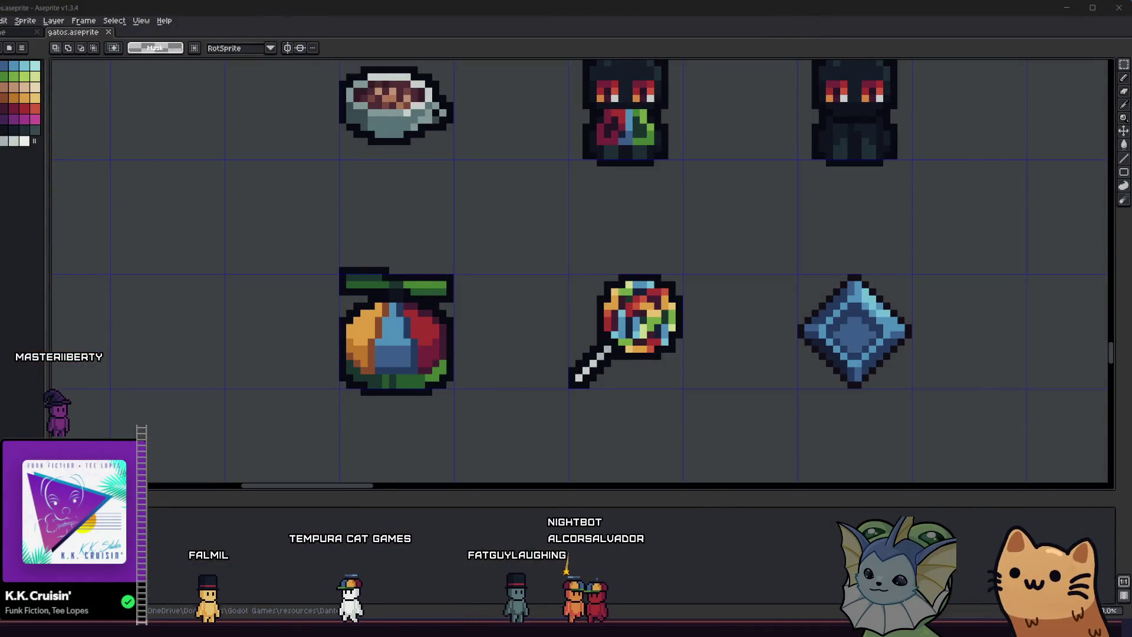
key(alt+Tab)
click(18, 27)
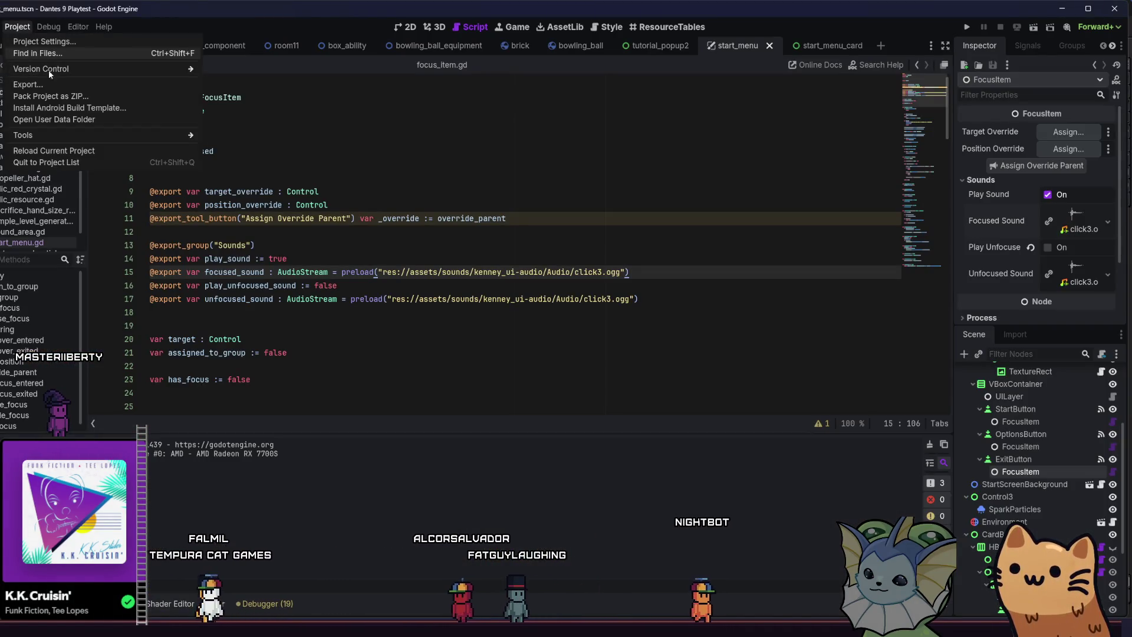
Read settings.ini in the dantes9 user data folder, close it, and relaunch the game
click(77, 119)
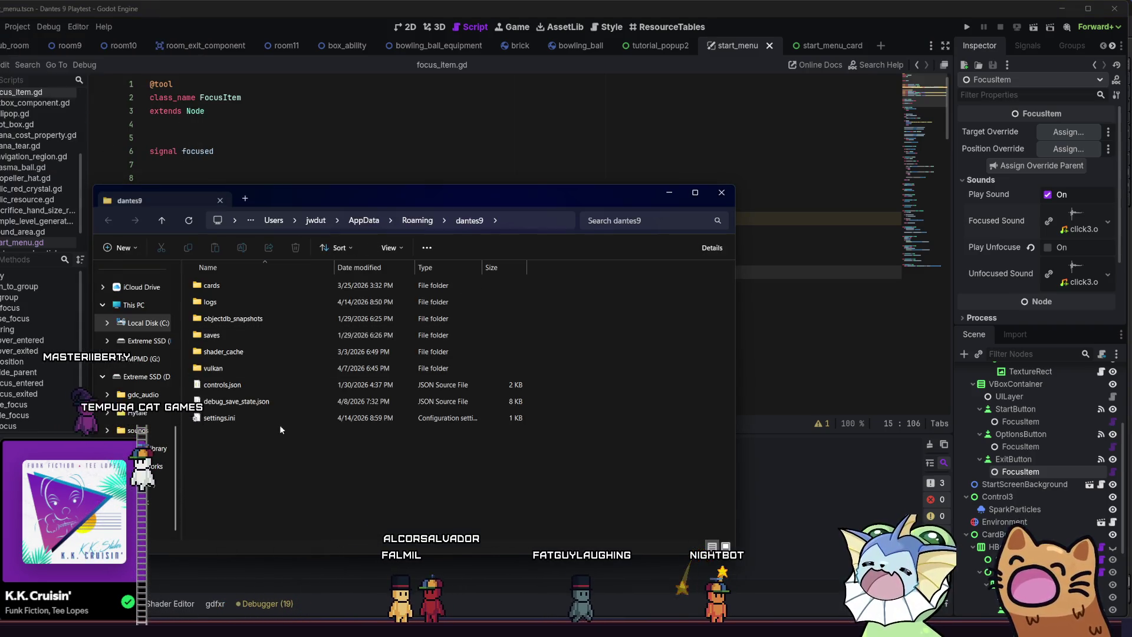
click(262, 417)
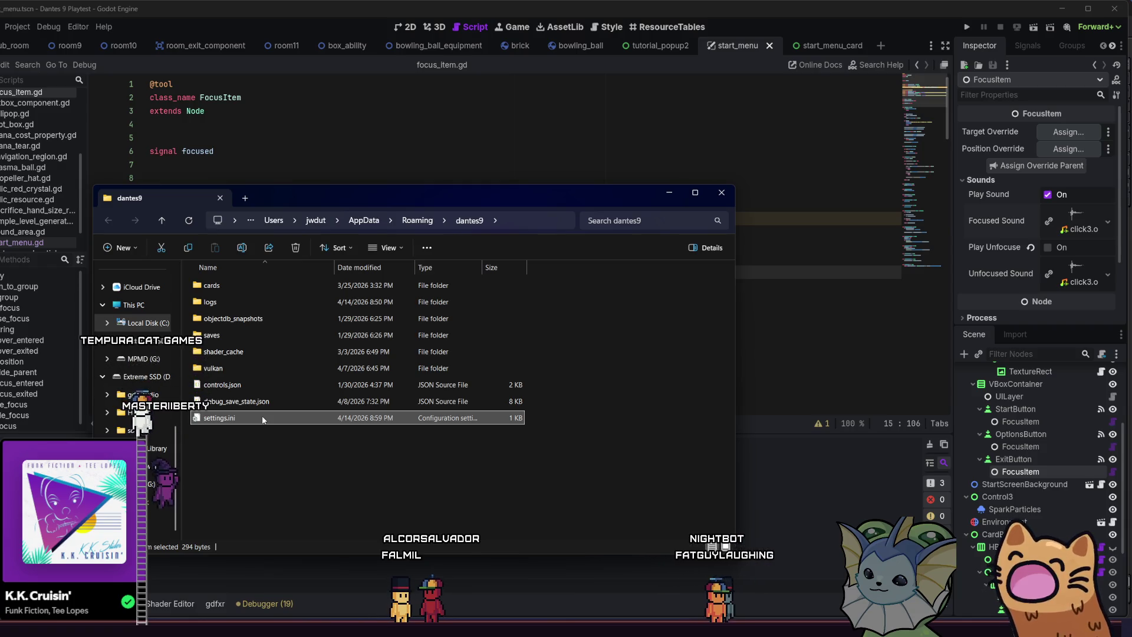
right_click(263, 418)
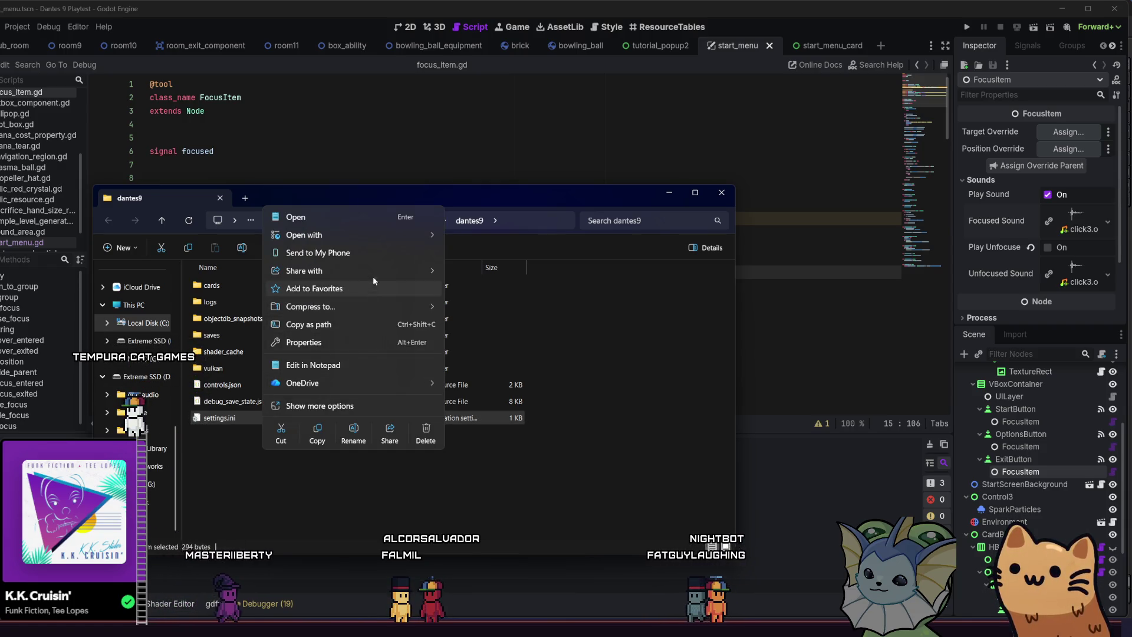
click(381, 217)
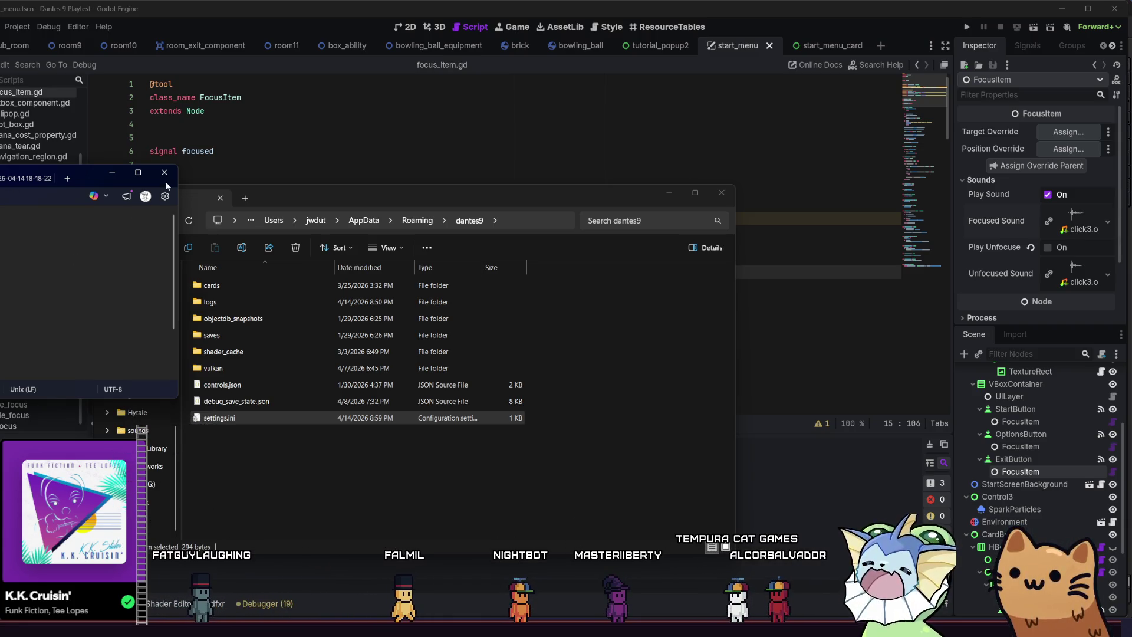
click(165, 172)
click(967, 26)
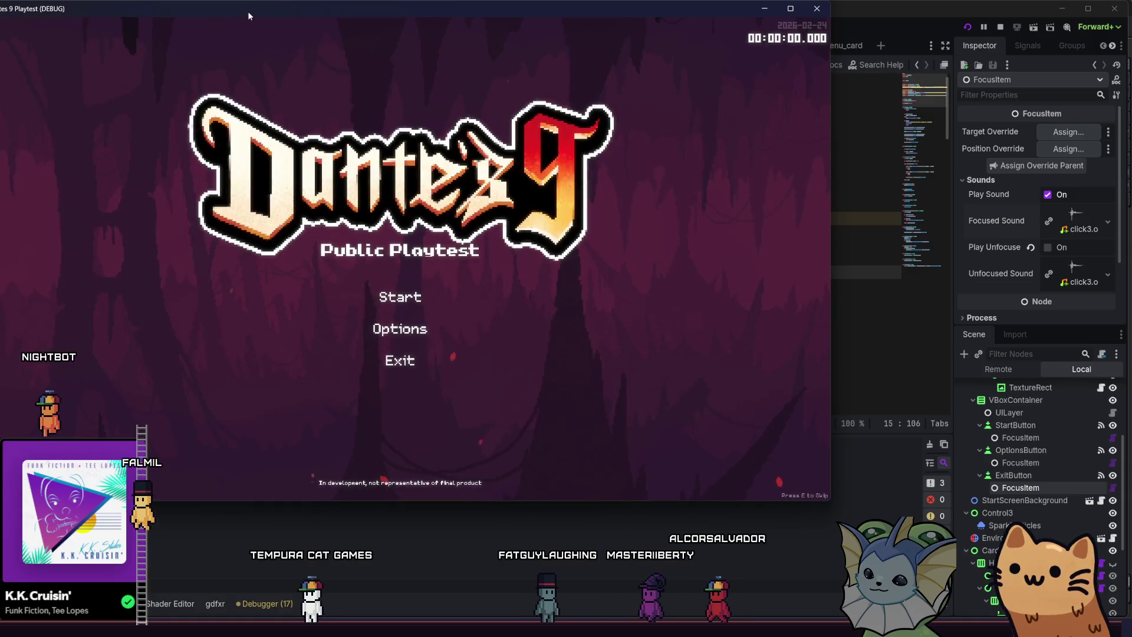
Move the game window, glance at Options, then start a new run and open the debug menu
mouse_move(248, 12)
mouse_down()
mouse_move(278, 78)
mouse_move(0, 153)
mouse_move(0, 177)
mouse_up()
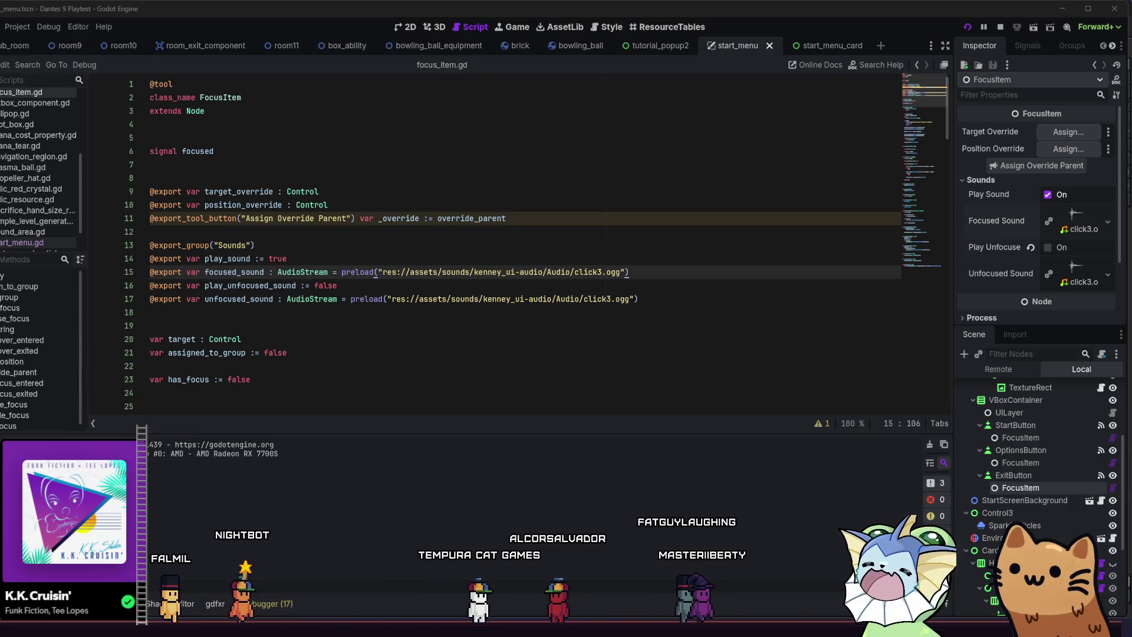
mouse_move(239, 234)
mouse_down()
mouse_move(268, 115)
mouse_move(323, 86)
mouse_up()
click(463, 404)
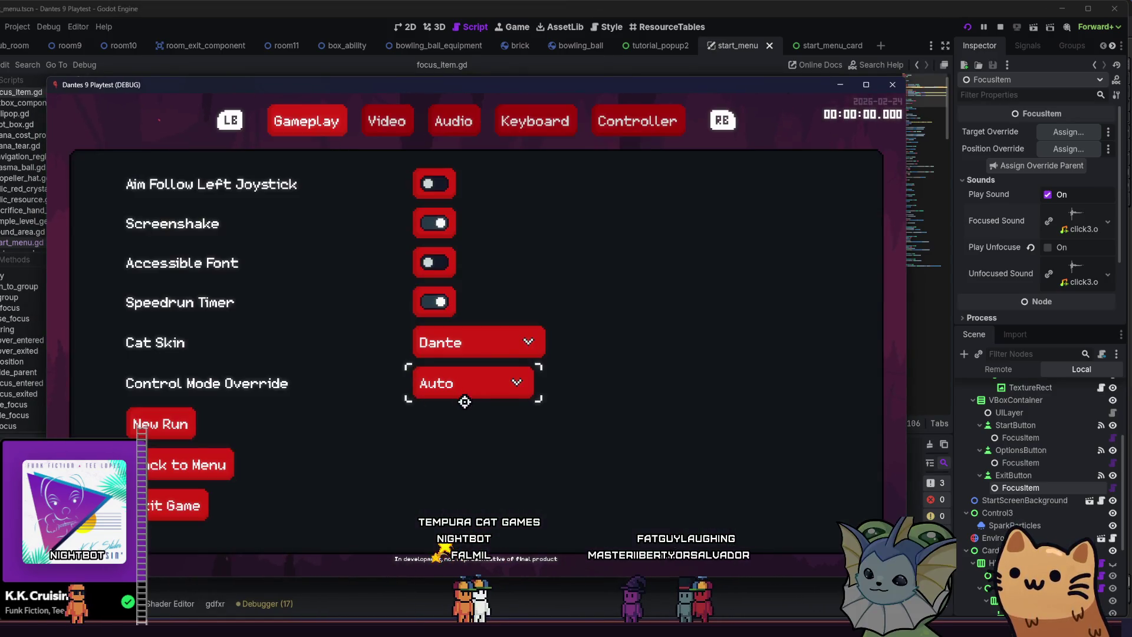
key(Escape)
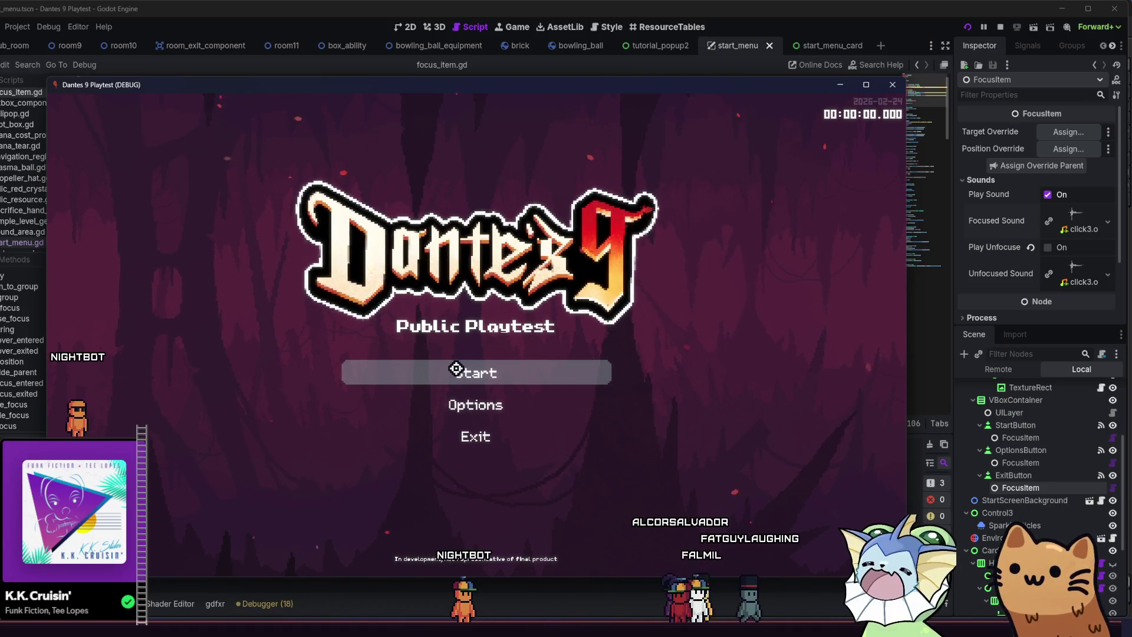
click(455, 368)
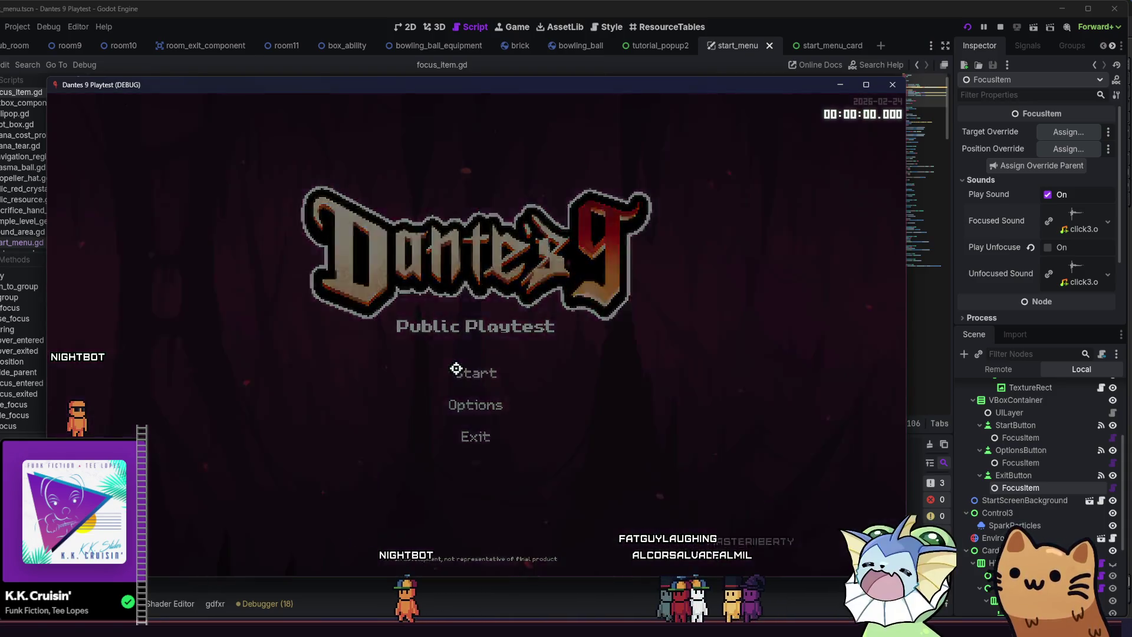
key(grave)
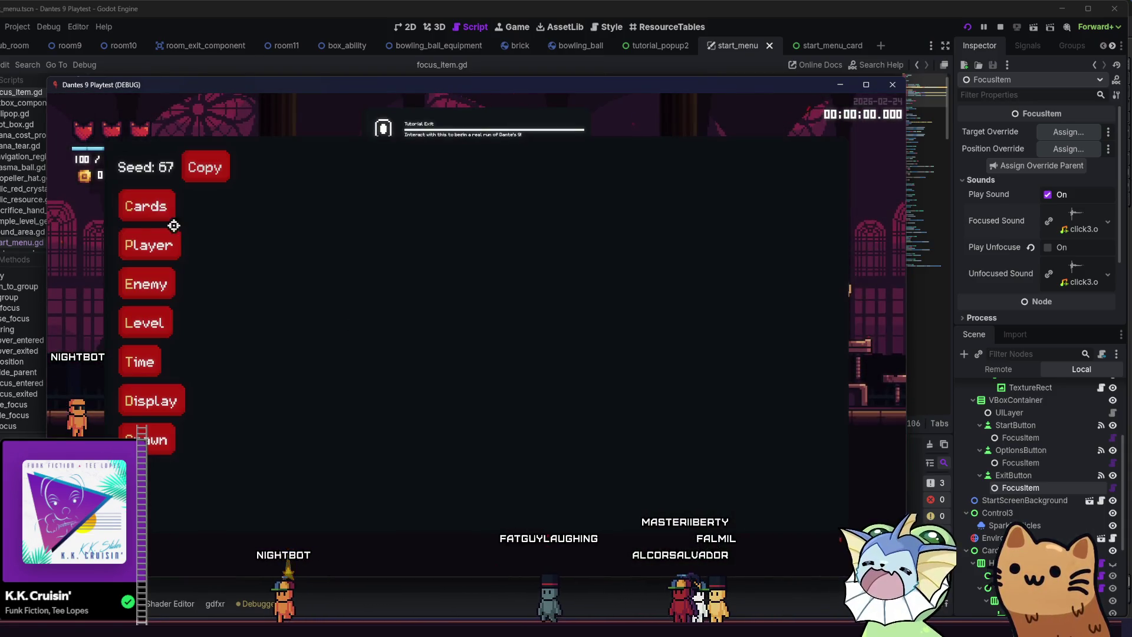
Add all stickers to the cards through the debug menu's Cards options
click(146, 206)
click(254, 175)
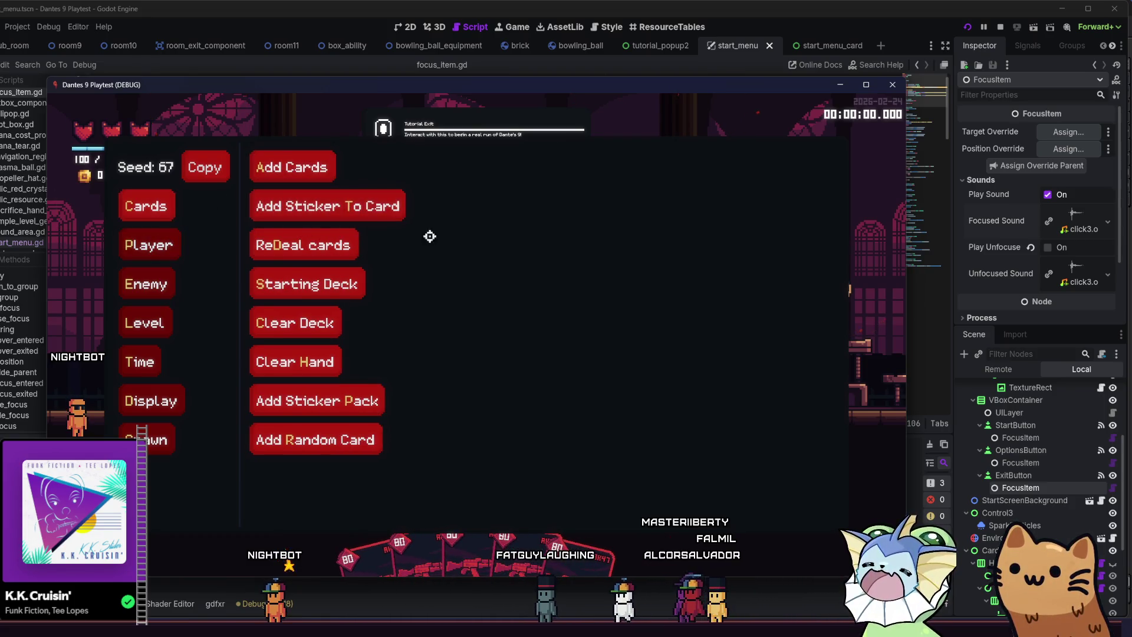
key(grave)
key(grave)
click(260, 200)
click(477, 167)
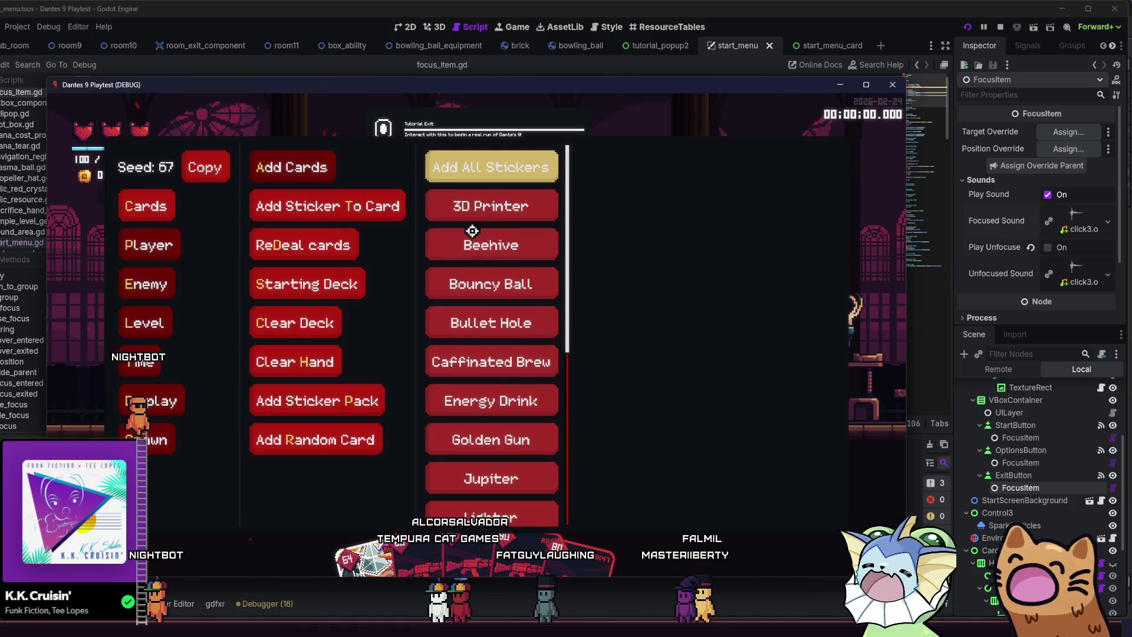
key(grave)
Move onto the right platform, then browse the enemy, sticker and card debug lists
key(a)
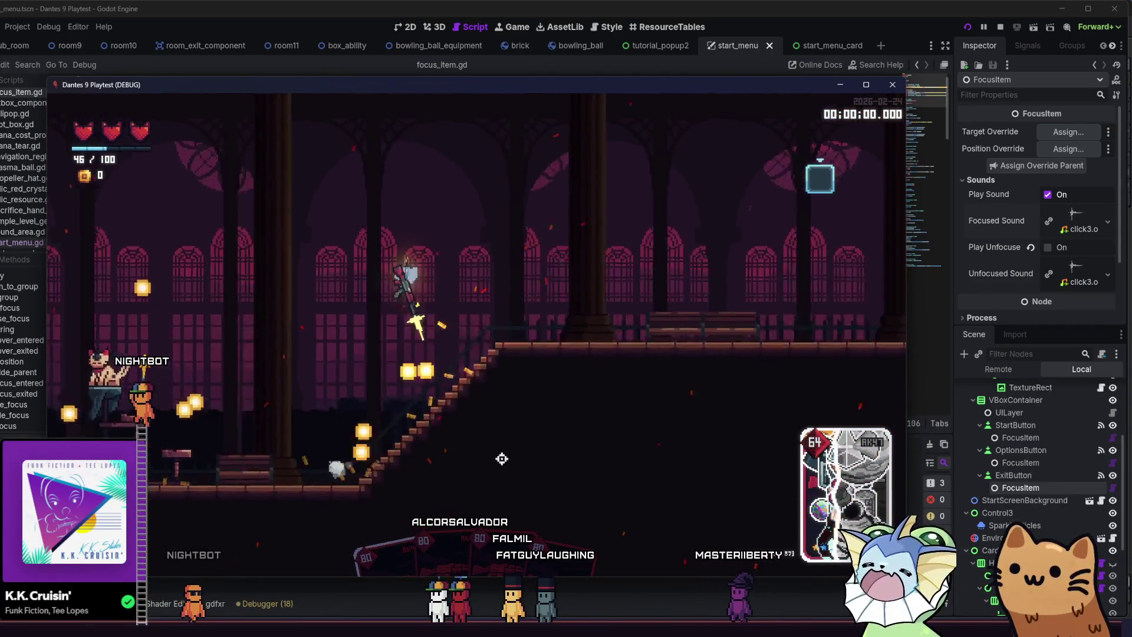
key(d)
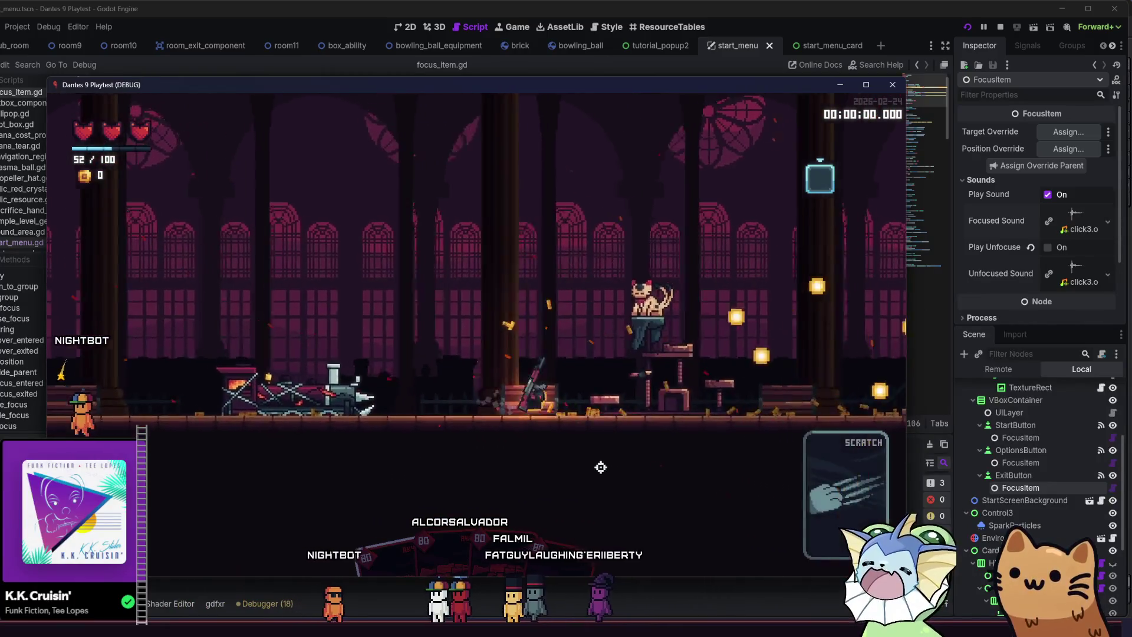
key(d)
key(grave)
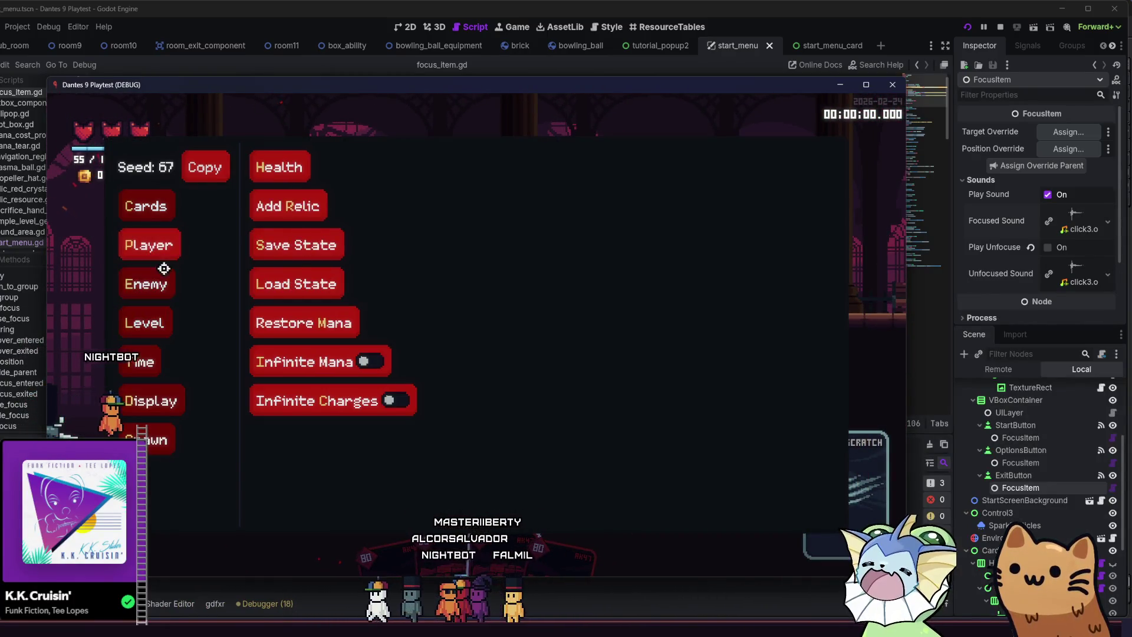
click(155, 284)
click(152, 205)
click(291, 171)
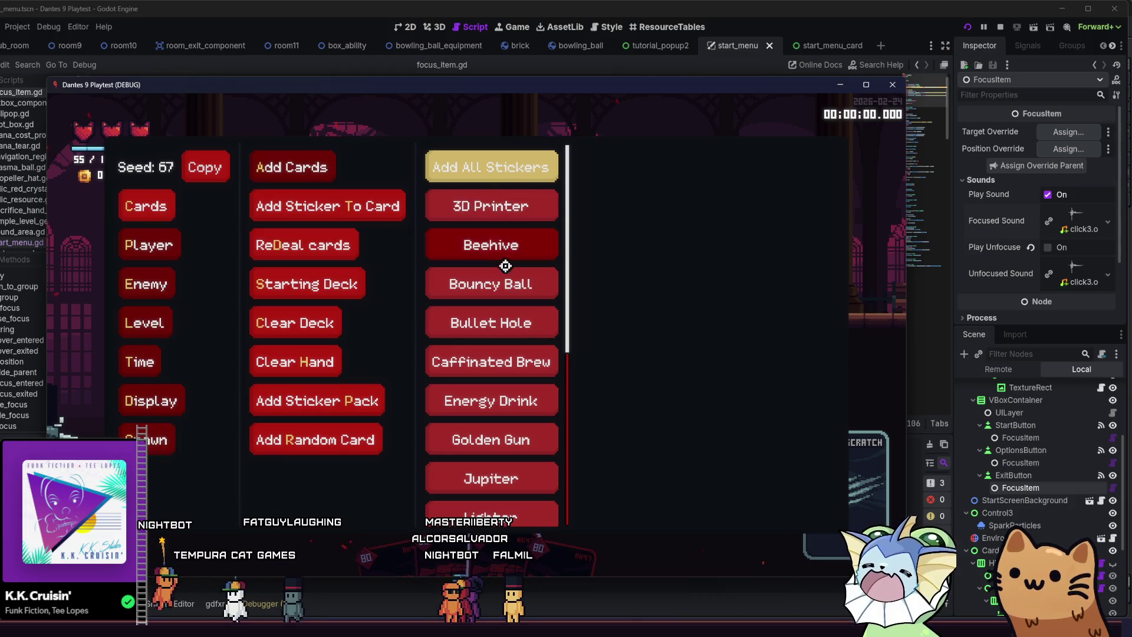
click(298, 167)
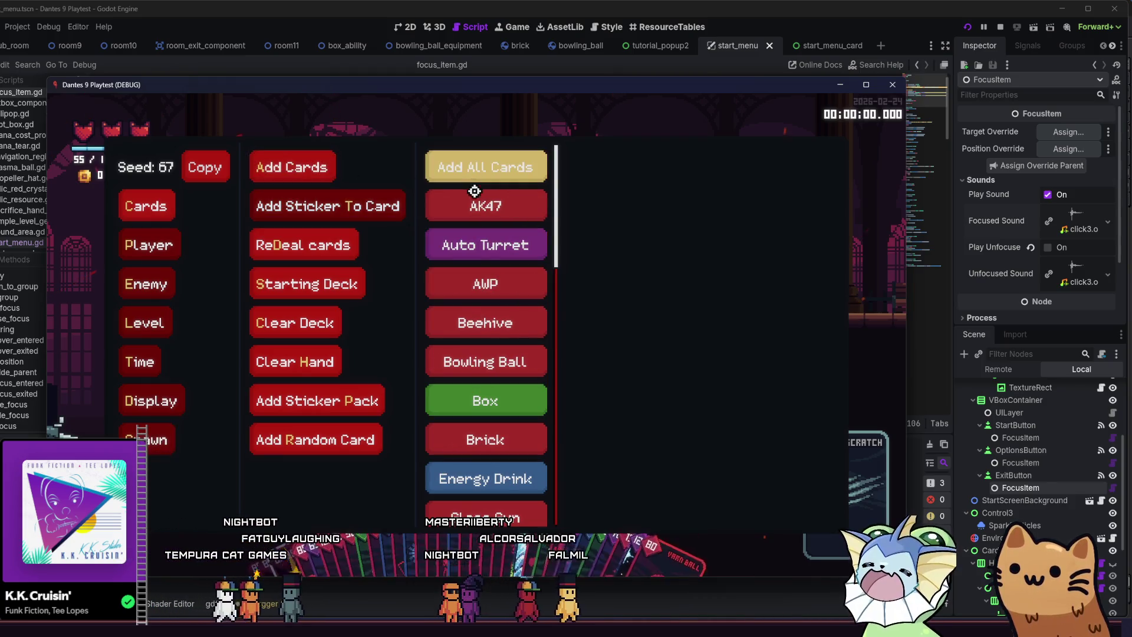
key(grave)
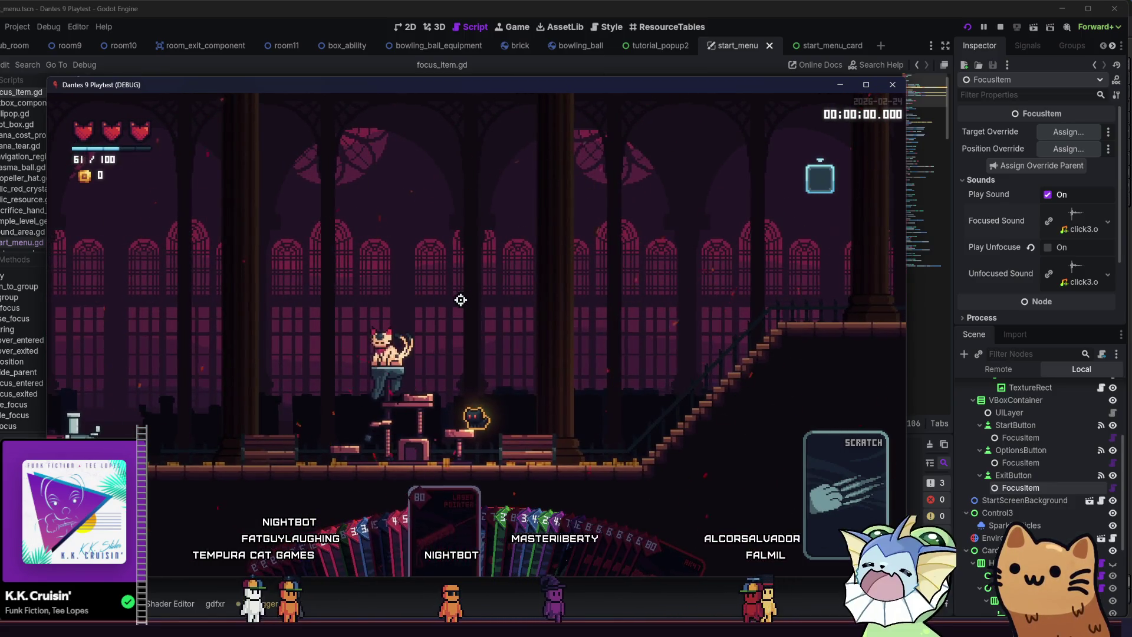
Play the Slot Machine card, then add a Loot Box relic via Player > Add Relic
click(456, 336)
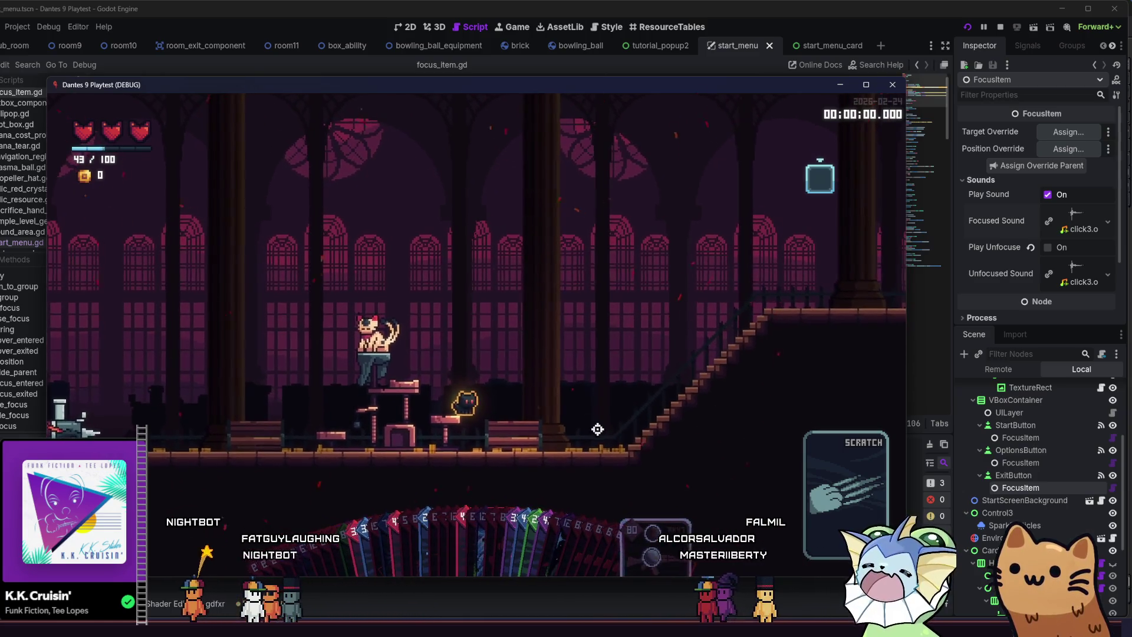
key(grave)
click(168, 245)
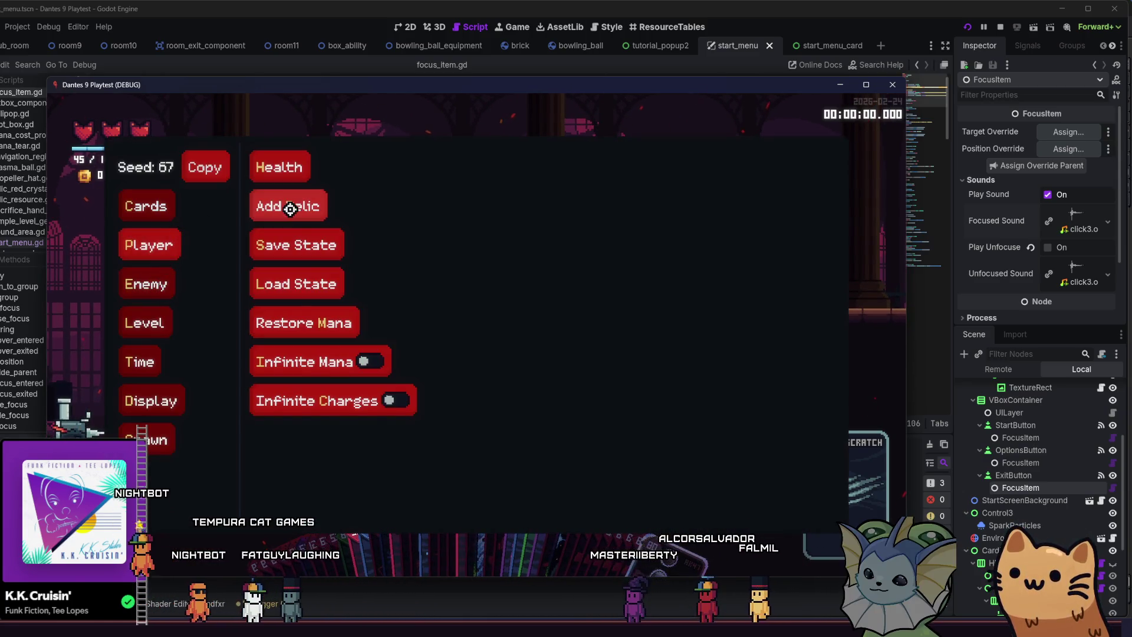
click(140, 192)
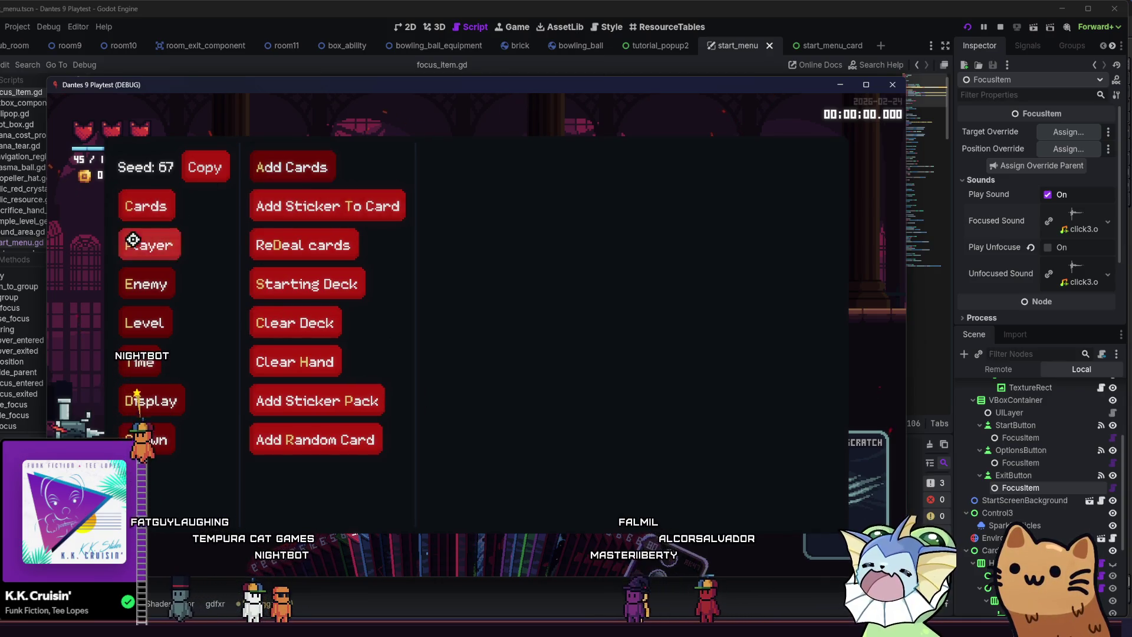
click(136, 245)
click(269, 206)
scroll(505, 359, down, 3)
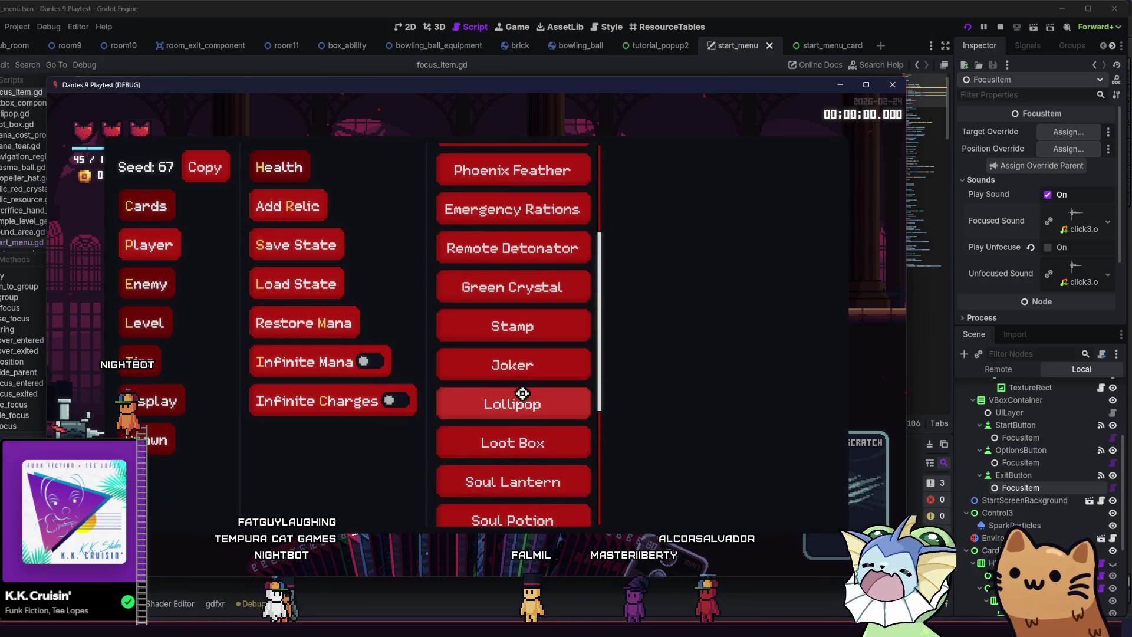
click(521, 436)
key(grave)
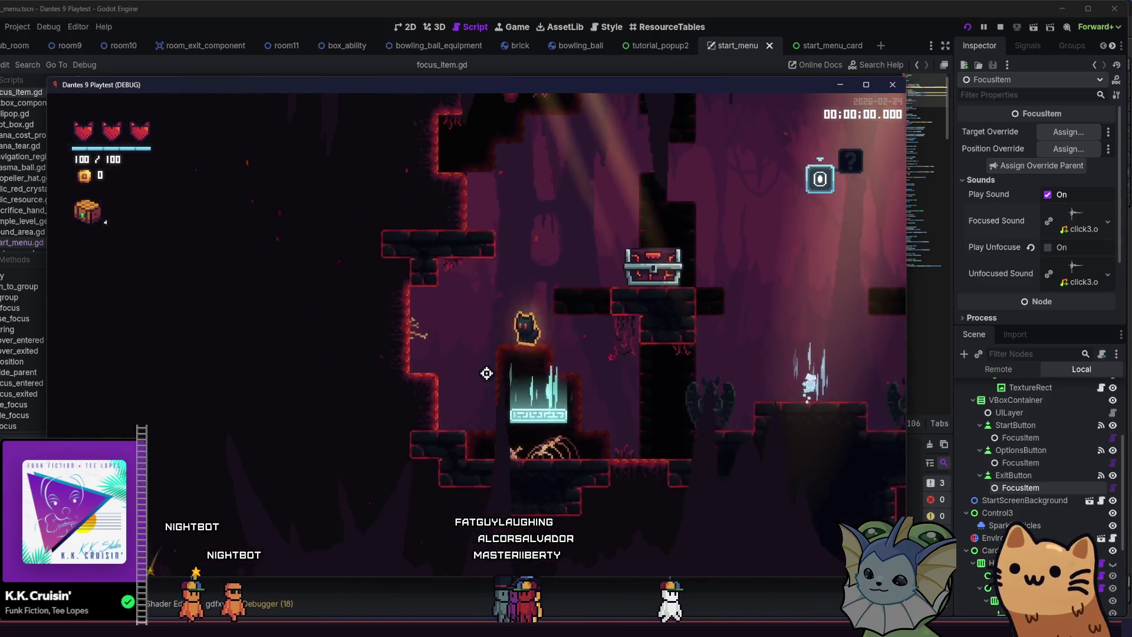
Run right and jump through the cave rooms to the treasure-chest room
key(d)
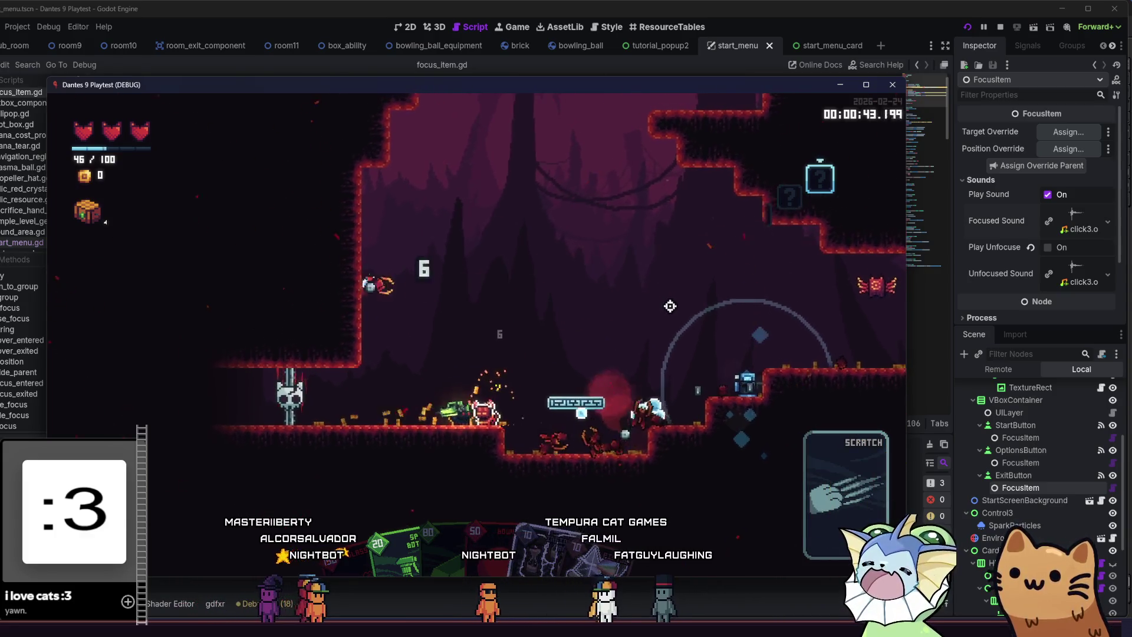
Check the debug menu and deck viewer, then teleport to the two-chest room
key(Escape)
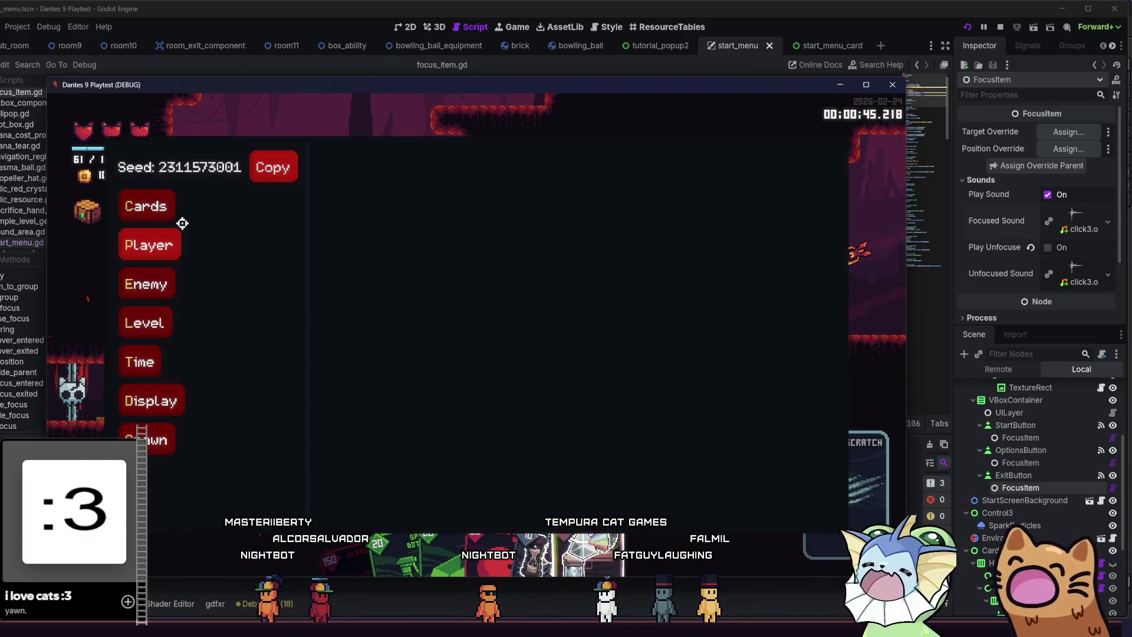
key(Escape)
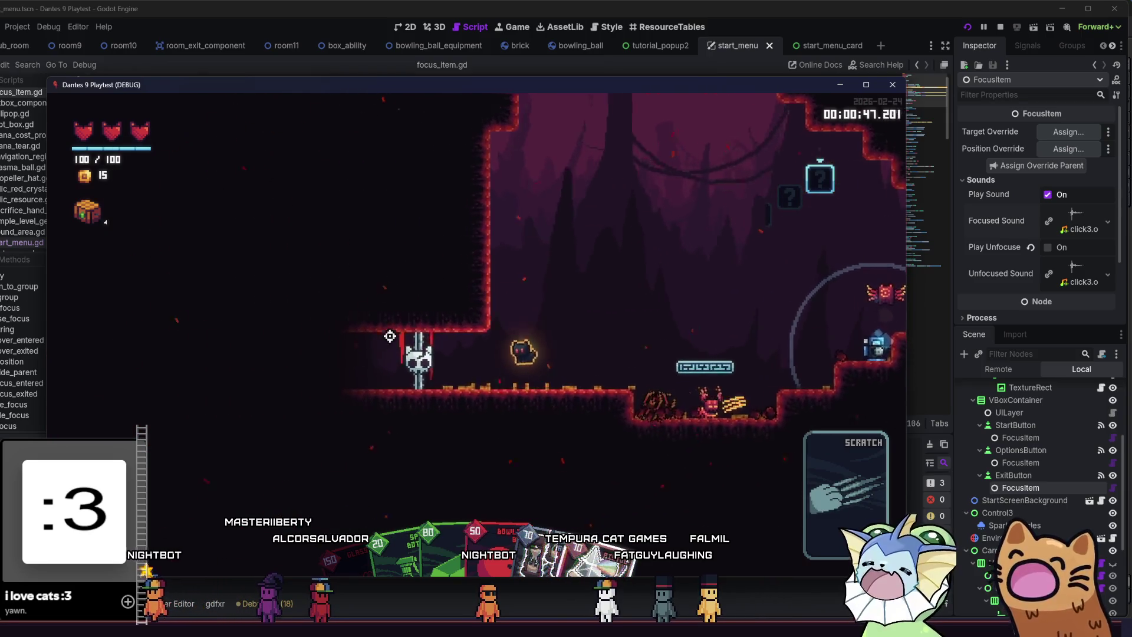
key(Tab)
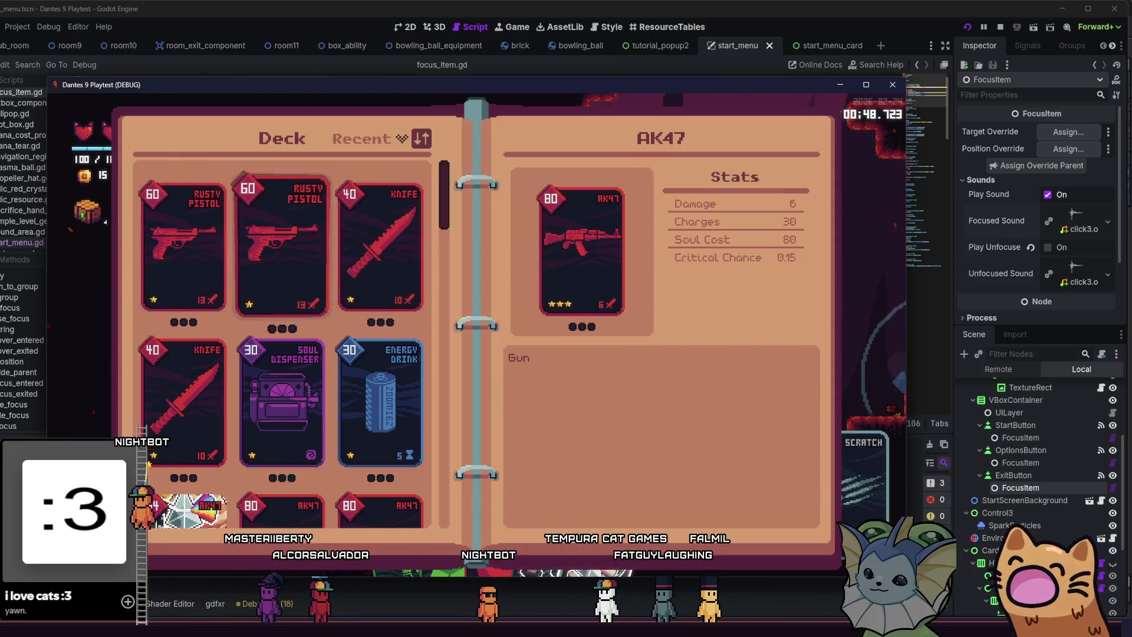
key(Tab)
key(Escape)
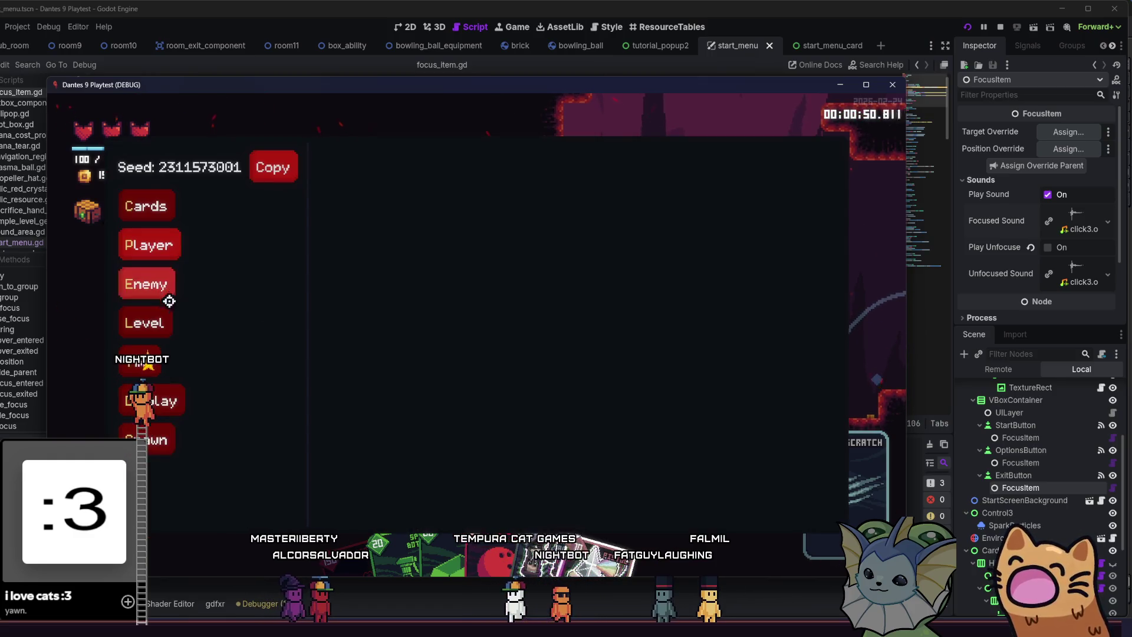
click(145, 323)
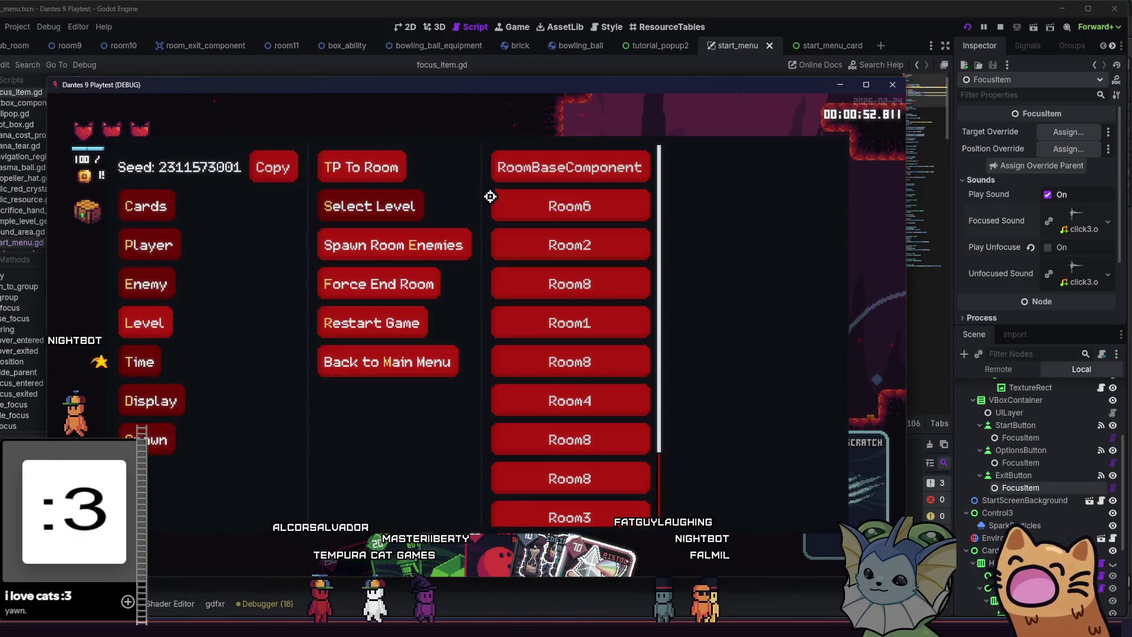
click(619, 285)
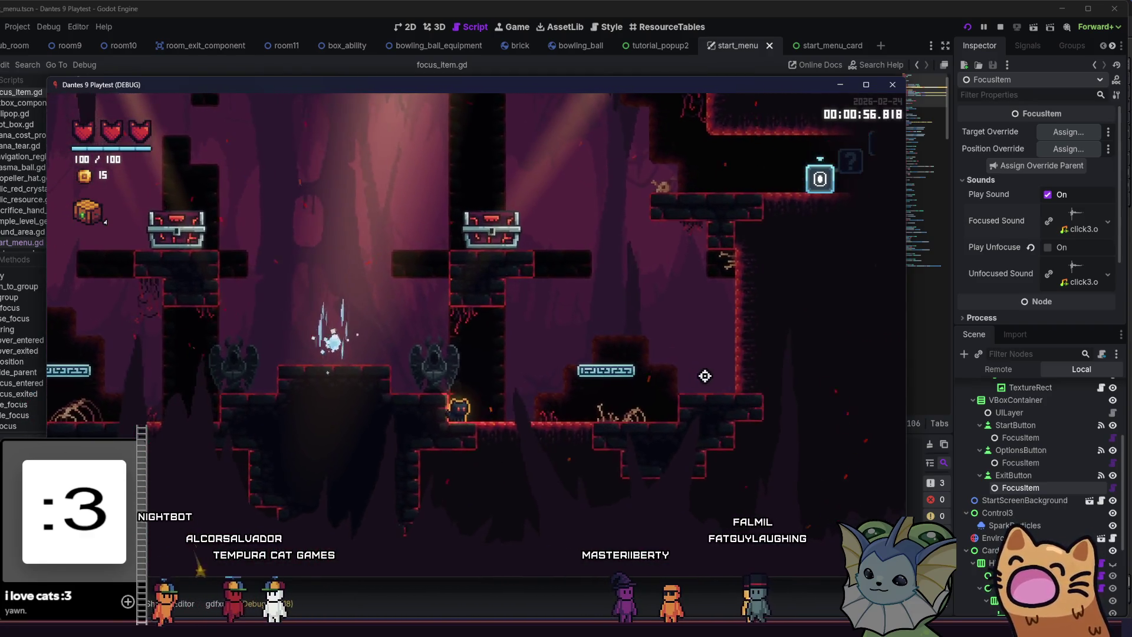
Add a Bowling Ball card to the deck and maximize the game window
key(F1)
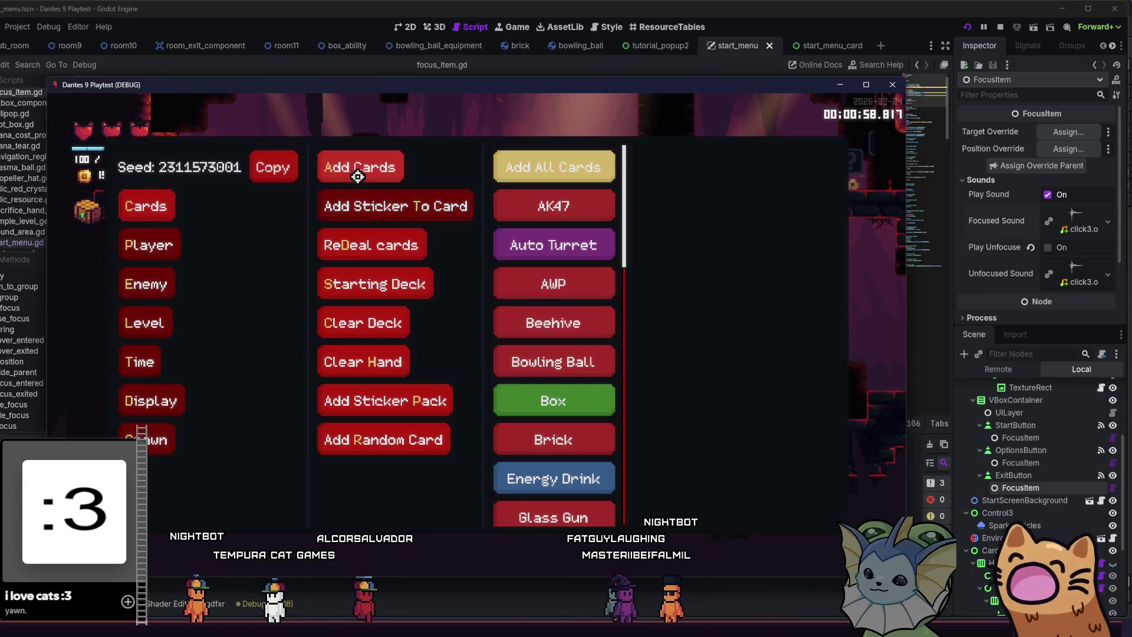
click(528, 362)
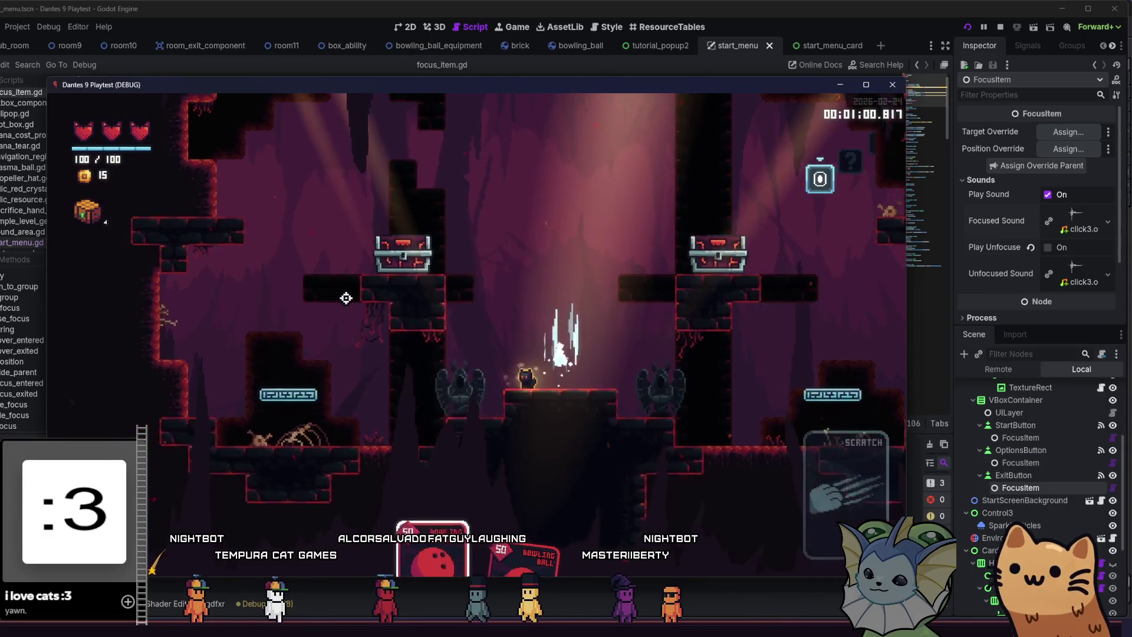
key(F1)
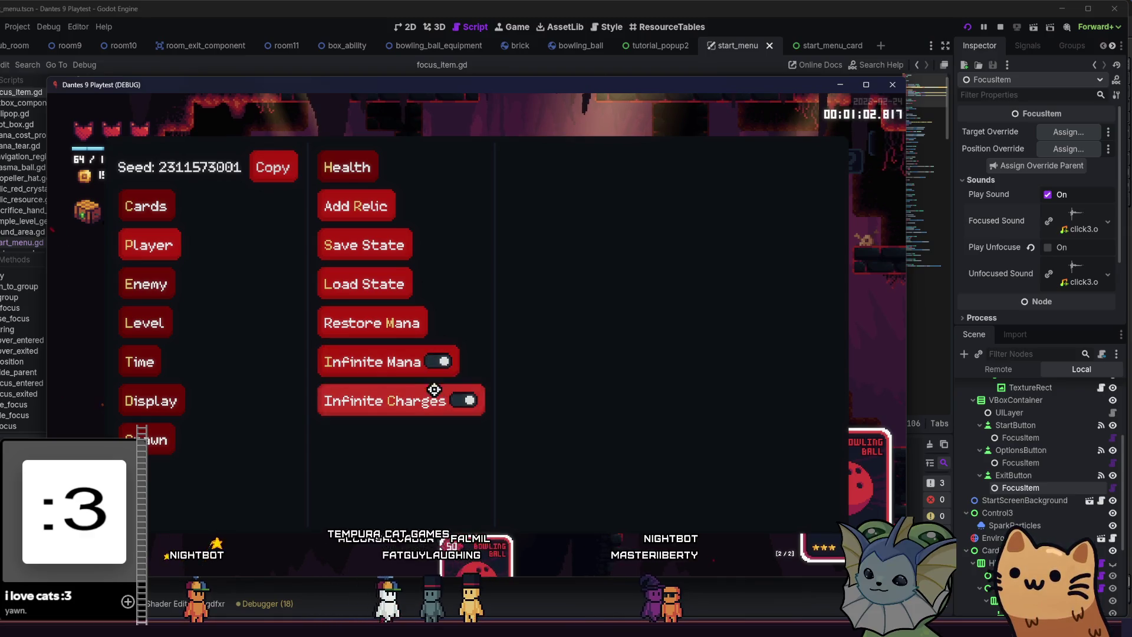
double_click(392, 82)
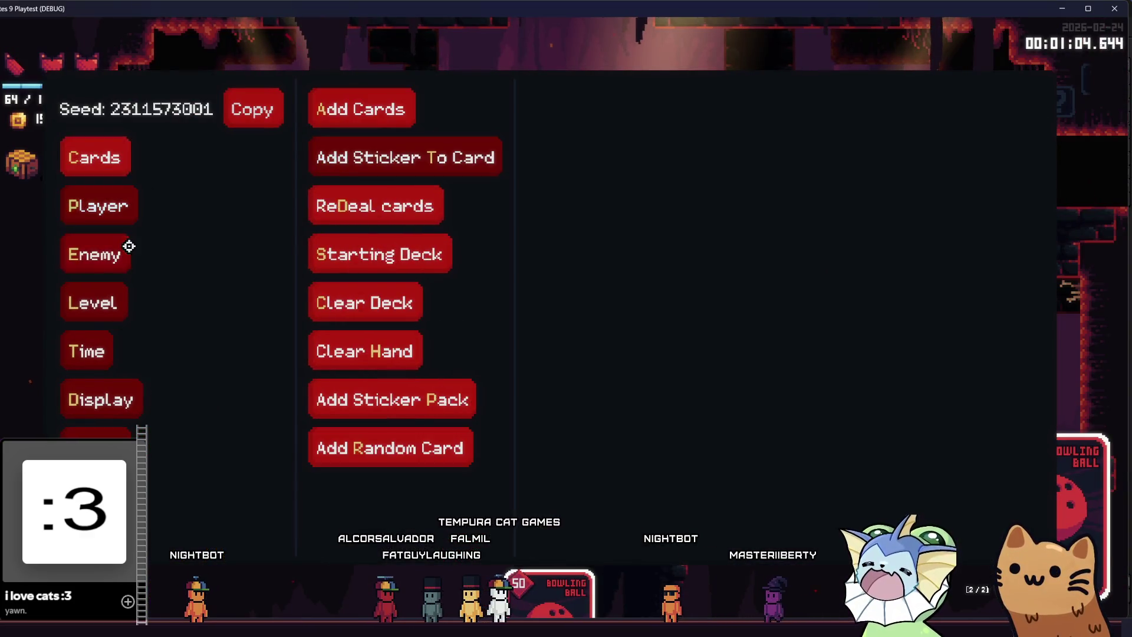
Spawn a groundenemyfire enemy into the room from the enemy debug options
click(127, 248)
click(348, 112)
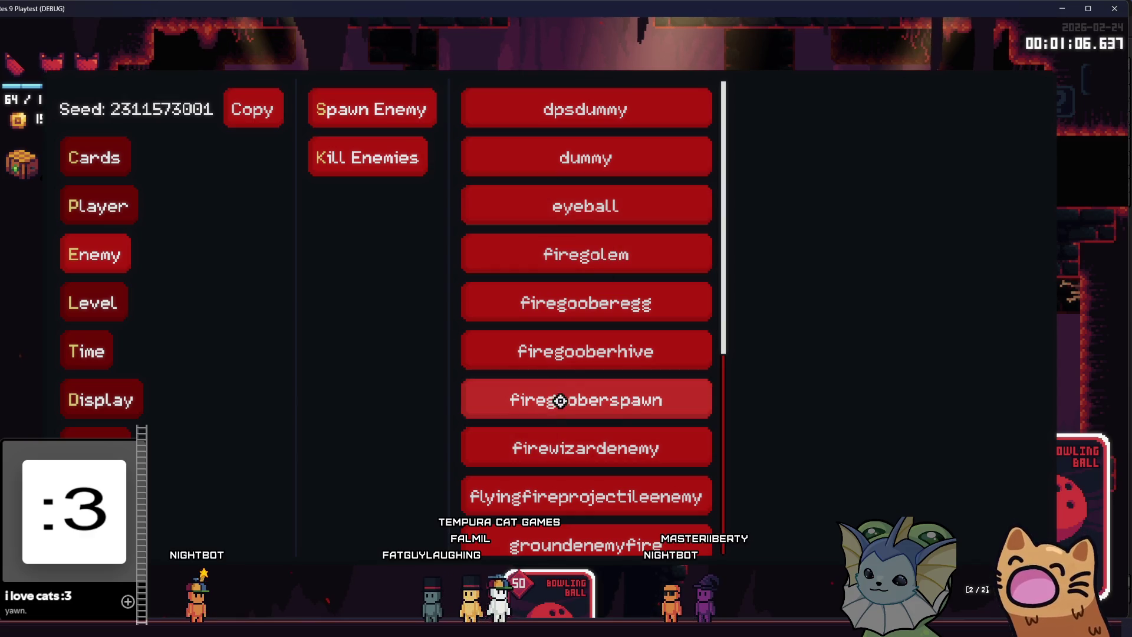
click(599, 534)
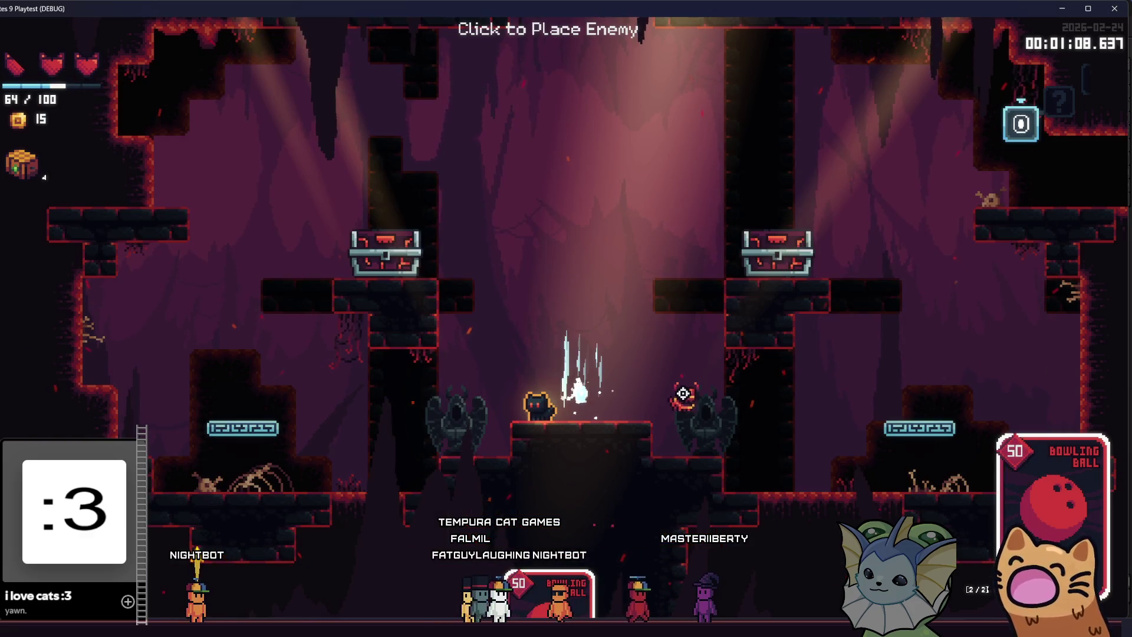
click(1046, 407)
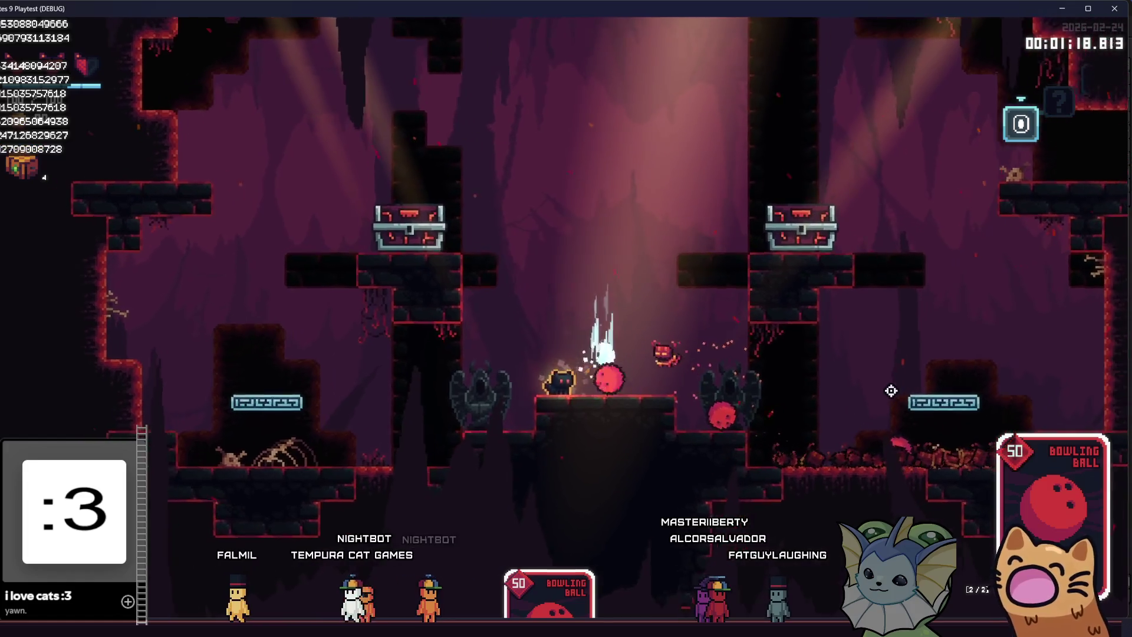
Spawn a firewizardenemy into the room via the debug menu
key(F1)
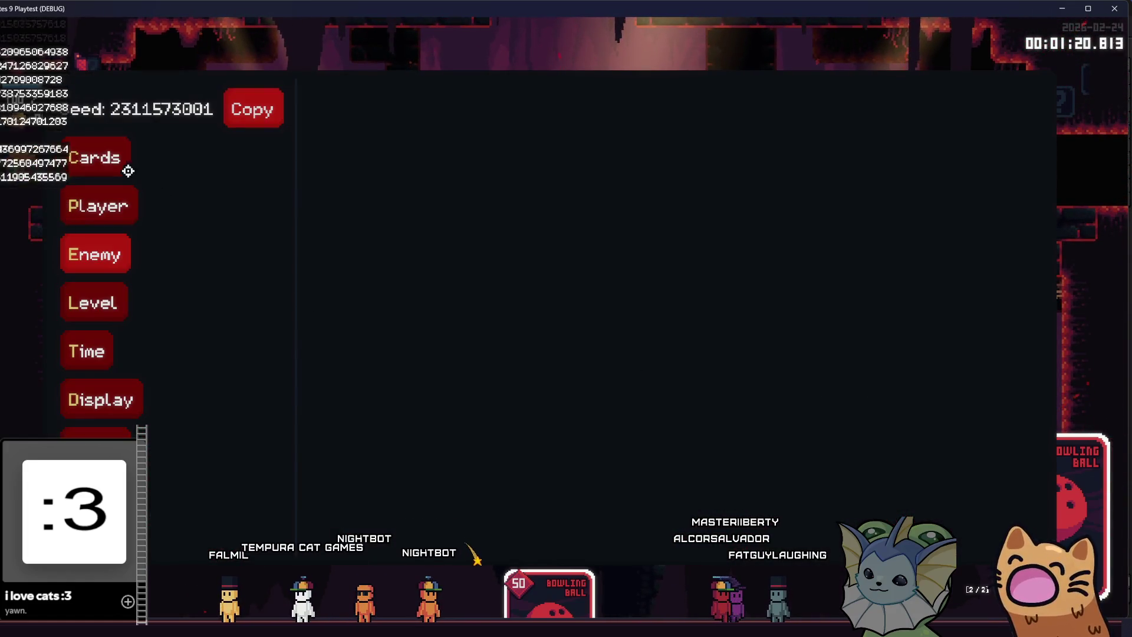
click(127, 164)
click(79, 216)
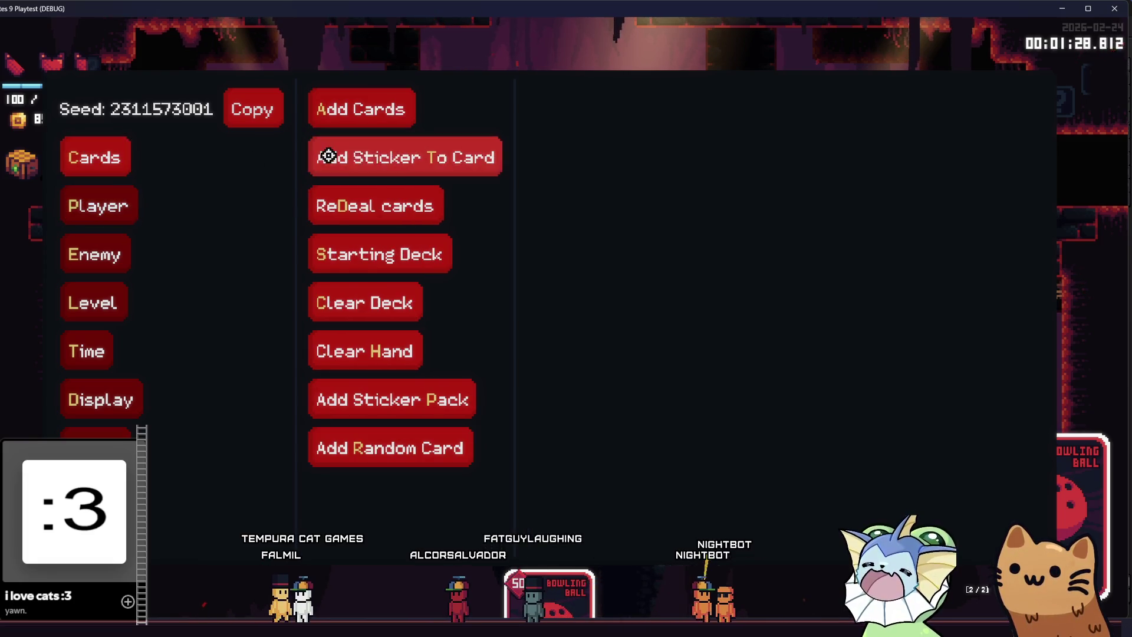
click(321, 113)
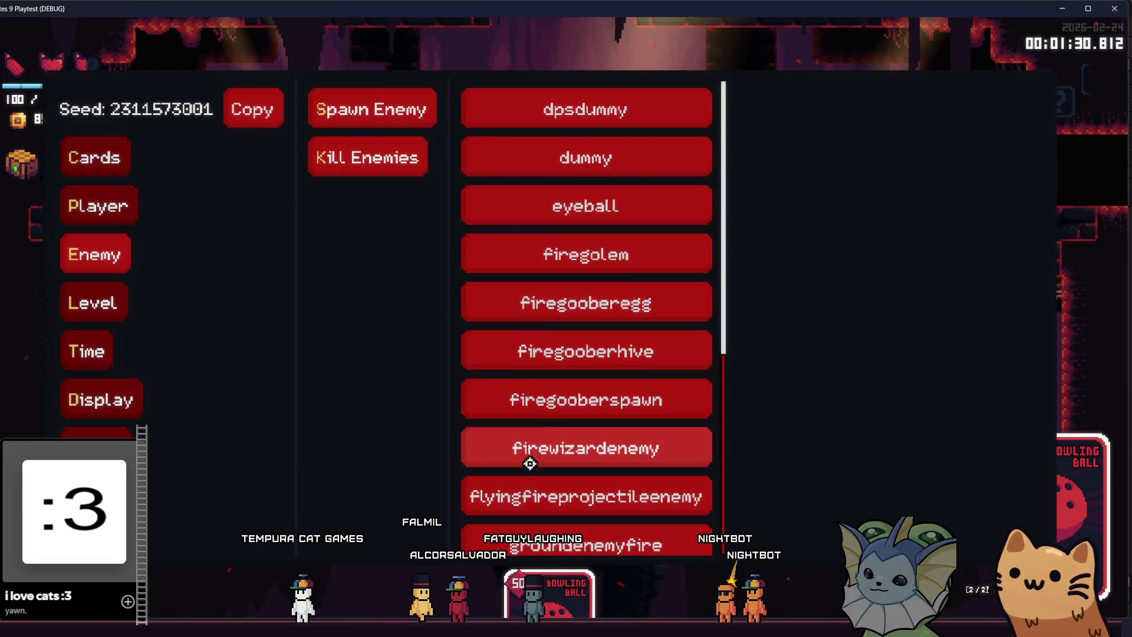
click(556, 530)
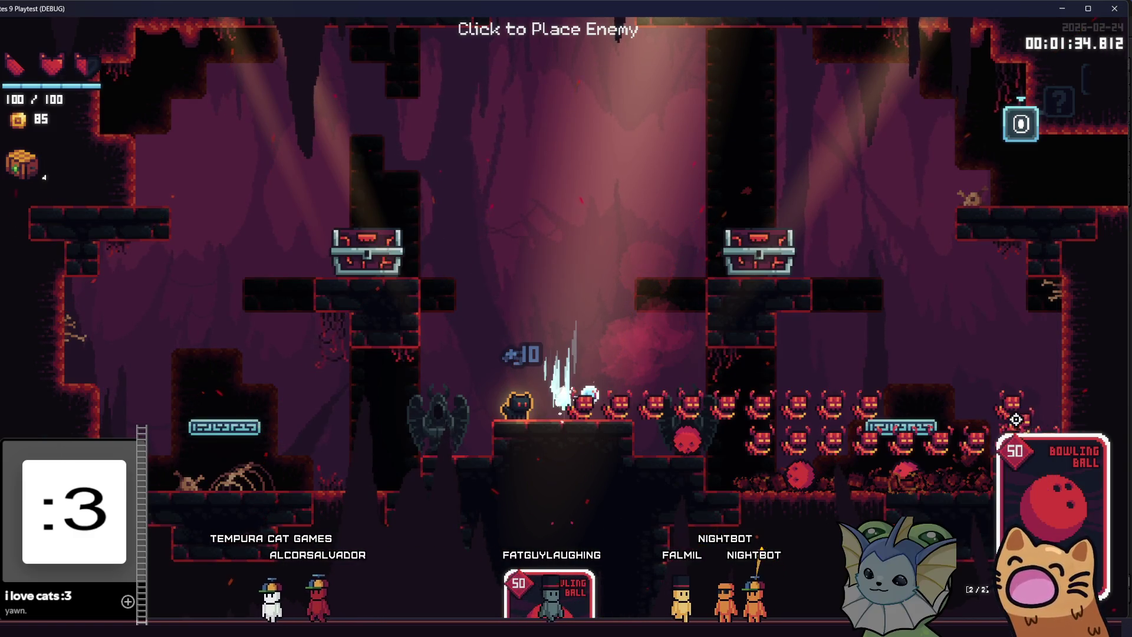
click(1018, 419)
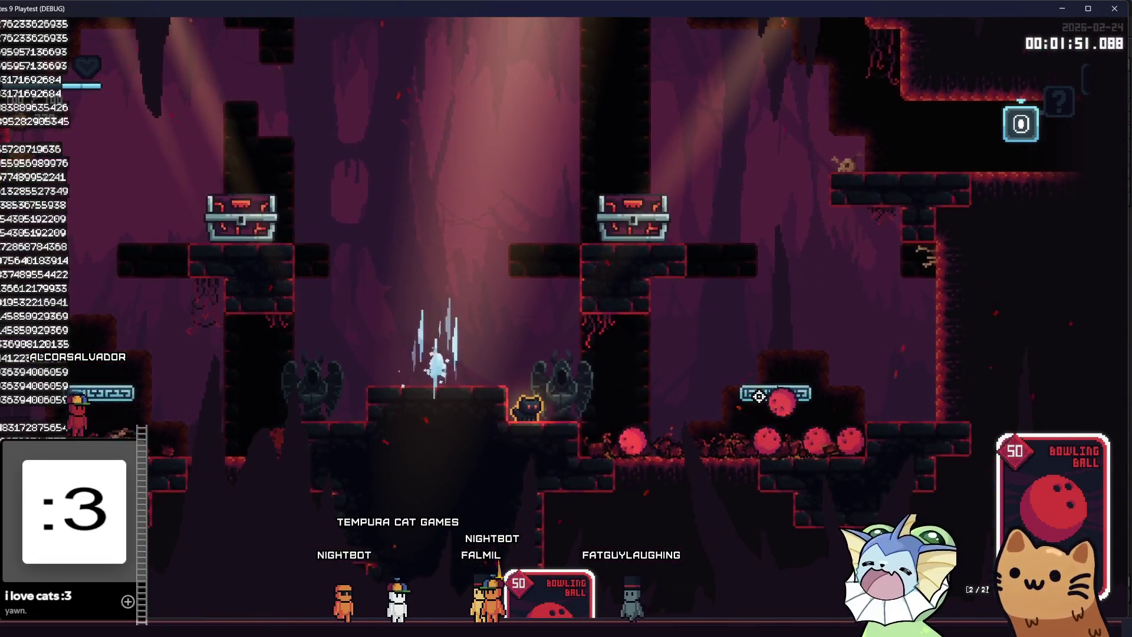
Teleport the player to the shop room, then on to the boss room
key(F1)
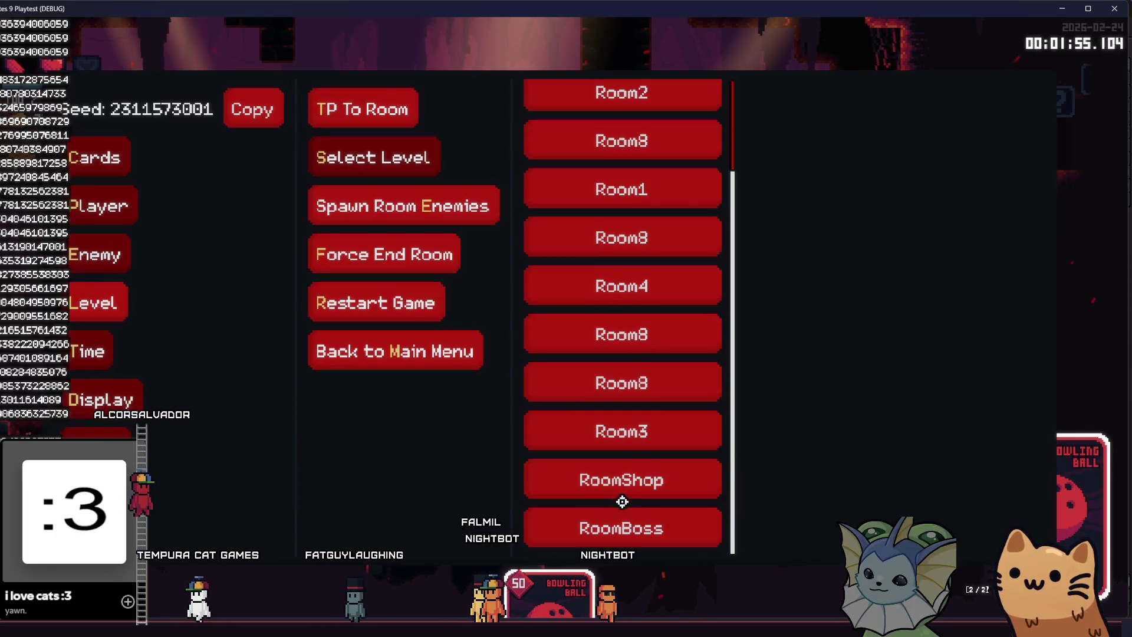
click(622, 500)
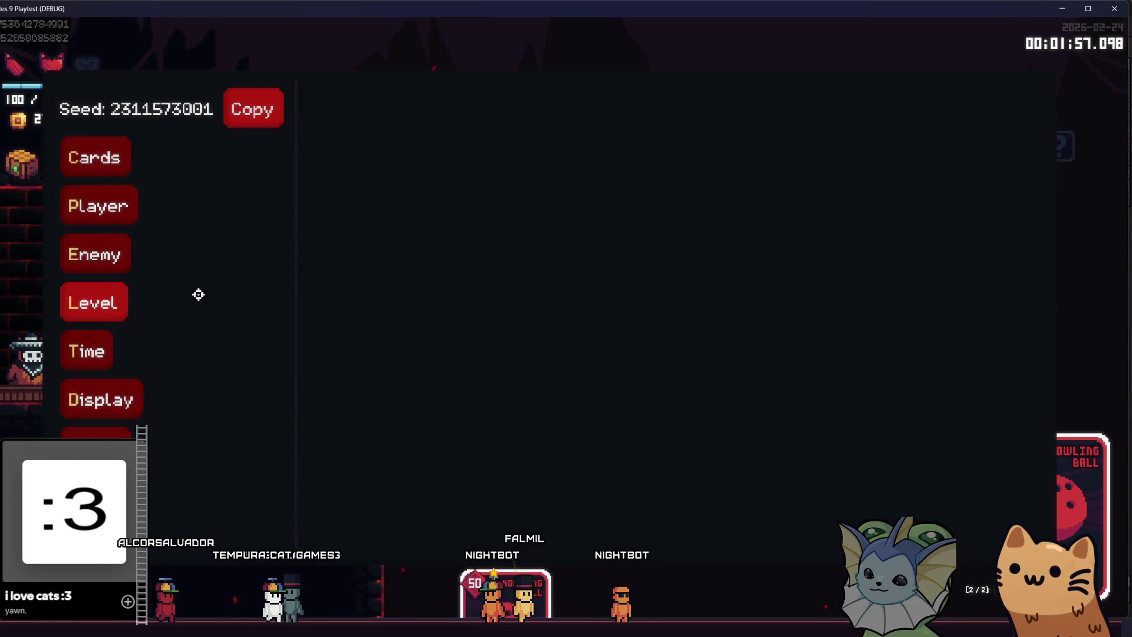
click(665, 512)
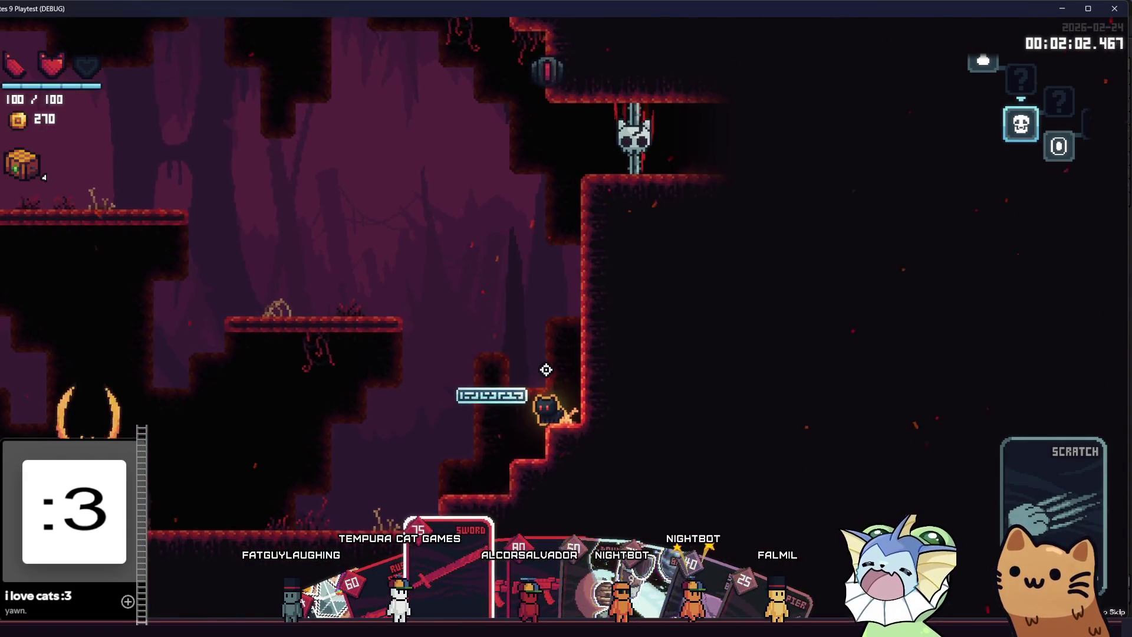
Drop to the lower ledge and attack the worm boss, flinging the red ball at it
key(a)
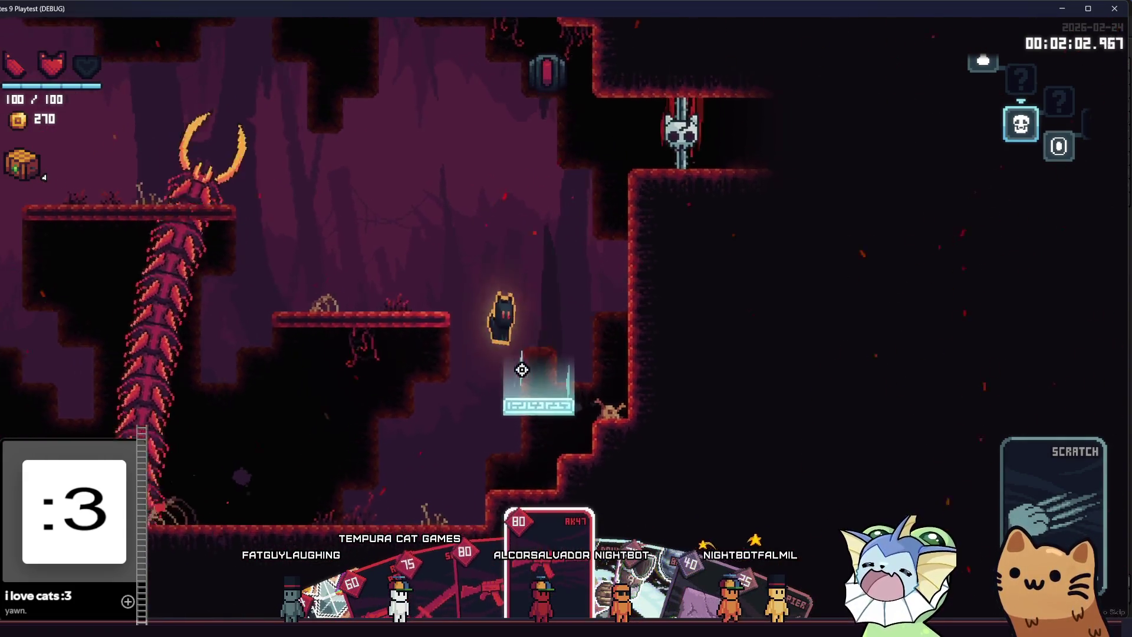
key(space)
key(d)
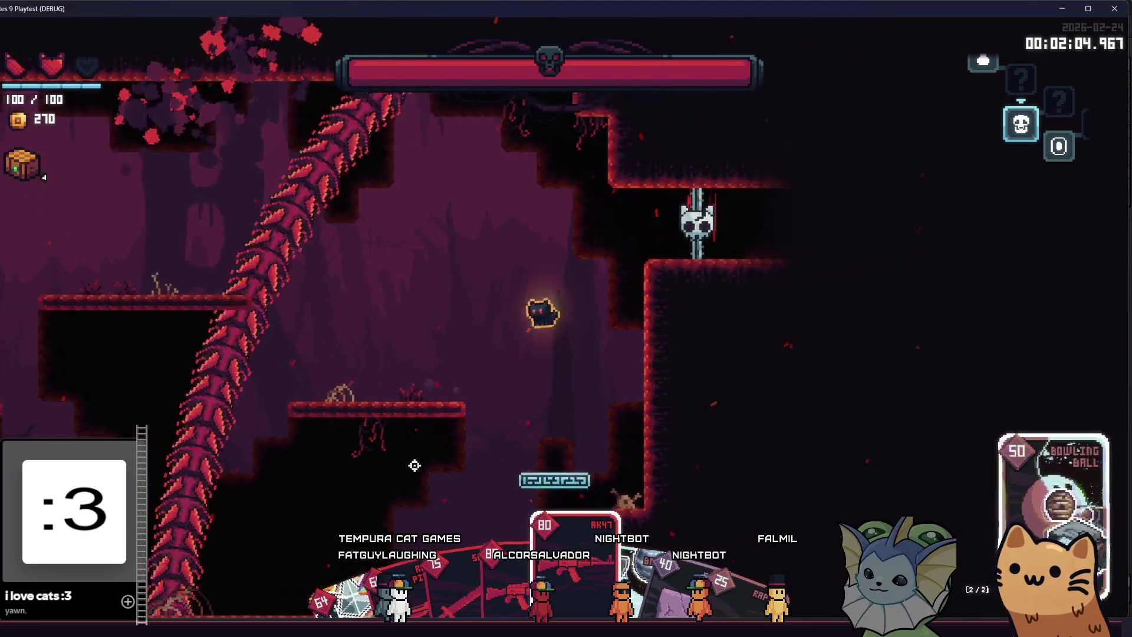
key(space)
key(a)
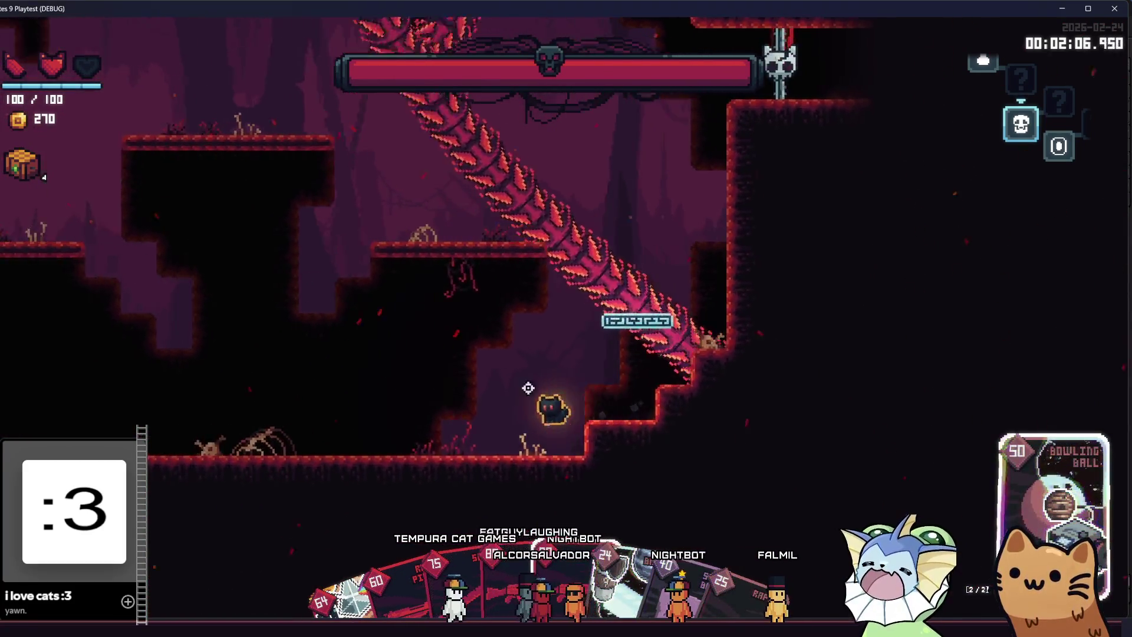
click(724, 247)
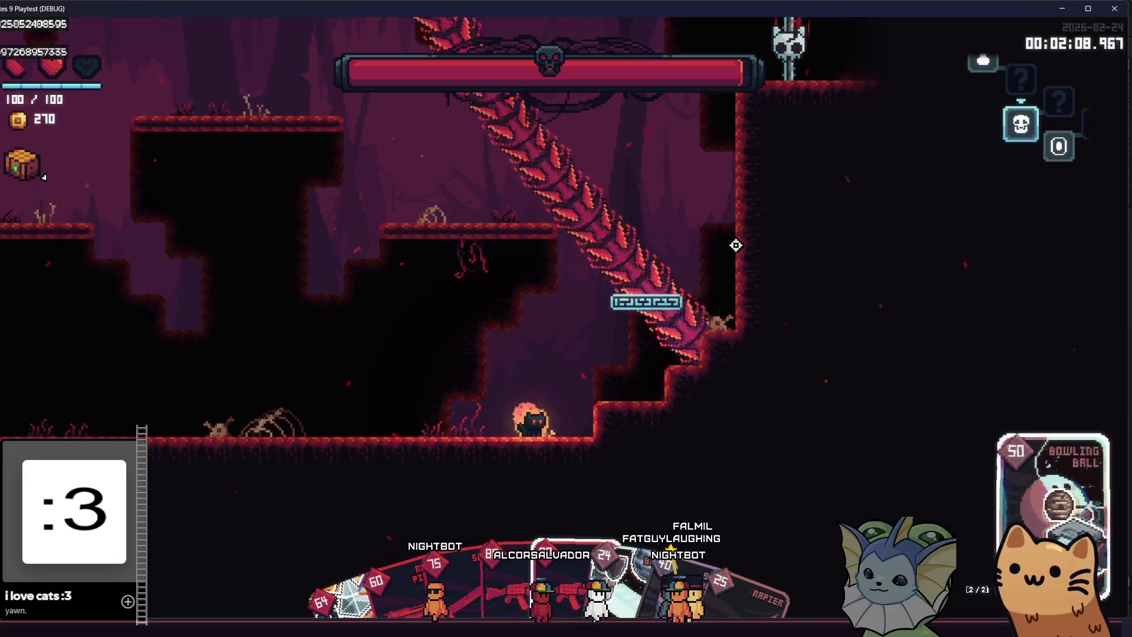
key(d)
click(631, 277)
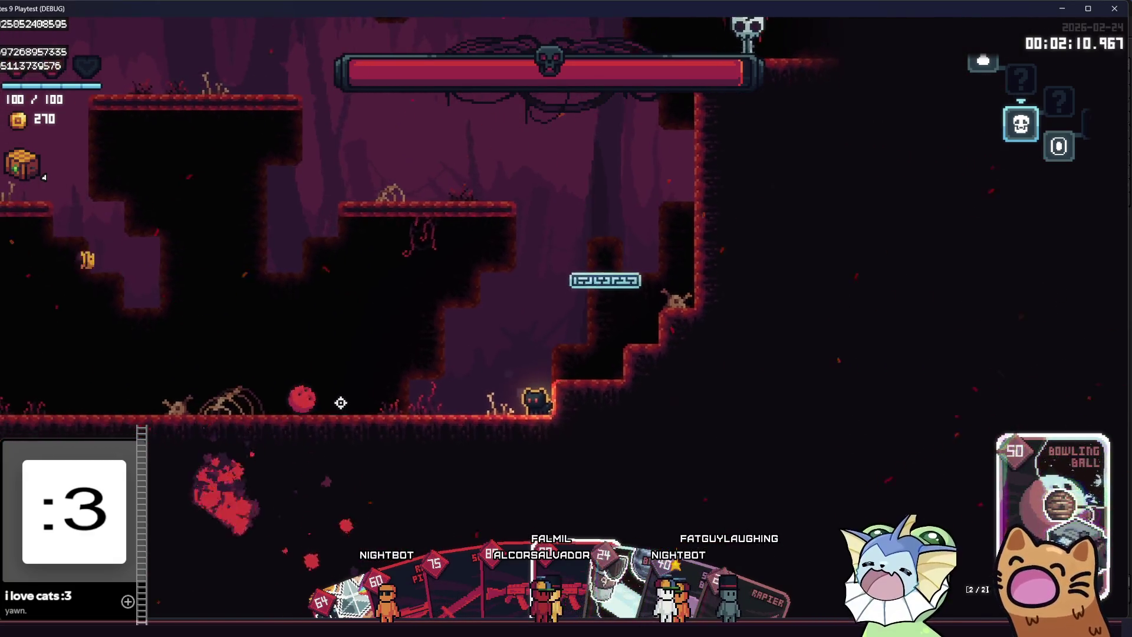
Keep jumping and running back and forth to damage the worm boss
key(a)
key(space)
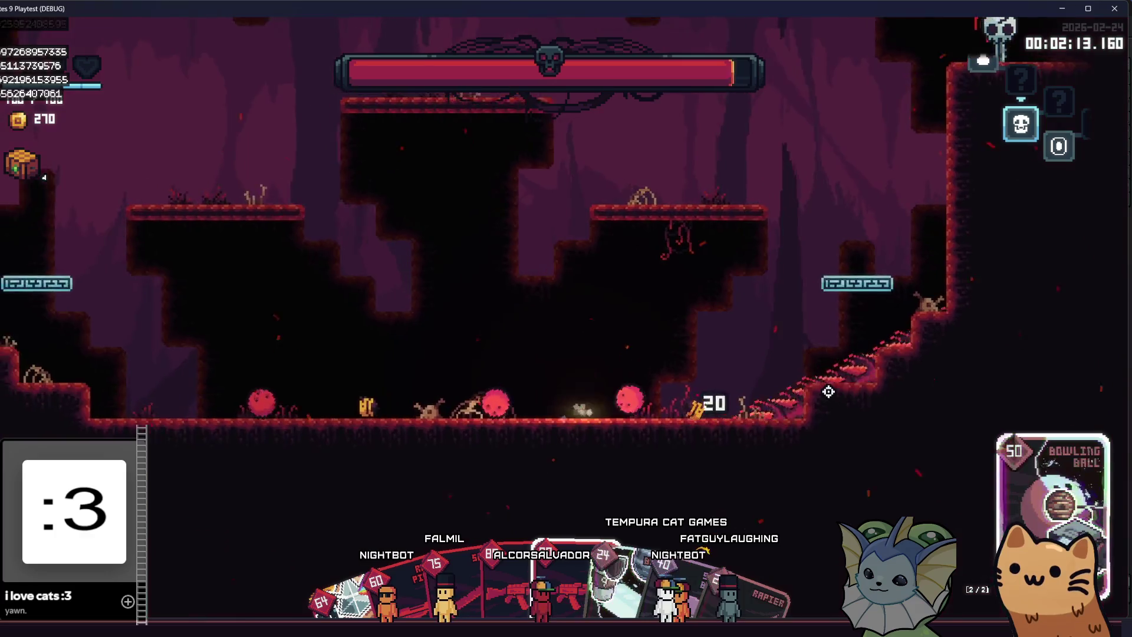
key(d)
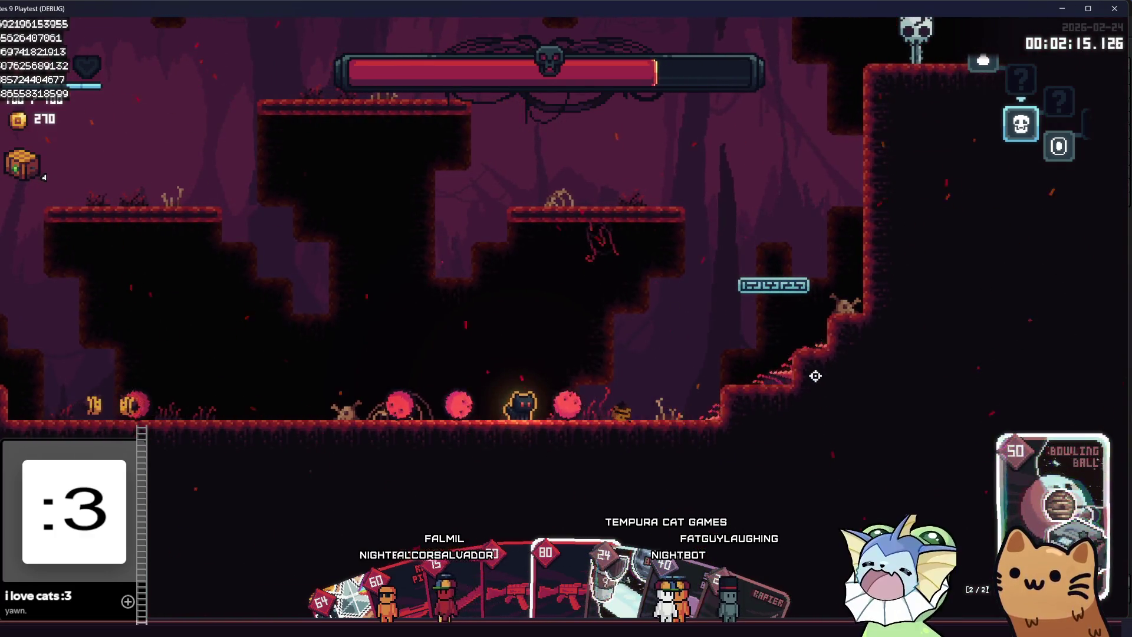
key(space)
key(d)
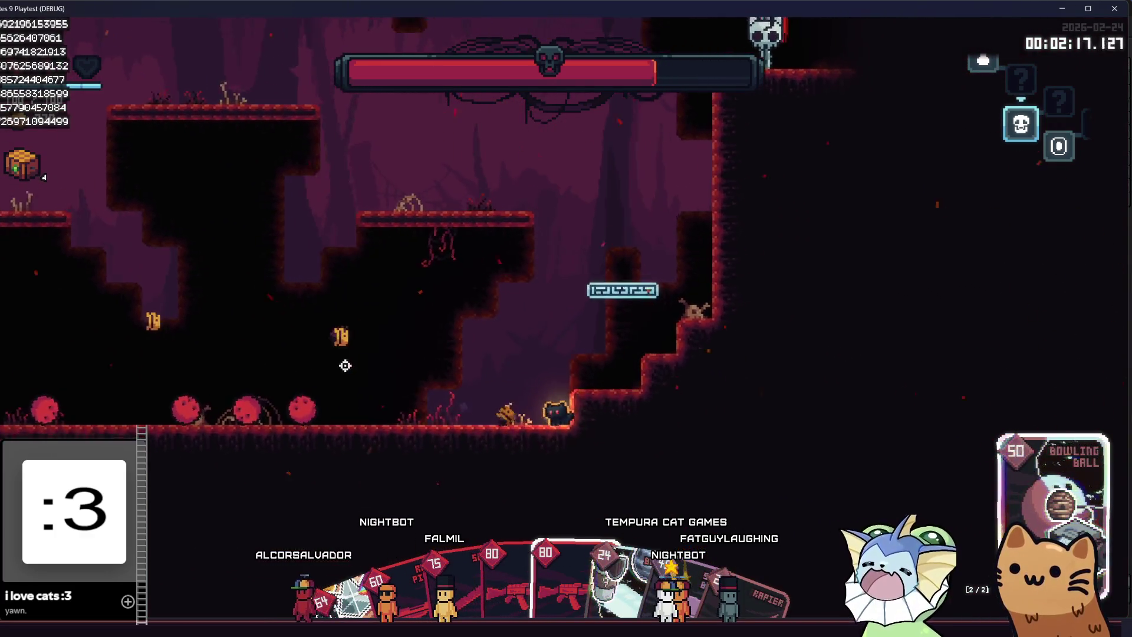
key(a)
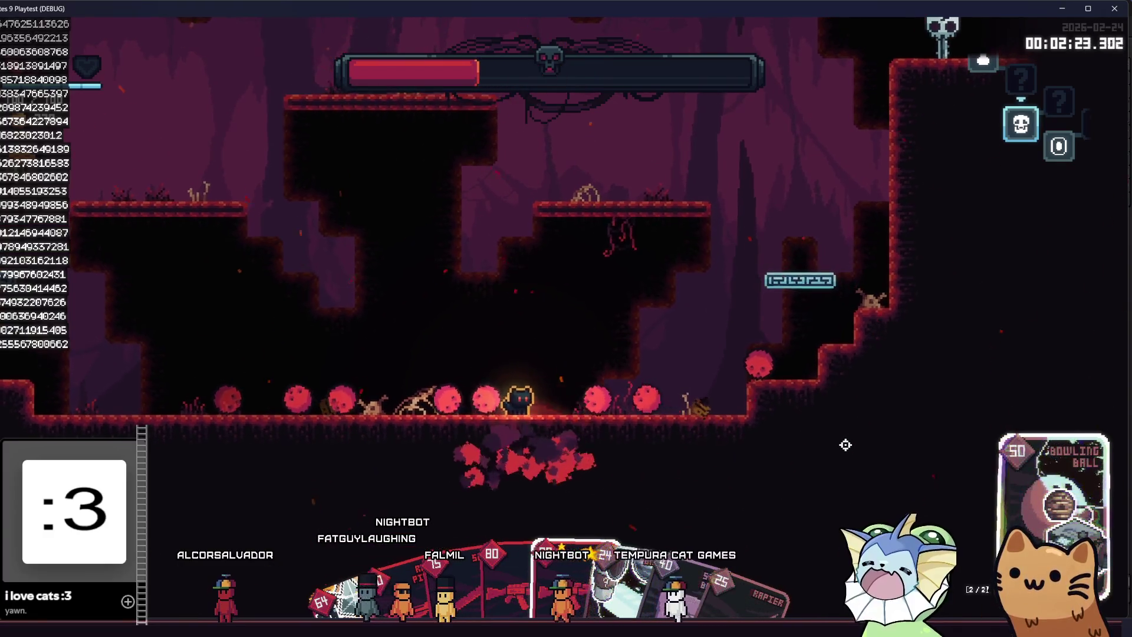
Run across the cave to the End Portal, then stop the playtest with F8
key(a)
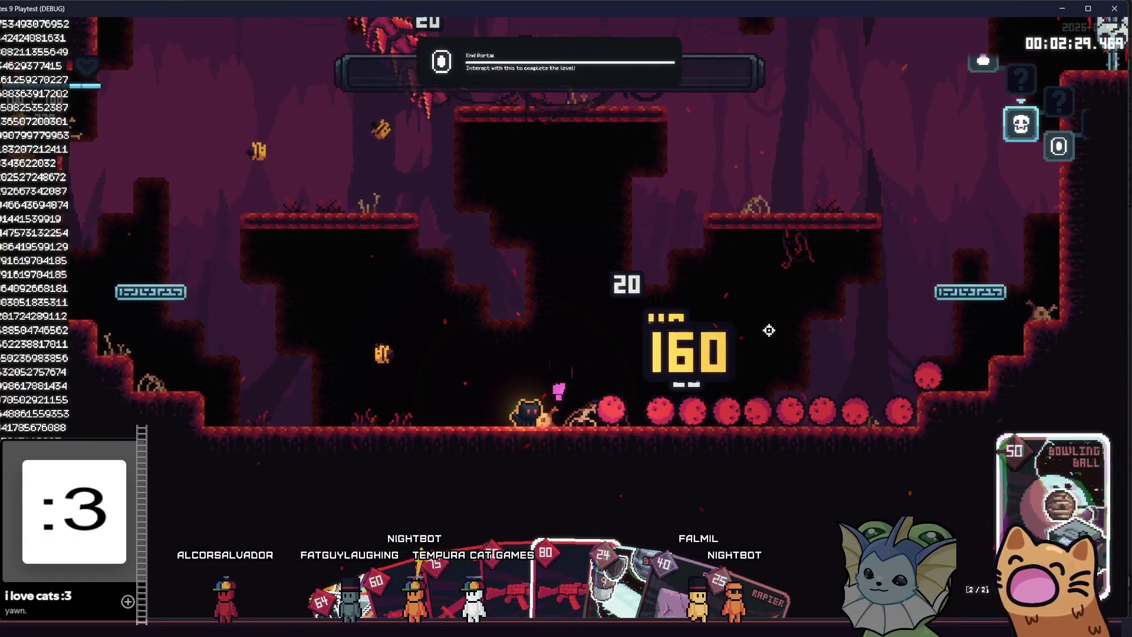
key(d)
key(space)
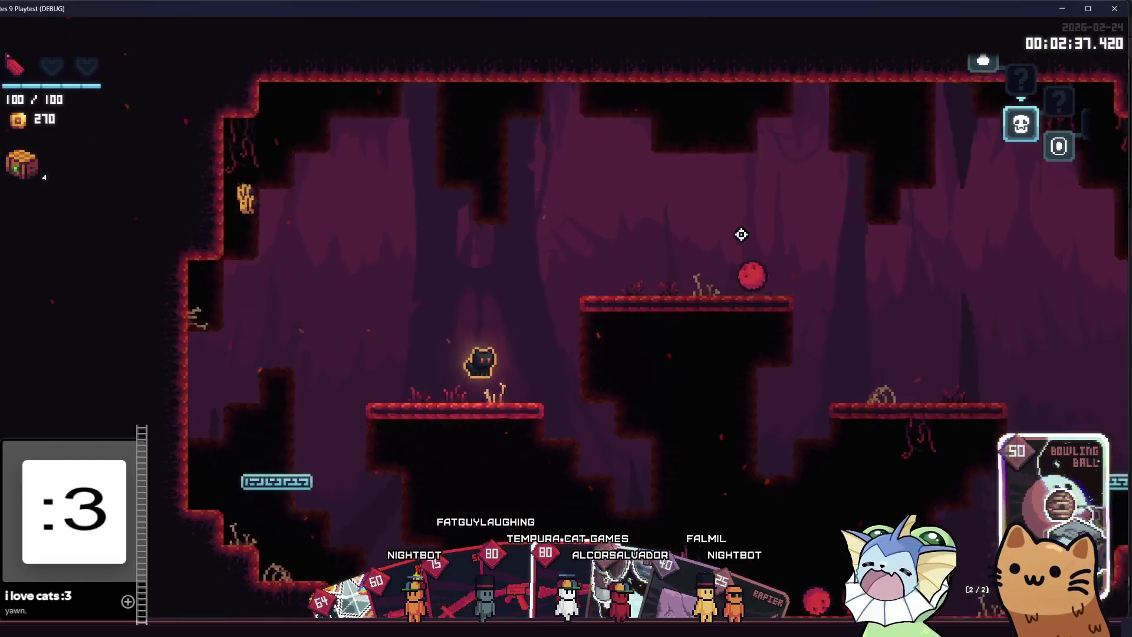
key(d)
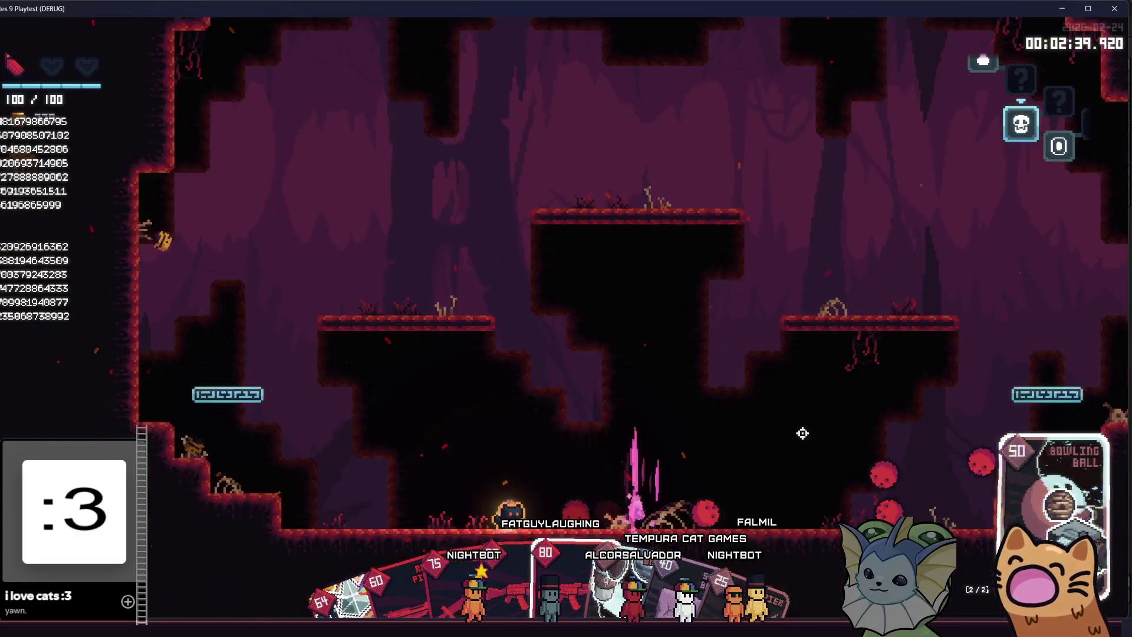
key(d)
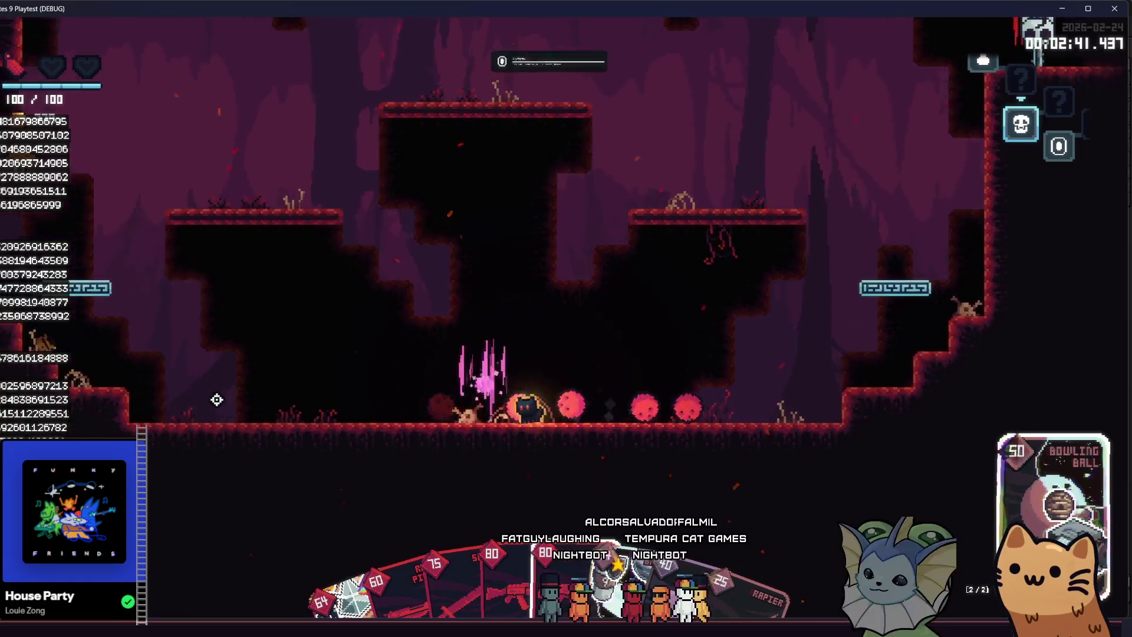
key(space)
key(space)
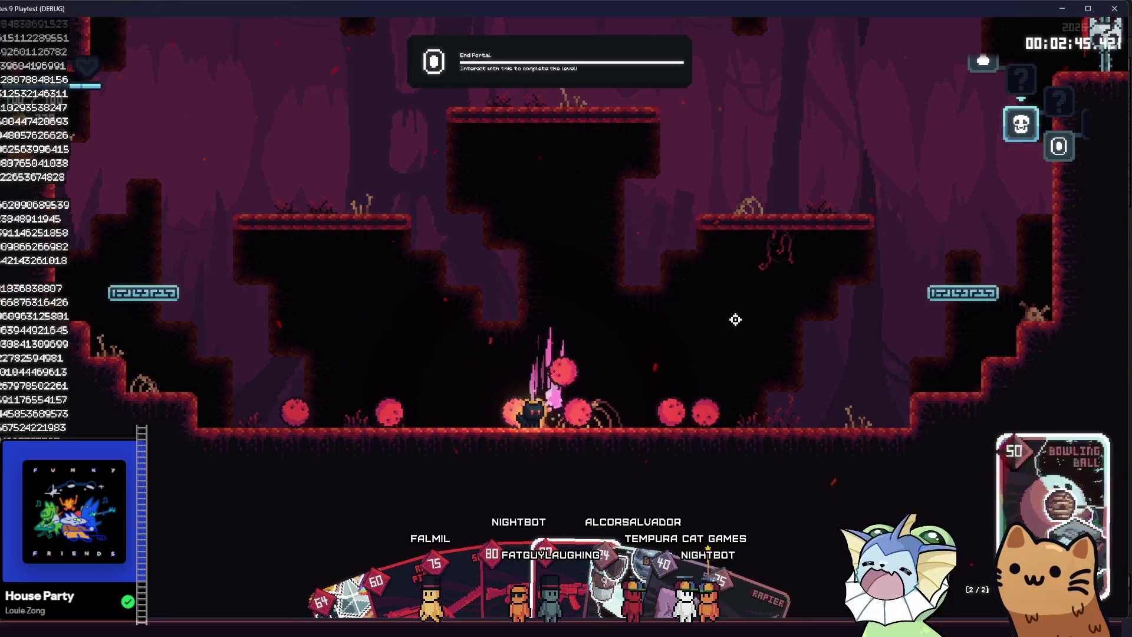
key(F8)
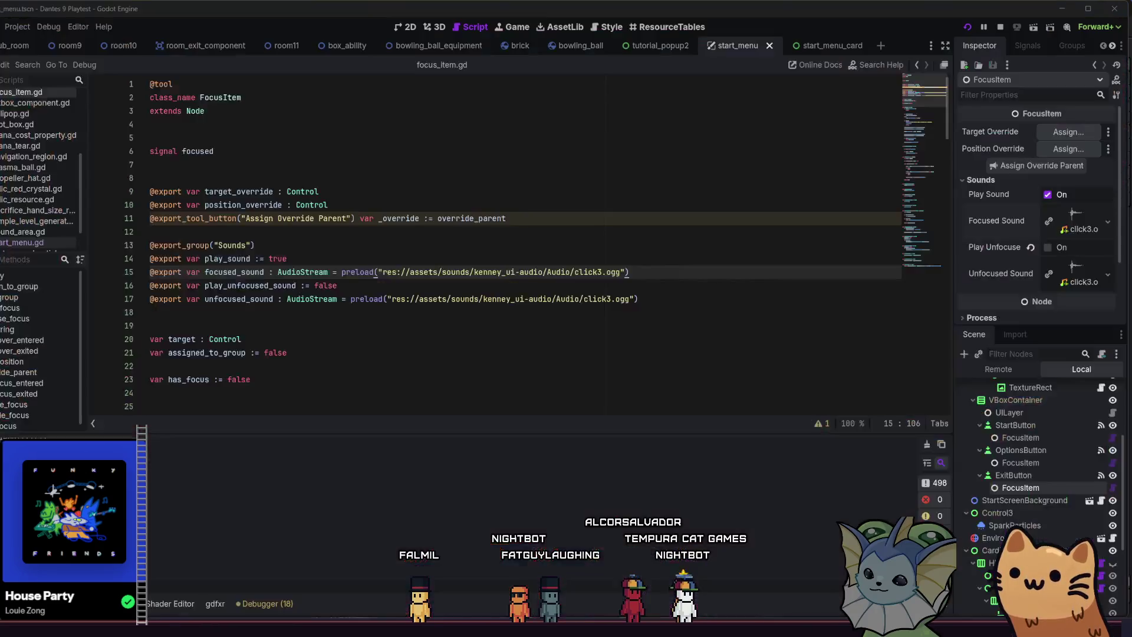
Quick-open heart_container.tscn, select its Sprite2D and zoom in on the heart in 2D
click(369, 286)
key(shift+alt+o)
text(heart)
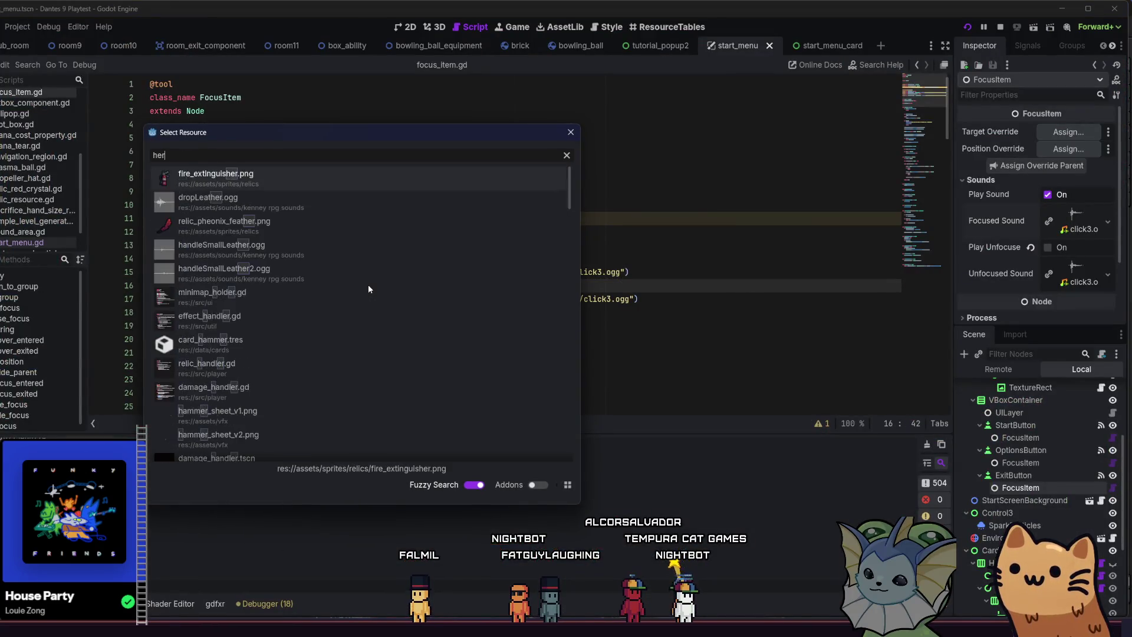
text(_con)
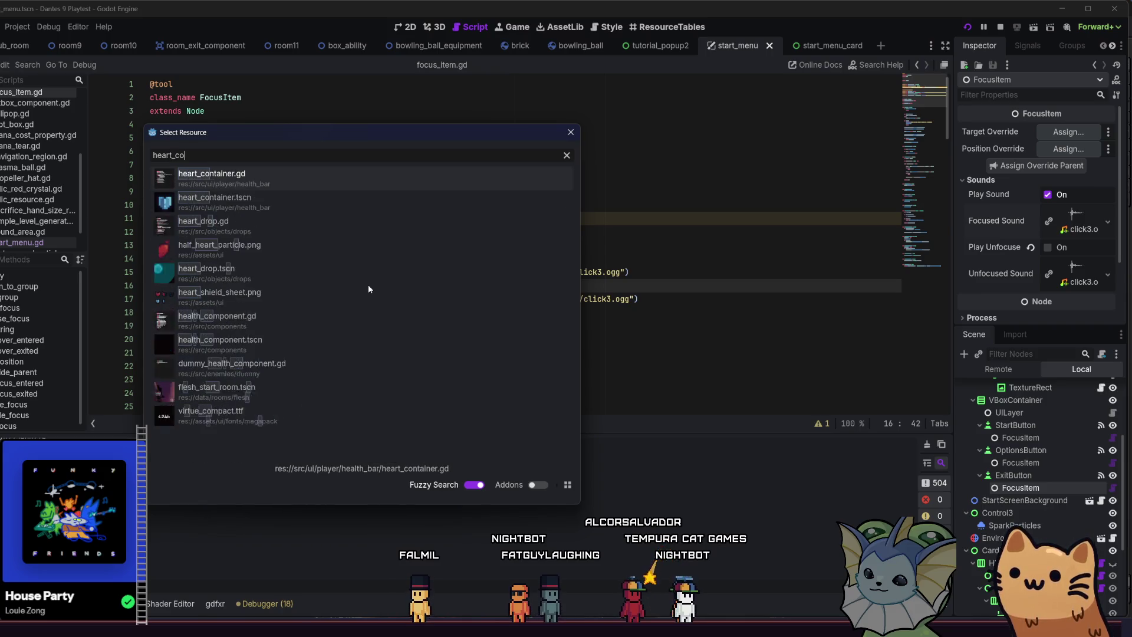
click(229, 203)
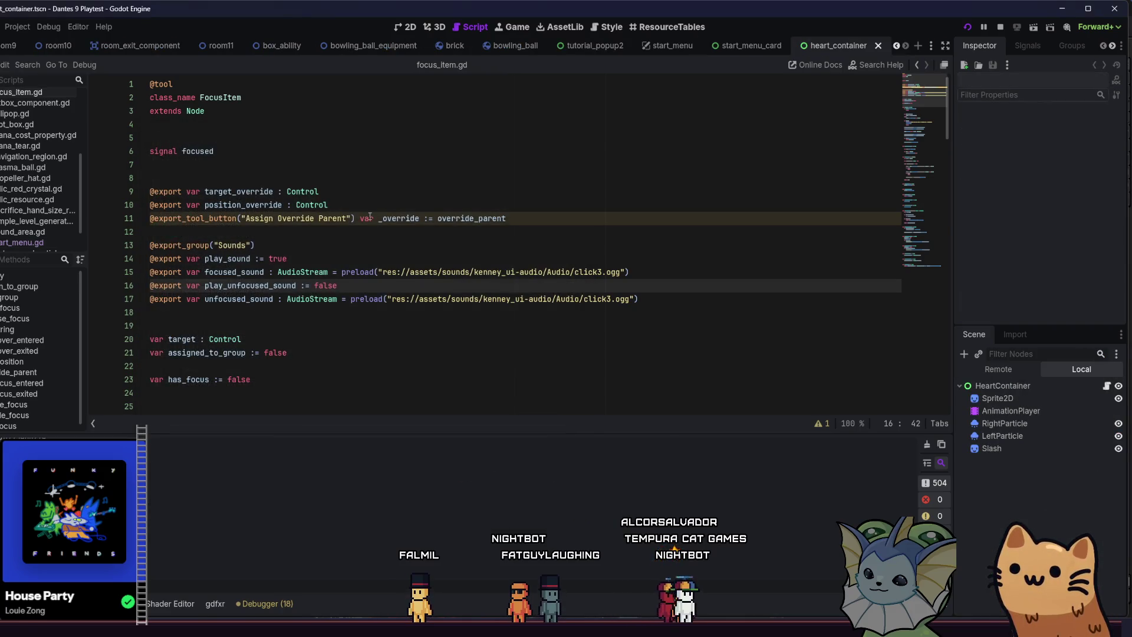
click(1031, 401)
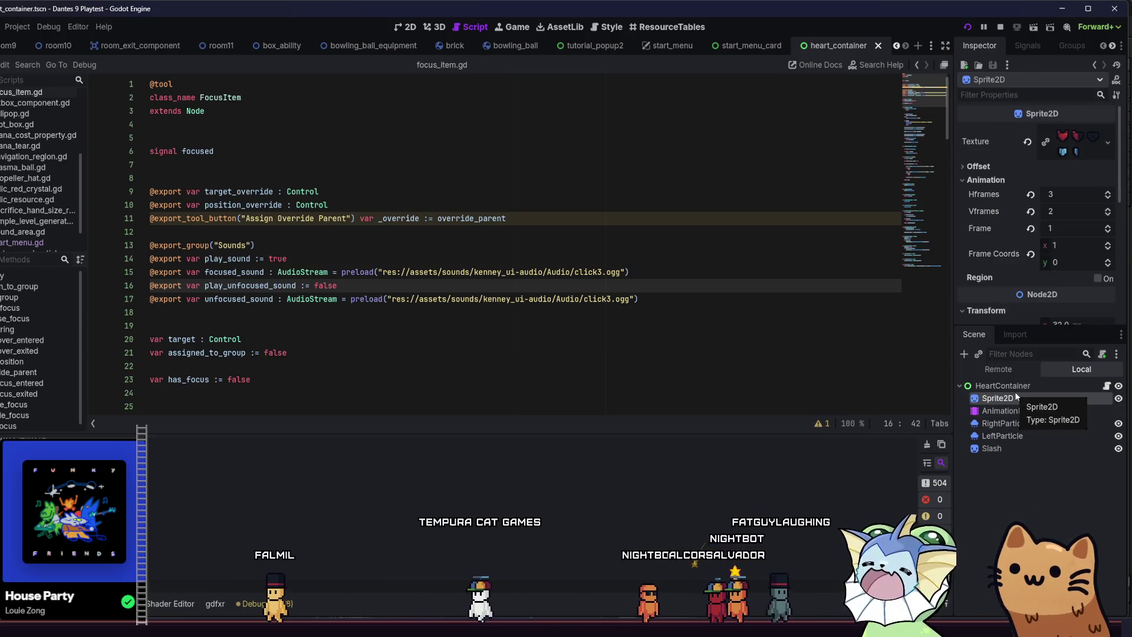
click(405, 27)
scroll(306, 297, up, 3)
scroll(307, 296, up, 5)
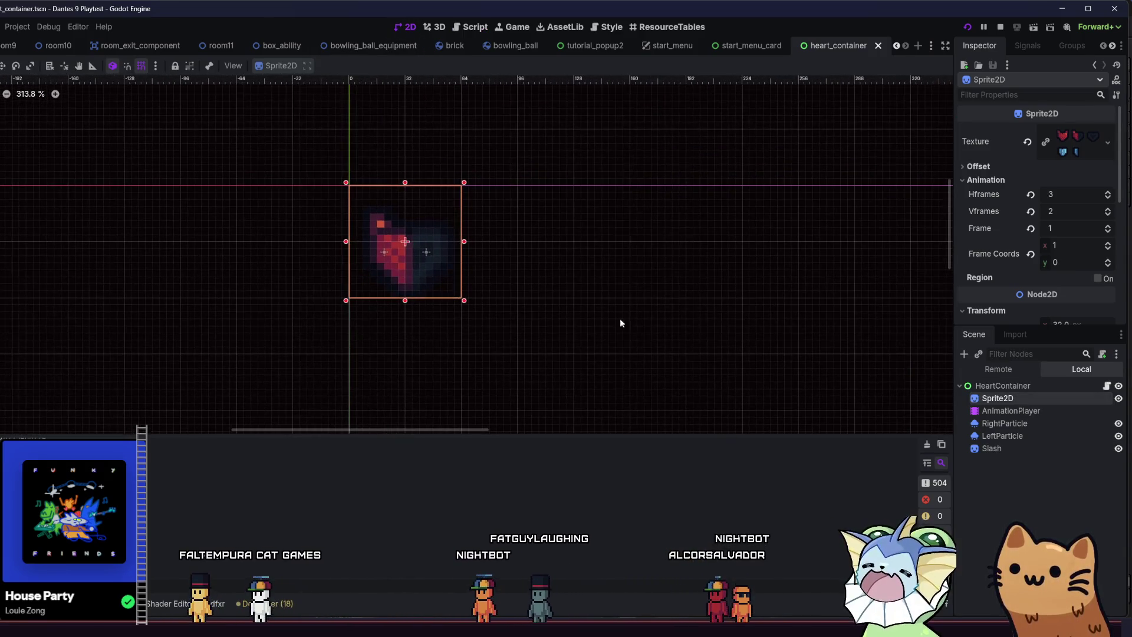
Turn off Sprite2D's visibility and create a TextureRect child found by searching 'text'
click(1118, 398)
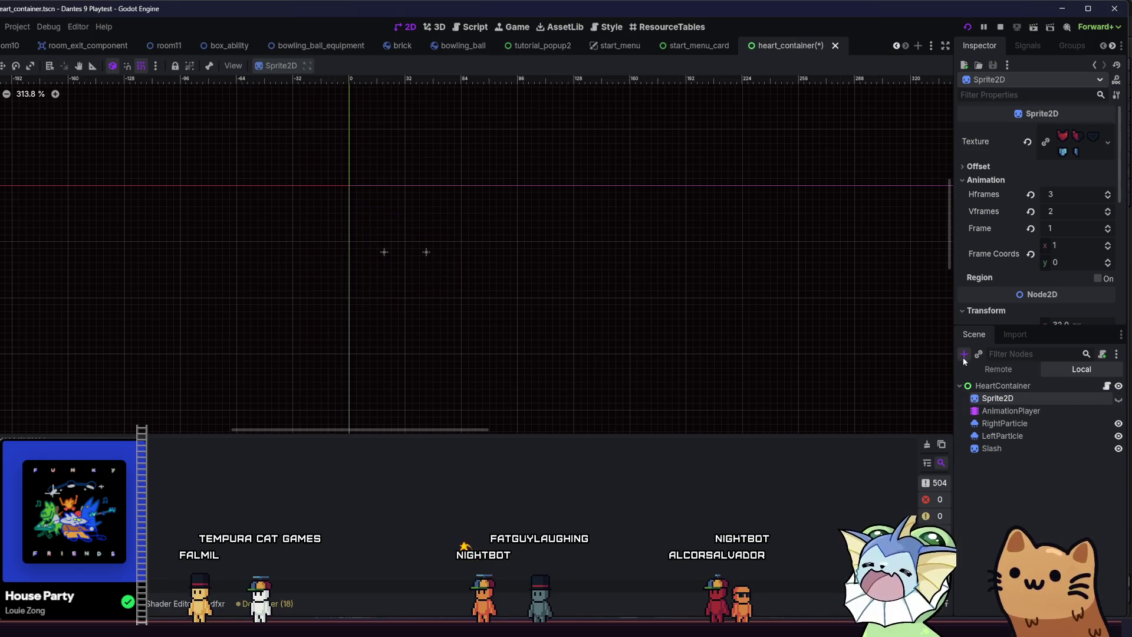
click(964, 354)
text(text)
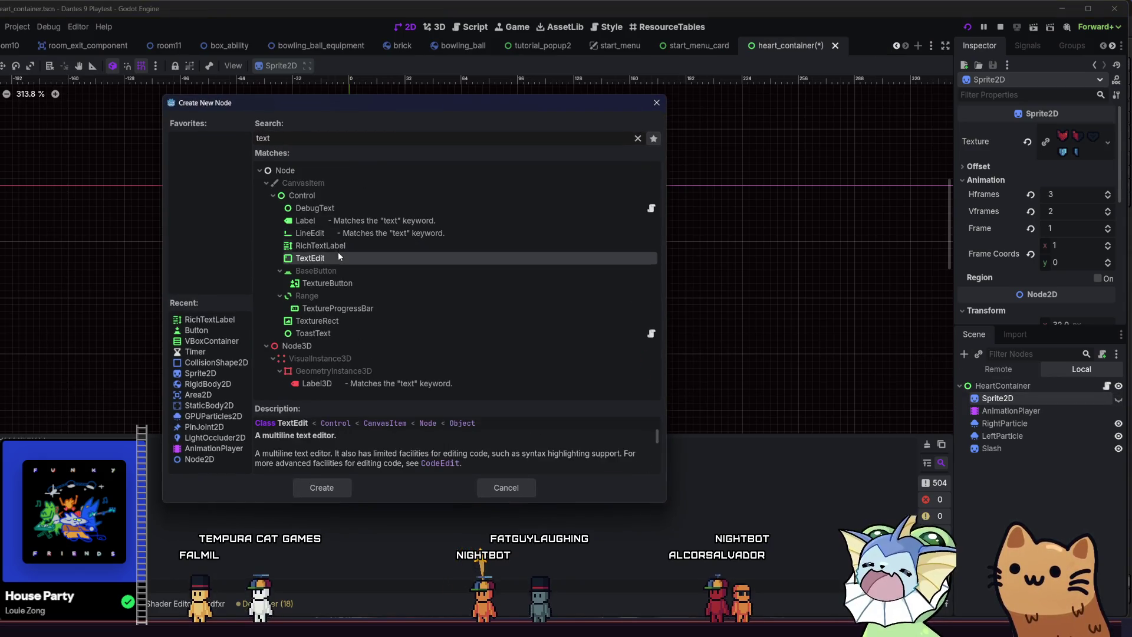
click(360, 320)
double_click(360, 320)
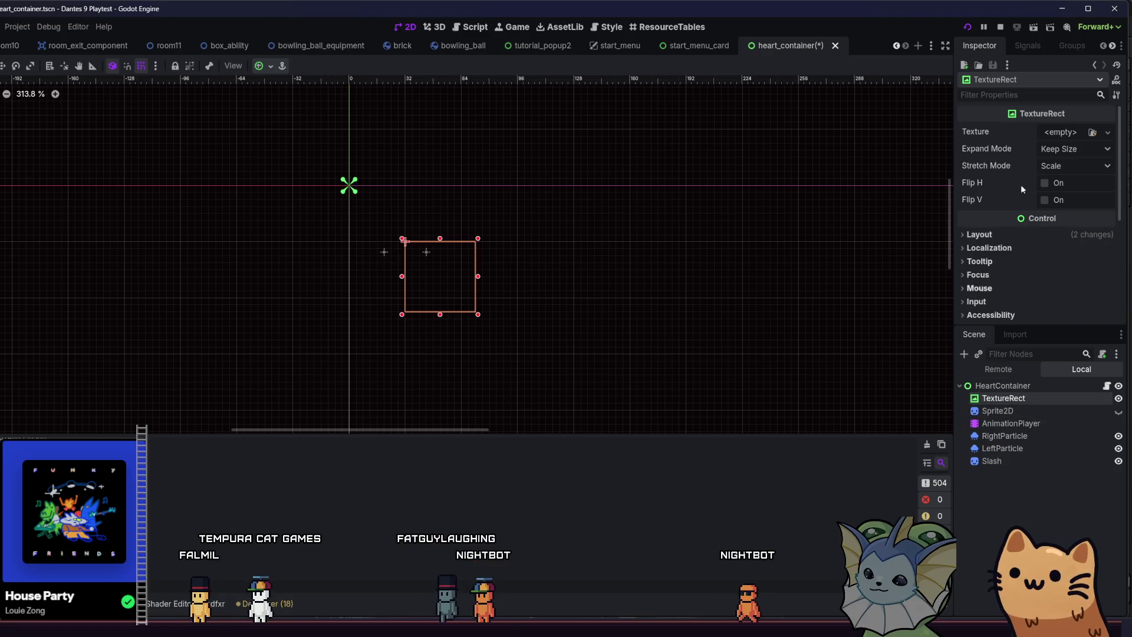
Set the TextureRect's Texture to a new AtlasTexture with the heart sprite sheet as atlas
click(1091, 132)
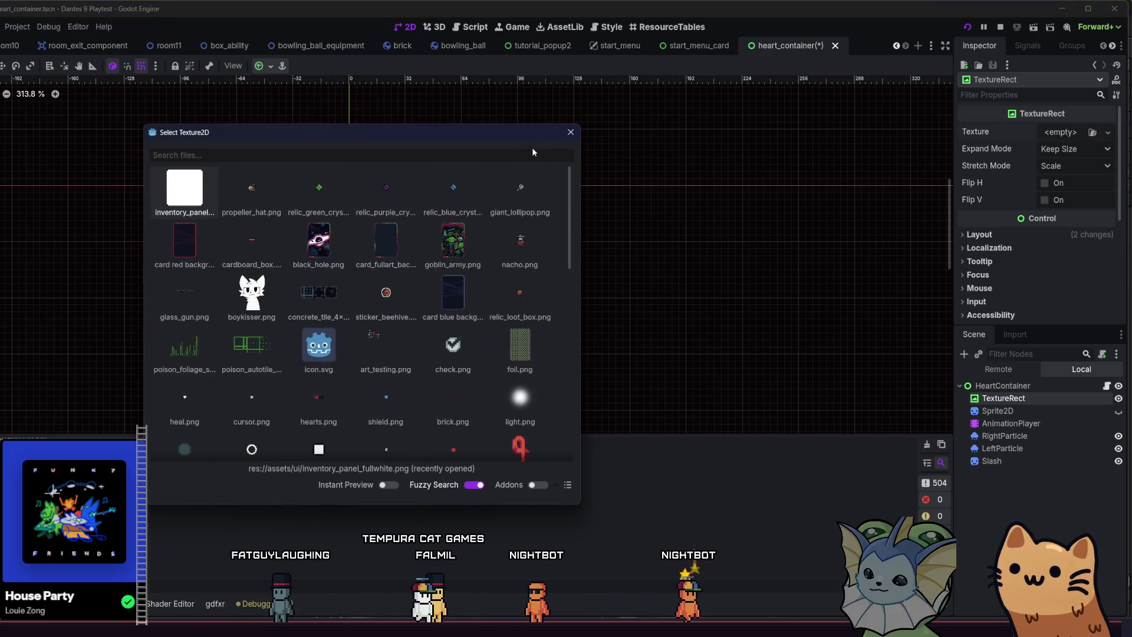
click(570, 132)
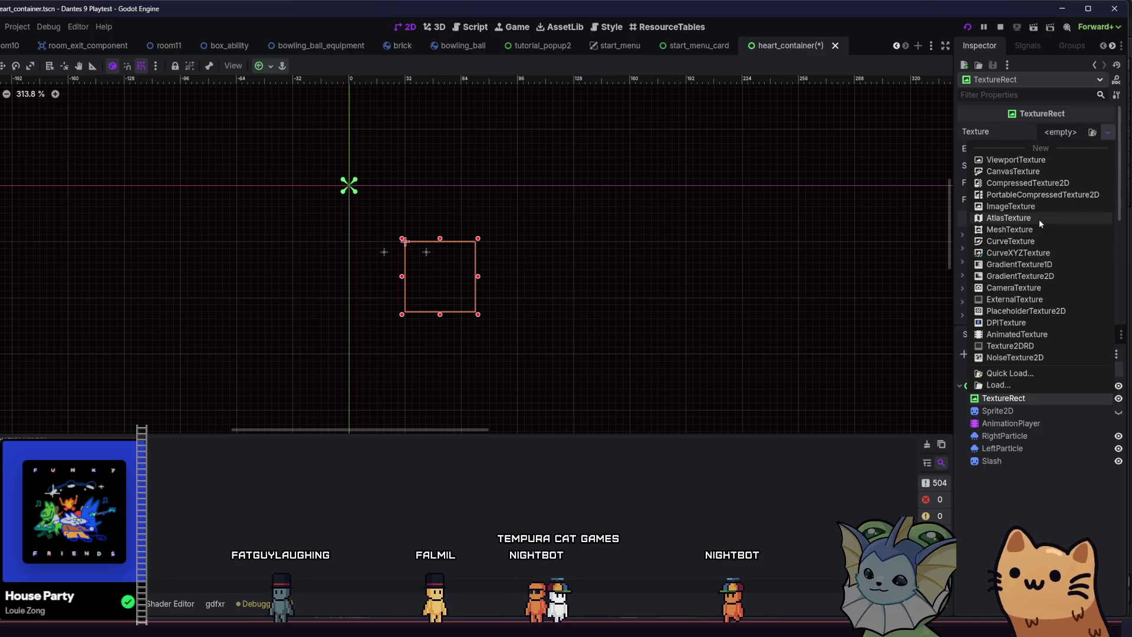
click(1036, 220)
click(1063, 135)
scroll(1047, 218, down, 3)
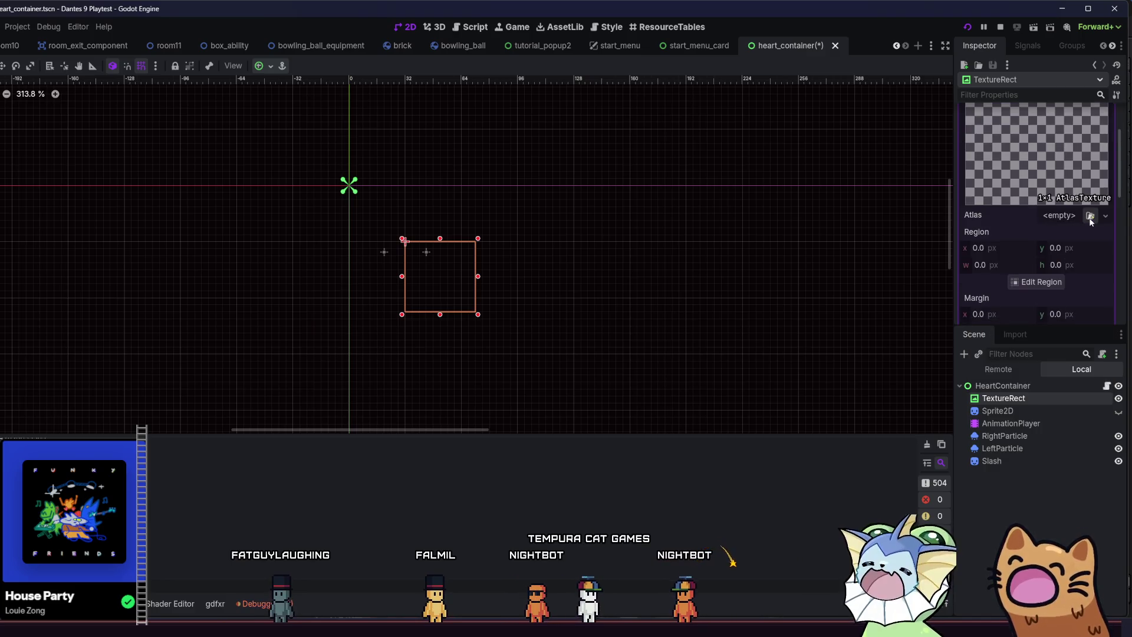
click(1090, 214)
text(heart)
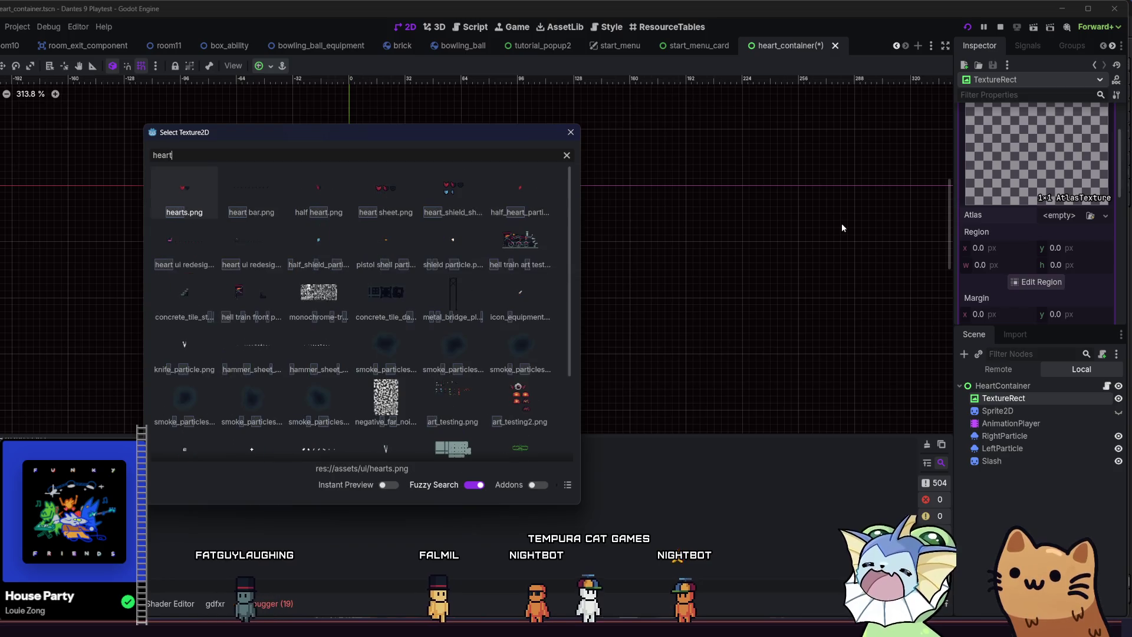
double_click(457, 193)
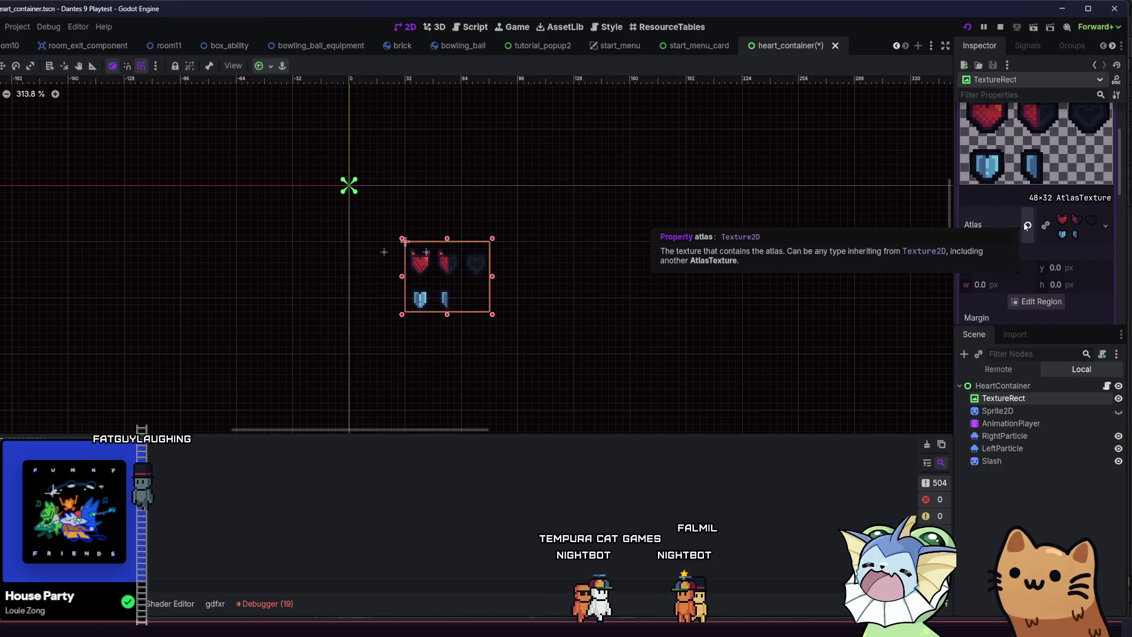
scroll(1025, 224, down, 2)
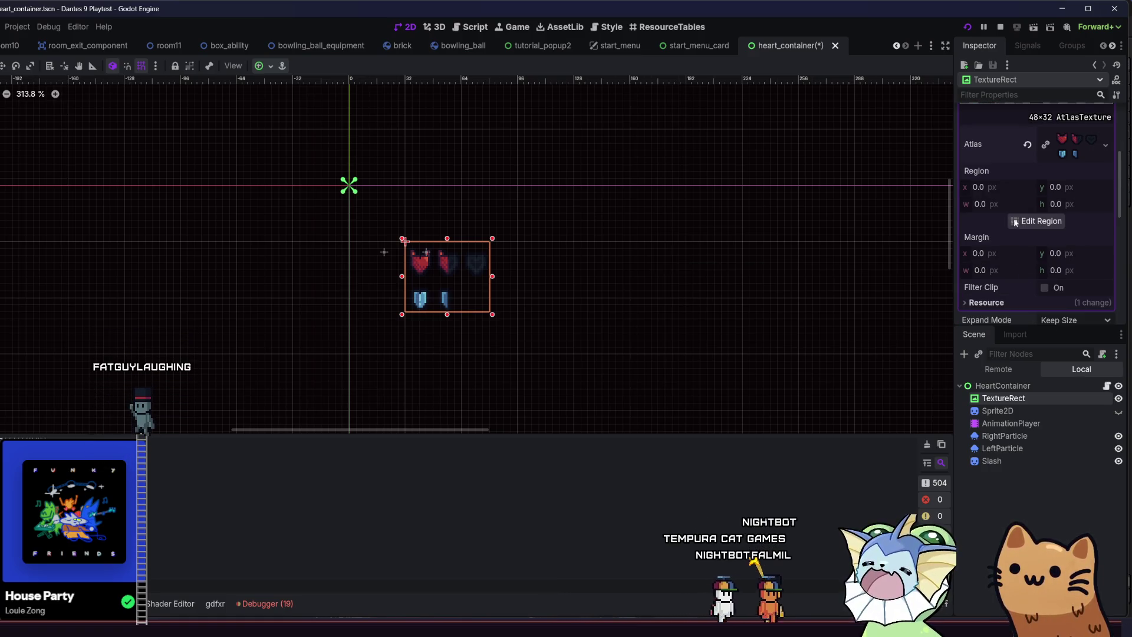
Crop the atlas region to the top-left 16×16 heart using 8 px grid snap
click(1022, 223)
scroll(373, 336, up, 5)
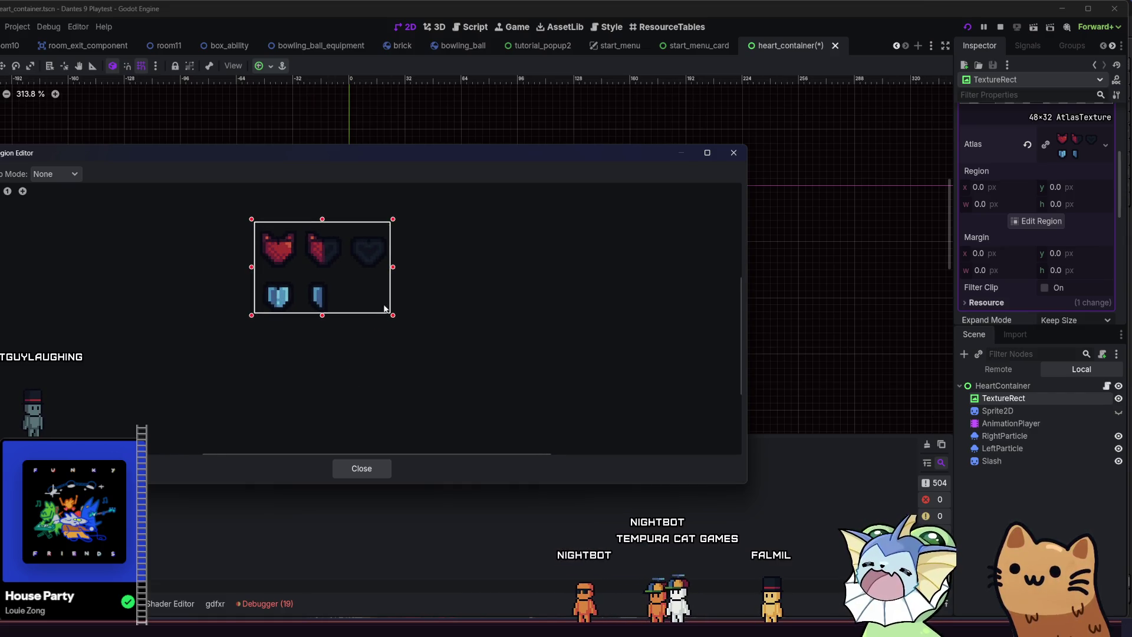
scroll(386, 315, up, 2)
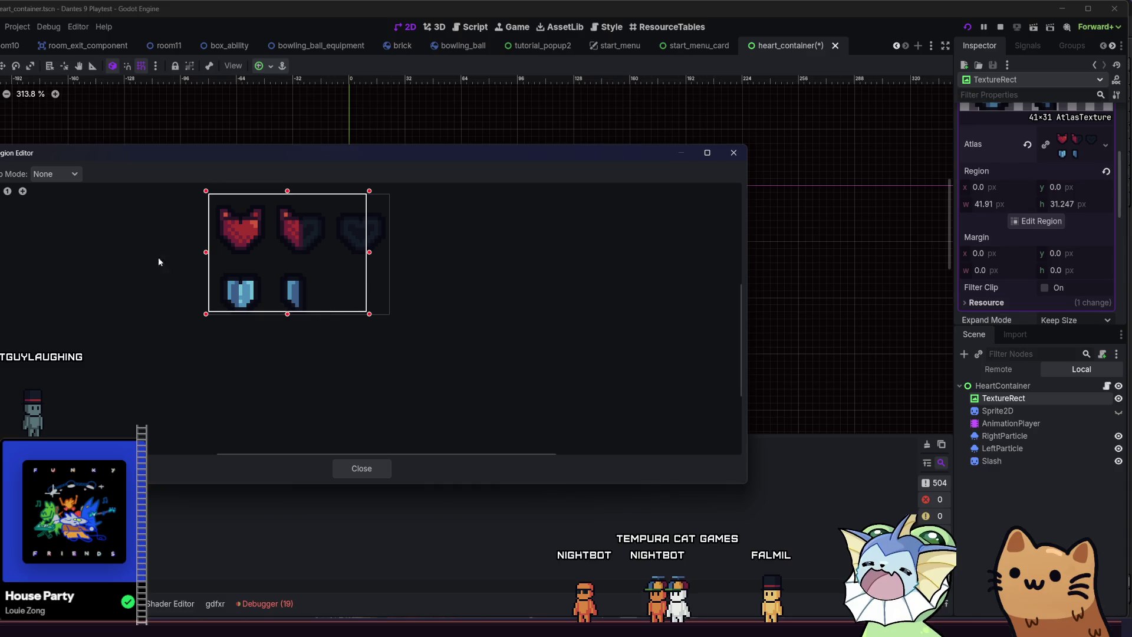
click(53, 203)
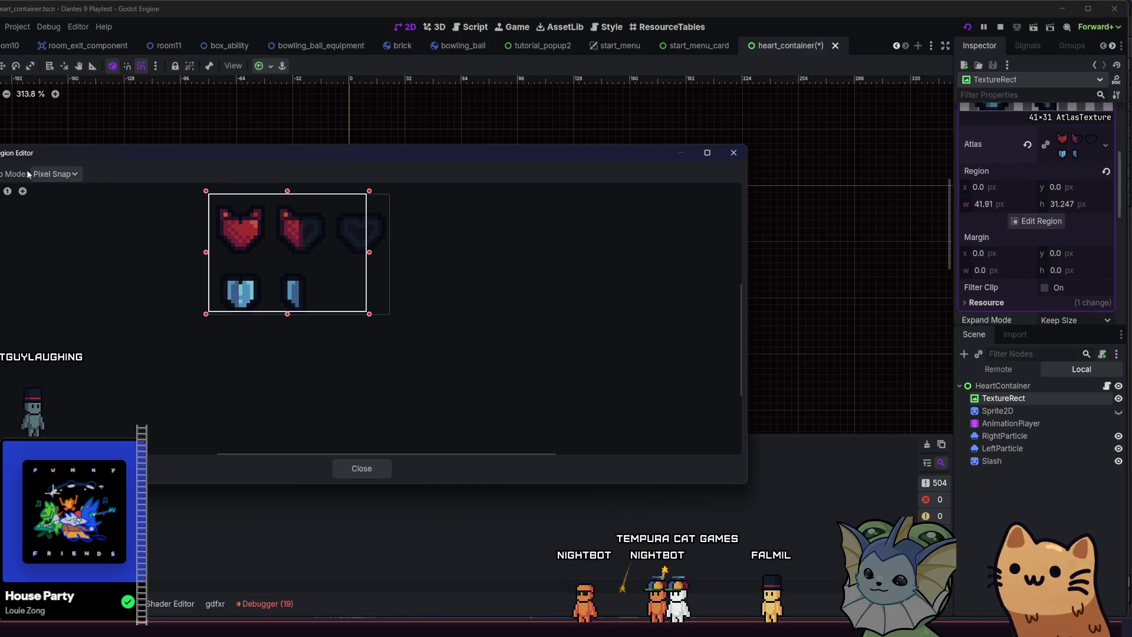
click(67, 213)
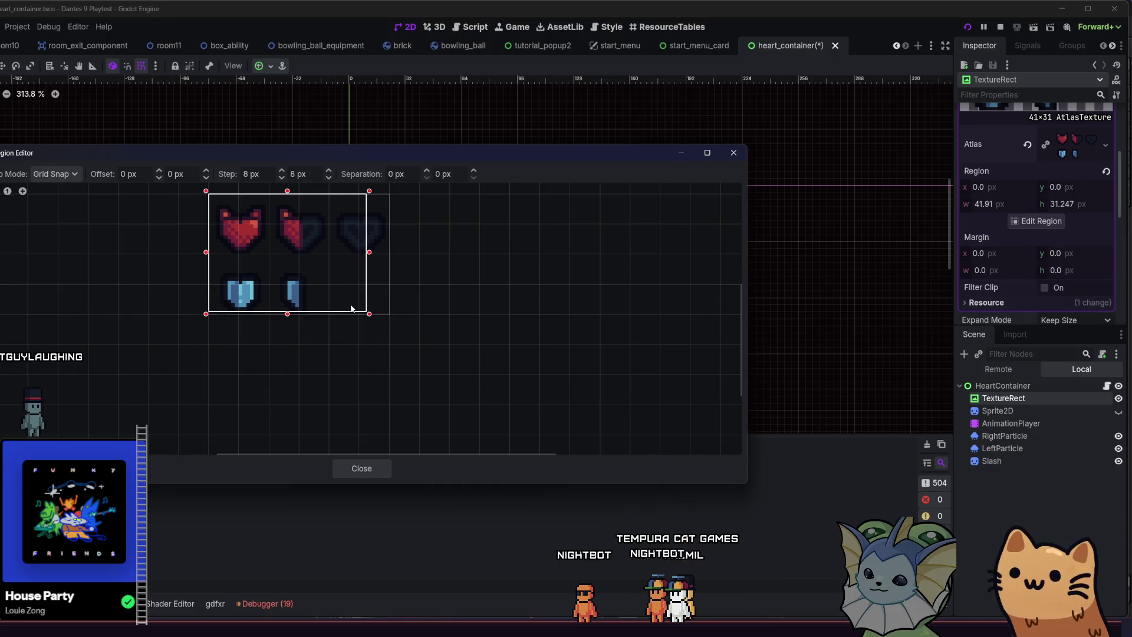
mouse_move(366, 314)
mouse_down()
mouse_move(295, 258)
mouse_move(272, 257)
mouse_up()
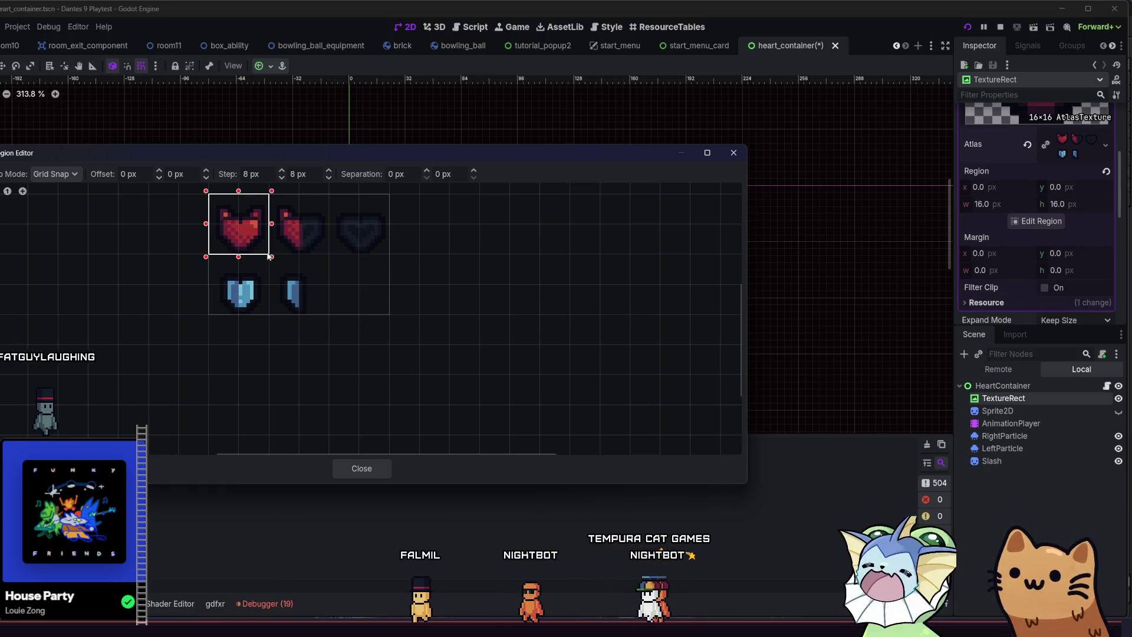
click(362, 468)
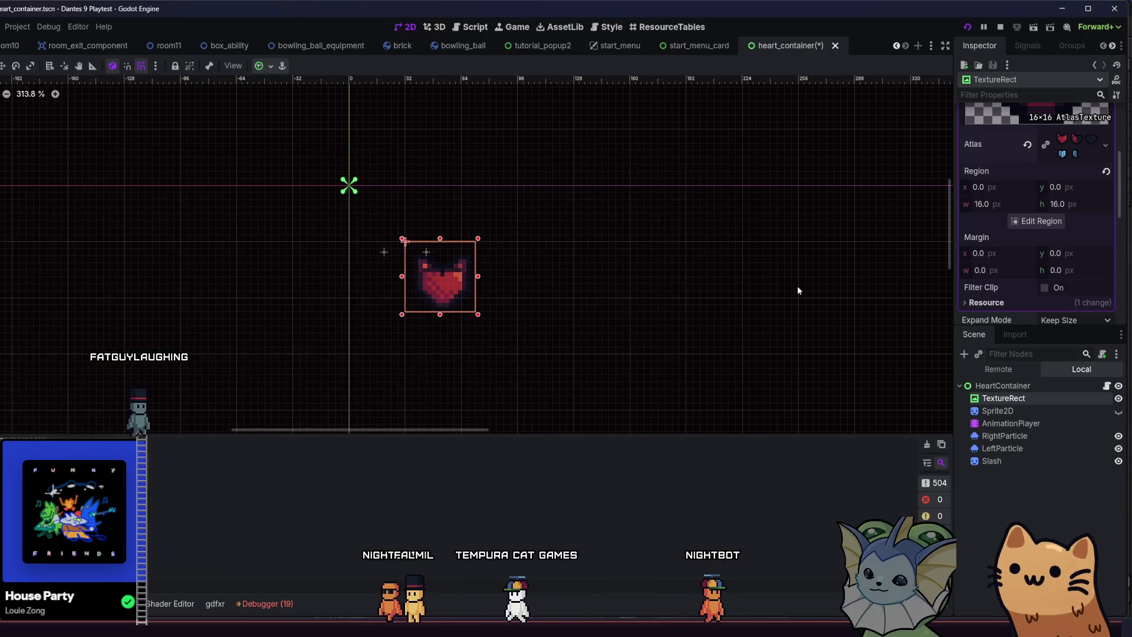
Scroll the Inspector down and expand the TextureRect's Layout settings
scroll(1004, 182, down, 3)
scroll(990, 188, down, 2)
scroll(1005, 206, up, 5)
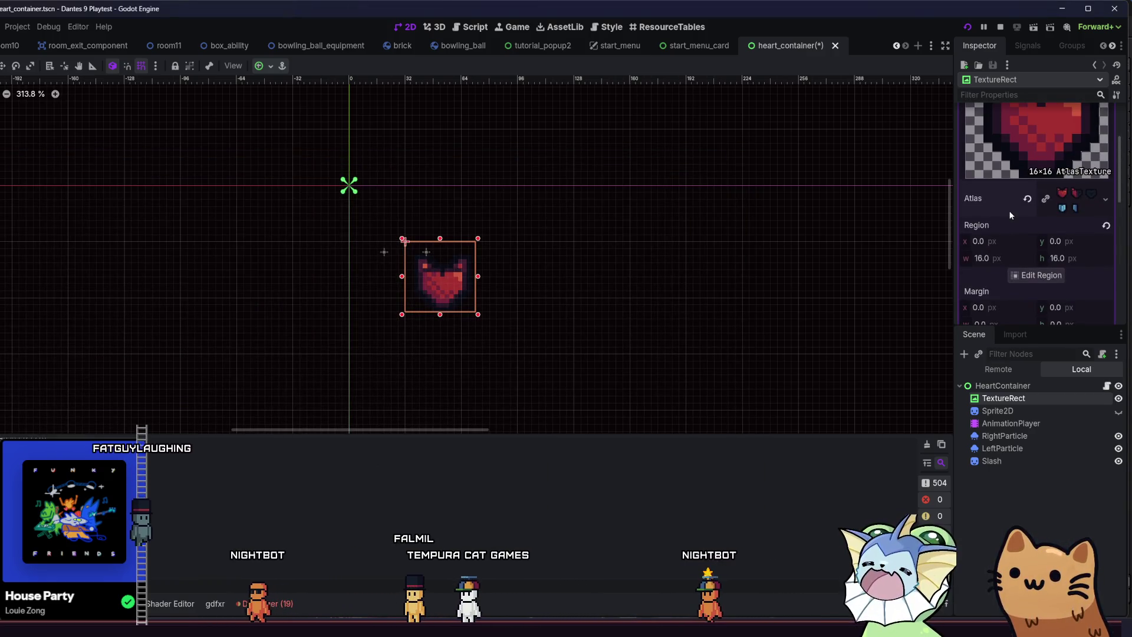
scroll(1037, 230, down, 2)
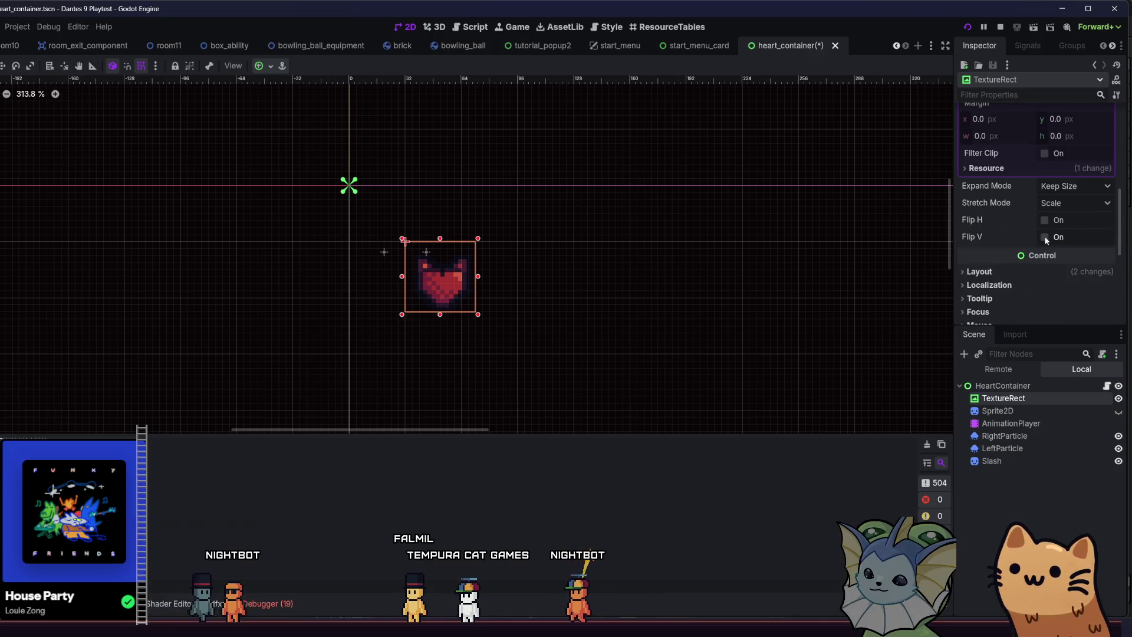
click(1030, 272)
scroll(1041, 274, down, 2)
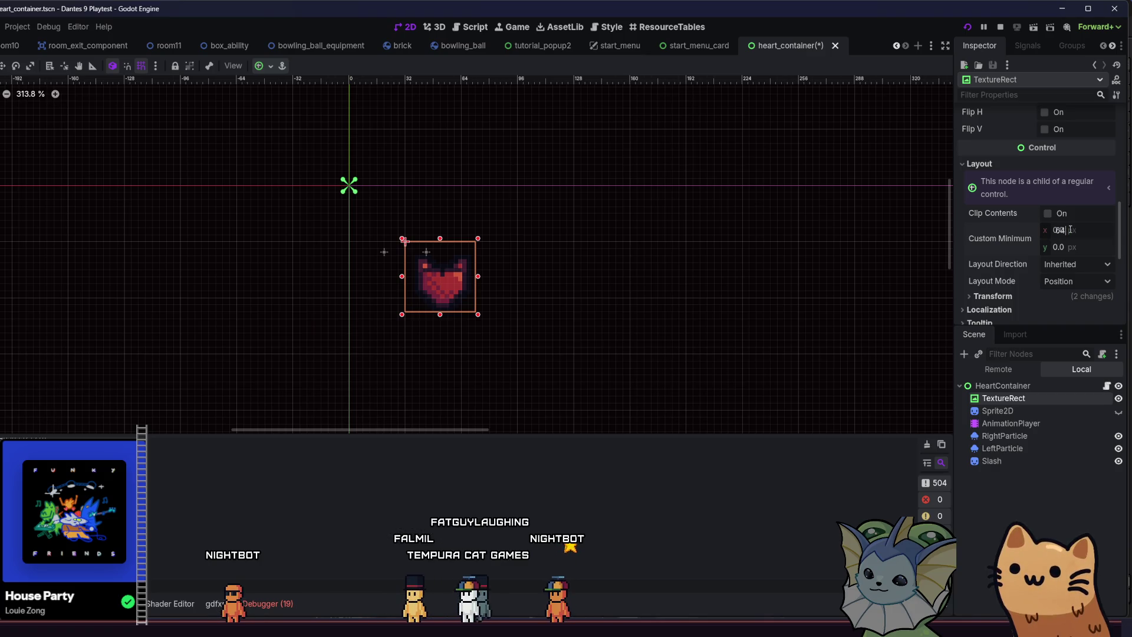
Set Custom Minimum Size to 64×64, move the heart to the origin, and save
key(Tab)
text(64)
key(Return)
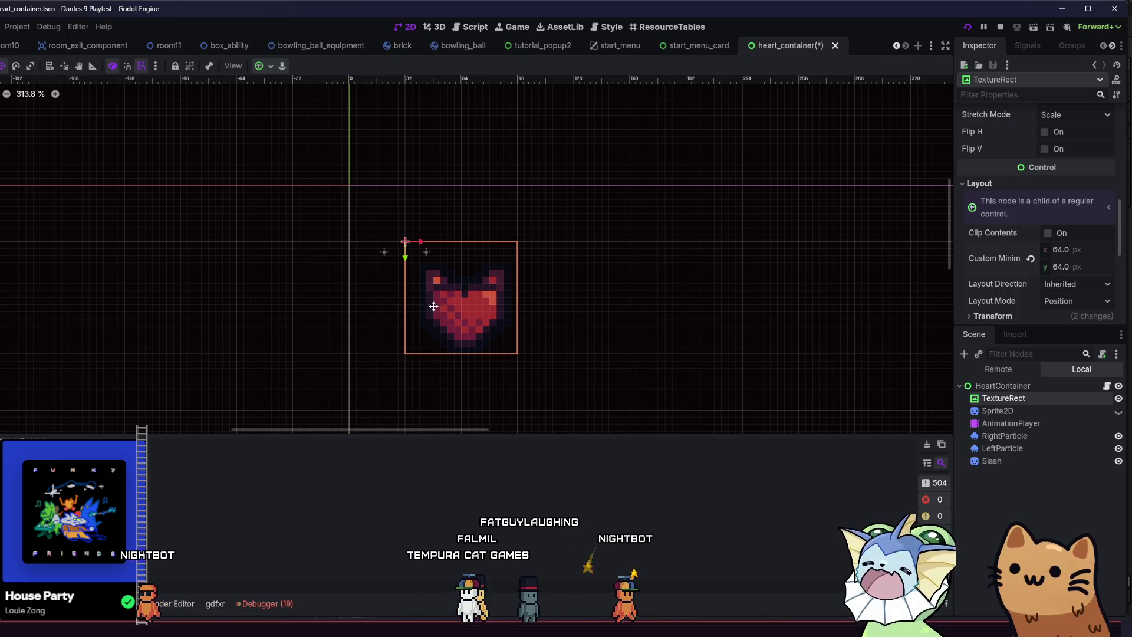
drag(433, 306, 377, 250)
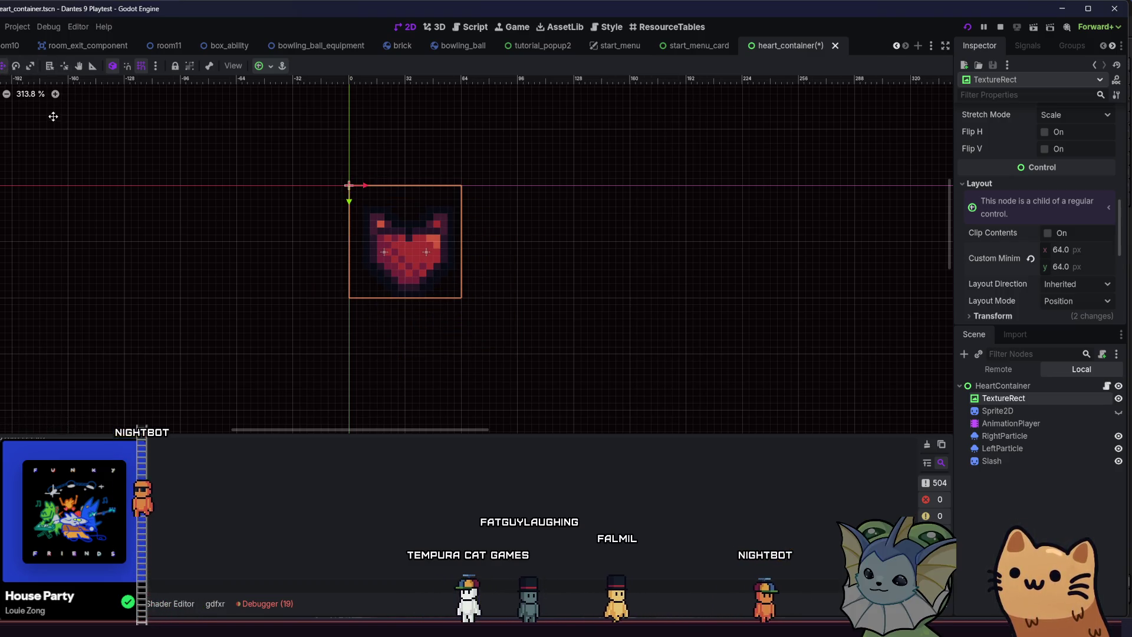
key(ctrl+s)
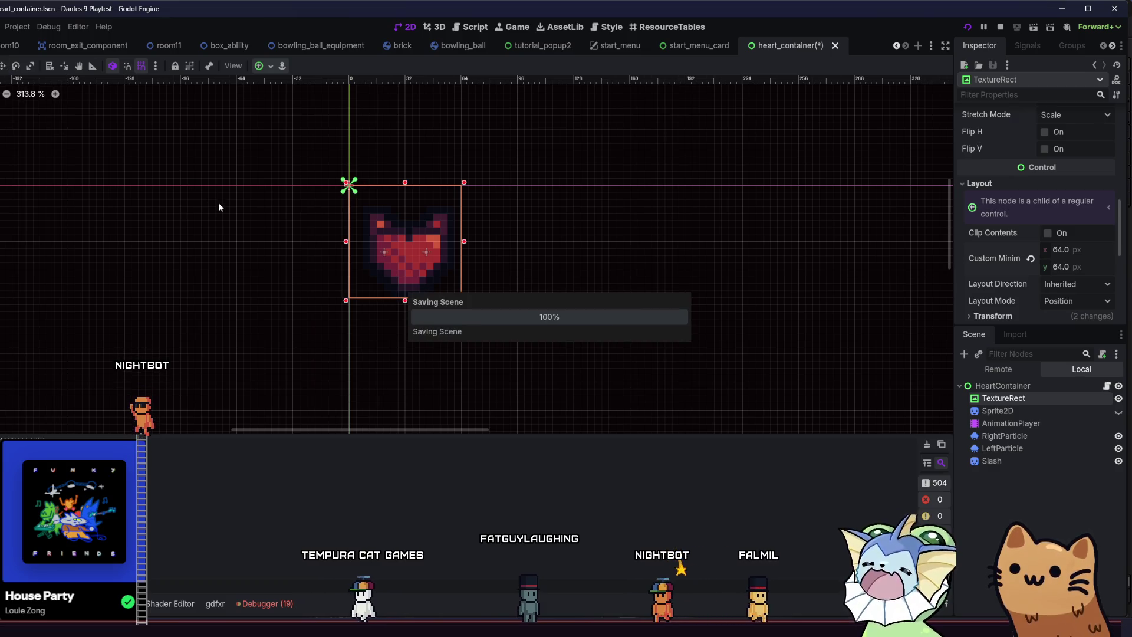
Apply the Top Left anchor preset to the heart and save heart_container again
click(261, 67)
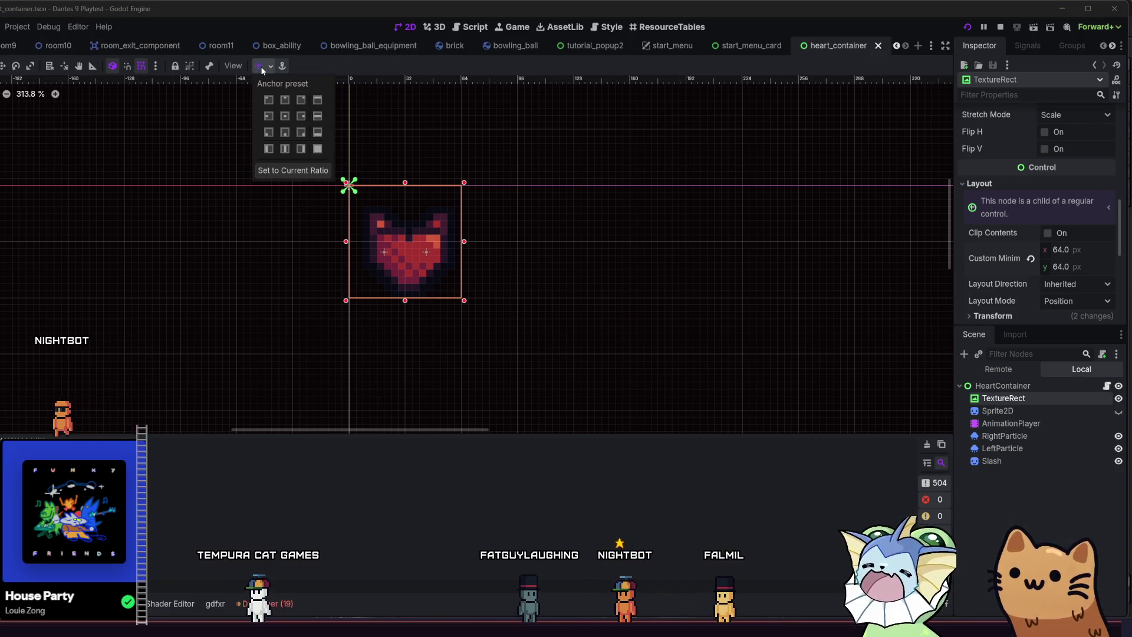
click(268, 101)
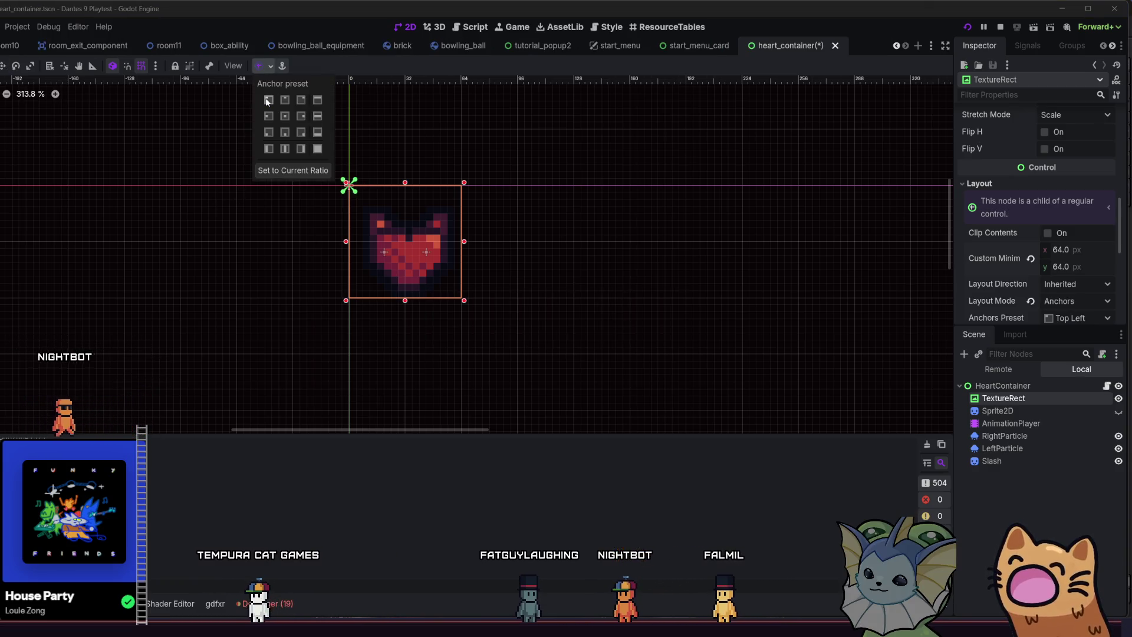
click(217, 231)
drag(584, 250, 631, 256)
key(ctrl+s)
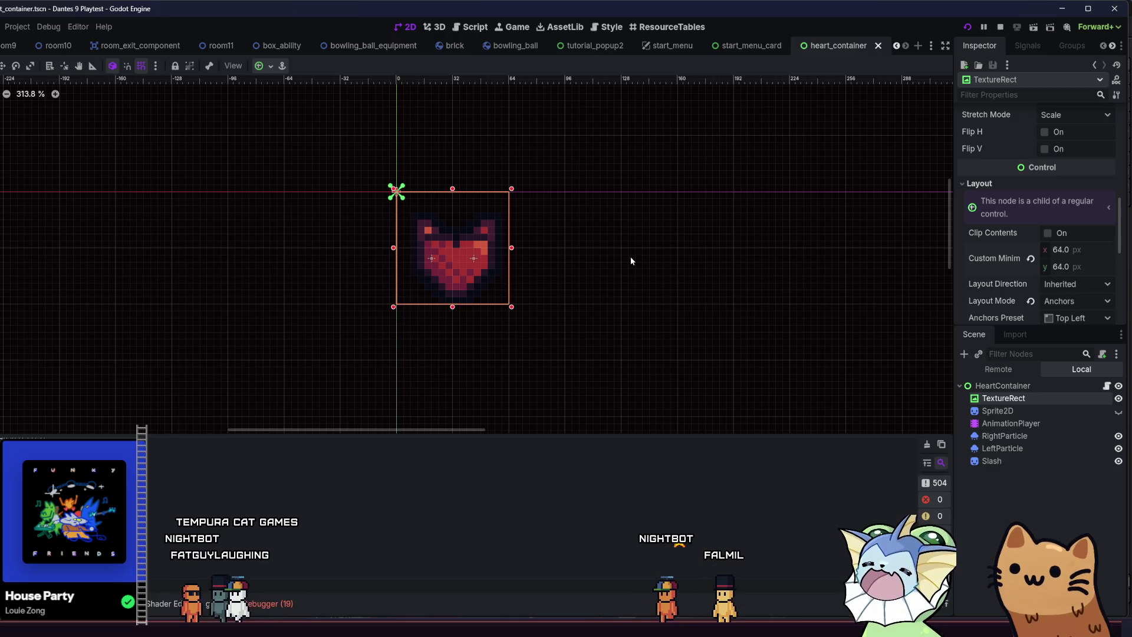
Set the TextureRect's Stretch Mode to Keep Aspect and switch back to the running game
scroll(1012, 258, up, 3)
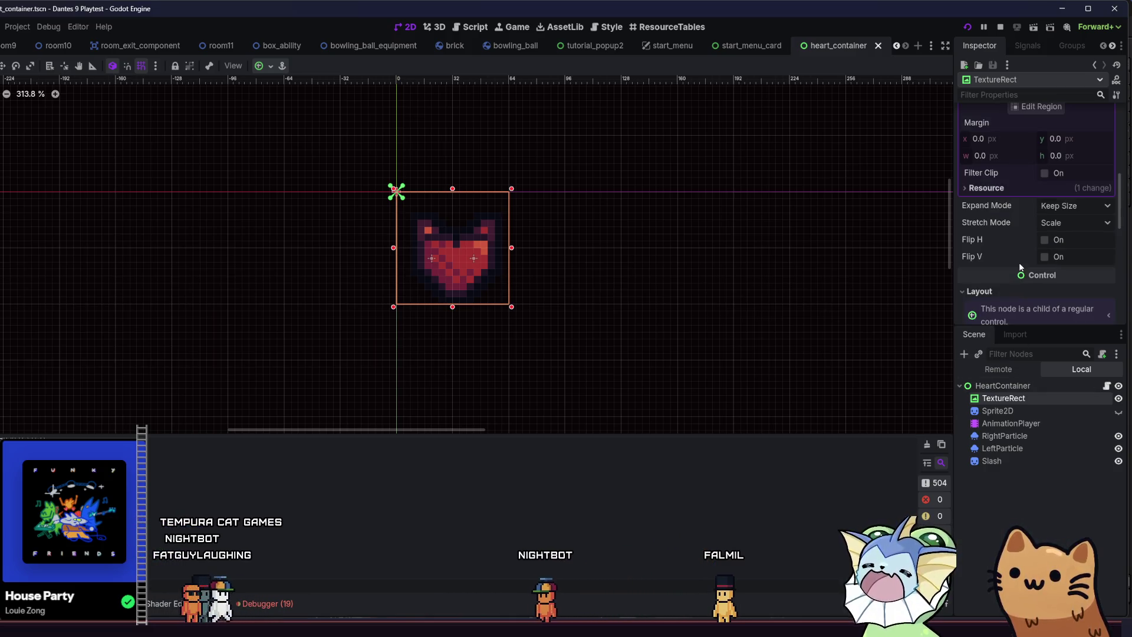
click(1055, 229)
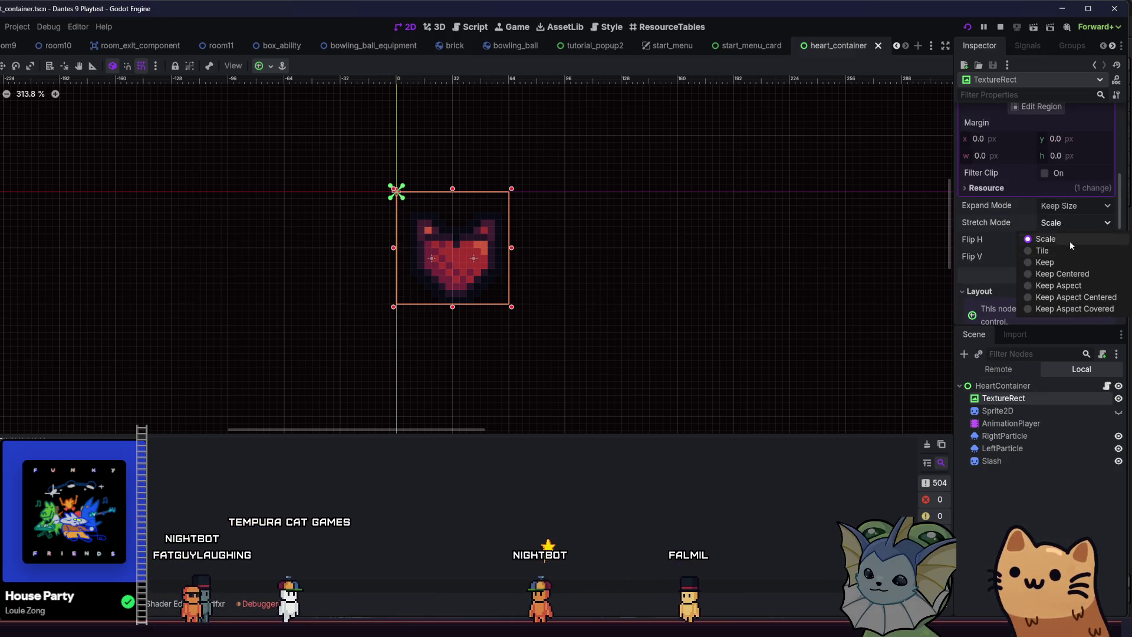
click(1059, 284)
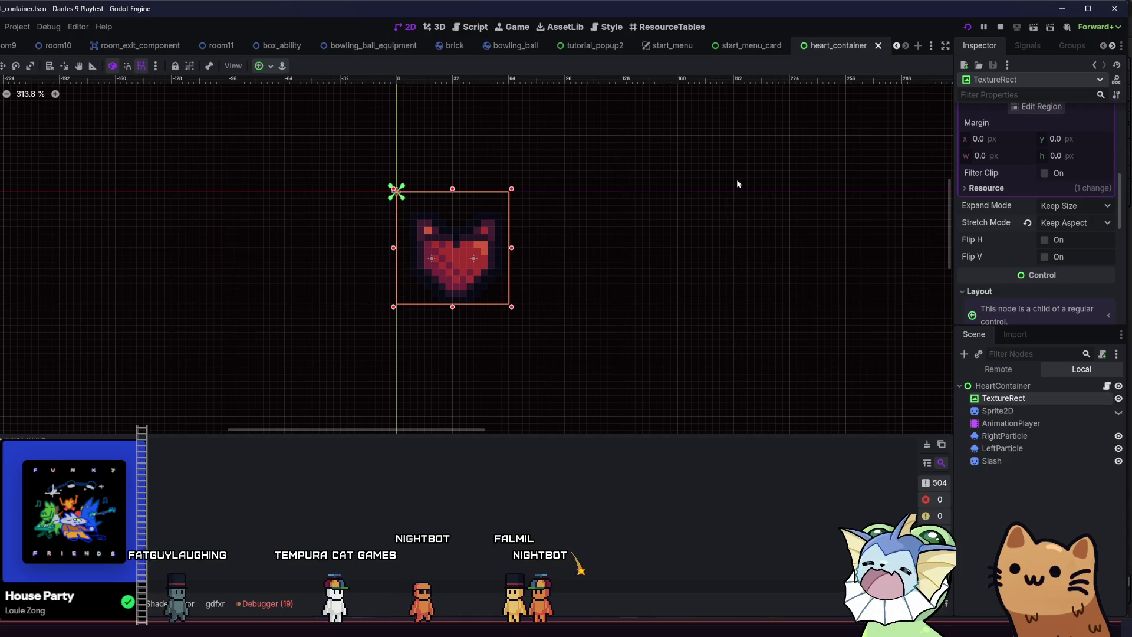
key(alt+Tab)
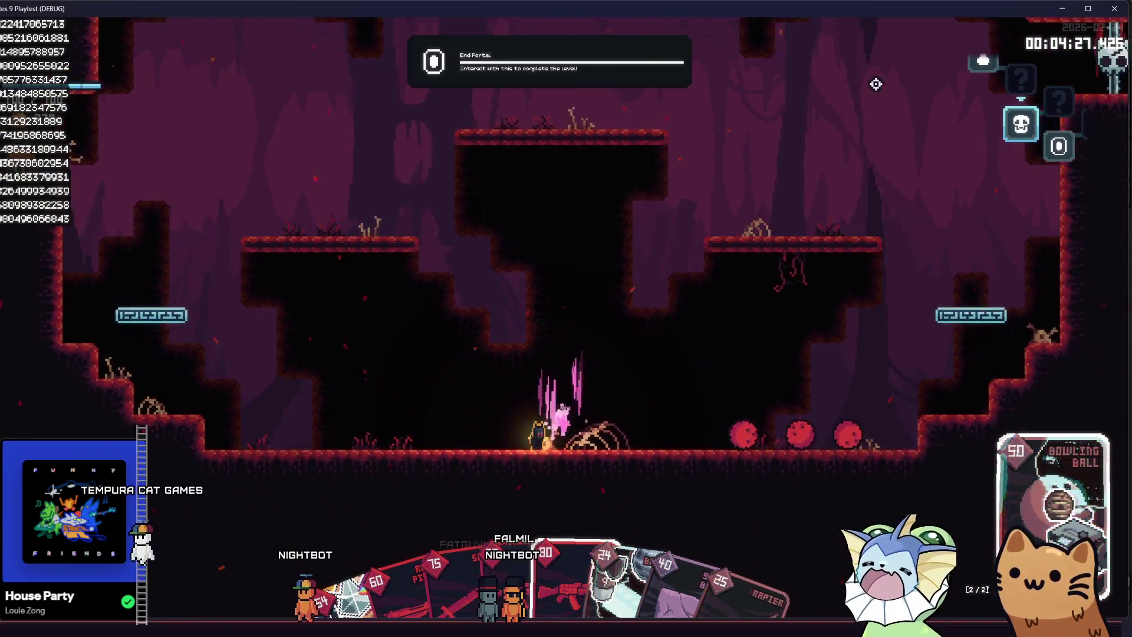
Restart the playtest, start a run from the main menu, and check the three 100/100 HUD hearts
key(alt+Tab)
click(968, 27)
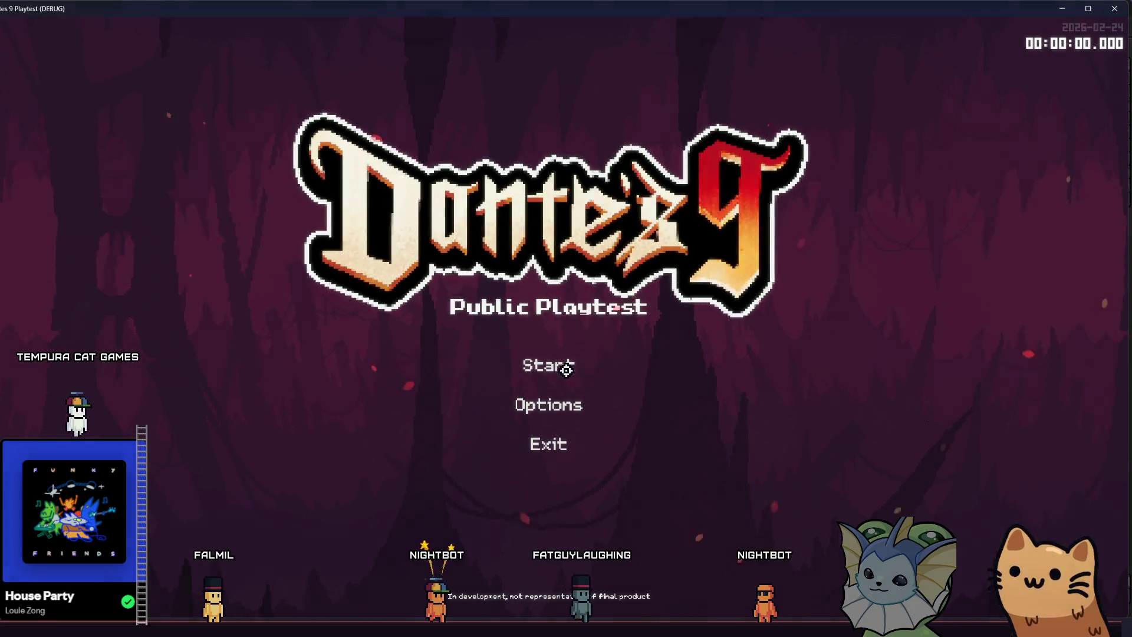
click(566, 370)
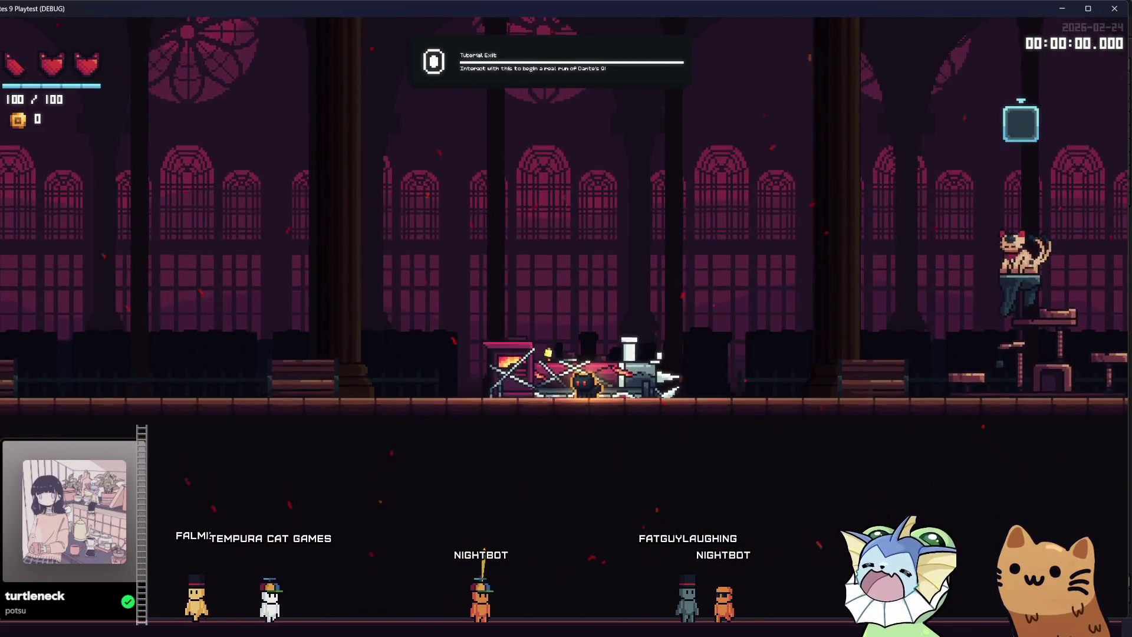
key(F8)
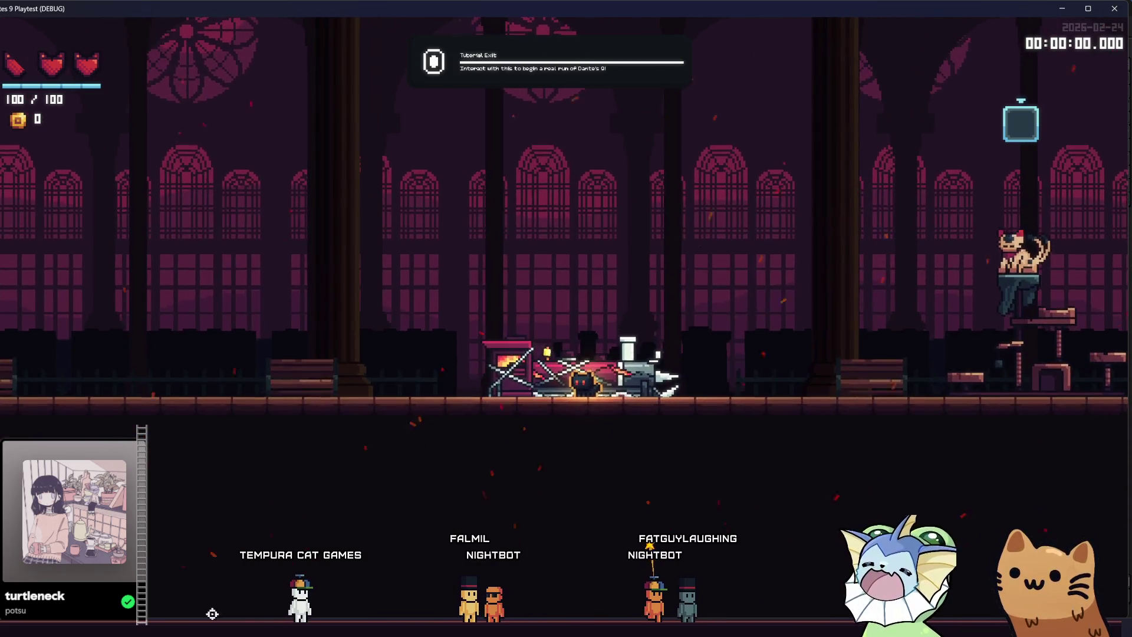
key(alt+Tab)
Hide and re-show the heart TextureRect, comparing each state against the running game
click(1118, 398)
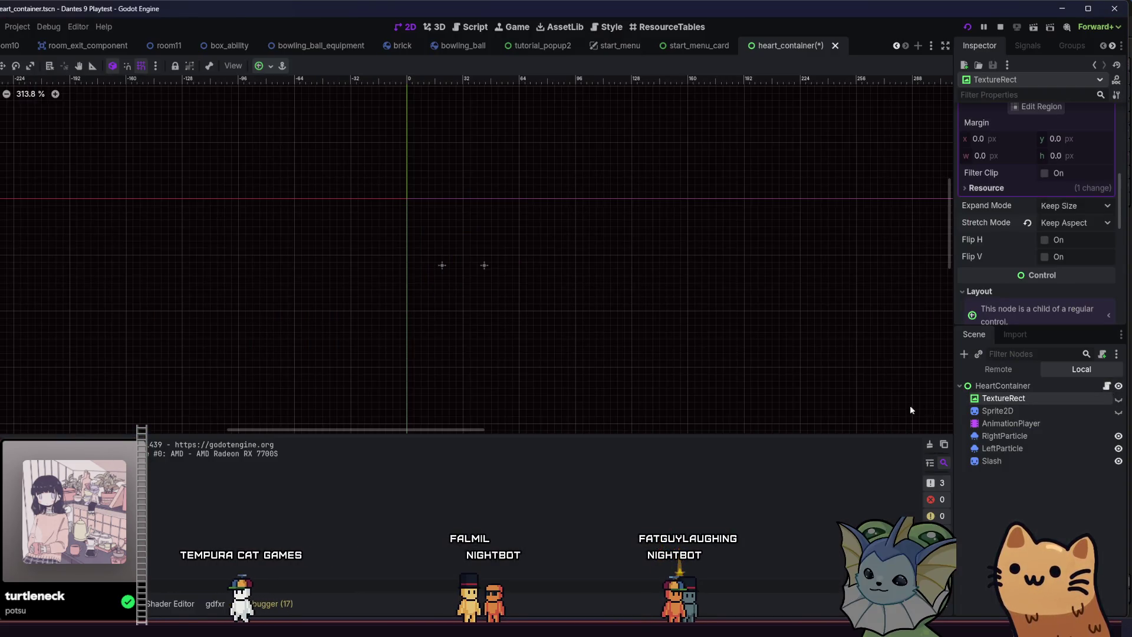
key(alt+Tab)
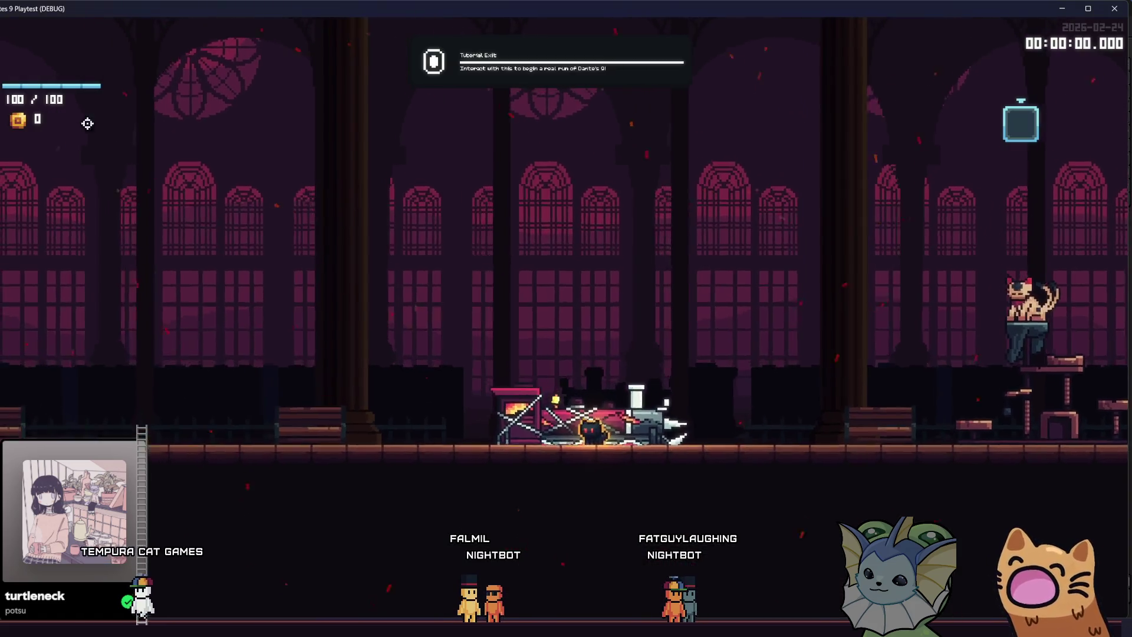
key(alt+Tab)
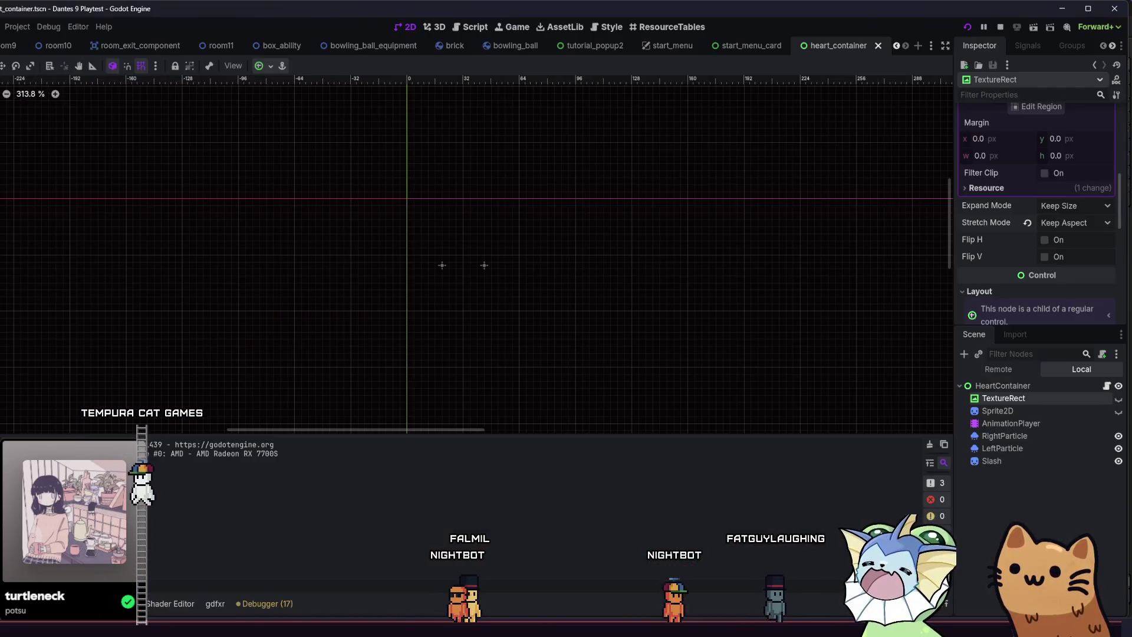
click(1118, 398)
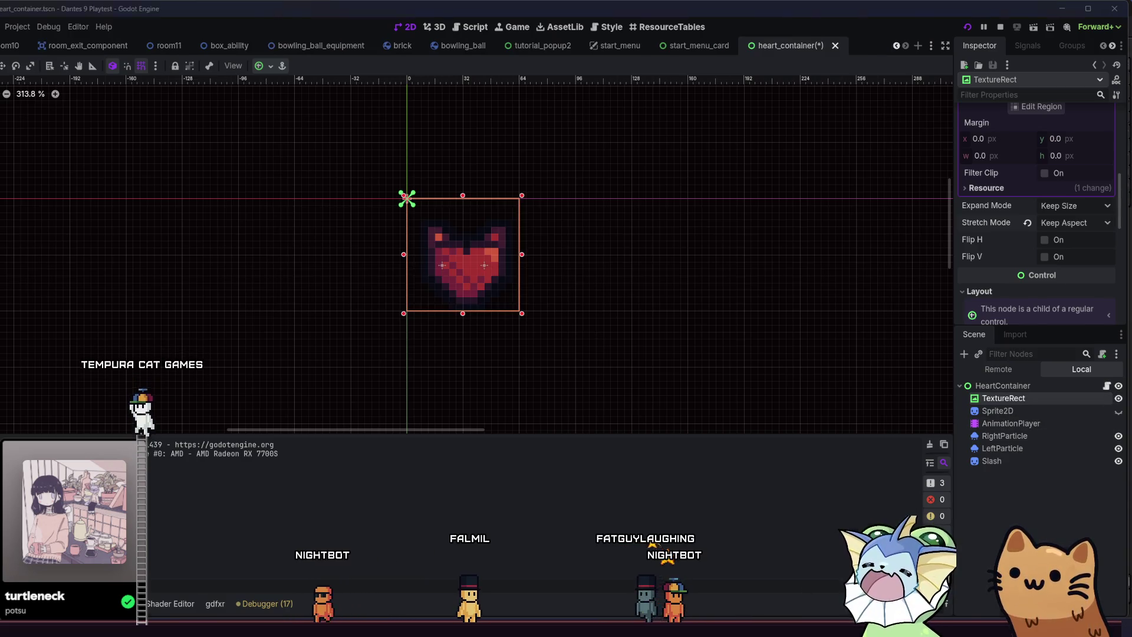
key(alt+Tab)
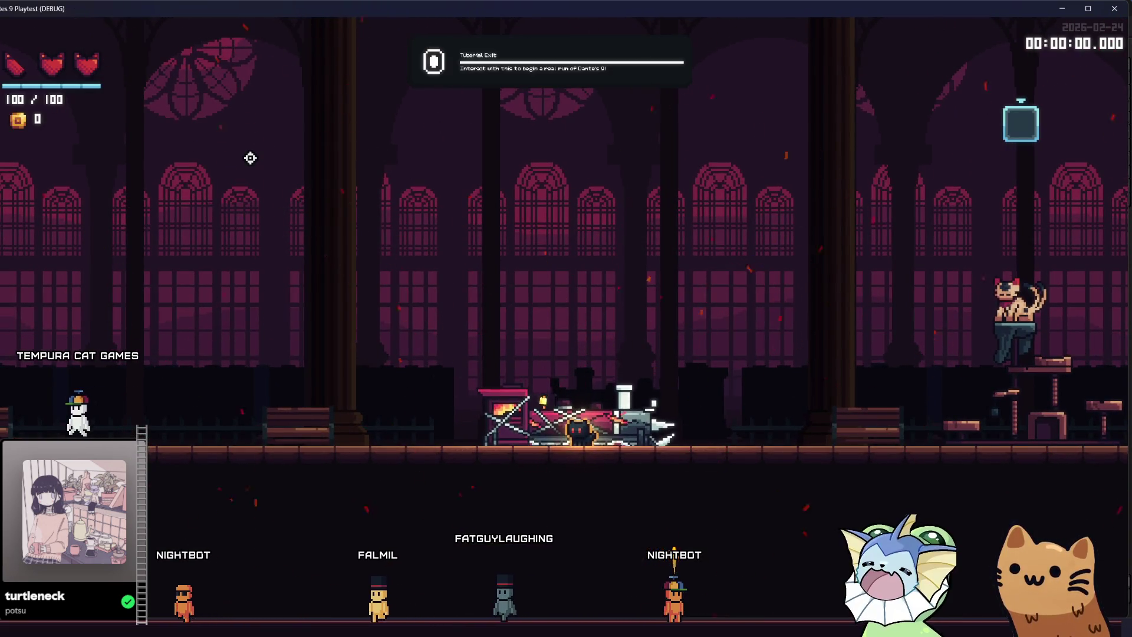
key(alt+Tab)
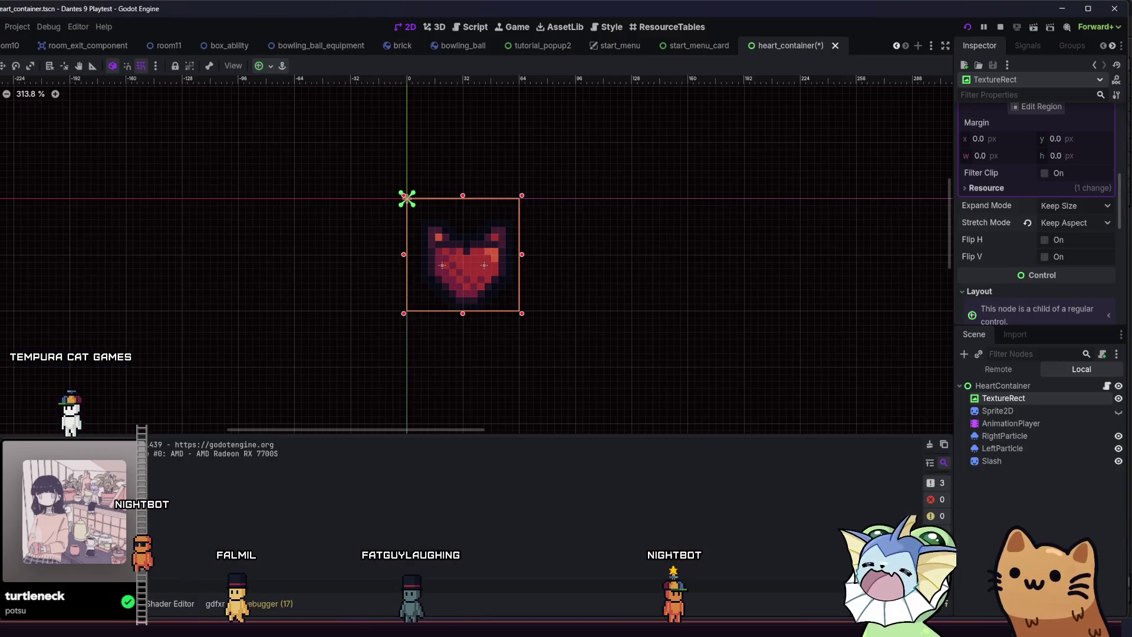
scroll(1049, 189, up, 2)
scroll(1048, 192, down, 5)
Set the heart TextureRect's custom minimum size to 63 px and relaunch the playtest
click(1068, 251)
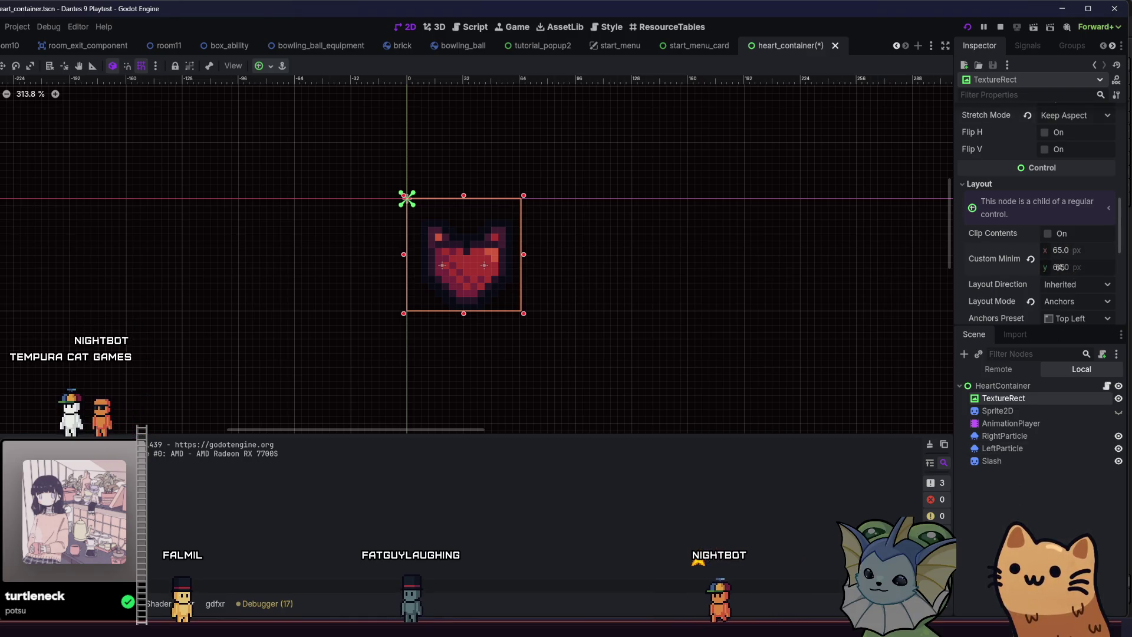
click(1009, 521)
key(F5)
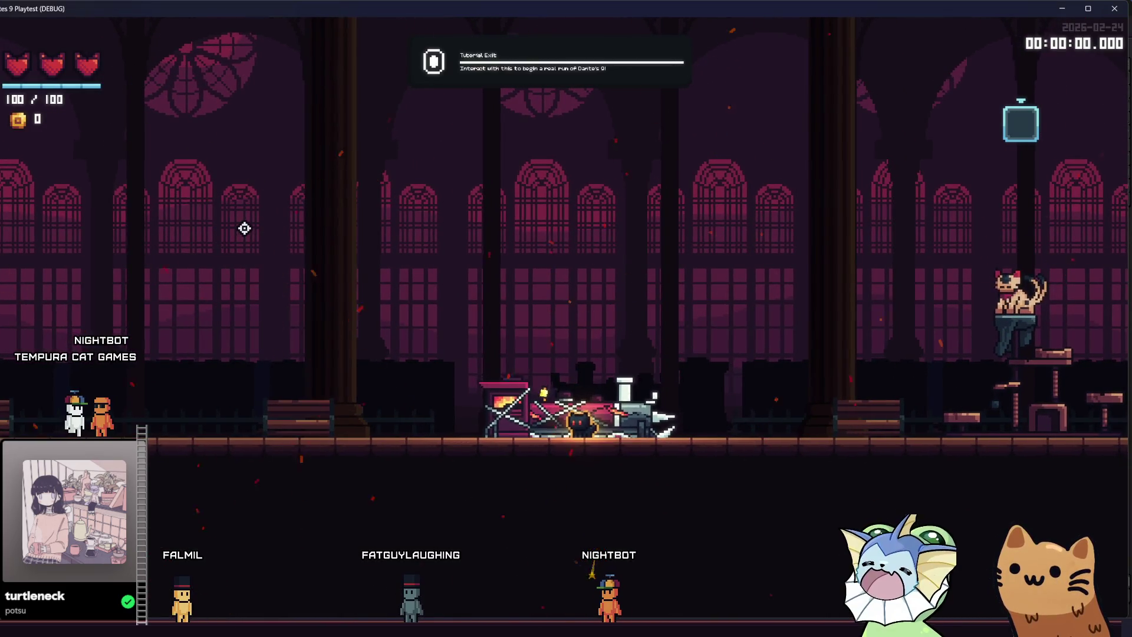
key(alt+F4)
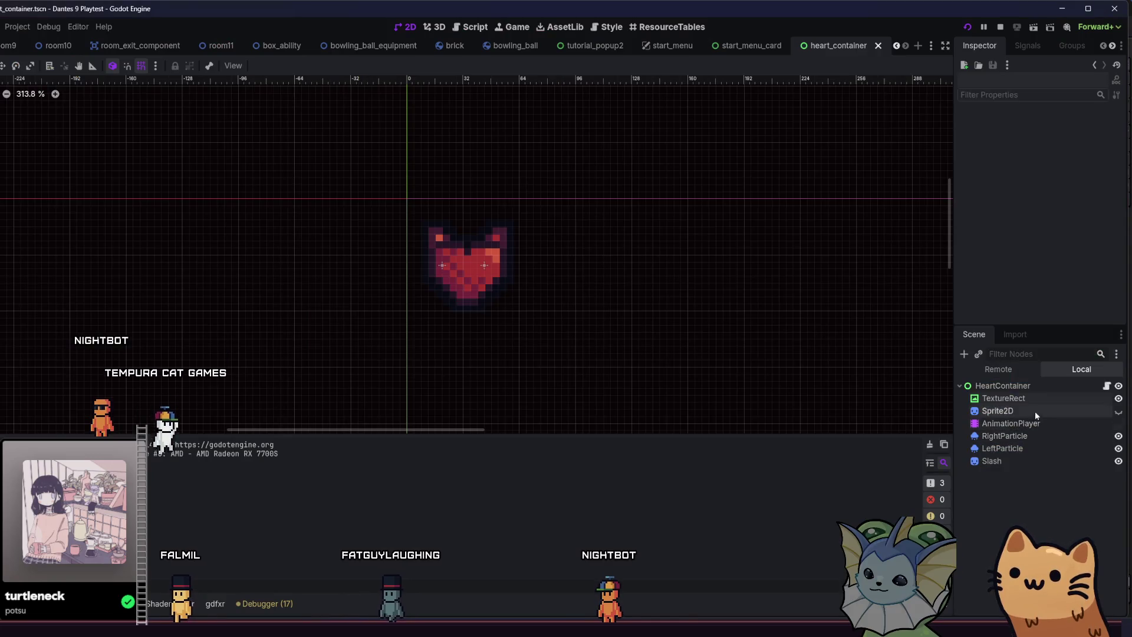
click(1036, 399)
click(1060, 250)
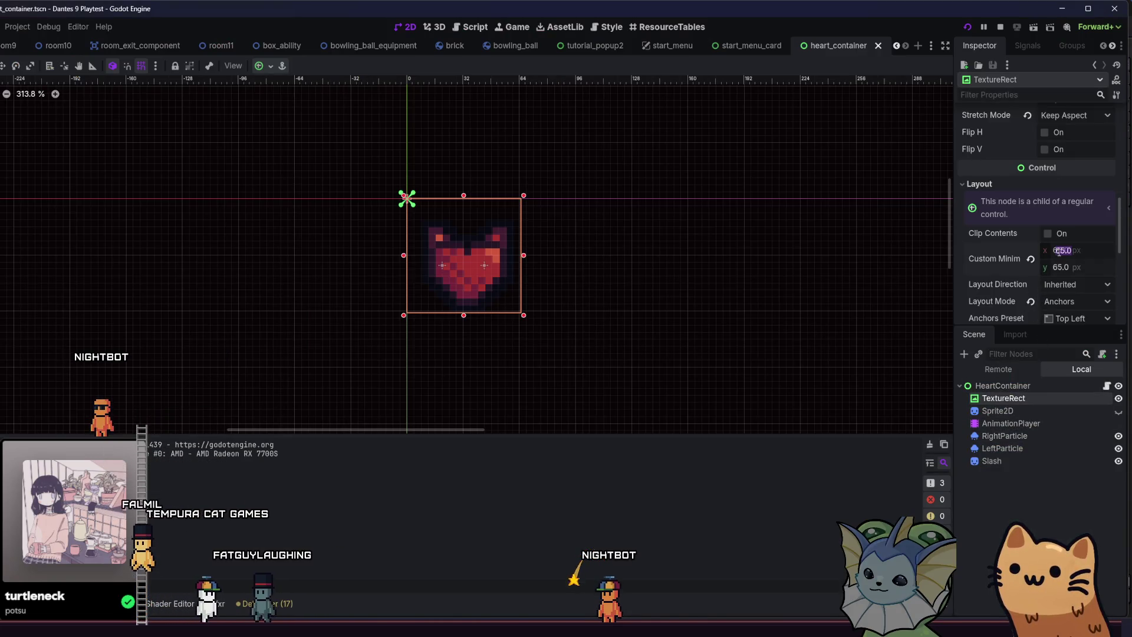
text(63)
key(Tab)
key(F5)
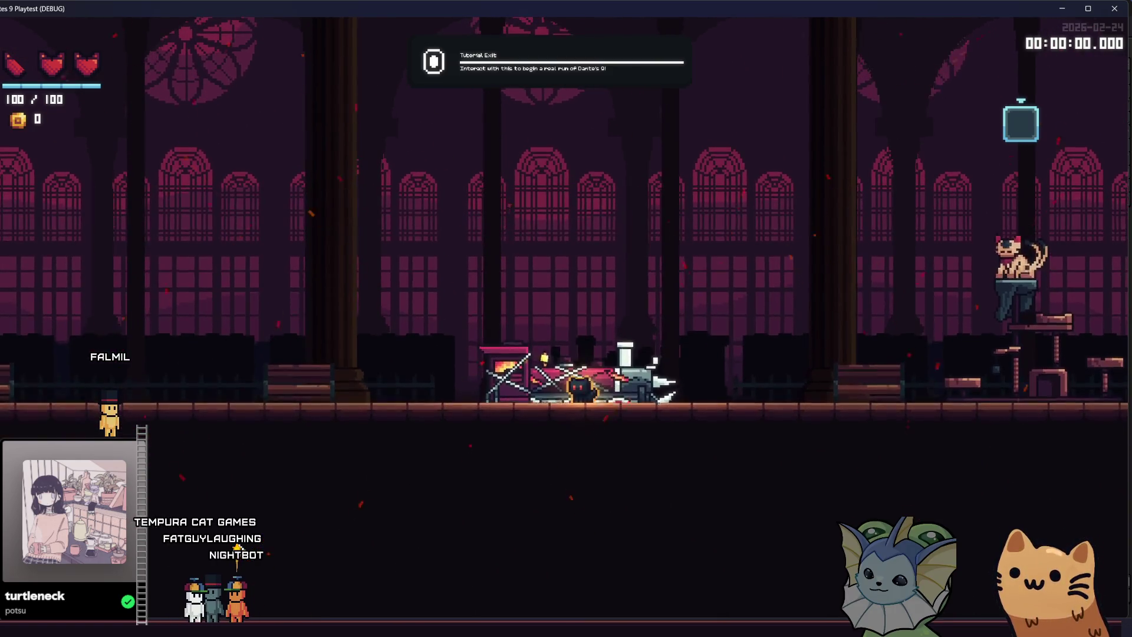
key(alt+F4)
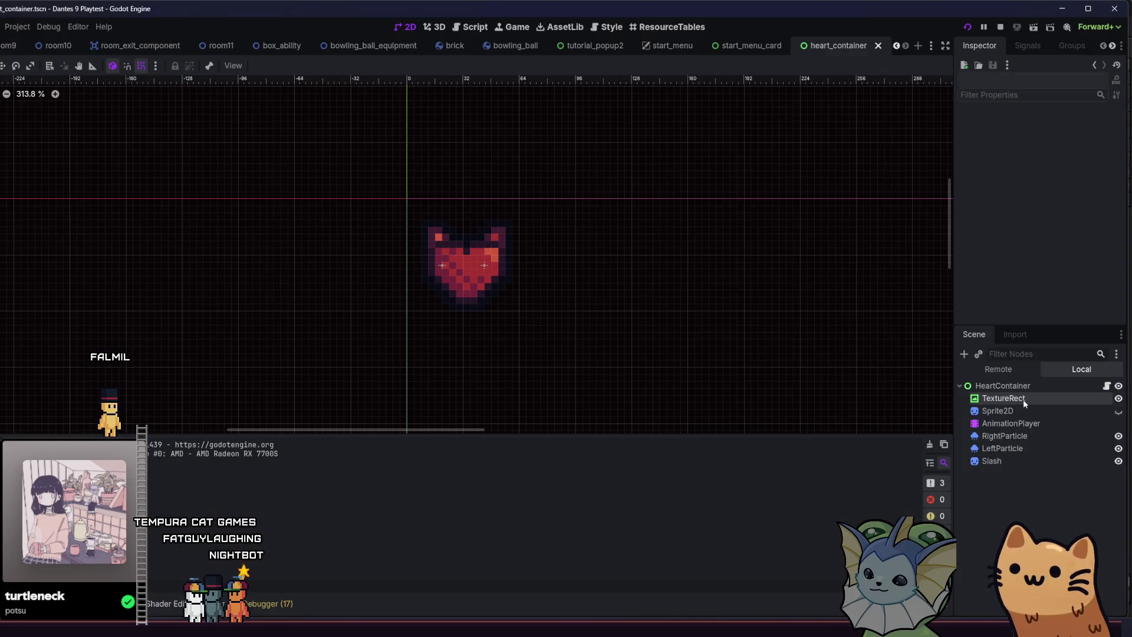
click(1024, 399)
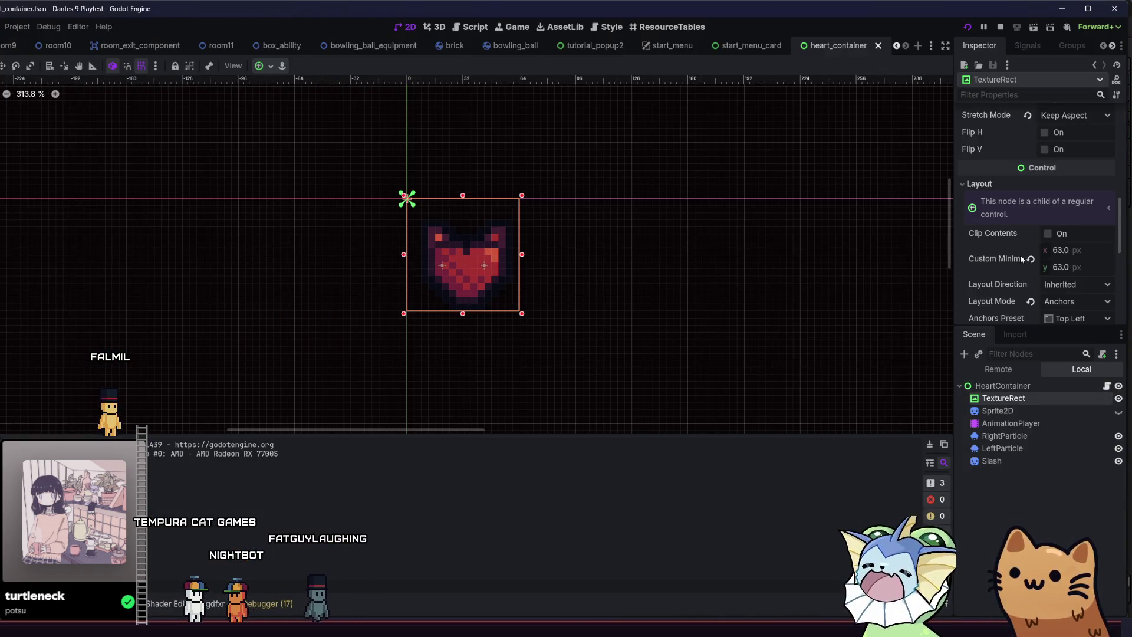
scroll(1022, 260, down, 1)
key(w)
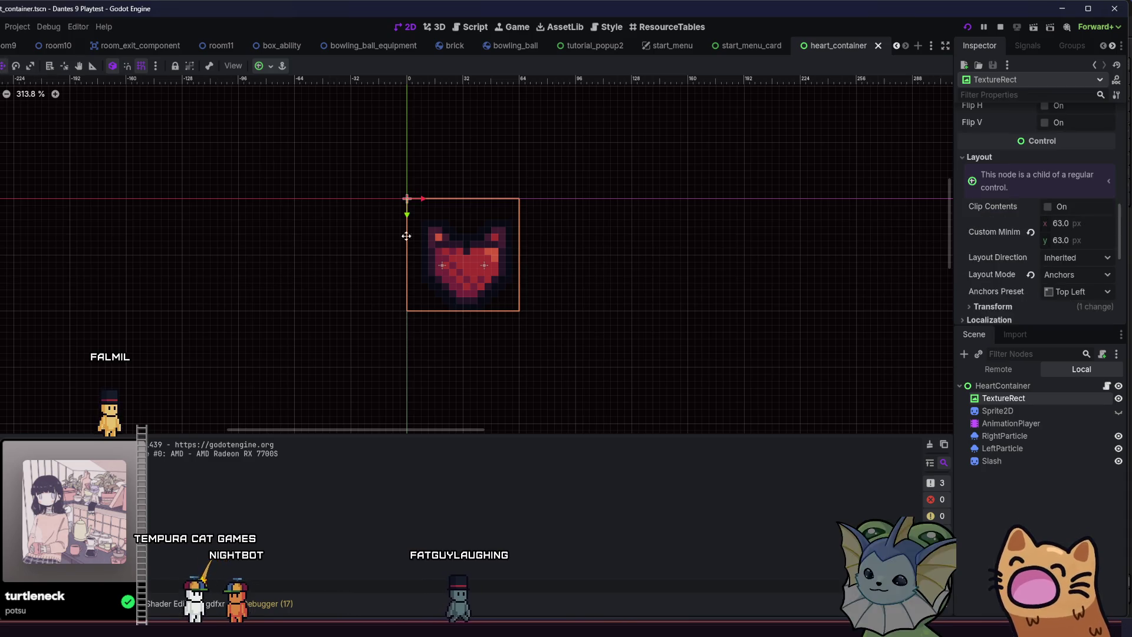
key(F5)
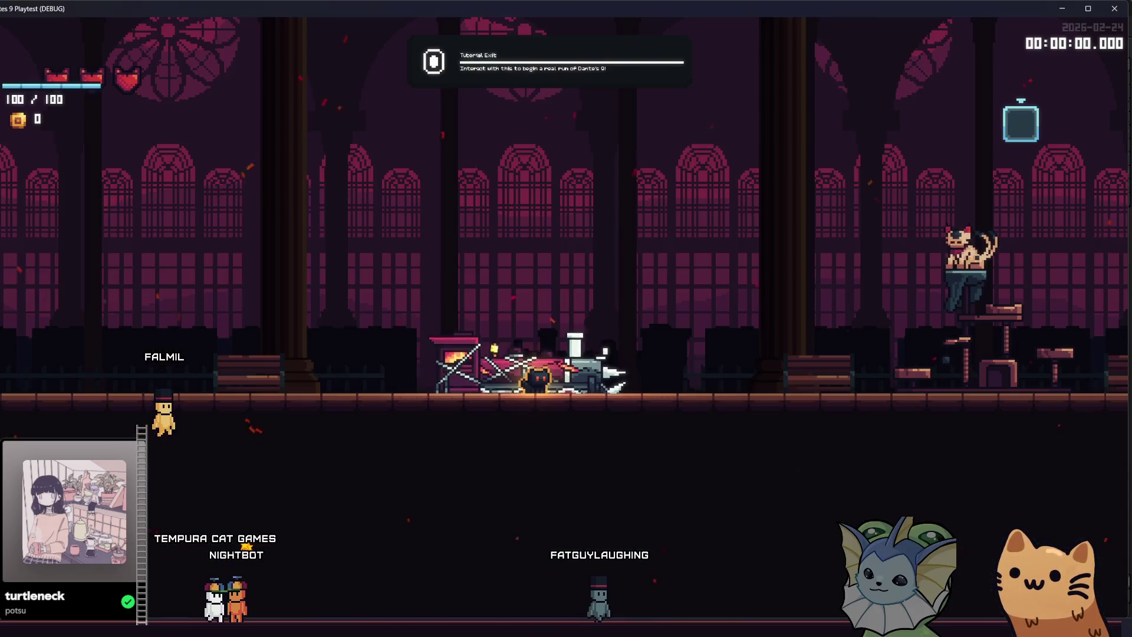
key(F8)
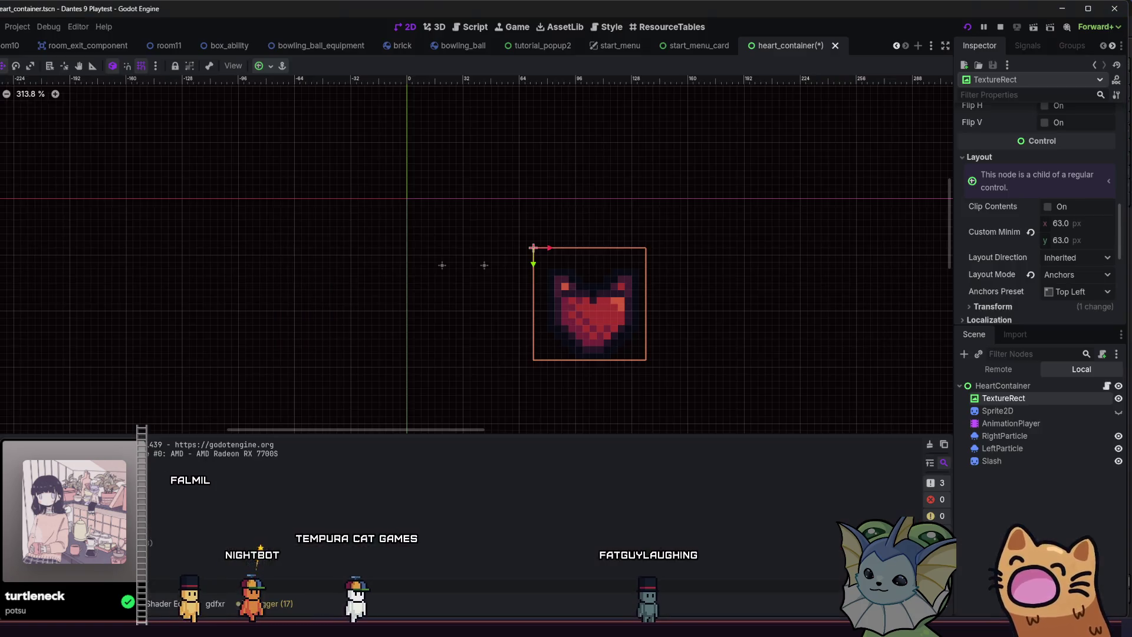
key(ctrl+z)
key(ctrl+s)
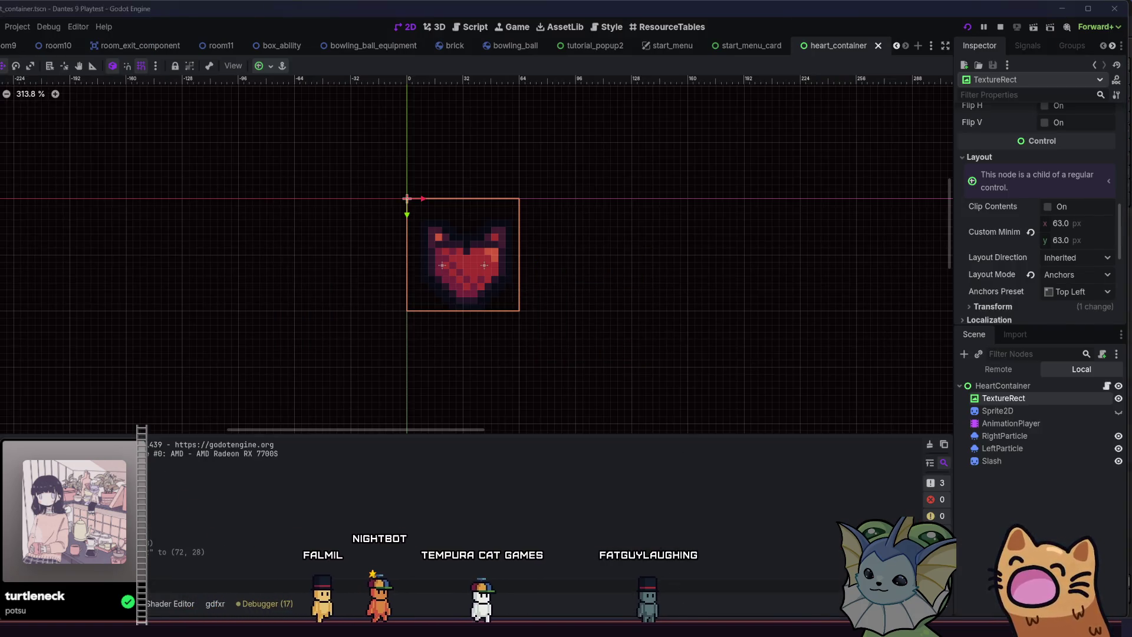
key(F5)
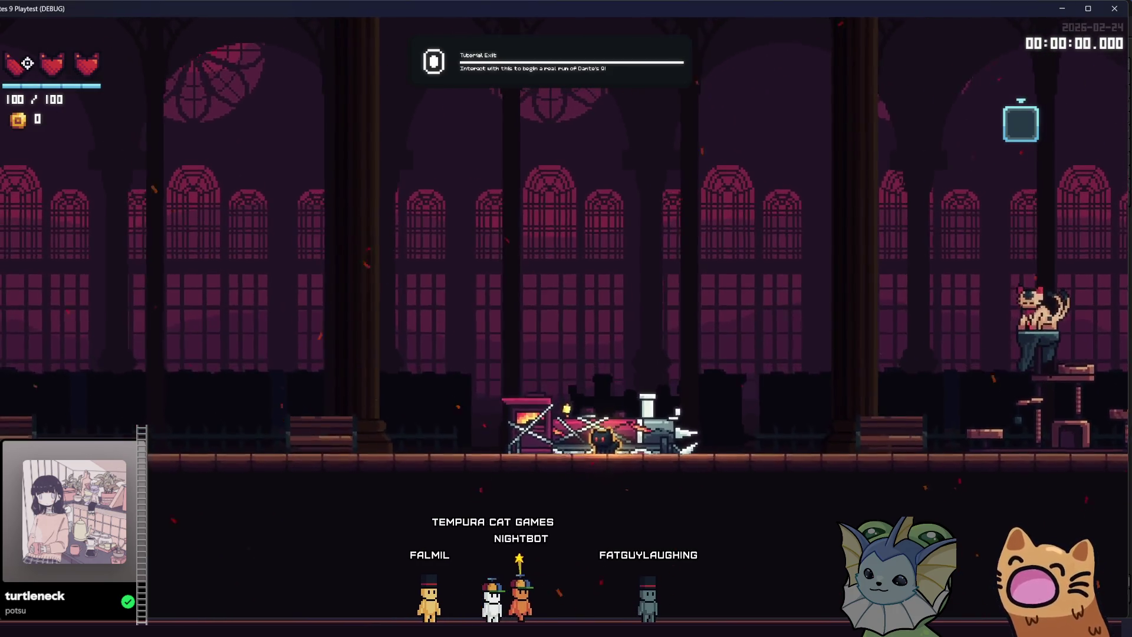
key(F8)
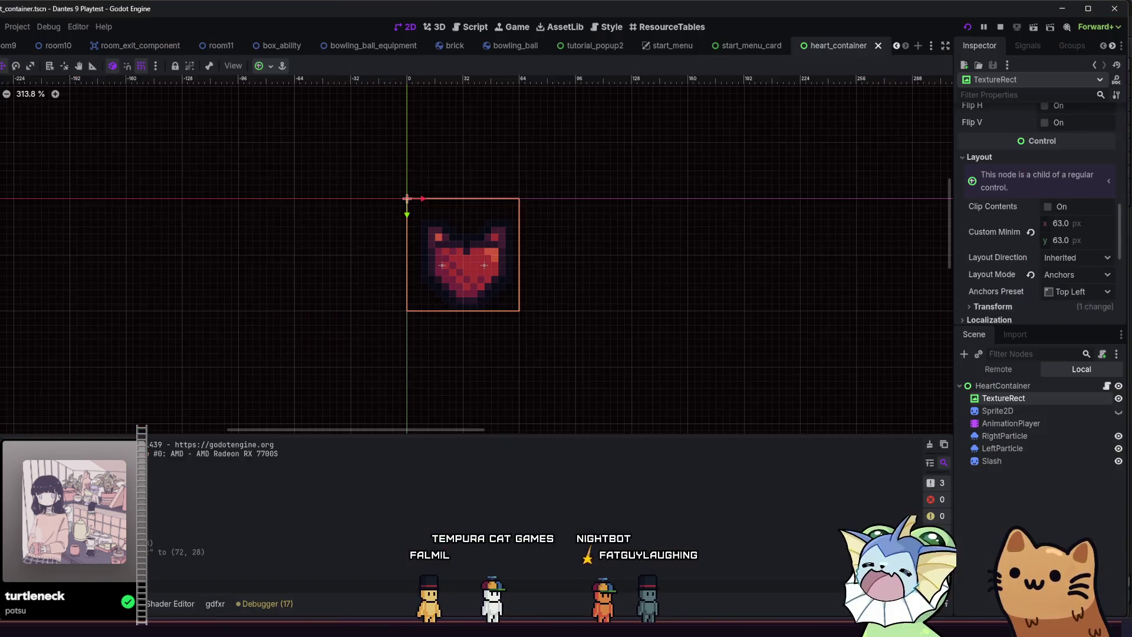
key(ctrl+shift+z)
key(F5)
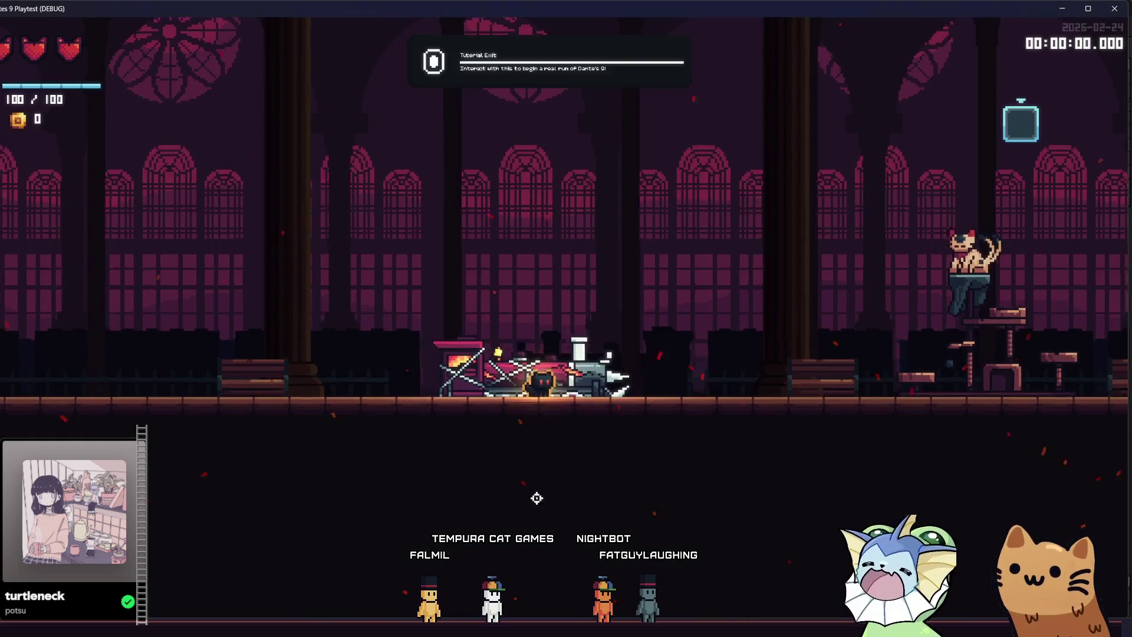
key(F8)
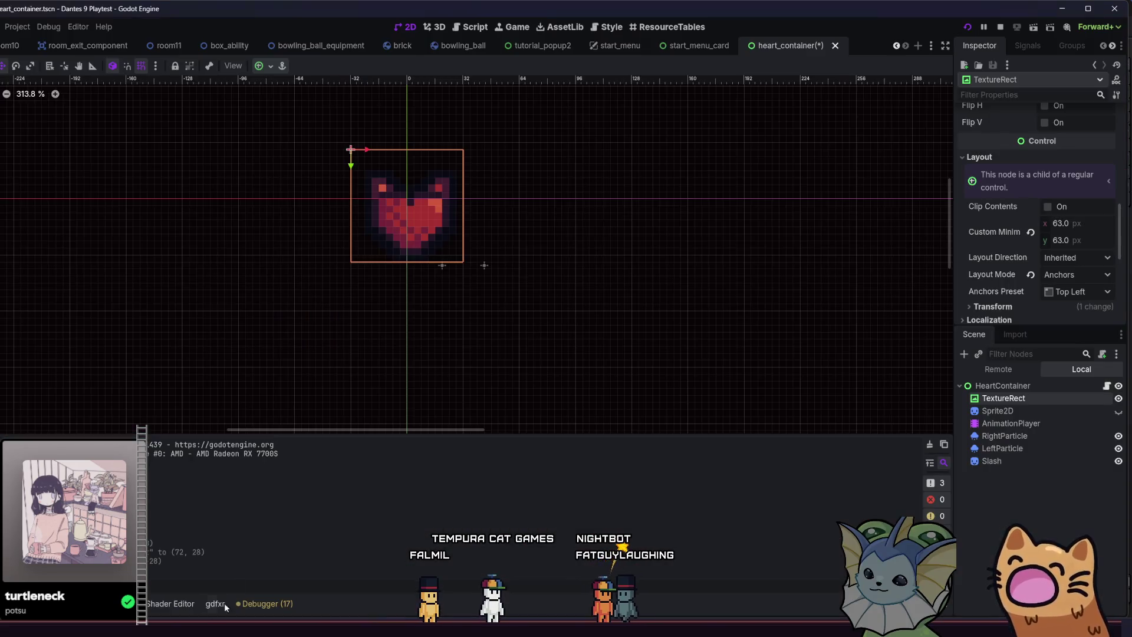
key(ctrl+z)
Save, reset the heart TextureRect's custom minimum size to 64 × 64, then select HeartContainer
key(ctrl+s)
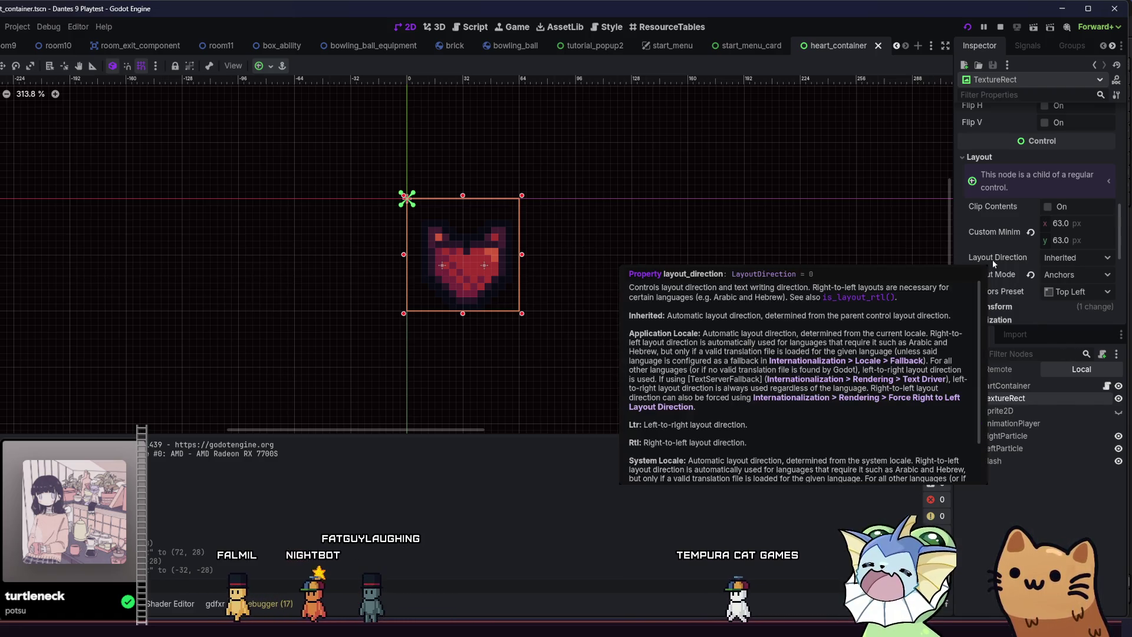
mouse_move(996, 251)
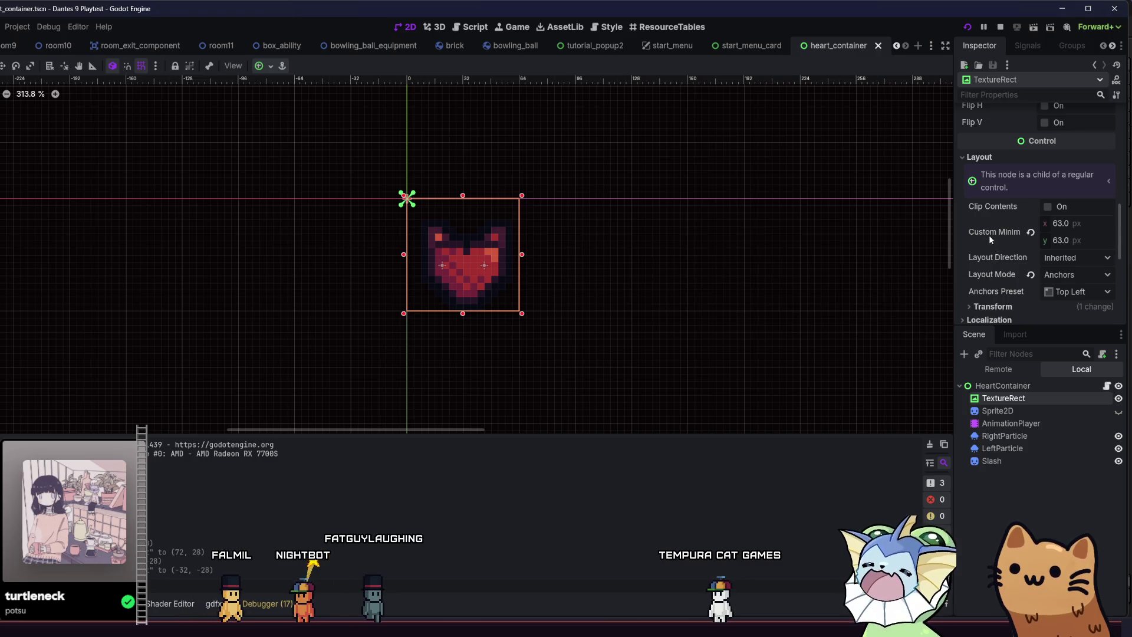
click(1031, 232)
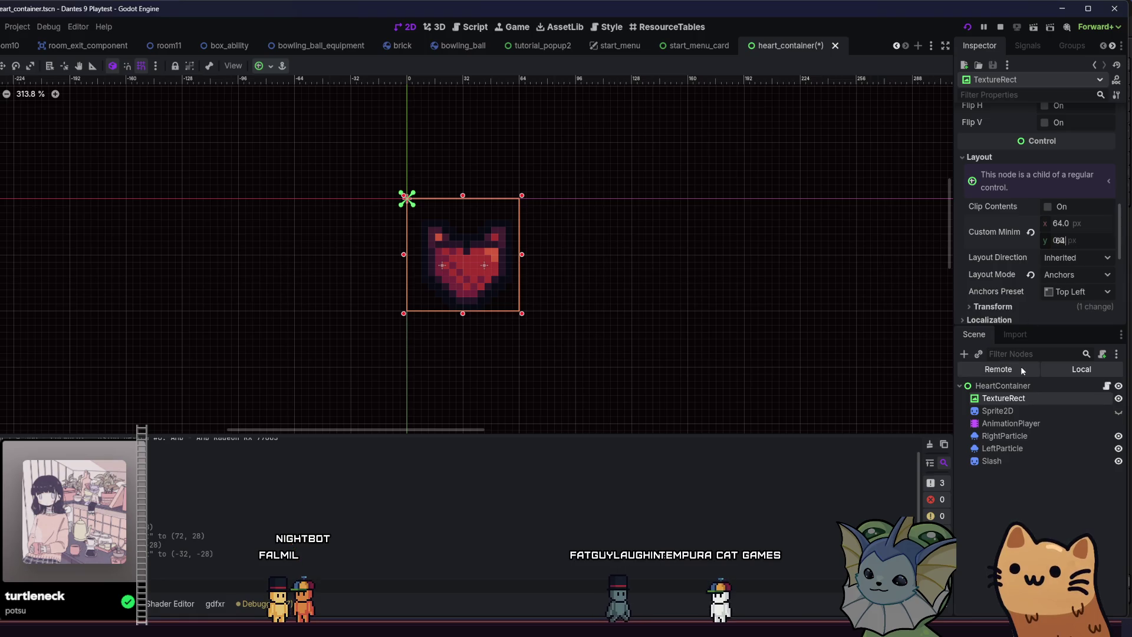
click(1011, 387)
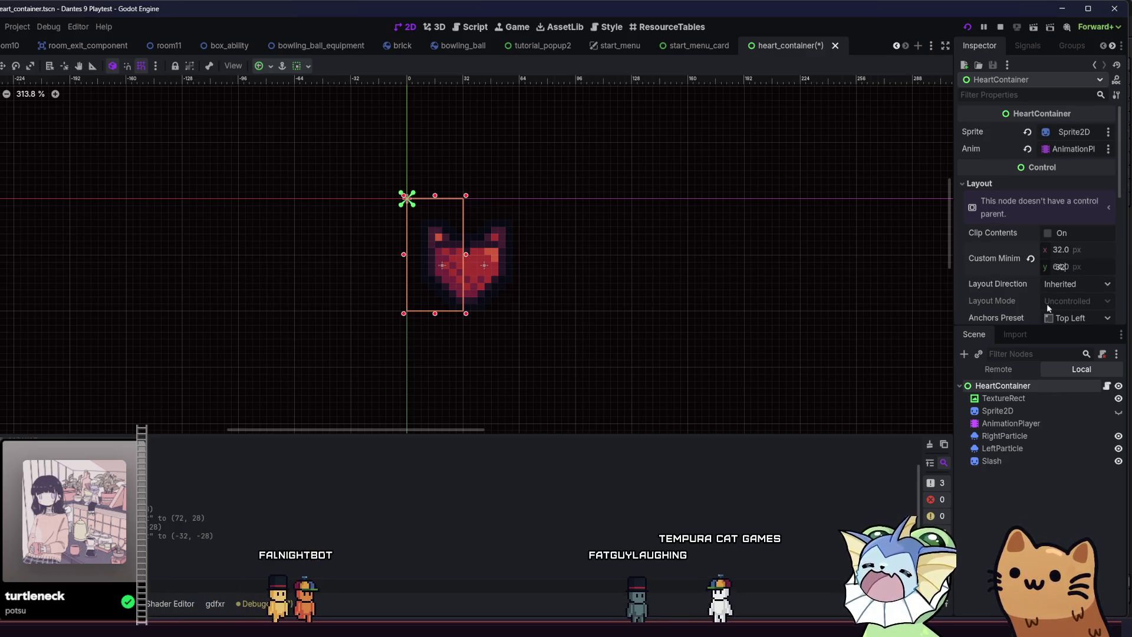
Give HeartContainer a 64 px minimum height and save heart_container.tscn
click(1026, 484)
key(ctrl+s)
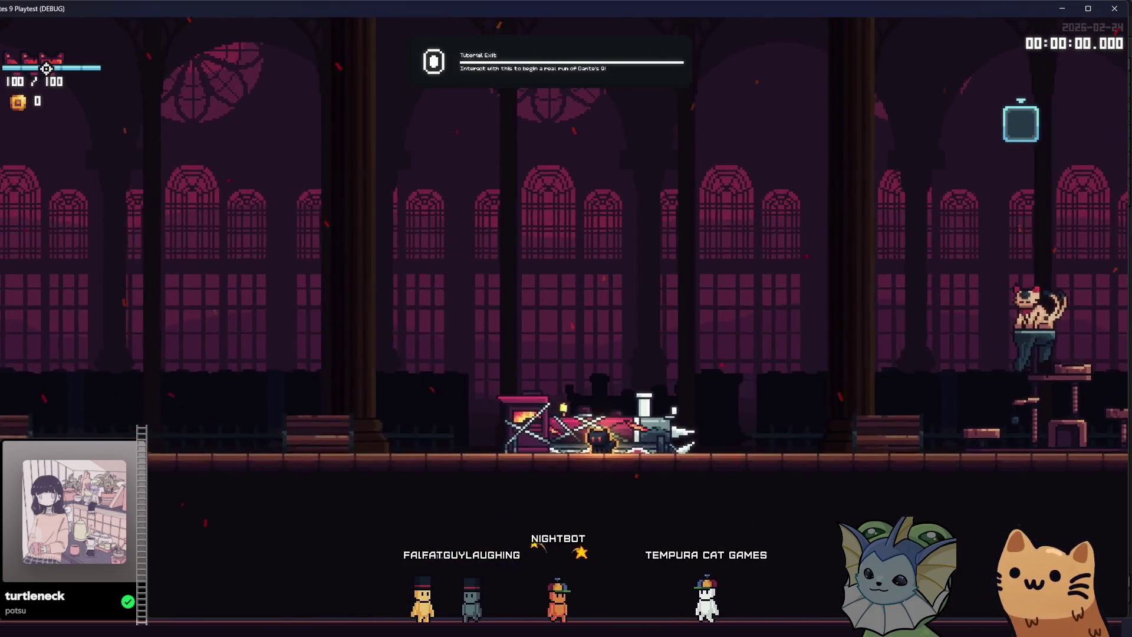
key(F8)
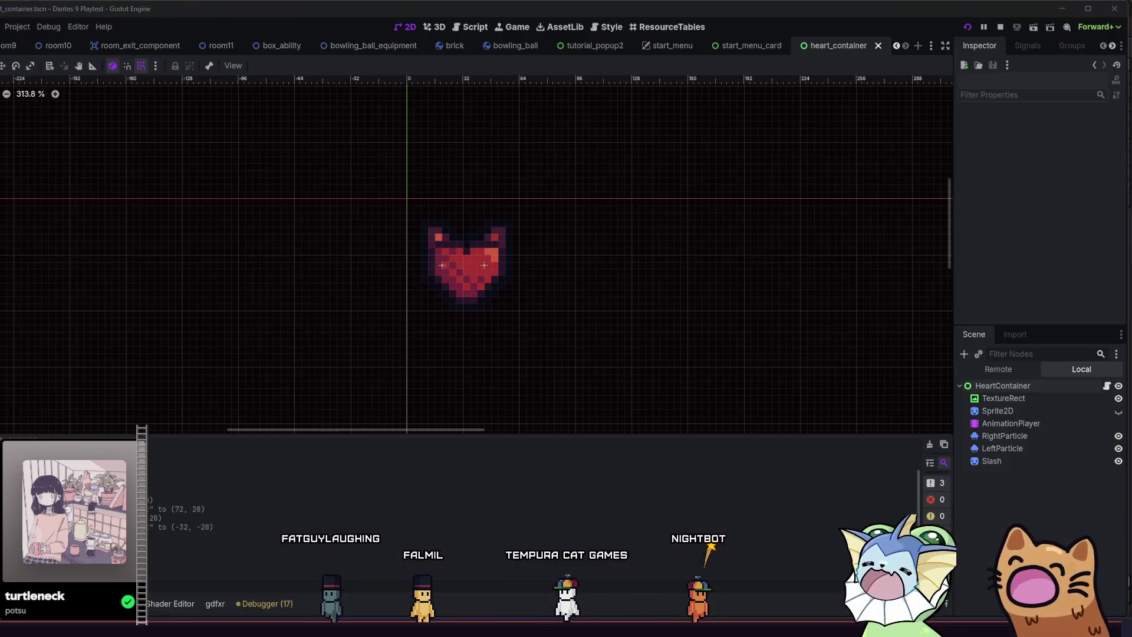
click(1004, 398)
click(1002, 386)
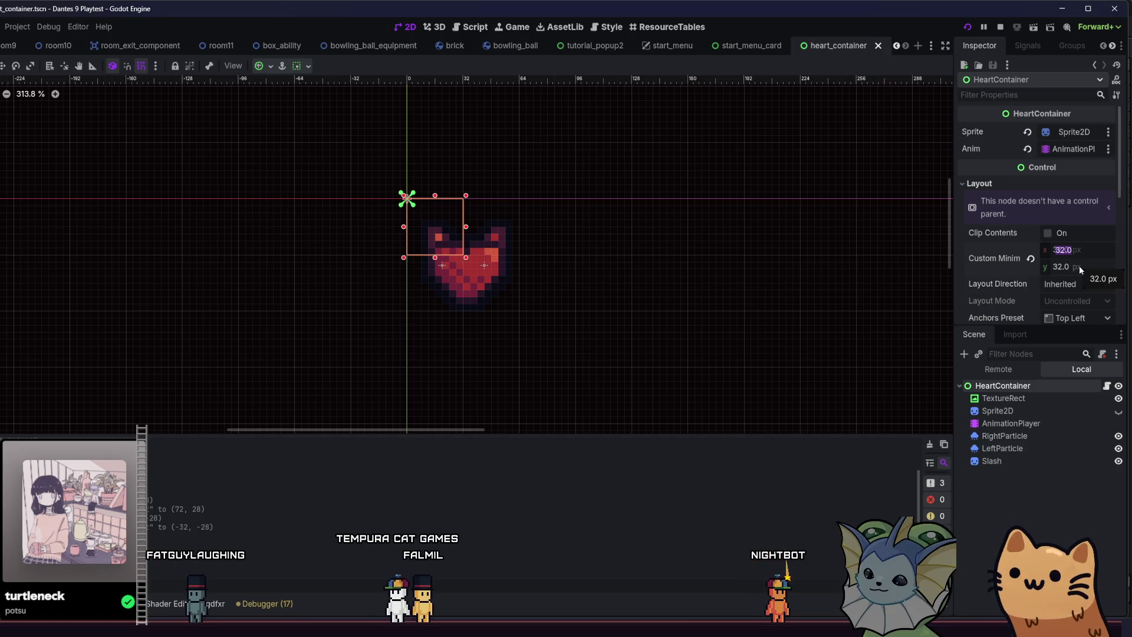
key(Return)
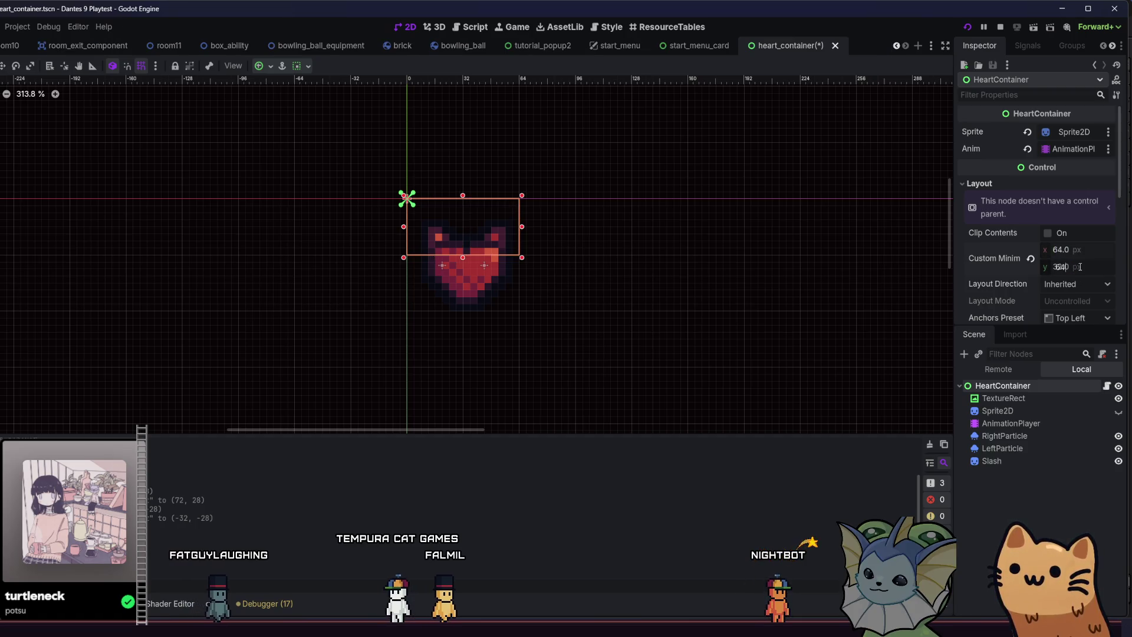
click(1041, 537)
key(ctrl+s)
click(1002, 385)
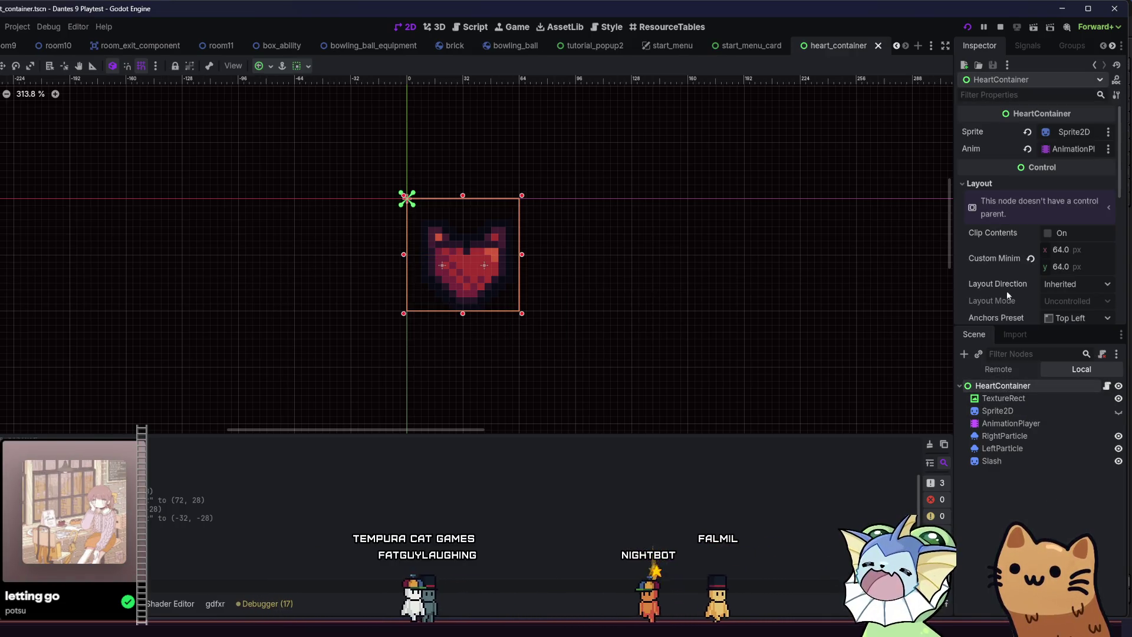
Set HeartContainer's vertical sizing to Fill with Expand, playtesting each change, then save
scroll(1017, 264, down, 1)
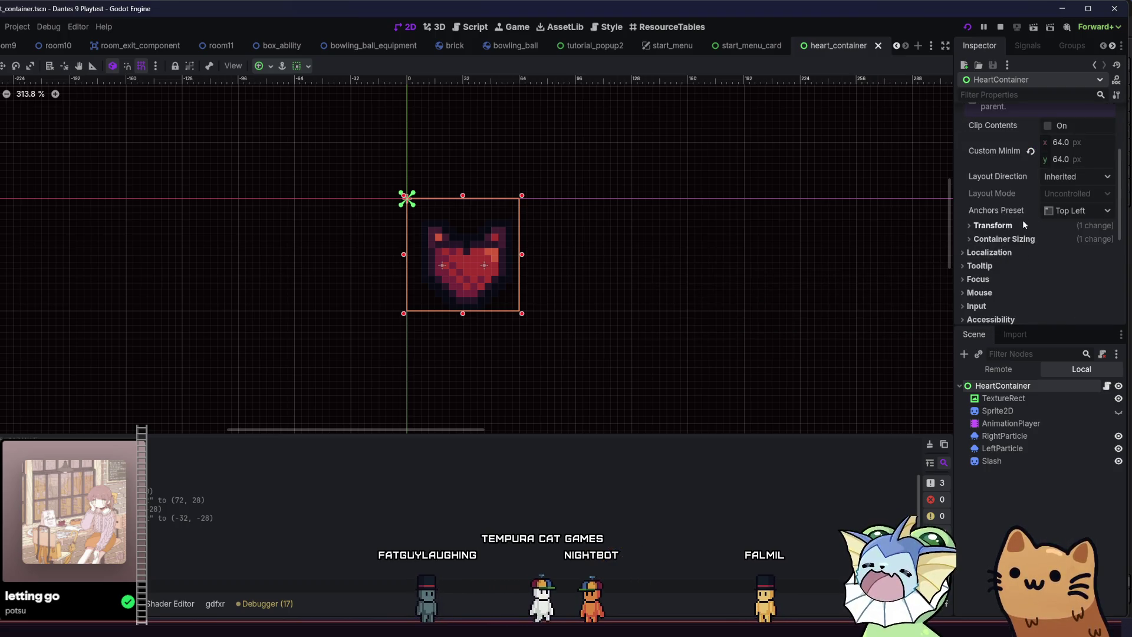
click(1018, 239)
click(1081, 234)
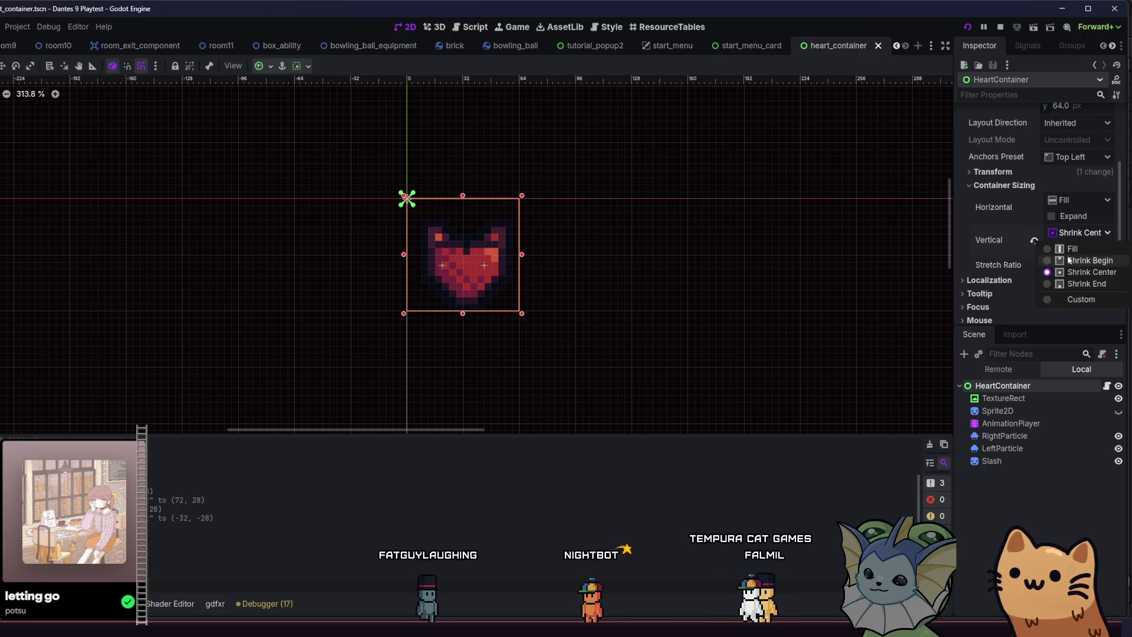
click(1070, 249)
key(F5)
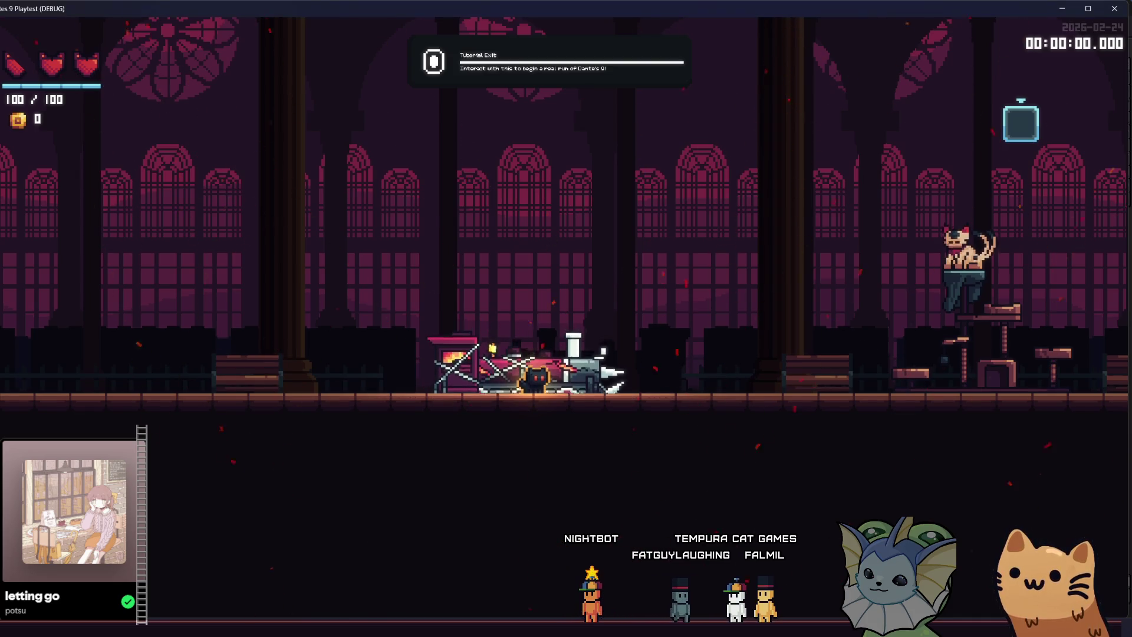
key(F8)
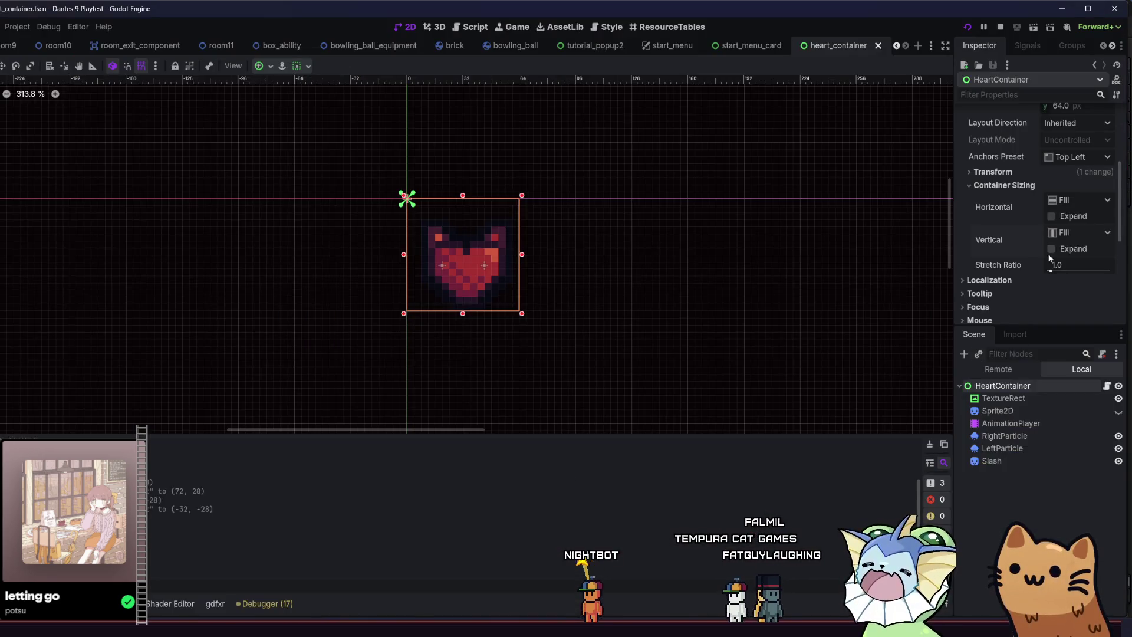
click(1051, 249)
key(F5)
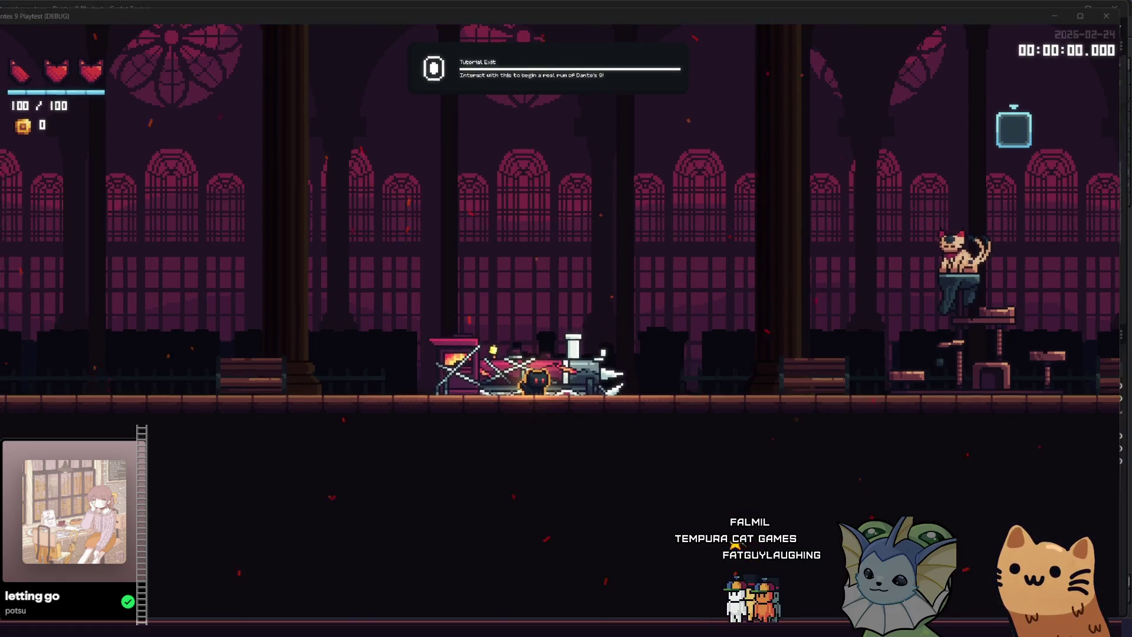
key(F8)
key(F5)
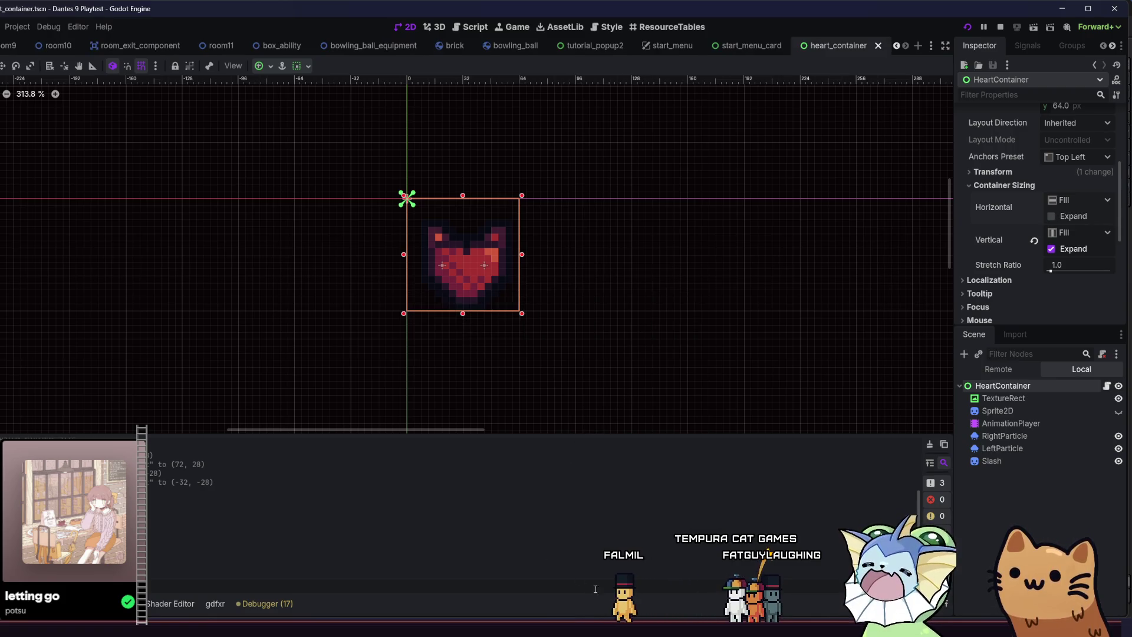
key(F8)
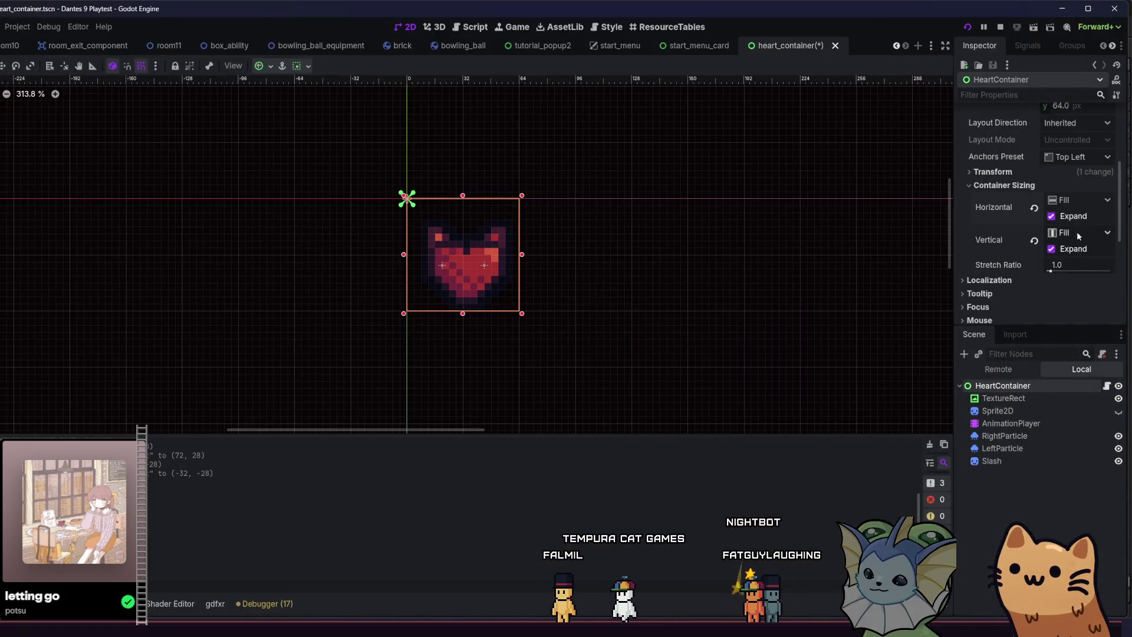
key(ctrl+s)
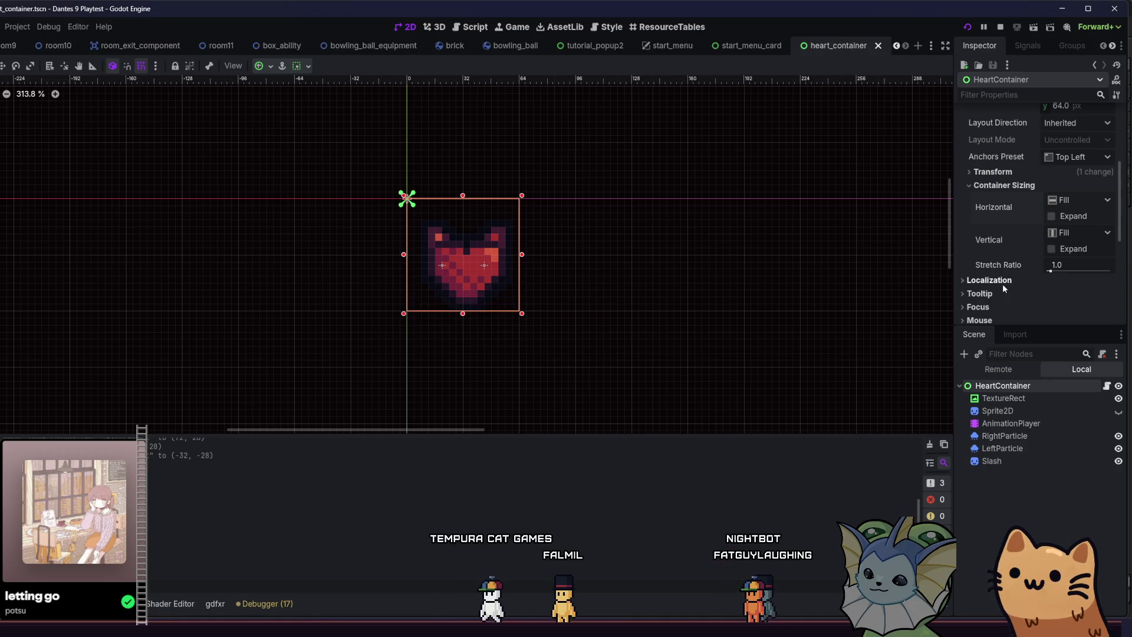
Browse HeartContainer's CanvasItem sections (Visibility, Ordering, Texture) down to Material
scroll(1003, 289, down, 3)
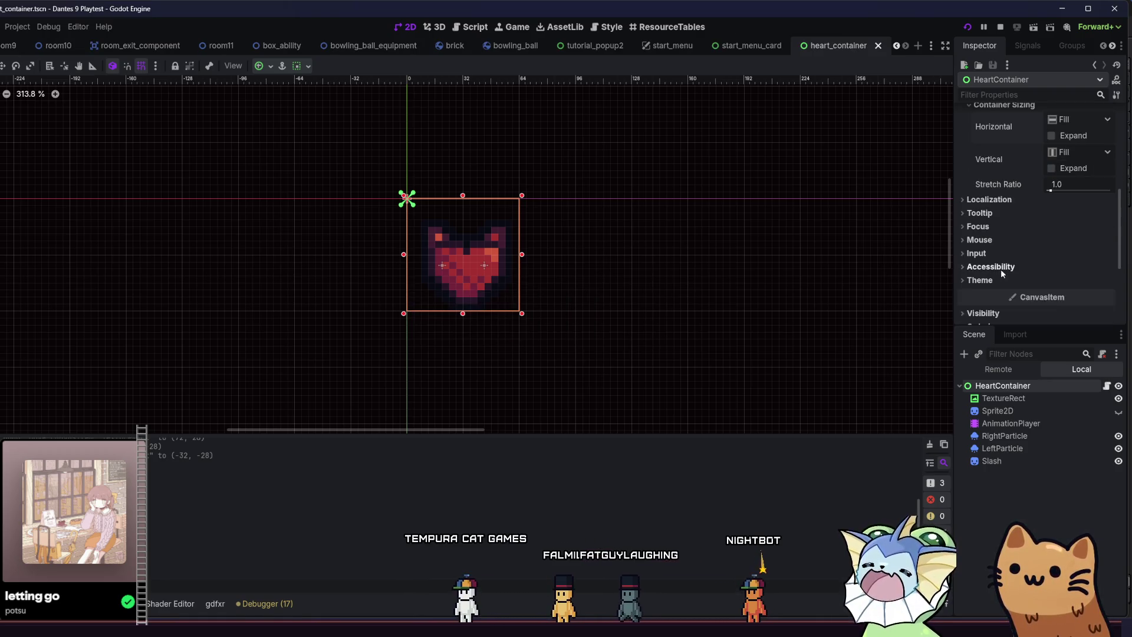
scroll(995, 277, down, 3)
click(1002, 179)
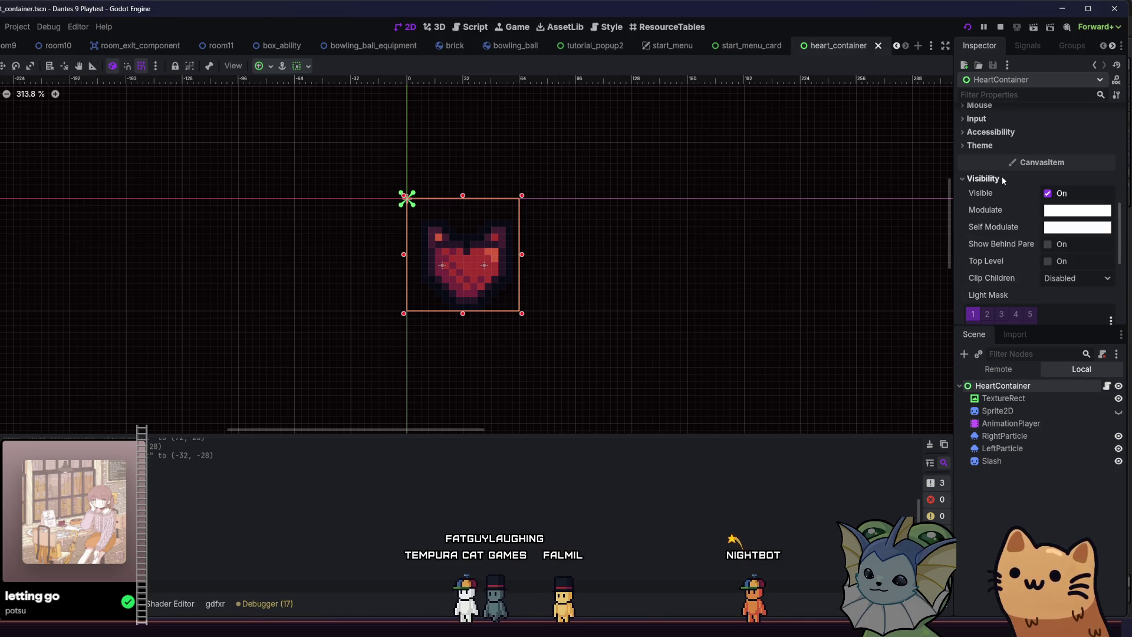
scroll(1002, 177, down, 1)
click(1002, 151)
click(996, 174)
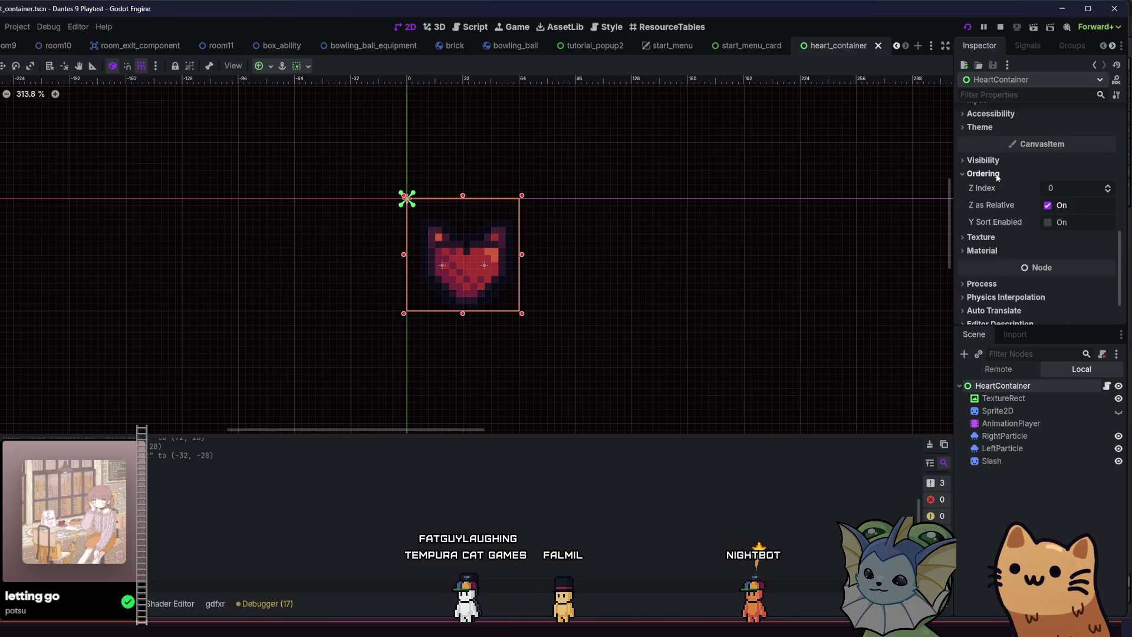
click(996, 174)
click(995, 187)
click(995, 187)
click(994, 200)
click(994, 201)
click(994, 201)
Assign HeartContainer a new CanvasItemMaterial and launch the playtest
click(1083, 218)
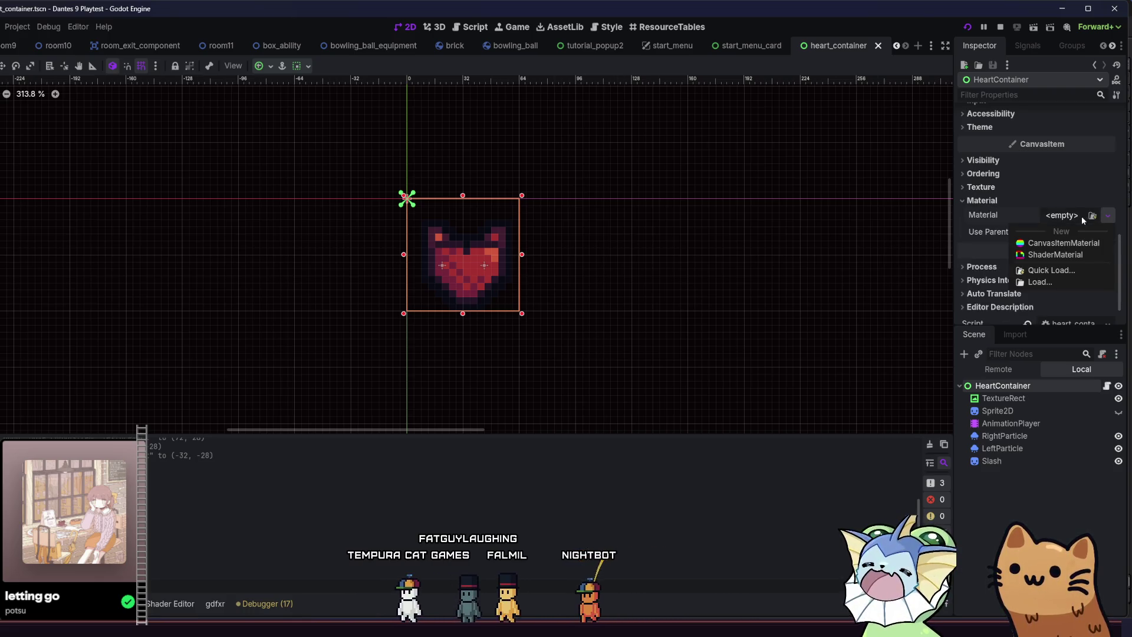
click(1074, 242)
key(F5)
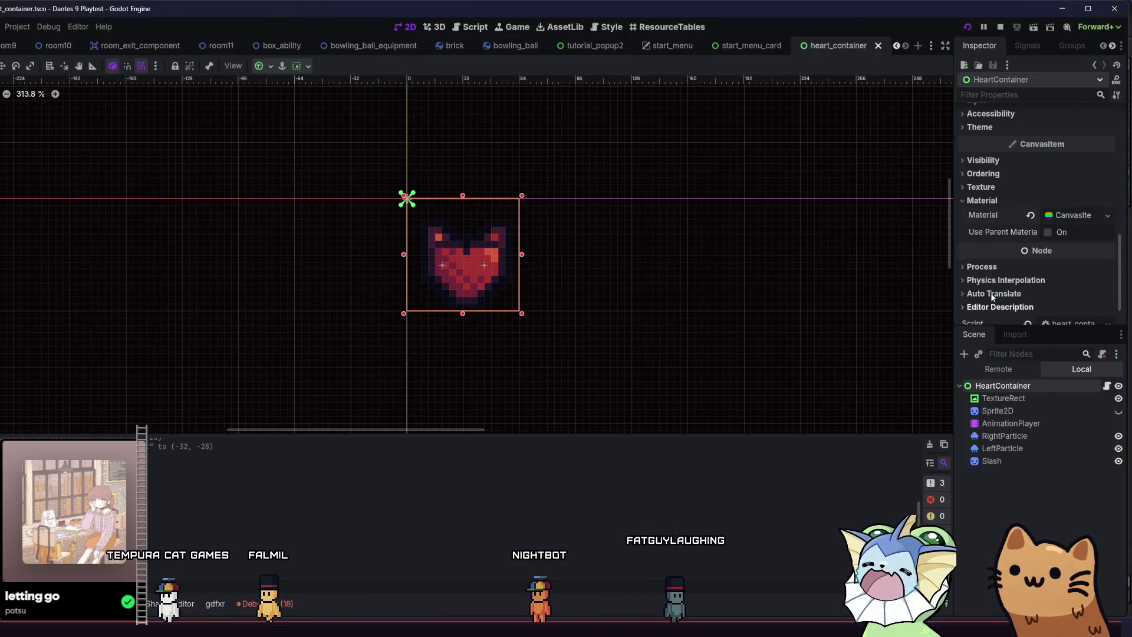
Review the new material plus the Process, Physics Interpolation, Texture and Visibility sections
click(1031, 222)
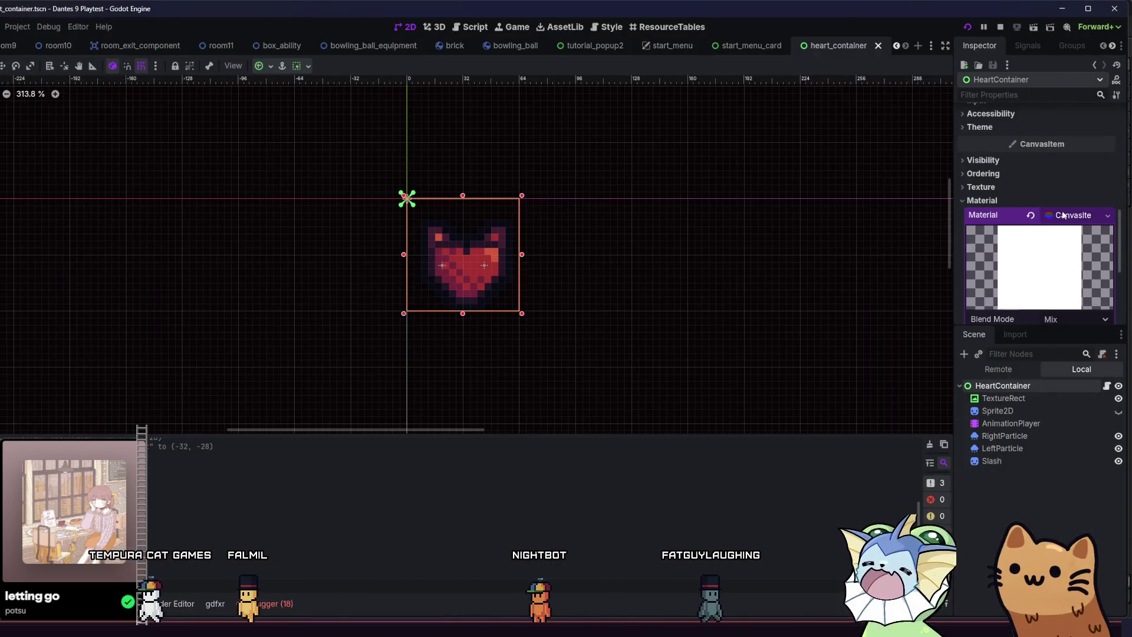
click(1031, 198)
click(1023, 233)
click(1023, 234)
click(1023, 247)
click(1023, 247)
click(1002, 187)
click(1002, 187)
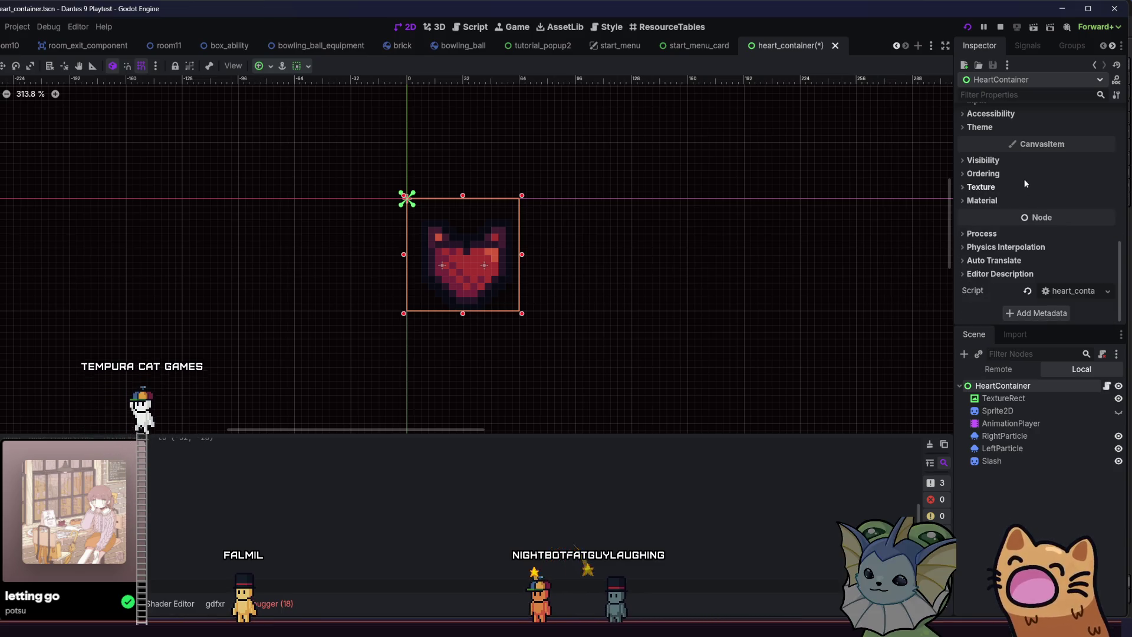
click(1031, 160)
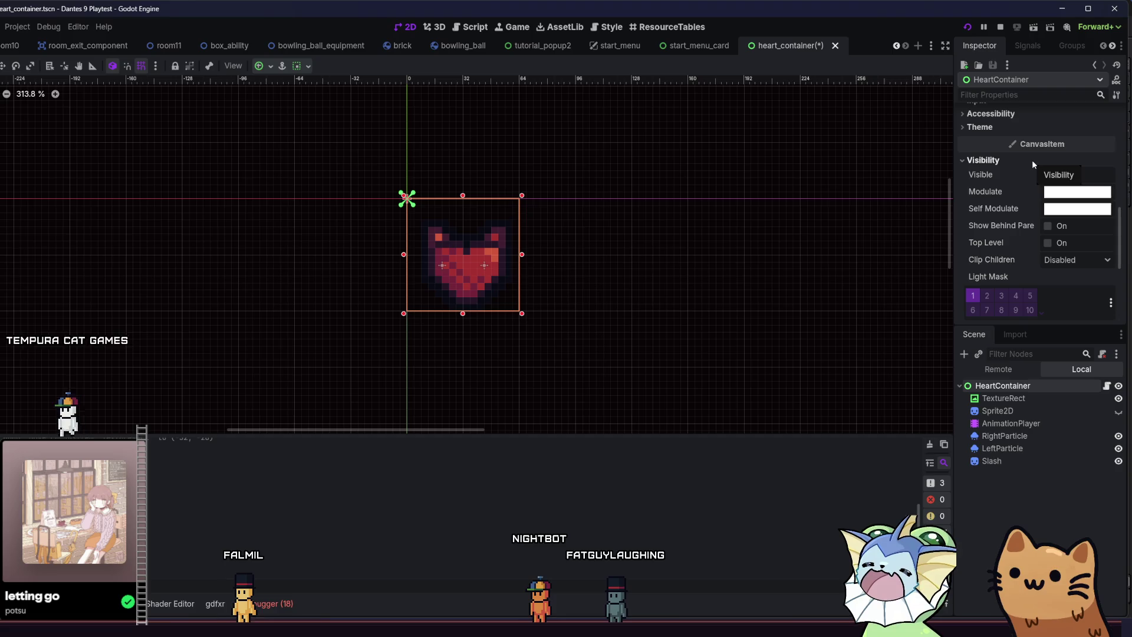
click(1031, 160)
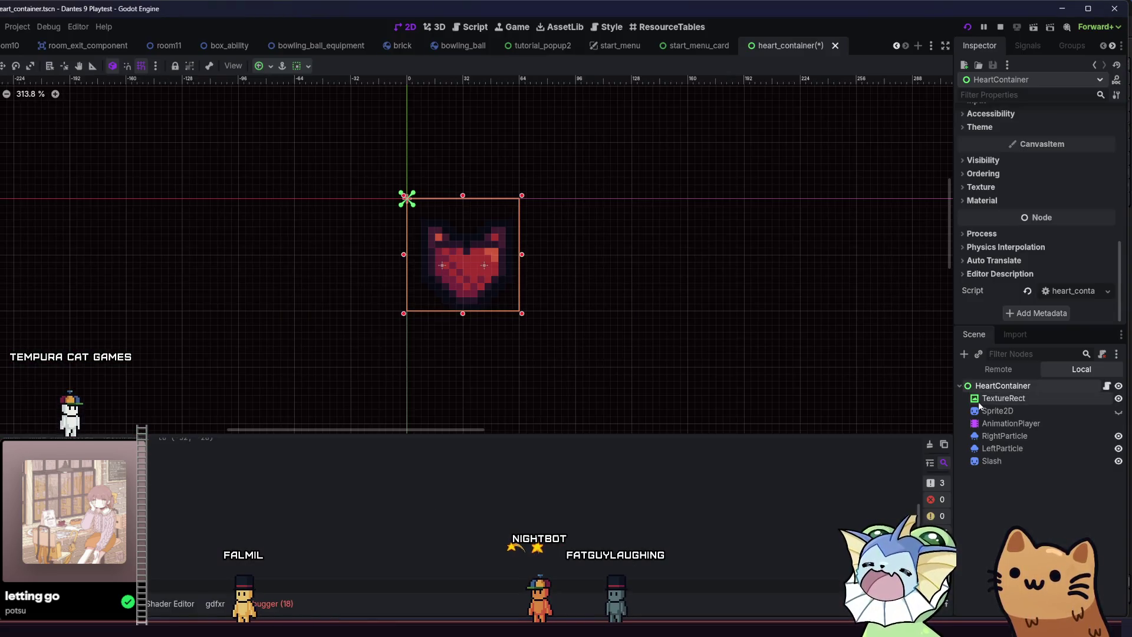
click(1000, 399)
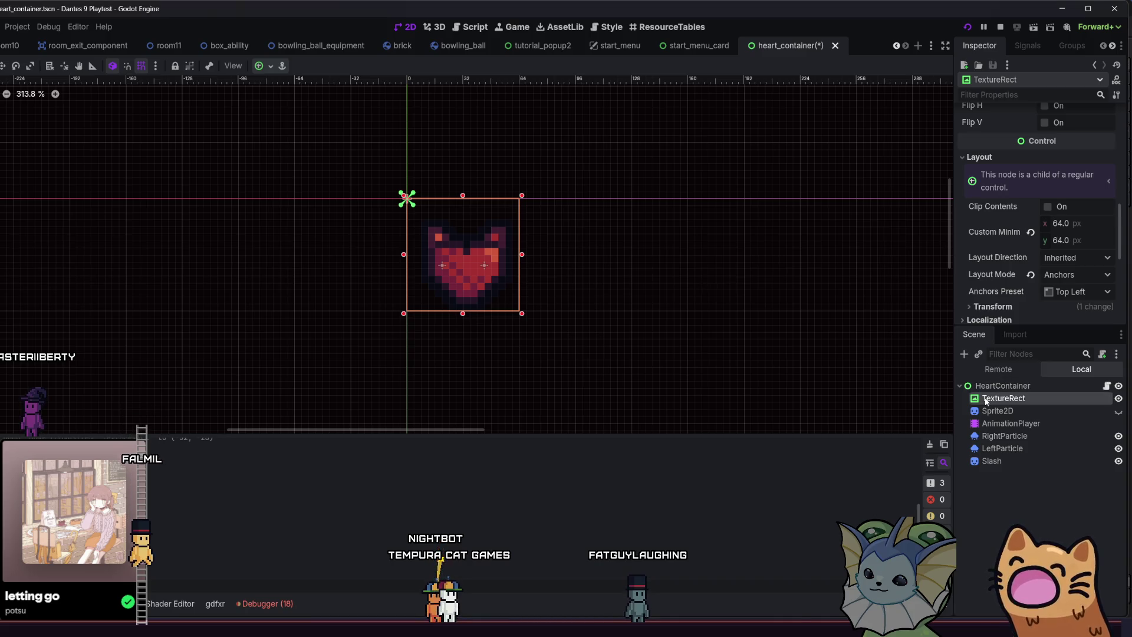
Select the heart TextureRect and bring up its AtlasTexture's 16×16 region at 0, 0
scroll(1007, 242, up, 5)
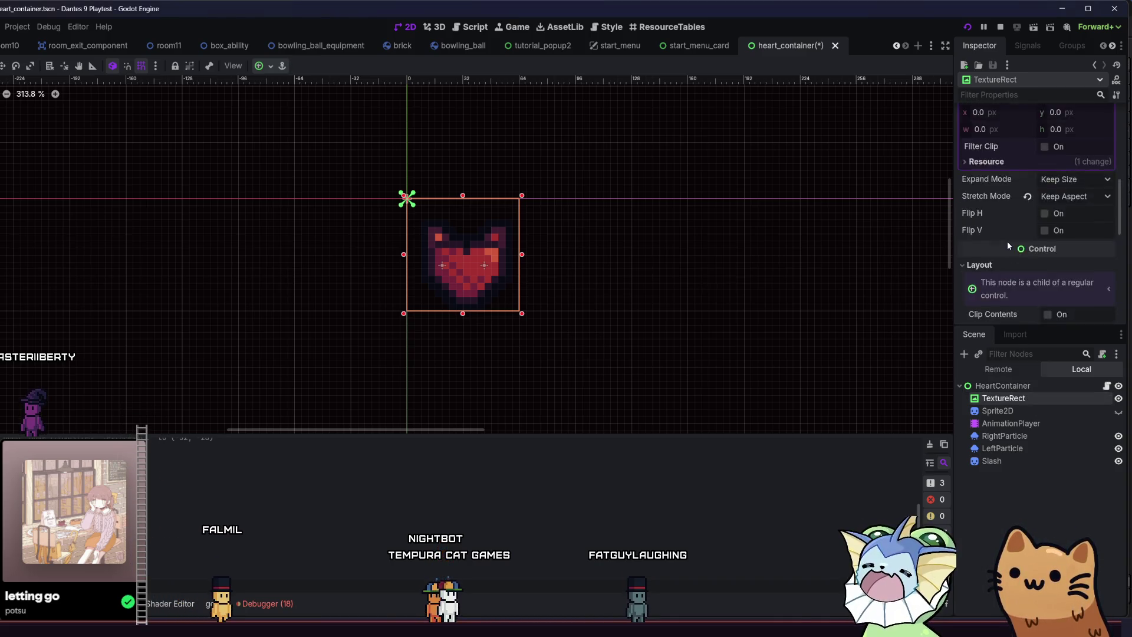
scroll(1007, 244, up, 2)
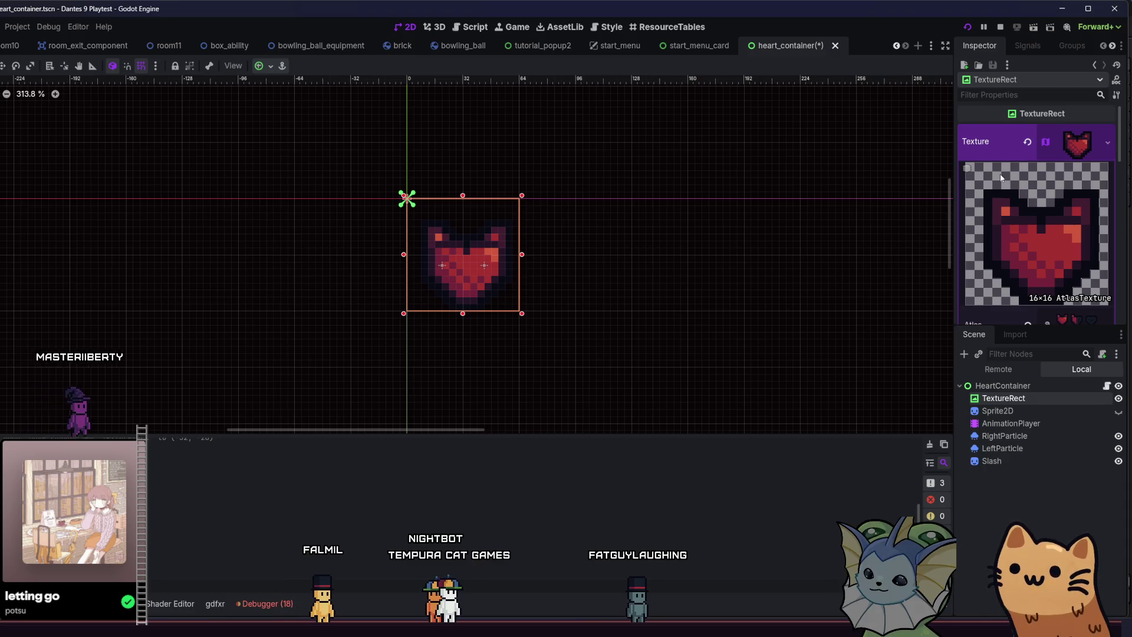
click(1020, 423)
click(1030, 409)
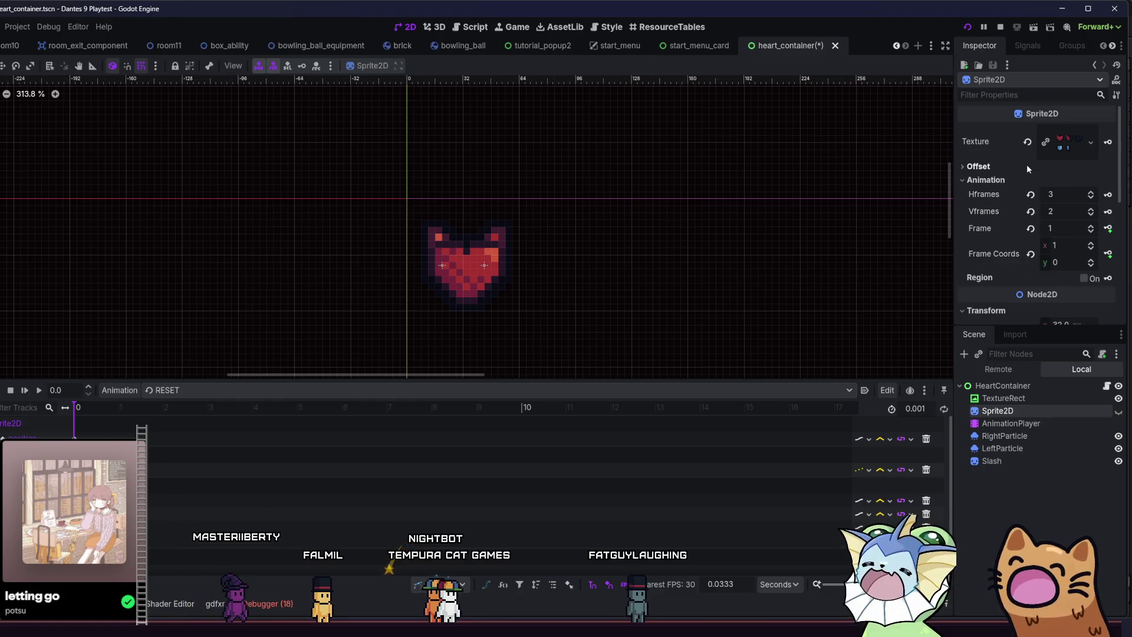
click(1004, 398)
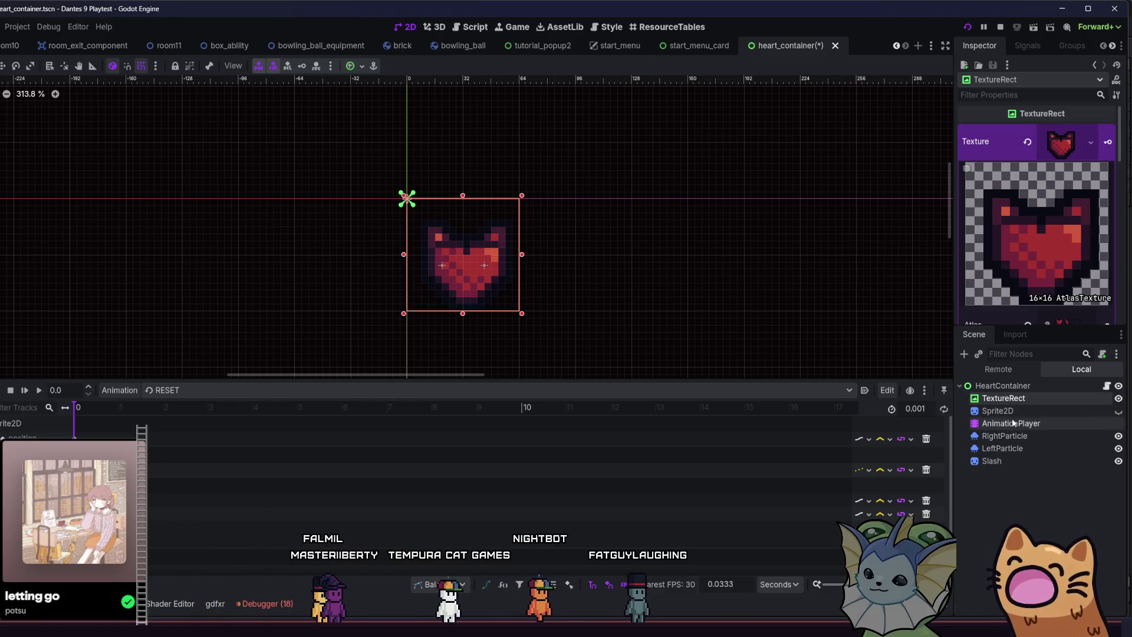
click(997, 410)
click(1036, 398)
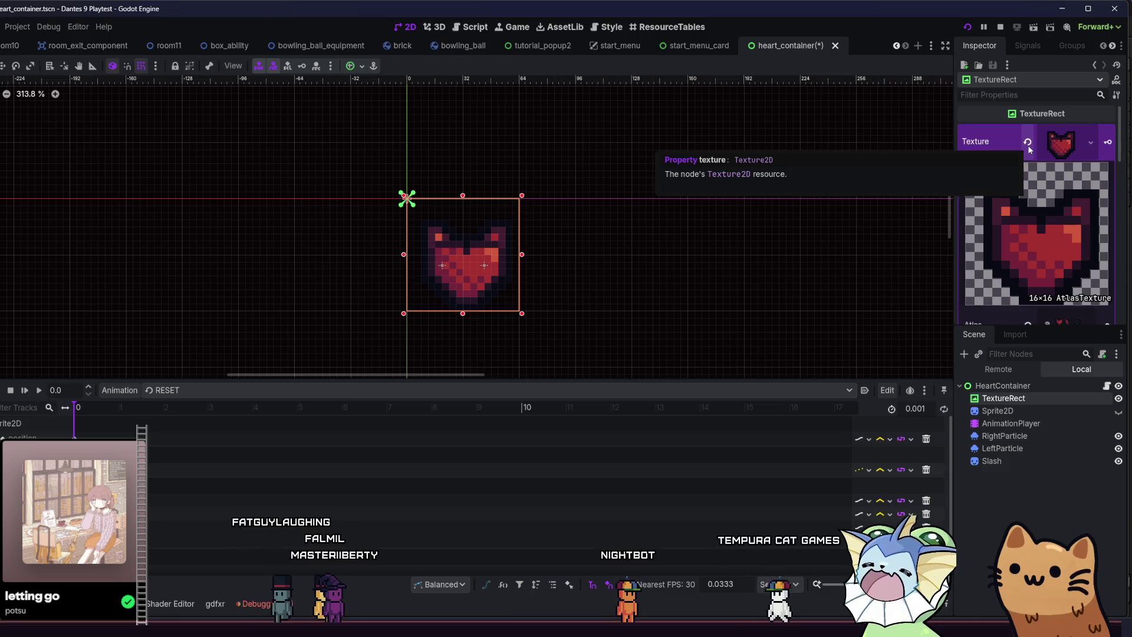
scroll(1031, 200, down, 5)
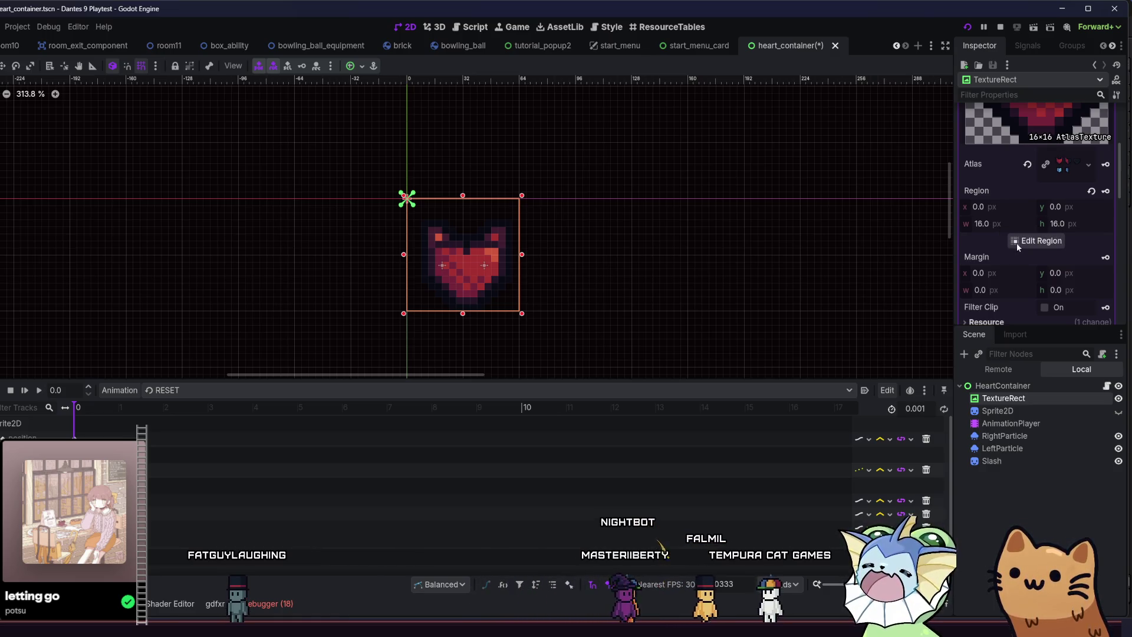
scroll(1059, 252, down, 2)
scroll(1058, 252, up, 1)
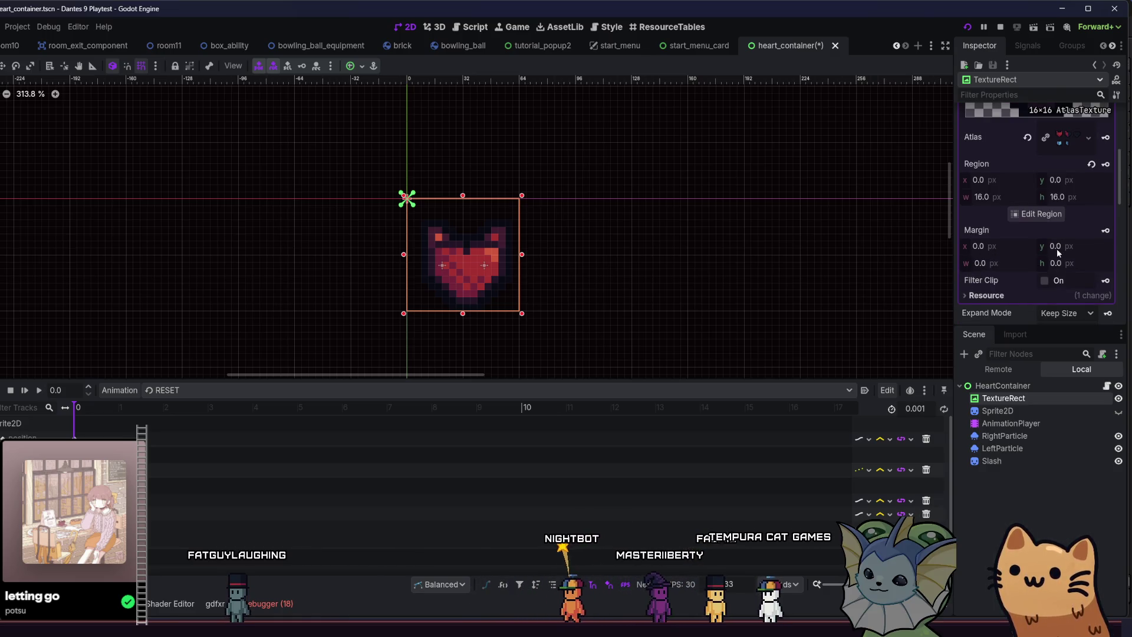
Make the heart's atlas a new 48 × 32 GradientTexture2D and launch the playtest
click(1088, 138)
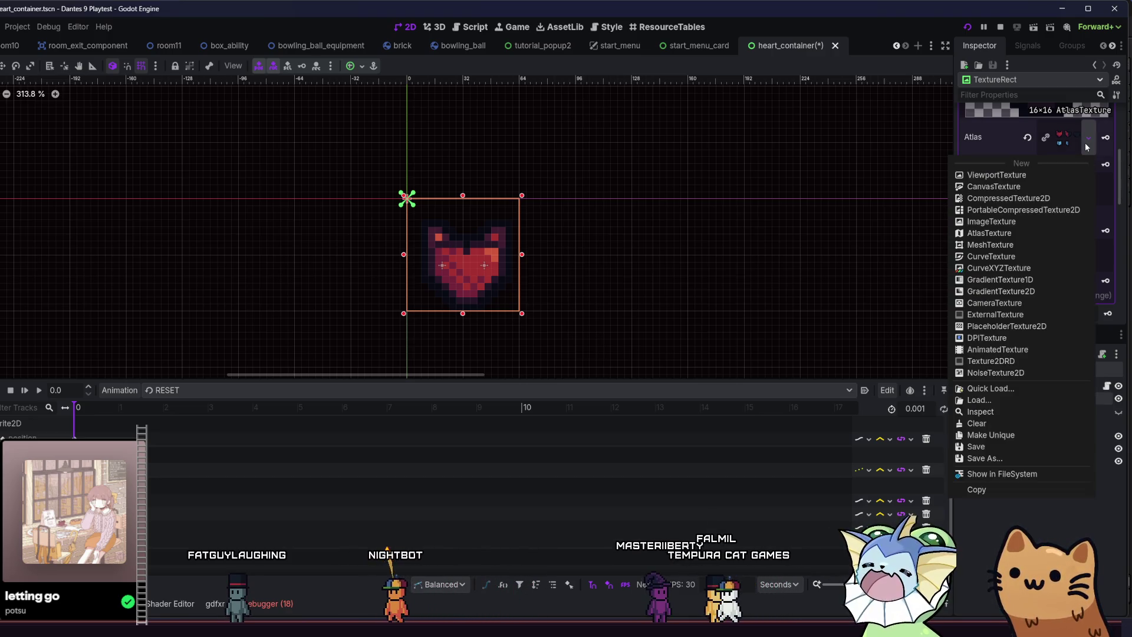
click(1001, 291)
scroll(1045, 166, up, 2)
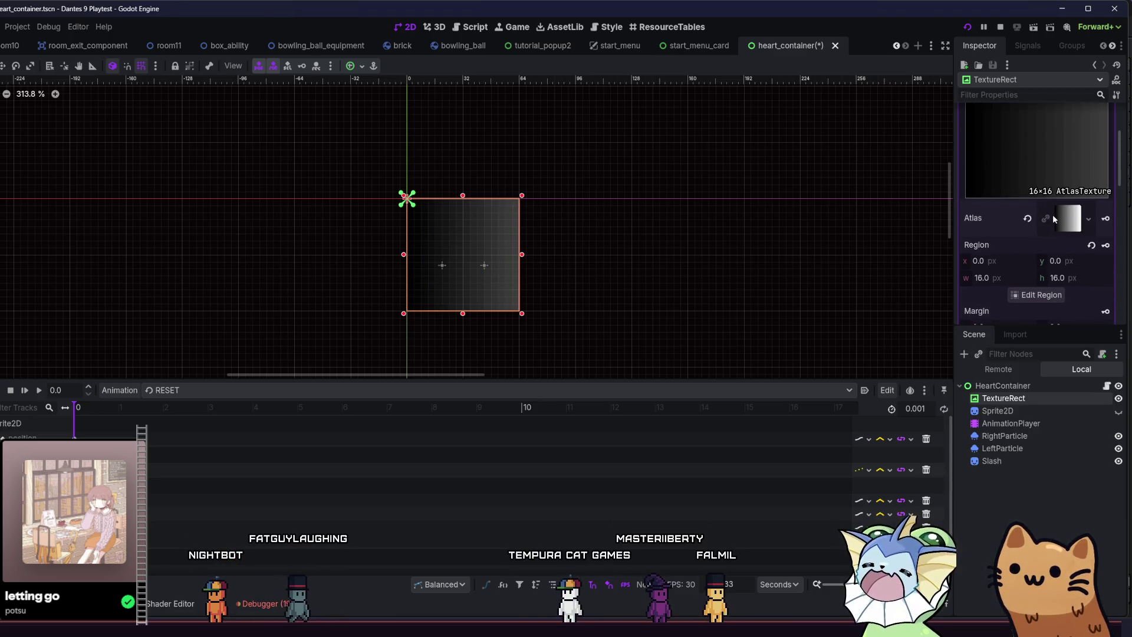
click(1060, 216)
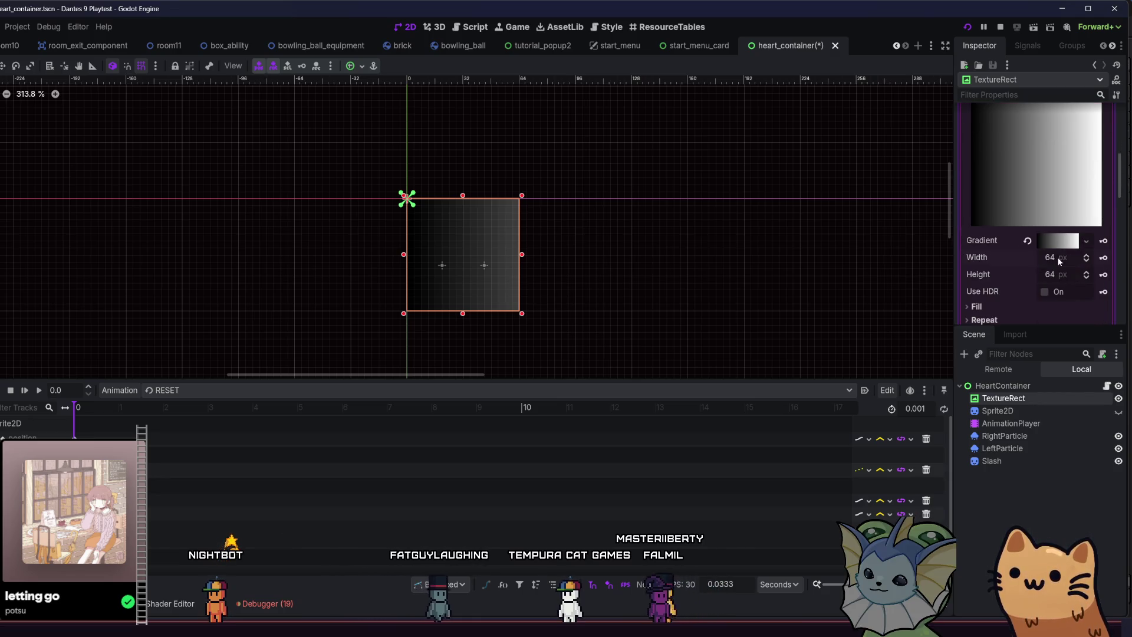
text(48)
key(Tab)
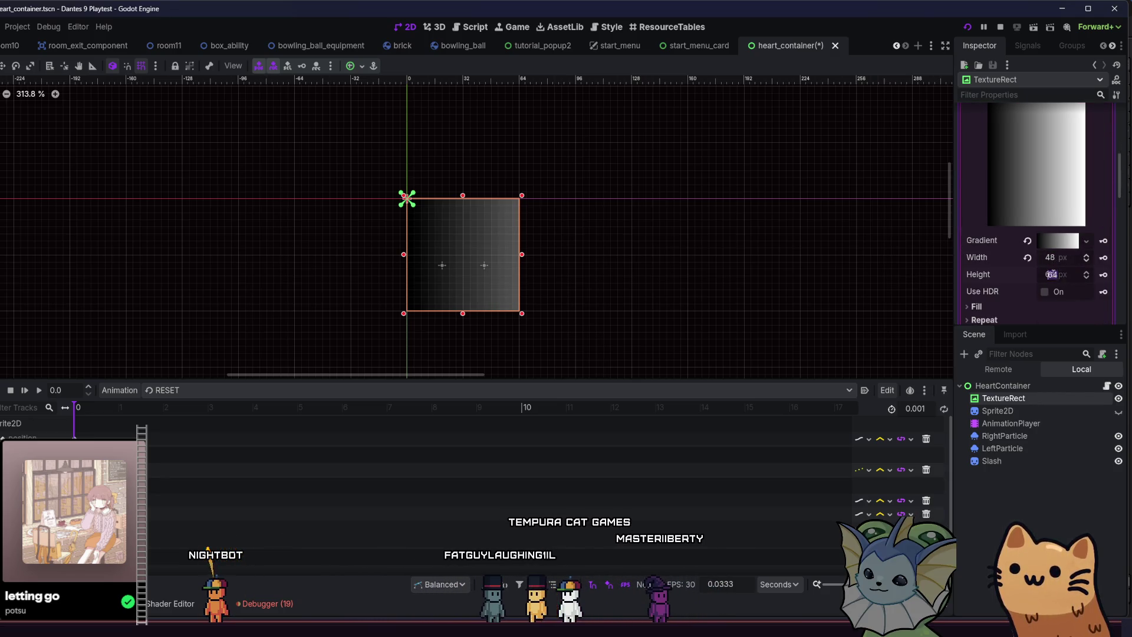
key(Return)
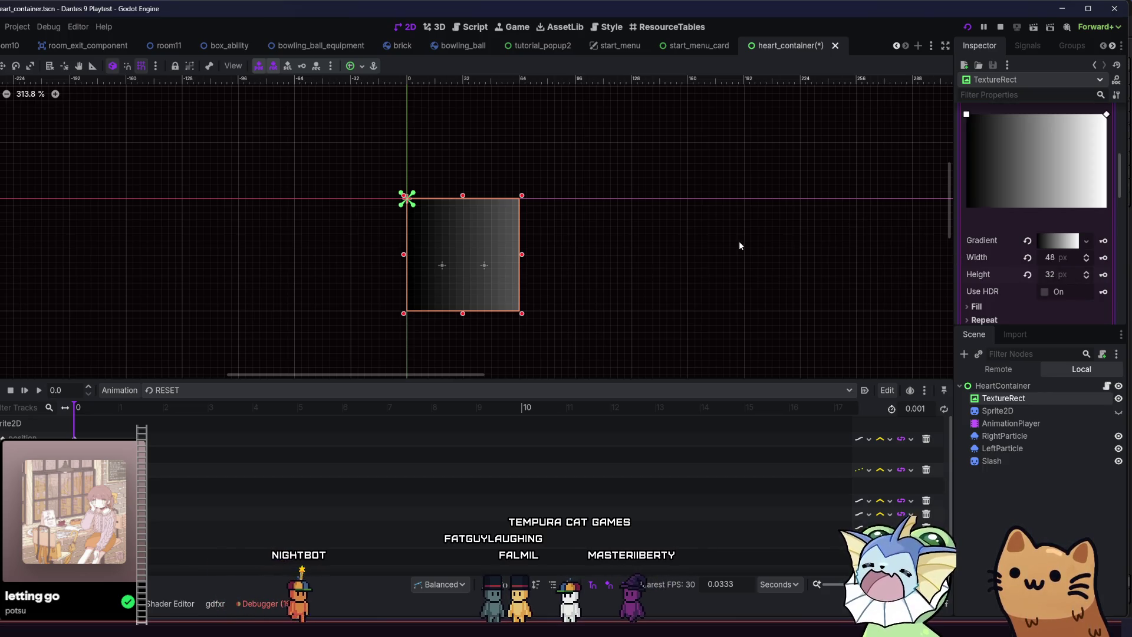
scroll(741, 245, down, 1)
scroll(1019, 229, down, 4)
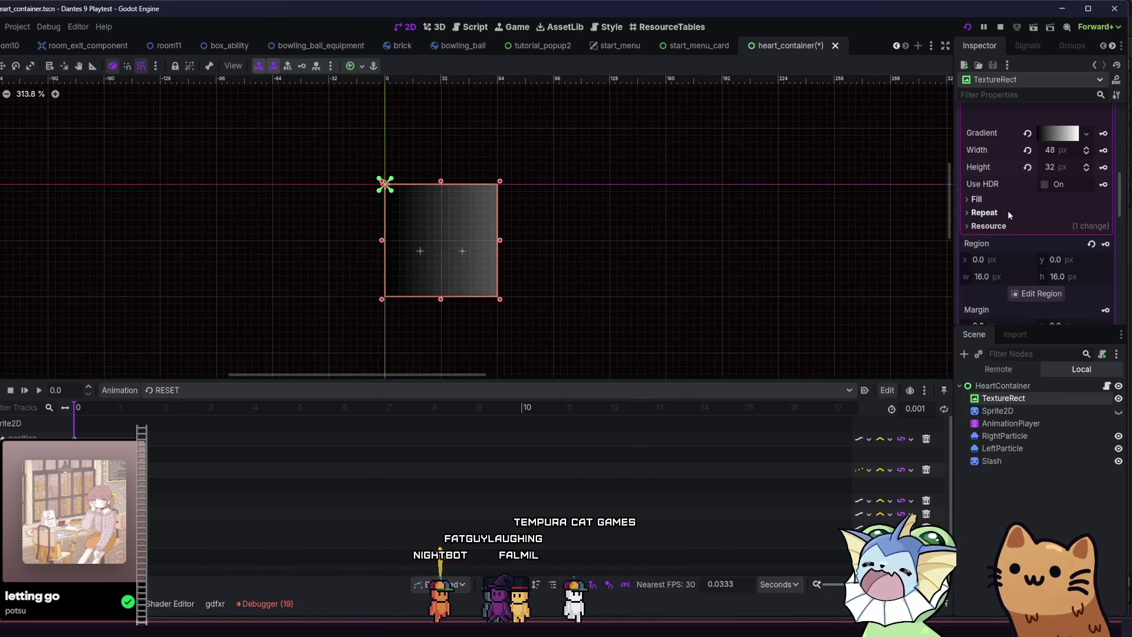
key(F5)
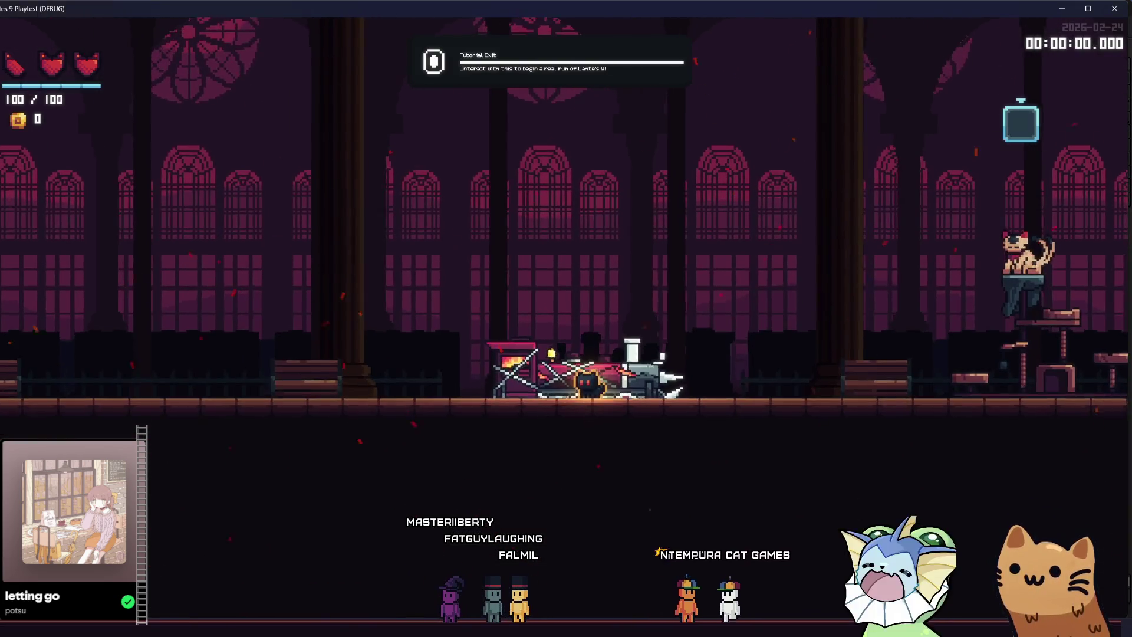
Relaunch the game maximized, start a run, check the gradient hearts, and close it
key(F8)
click(967, 28)
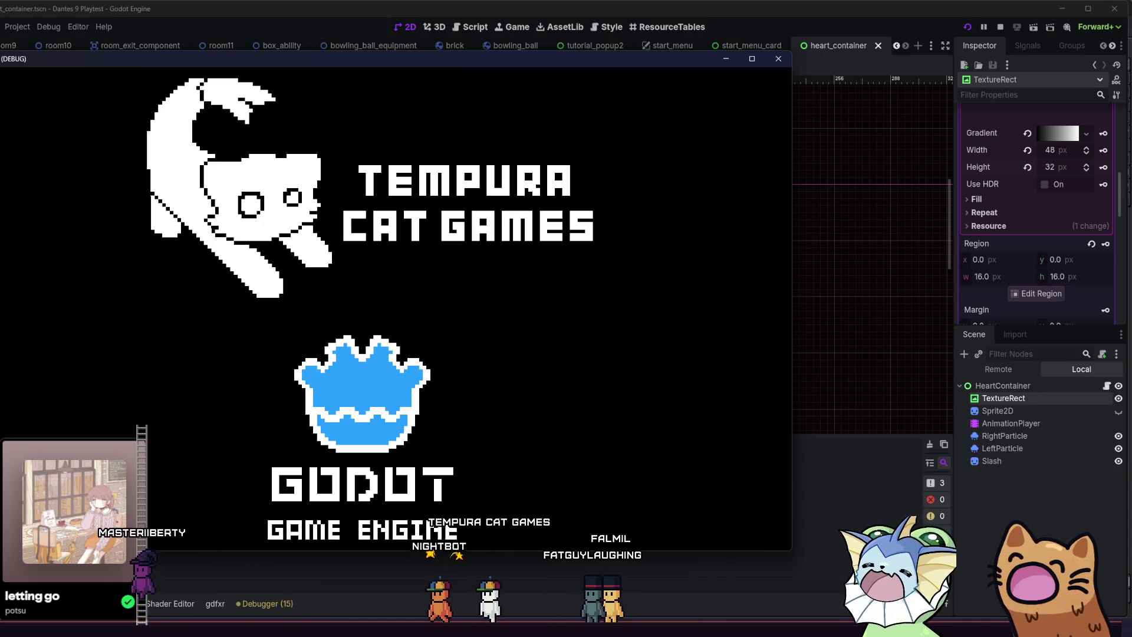
key(super+Up)
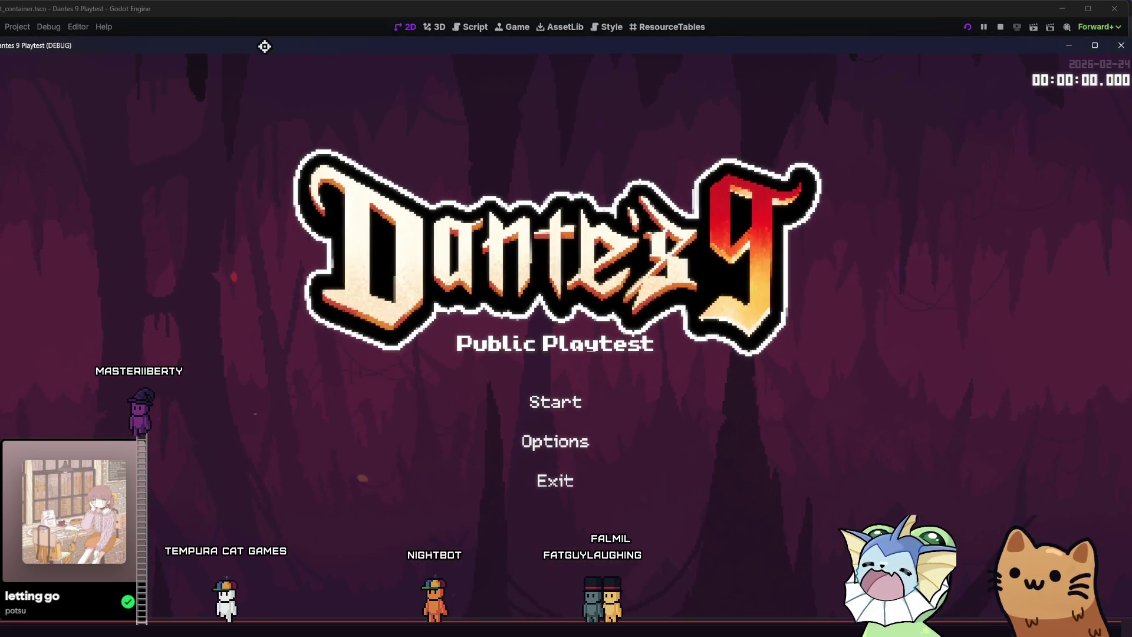
click(527, 351)
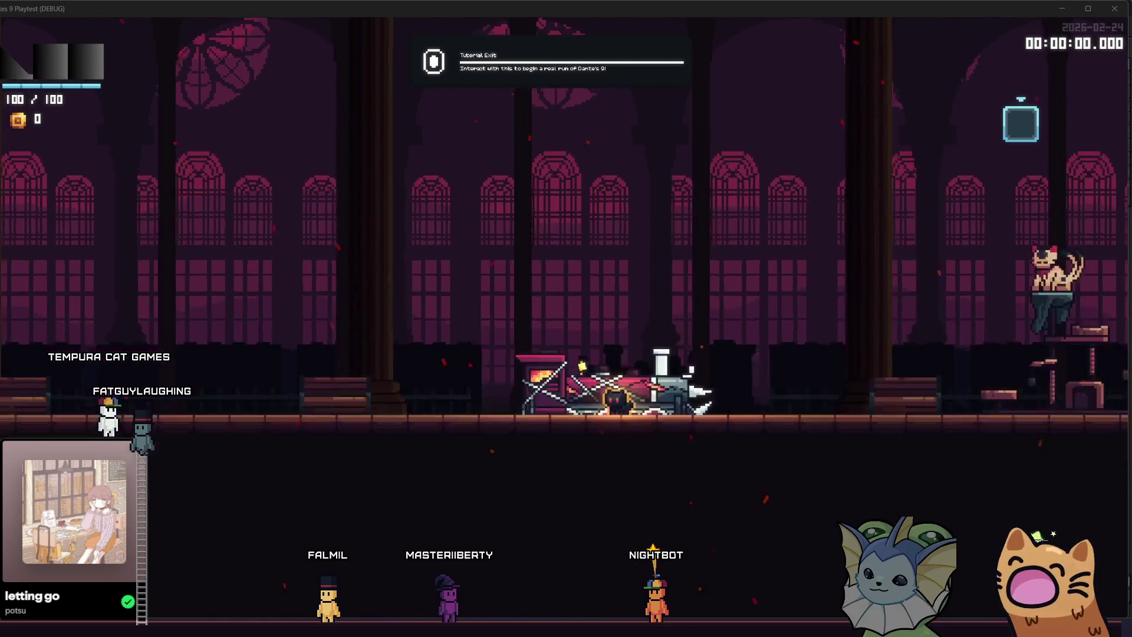
key(alt+F4)
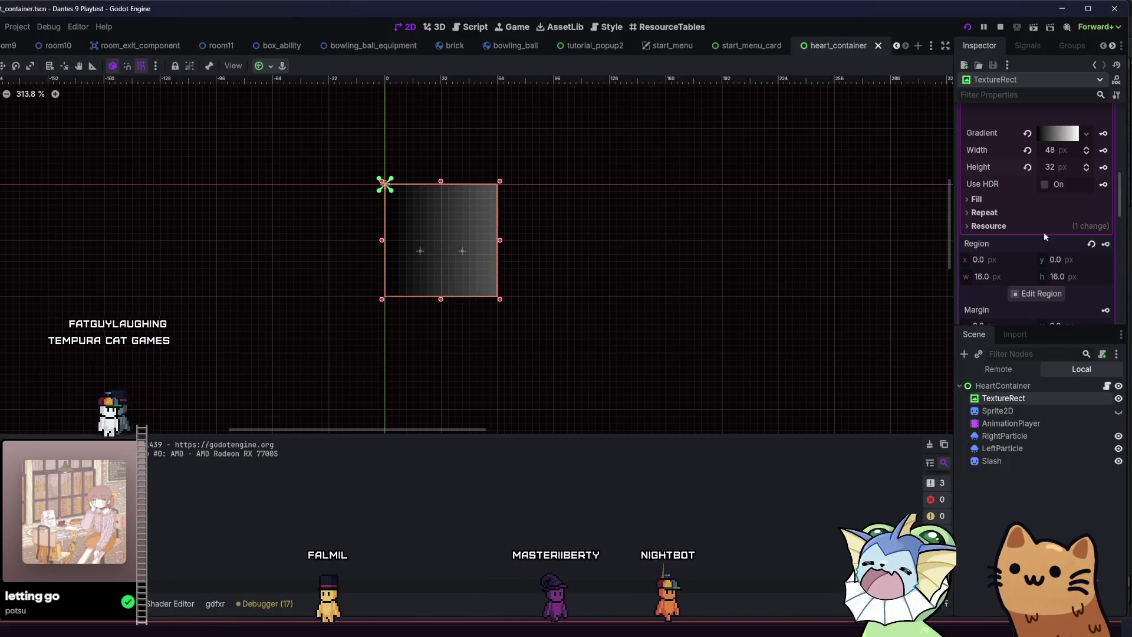
Expand the heart TextureRect's CanvasItem Texture settings in the Inspector
scroll(1043, 236, down, 10)
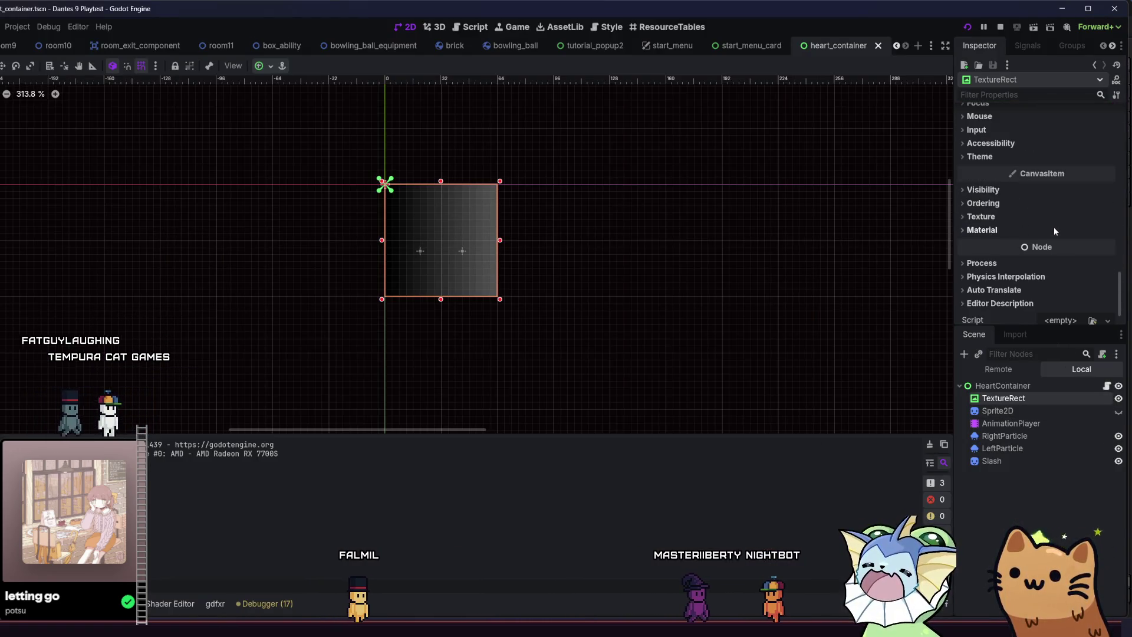
scroll(1060, 214, up, 5)
scroll(1062, 221, down, 5)
click(1055, 229)
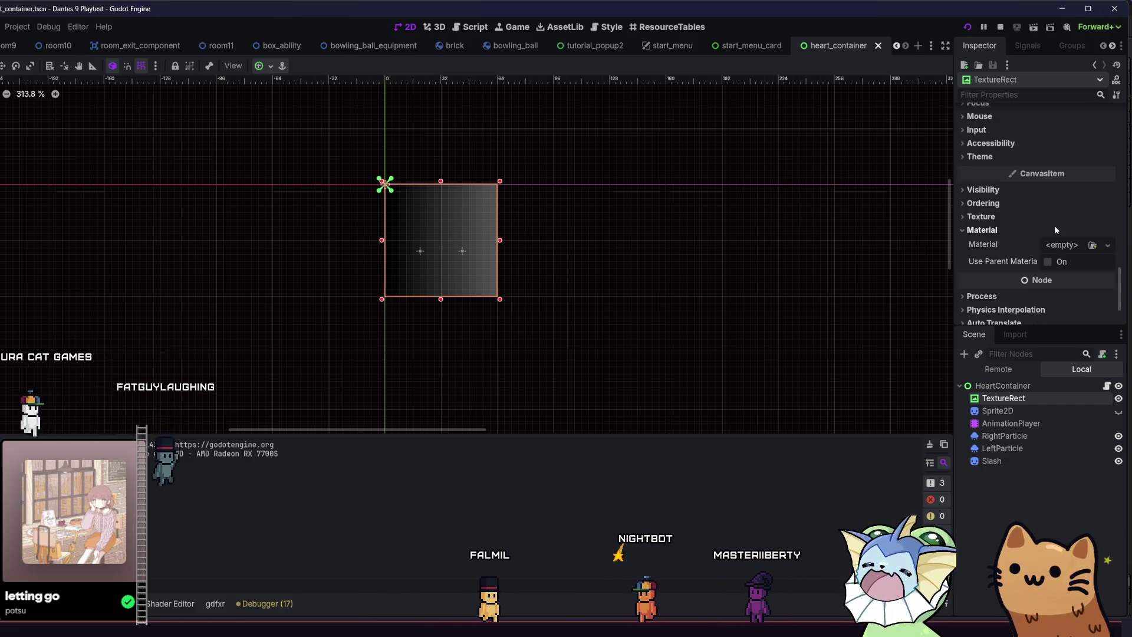
click(1053, 225)
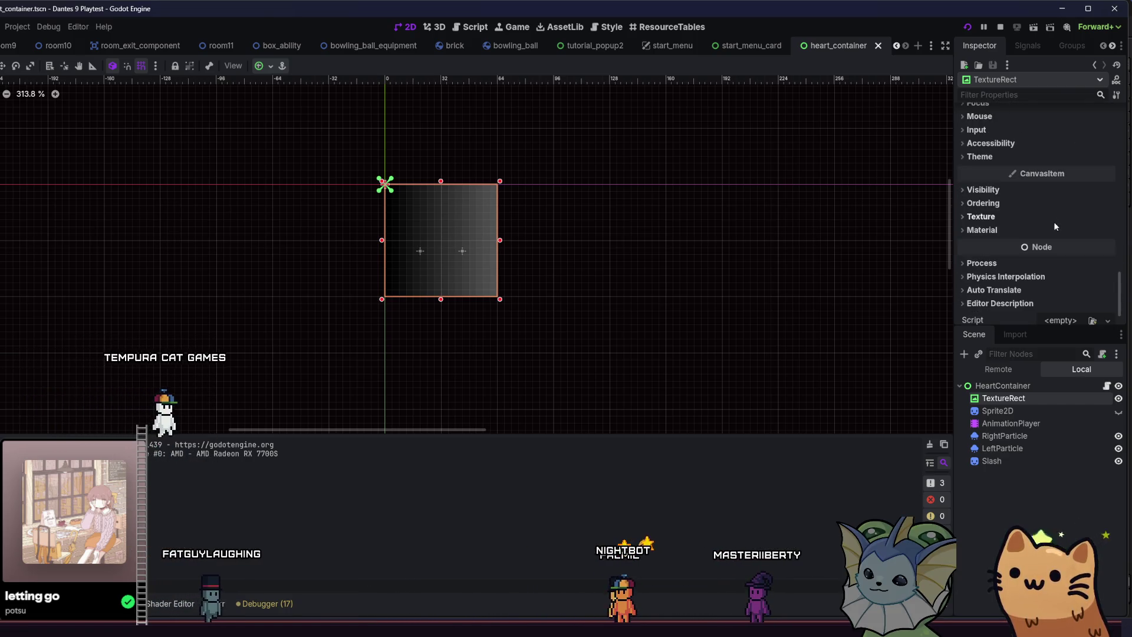
scroll(1052, 225, down, 2)
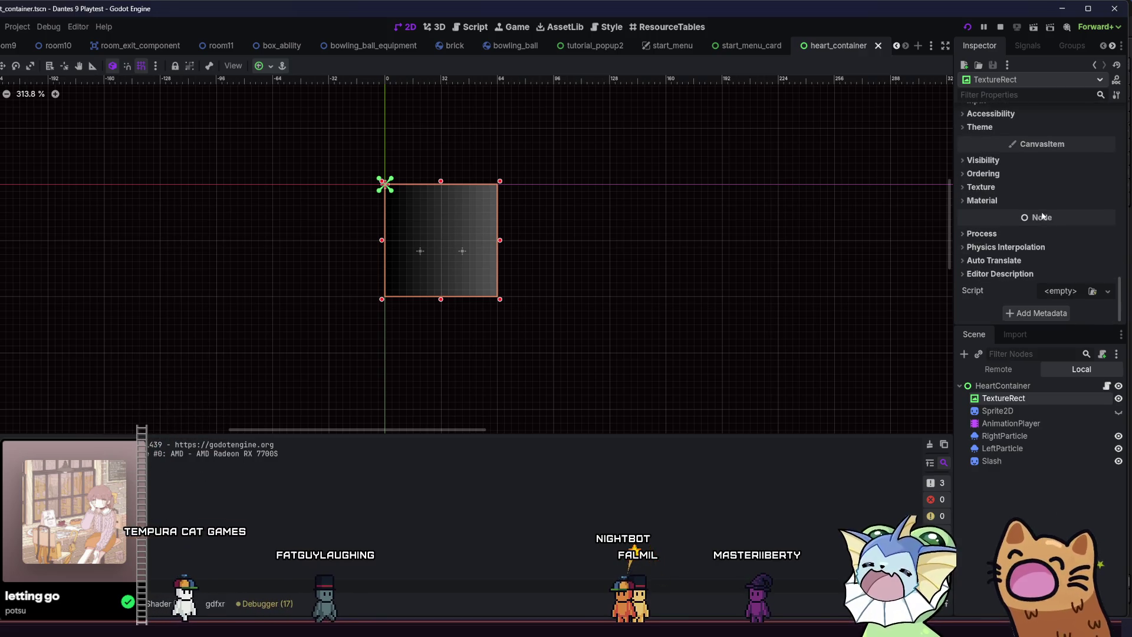
click(1029, 188)
click(1056, 202)
click(1026, 189)
click(1027, 191)
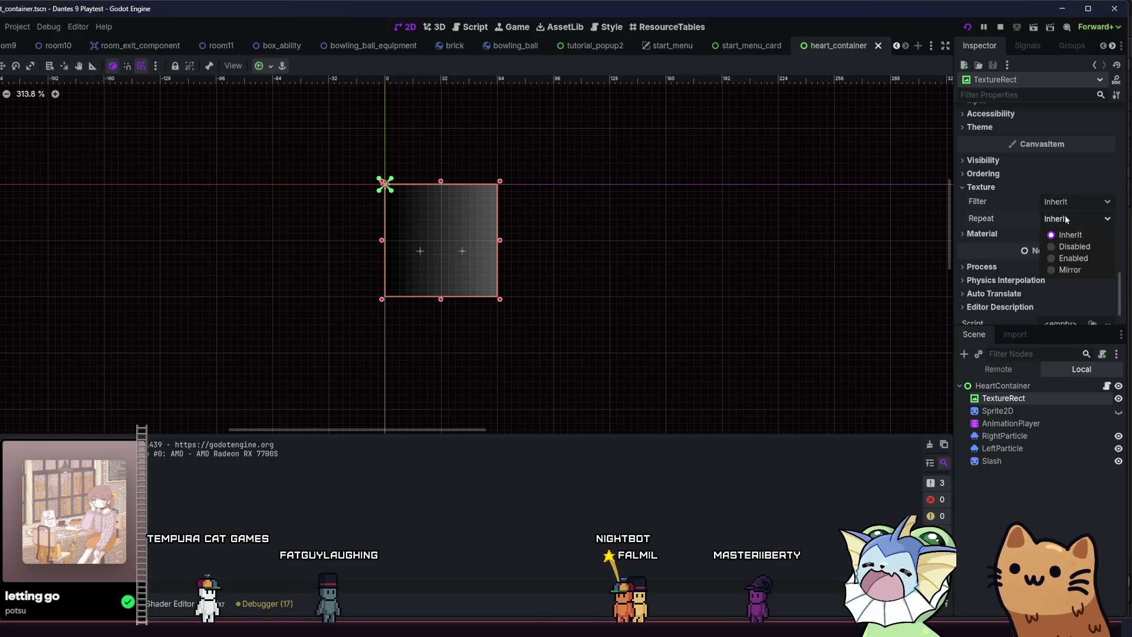
Cycle texture Repeat through Enabled, Disabled, Mirror and back to Inherit, playtesting each
click(1072, 259)
click(1073, 218)
click(1061, 242)
key(ctrl+s)
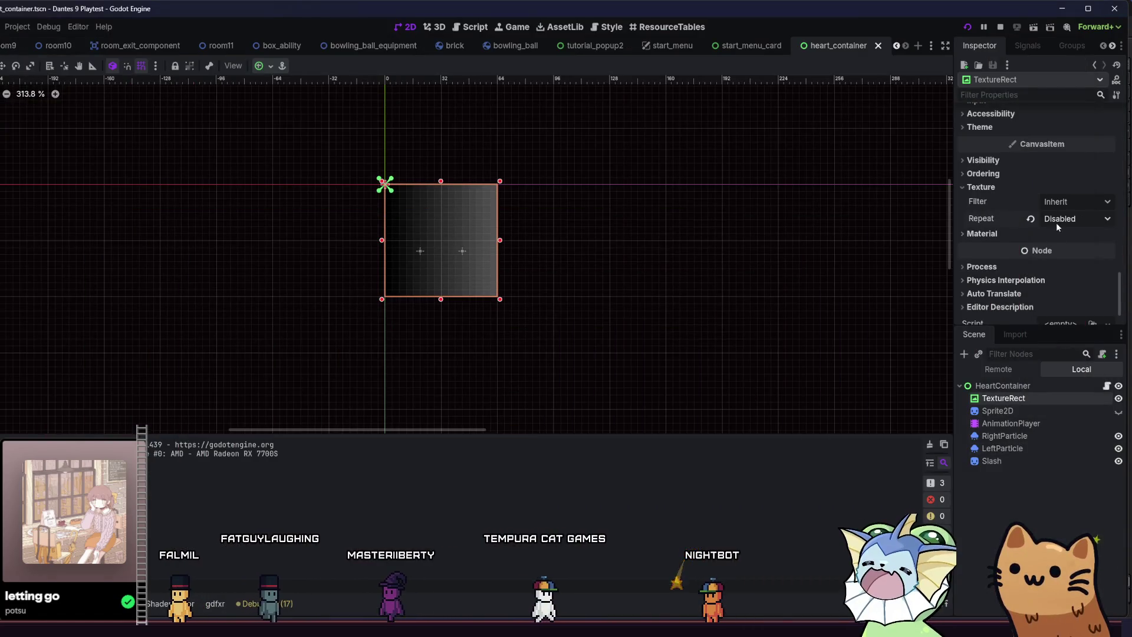
click(1059, 222)
click(1067, 259)
key(F5)
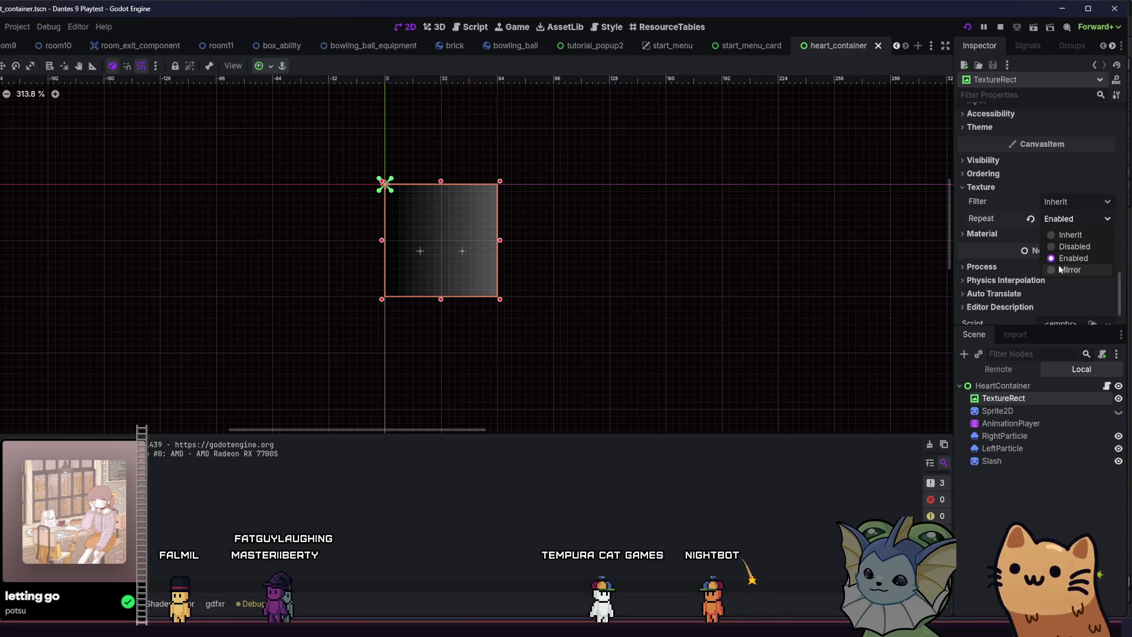
click(1060, 270)
key(F5)
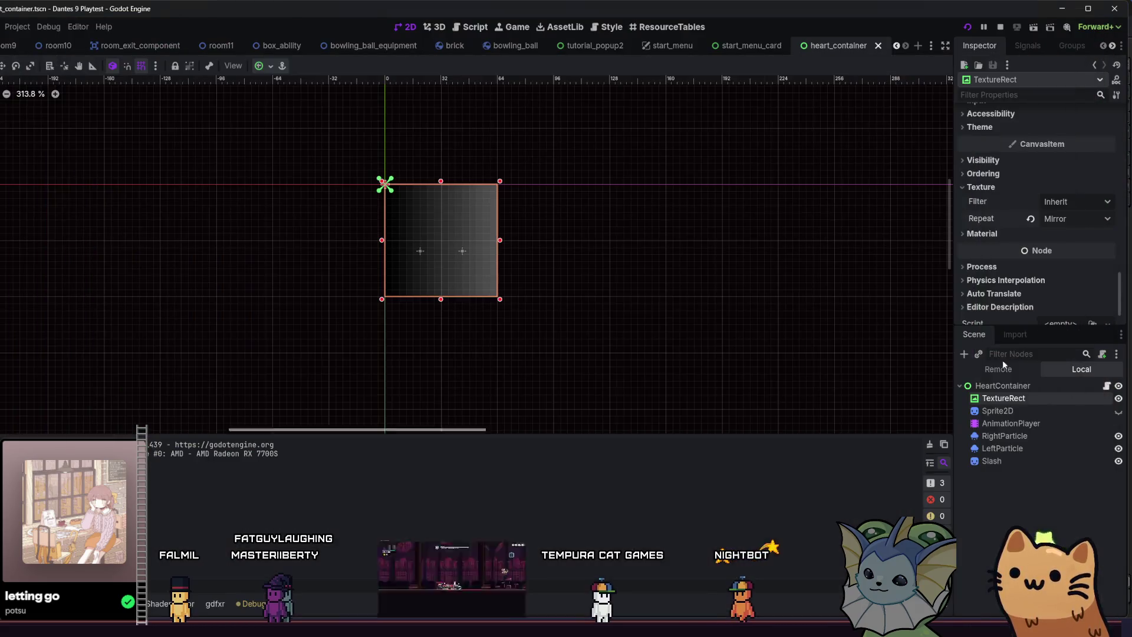
click(1060, 219)
click(1068, 230)
Switch the texture Filter to Linear and playtest the result
click(1061, 201)
click(1059, 218)
key(F5)
click(1063, 201)
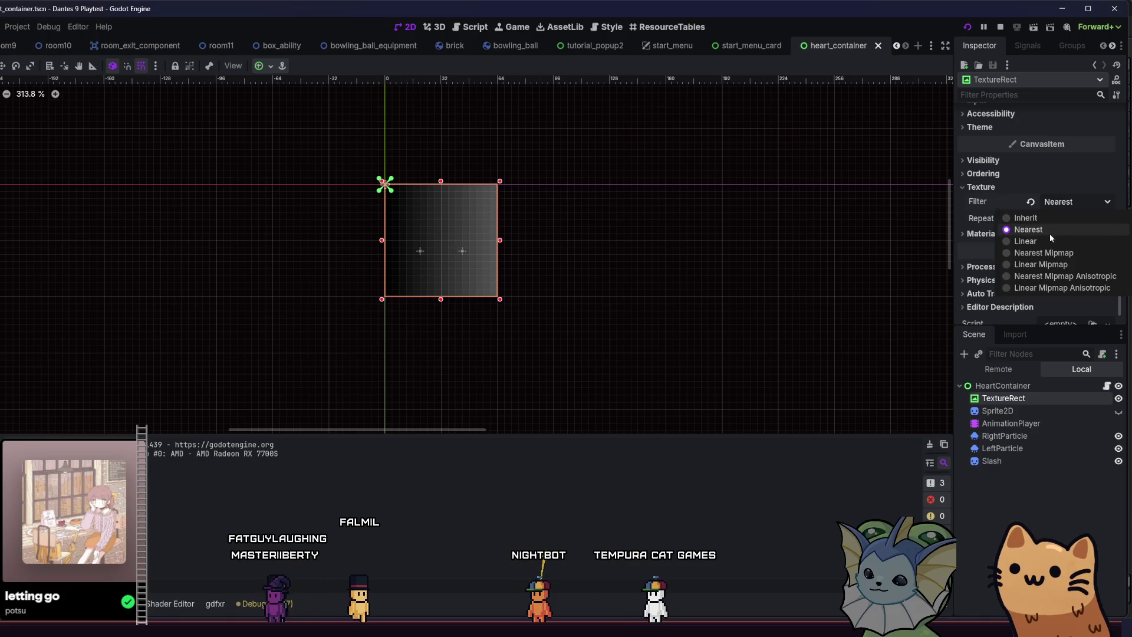
click(1052, 243)
key(F5)
key(F8)
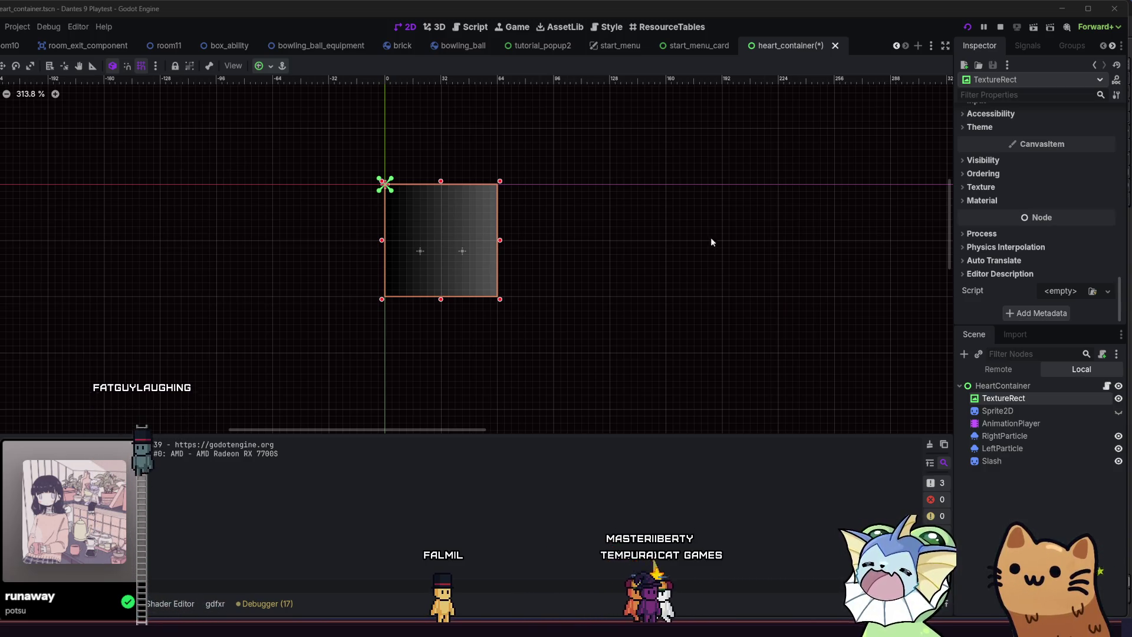
Replace the heart TextureRect's texture with a new 16 × 16 px GradientTexture2D and save
scroll(1068, 278, up, 10)
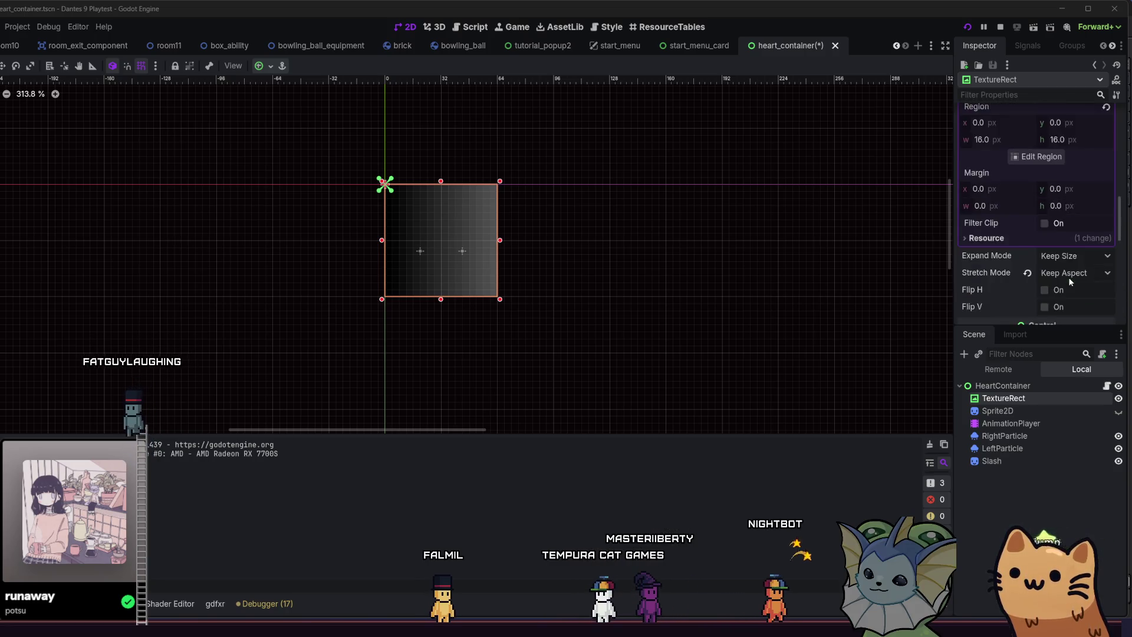
scroll(1068, 277, up, 5)
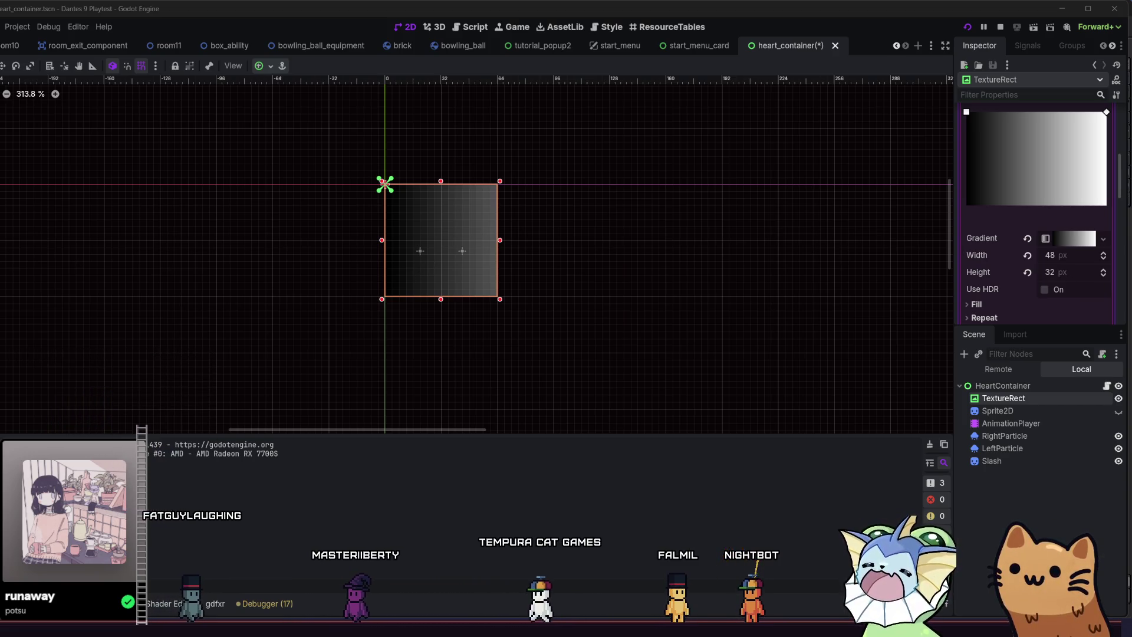
scroll(1040, 174, up, 3)
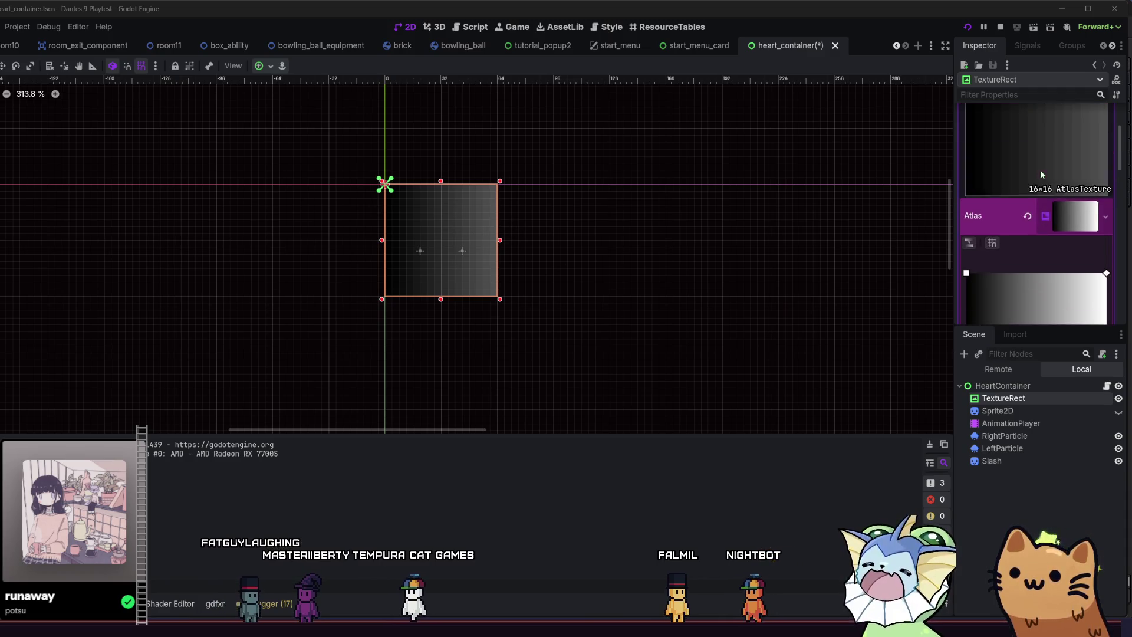
scroll(1039, 172, up, 3)
click(1058, 132)
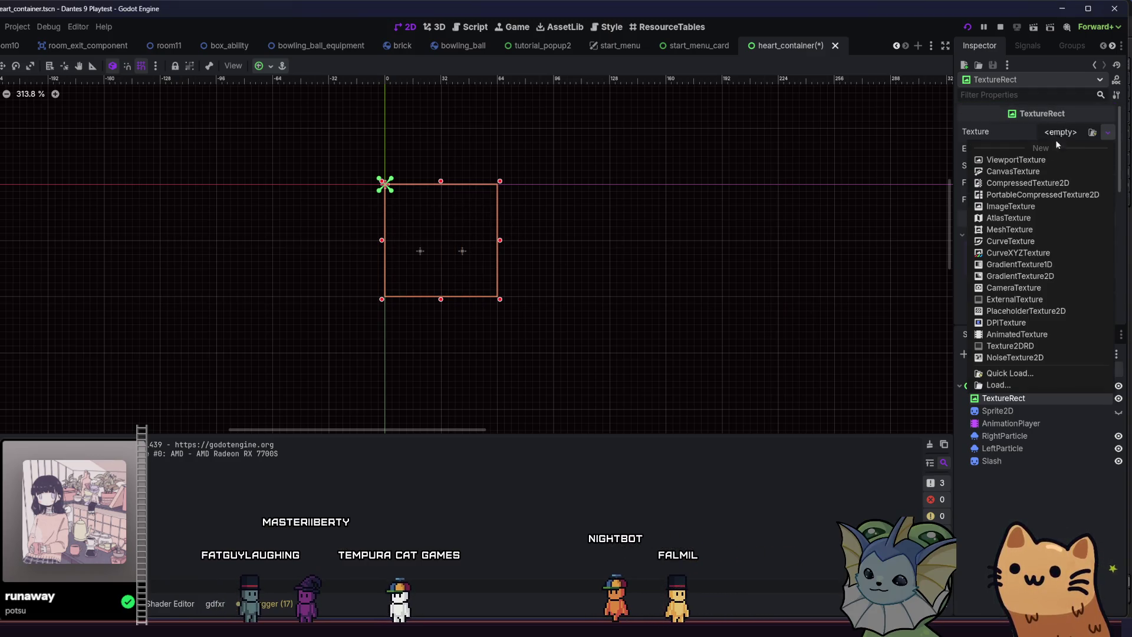
click(1026, 277)
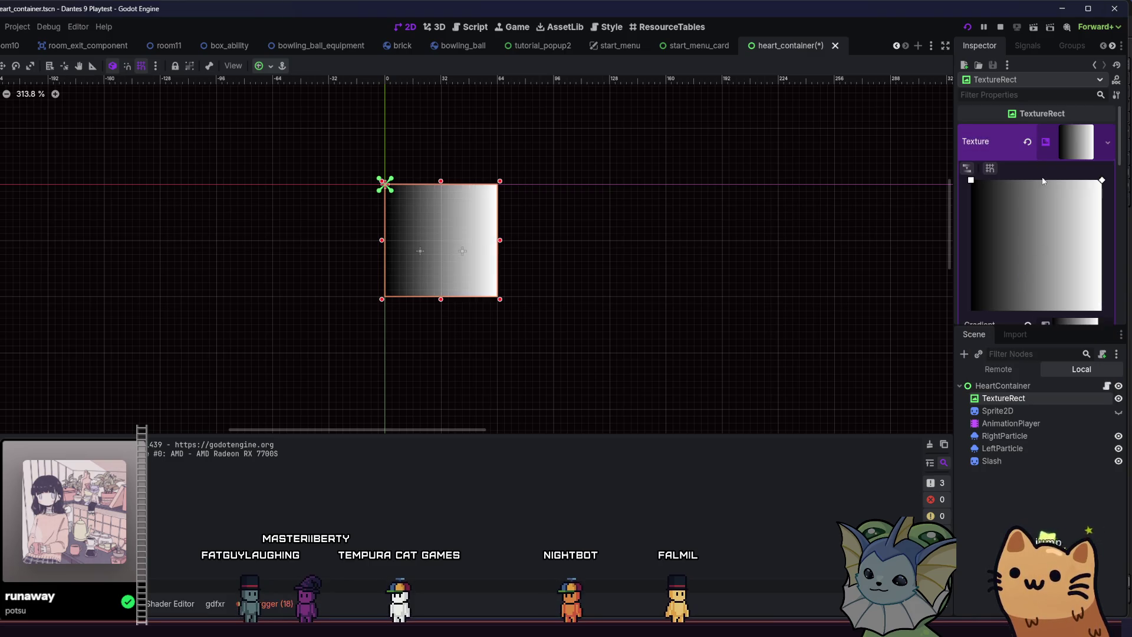
scroll(1043, 181, down, 3)
click(1055, 234)
text(16)
key(Return)
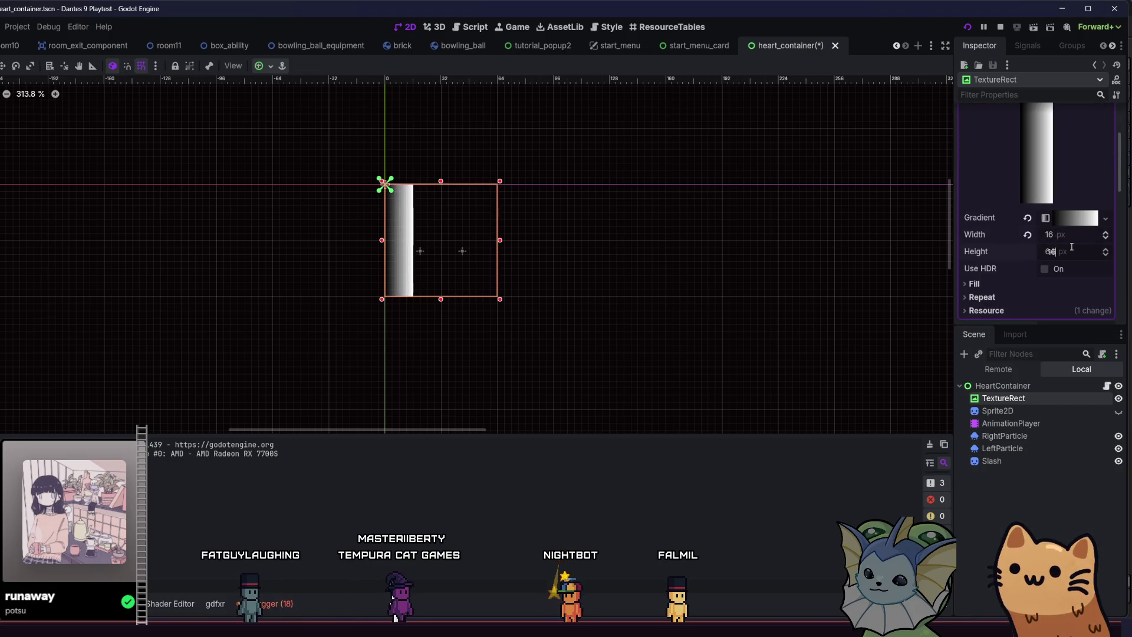
key(Return)
key(ctrl+s)
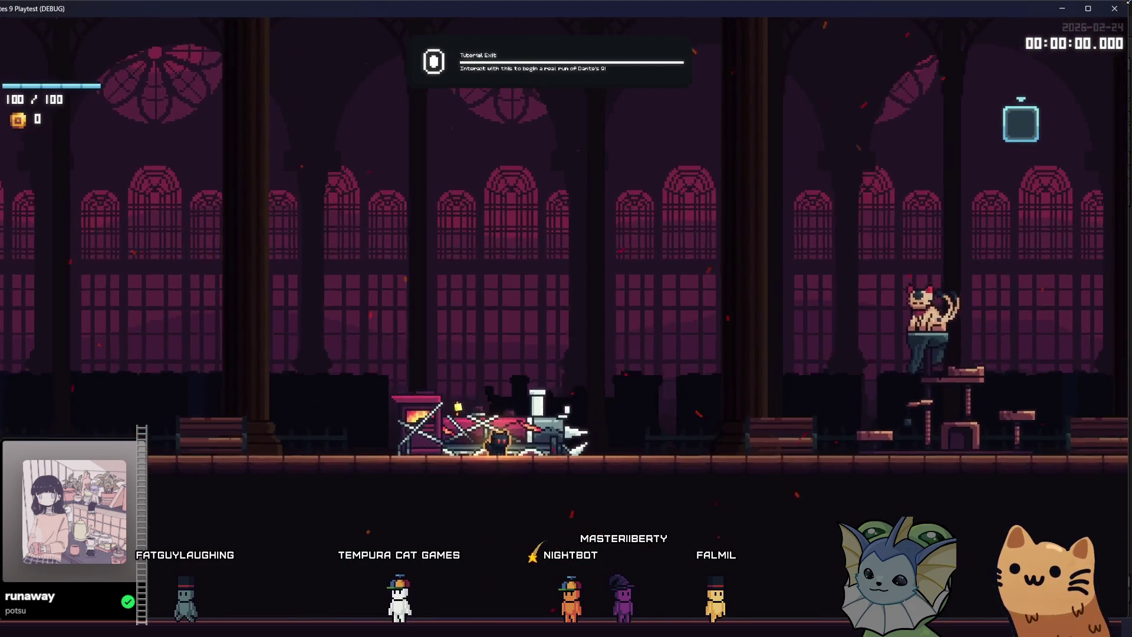
Start a run from the game's main menu to view the gradient hearts, then return to the editor
key(alt+F4)
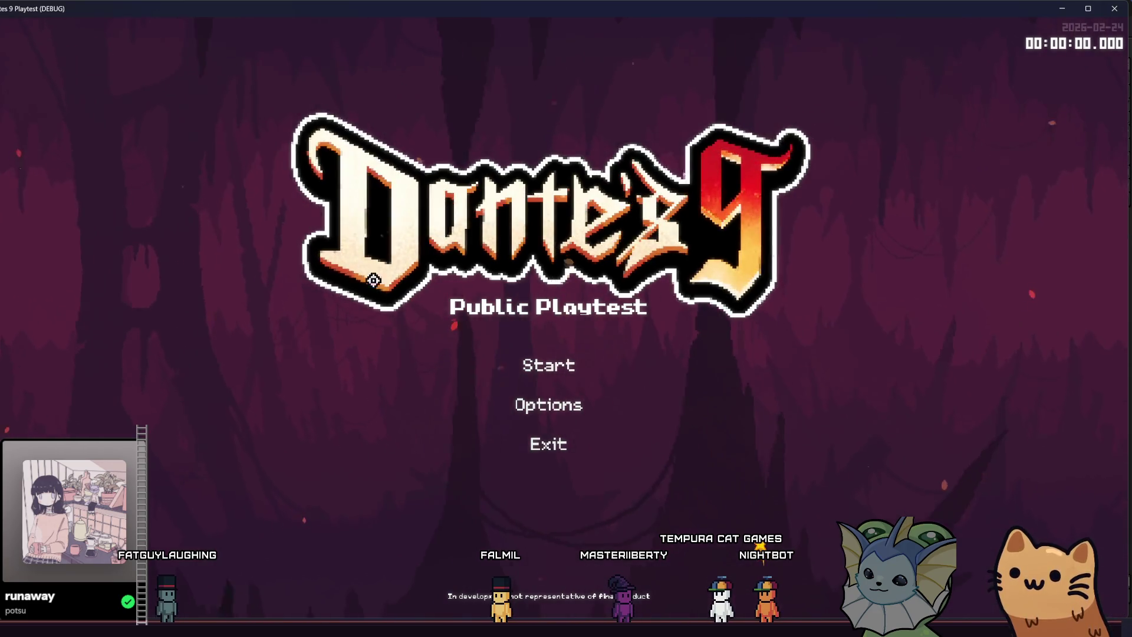
click(534, 378)
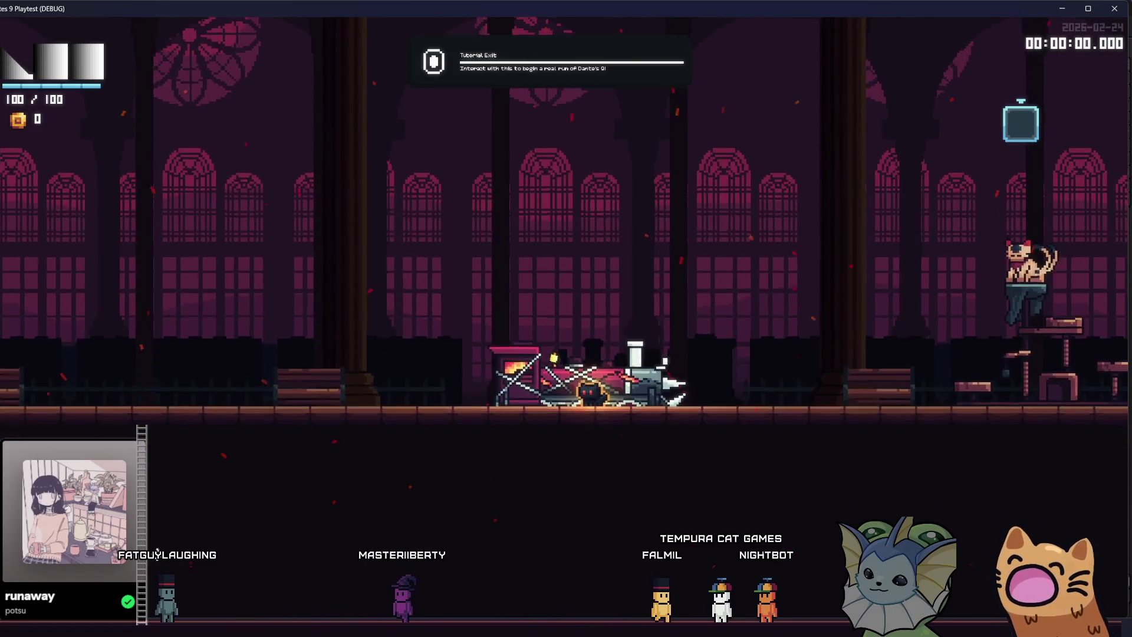
key(alt+Tab)
click(1076, 142)
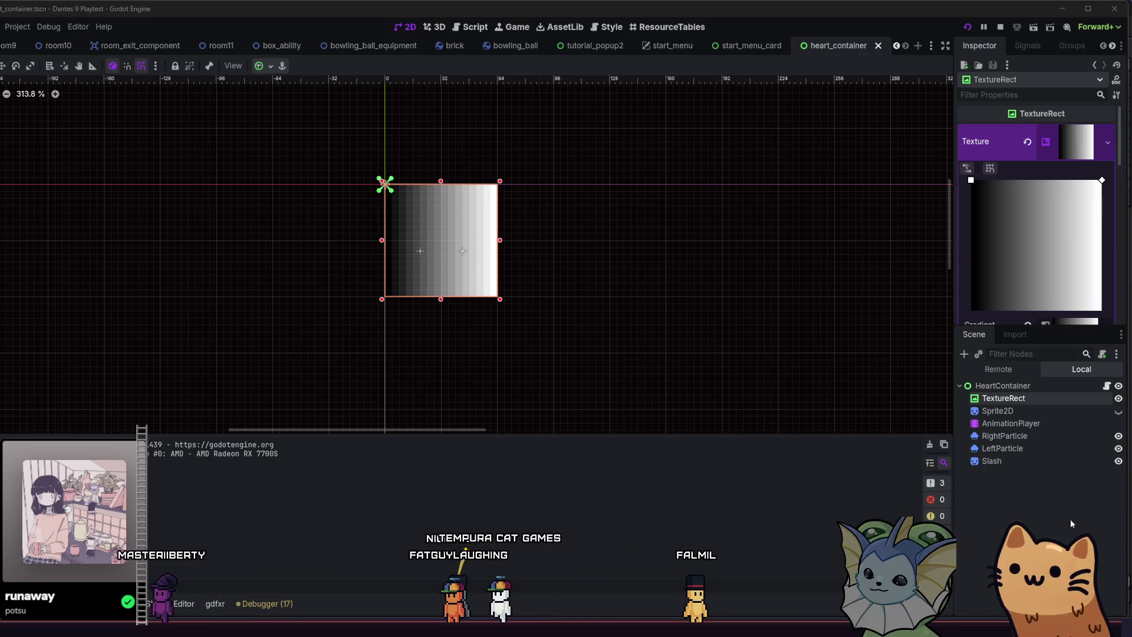
Open the health_bar scene through quick-open
click(985, 468)
key(shift+alt+o)
text(health)
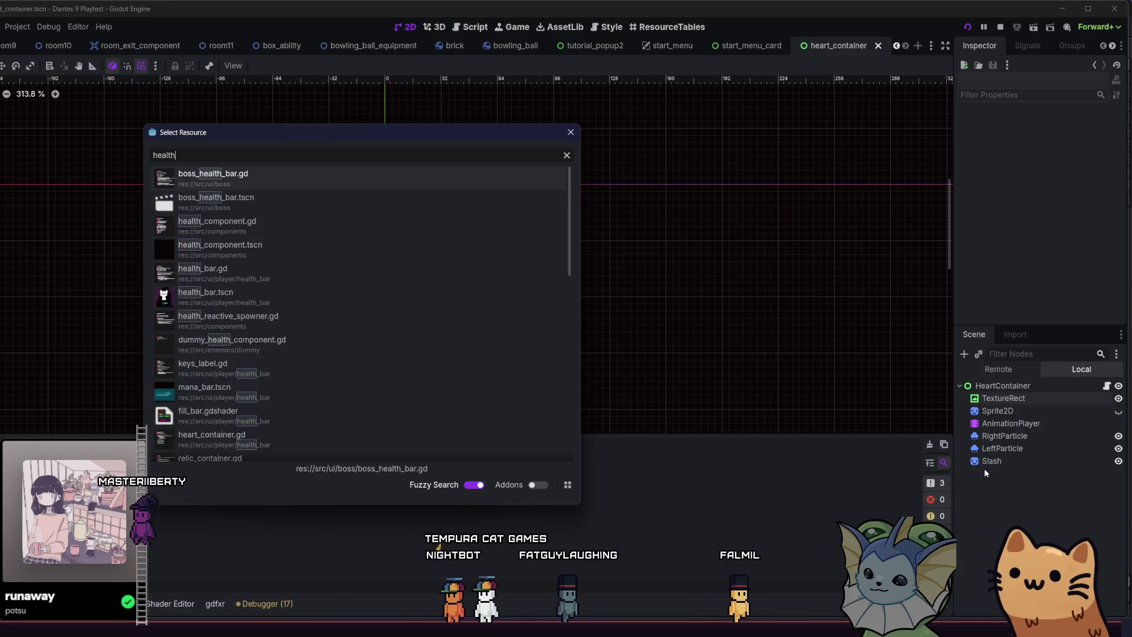
text(_bar)
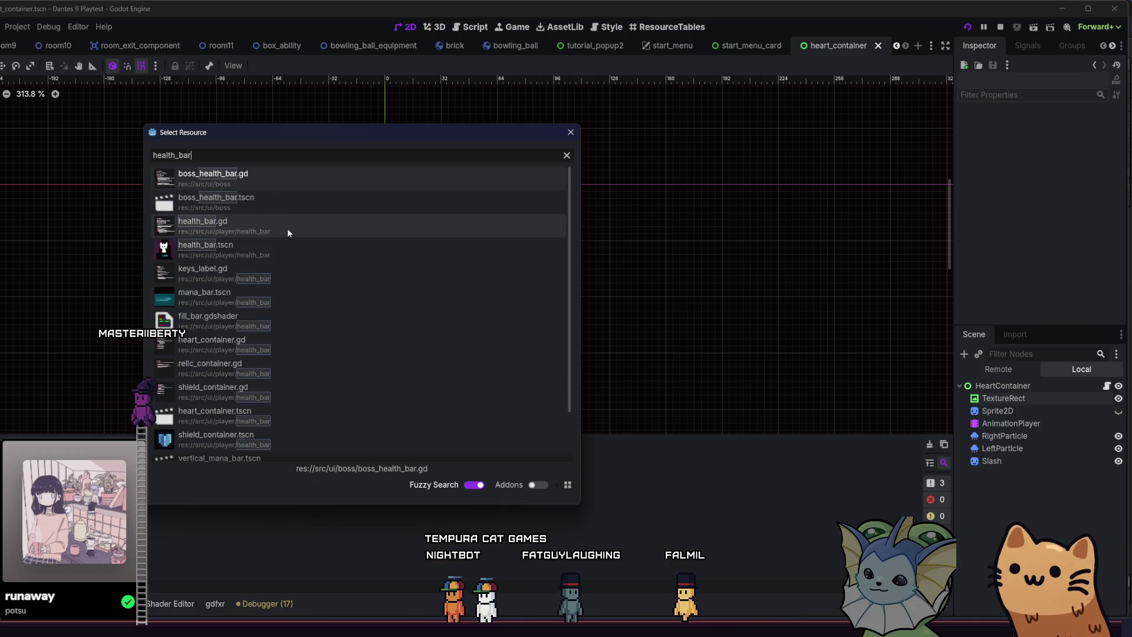
click(322, 249)
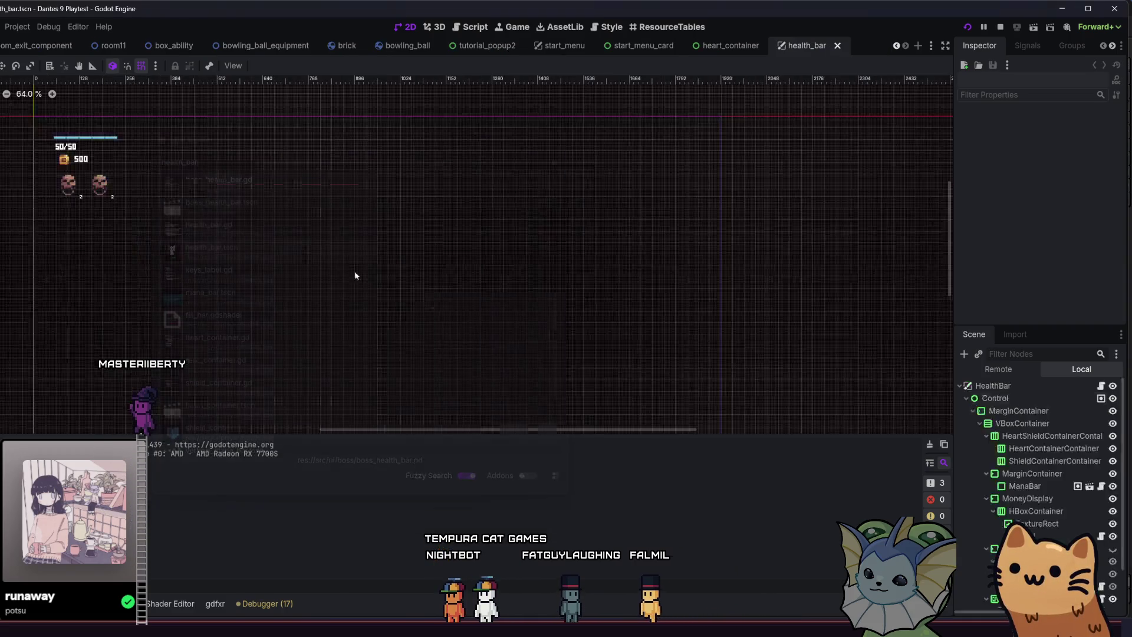
Set HeartContainerContainer's separation override to 0, then save and run the game
click(1038, 448)
click(1038, 441)
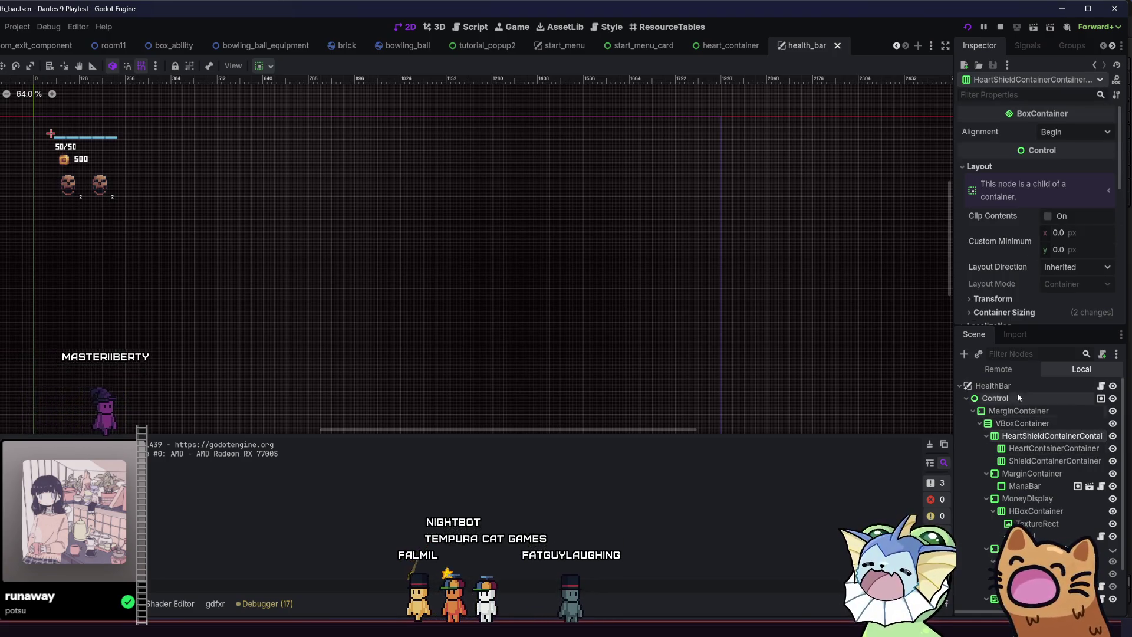
scroll(1002, 248, down, 3)
click(990, 259)
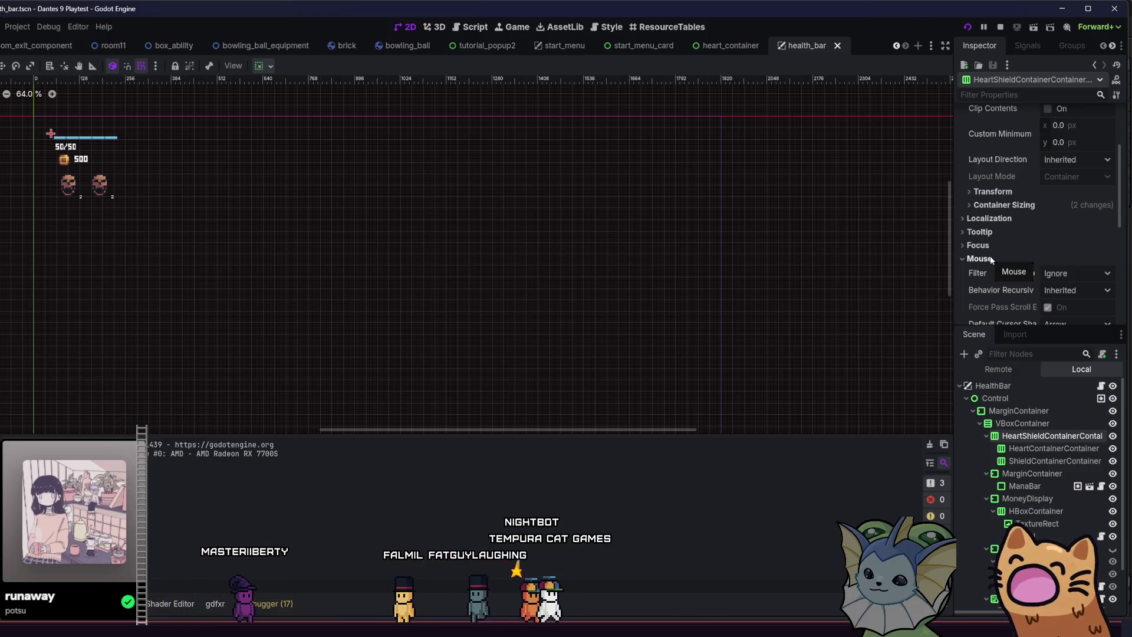
scroll(1005, 206, down, 3)
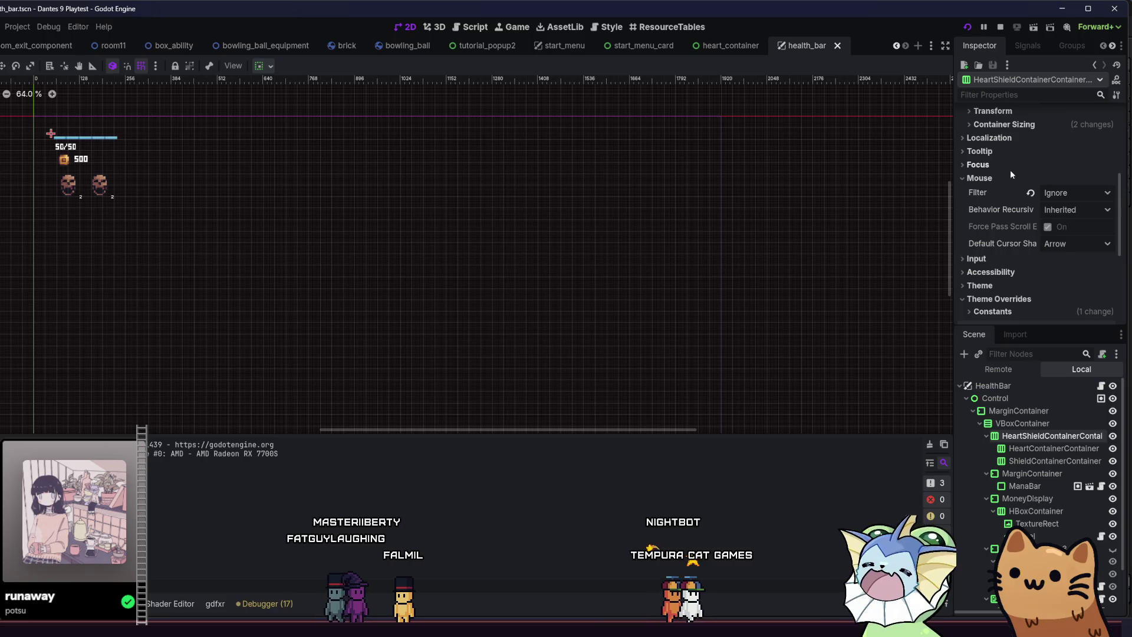
mouse_move(1012, 187)
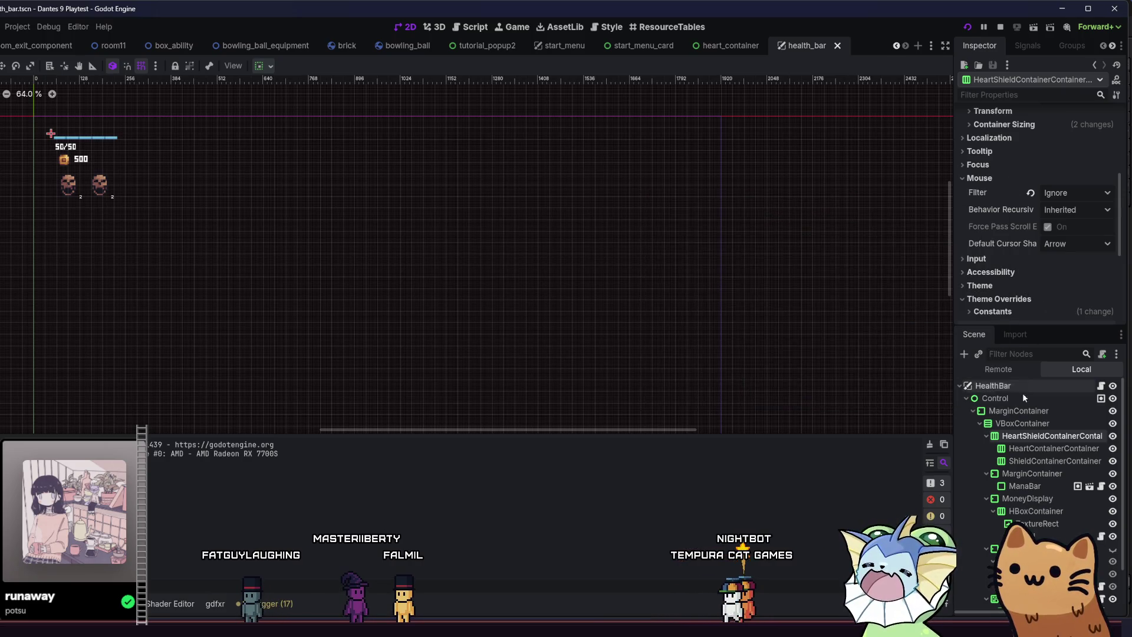
click(1036, 450)
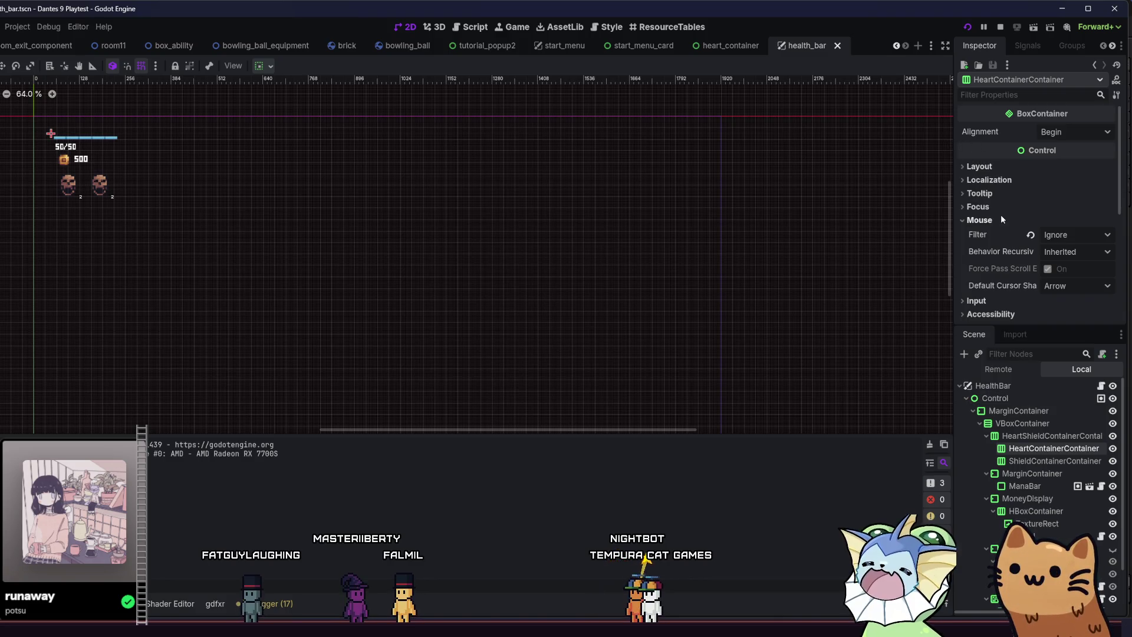
scroll(991, 176, down, 5)
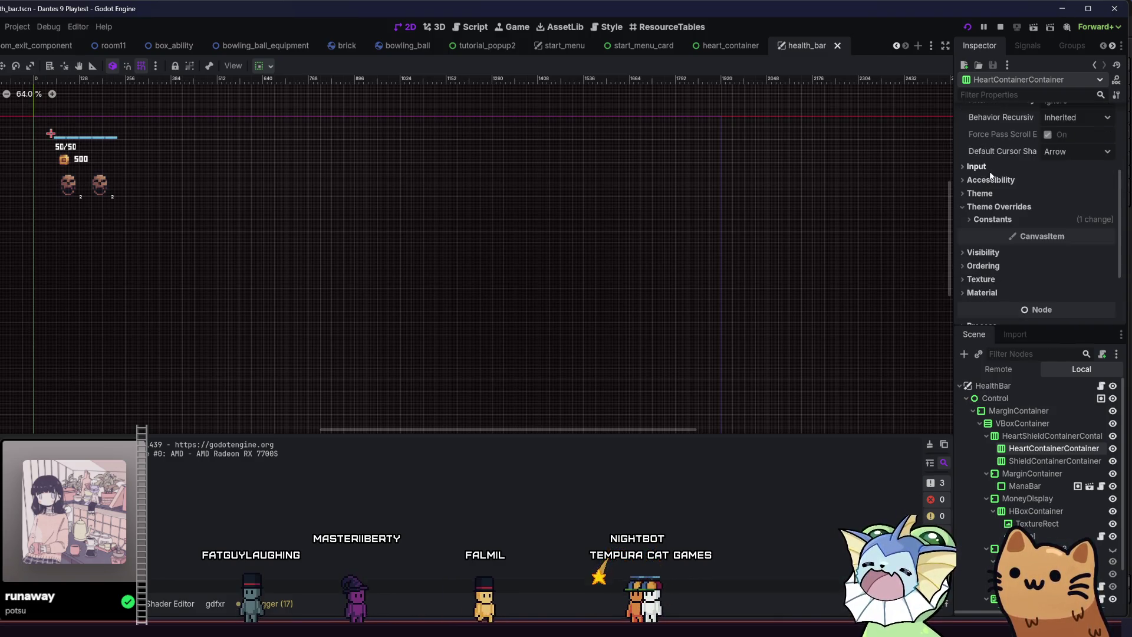
click(992, 220)
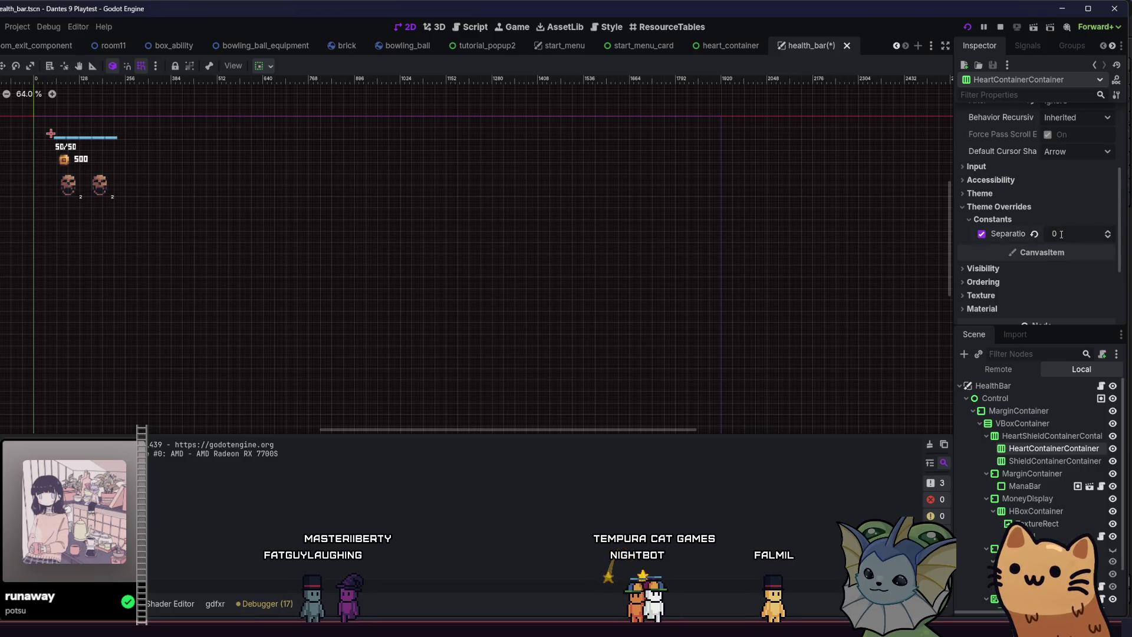
key(ctrl+s)
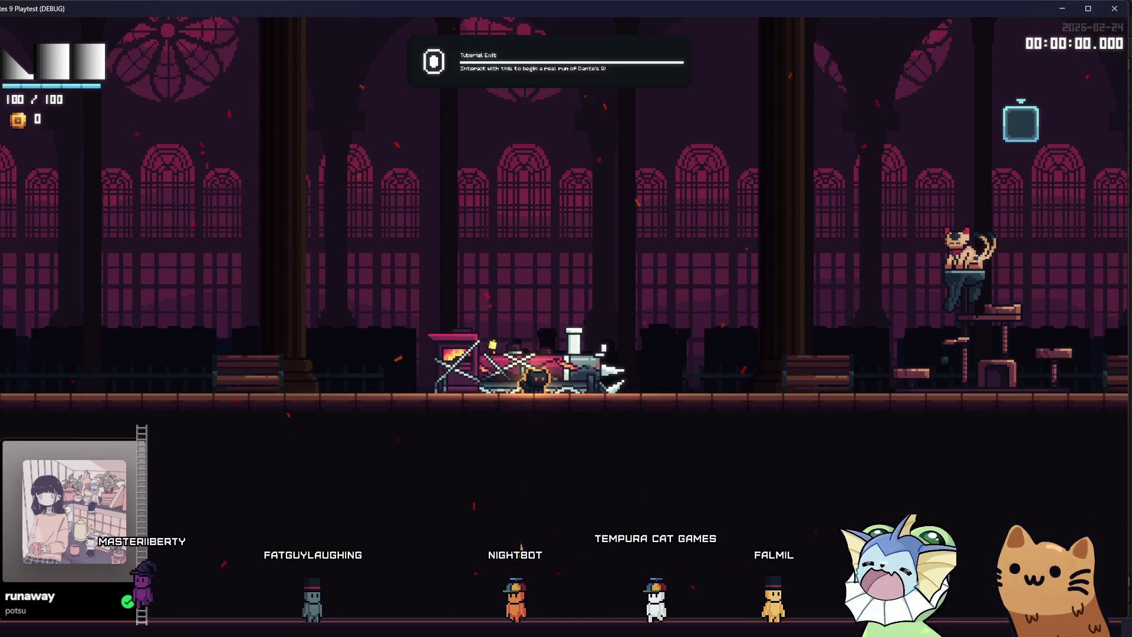
Set the heart containers' separation to 4, save, and playtest the HUD
key(F8)
text(4)
key(Return)
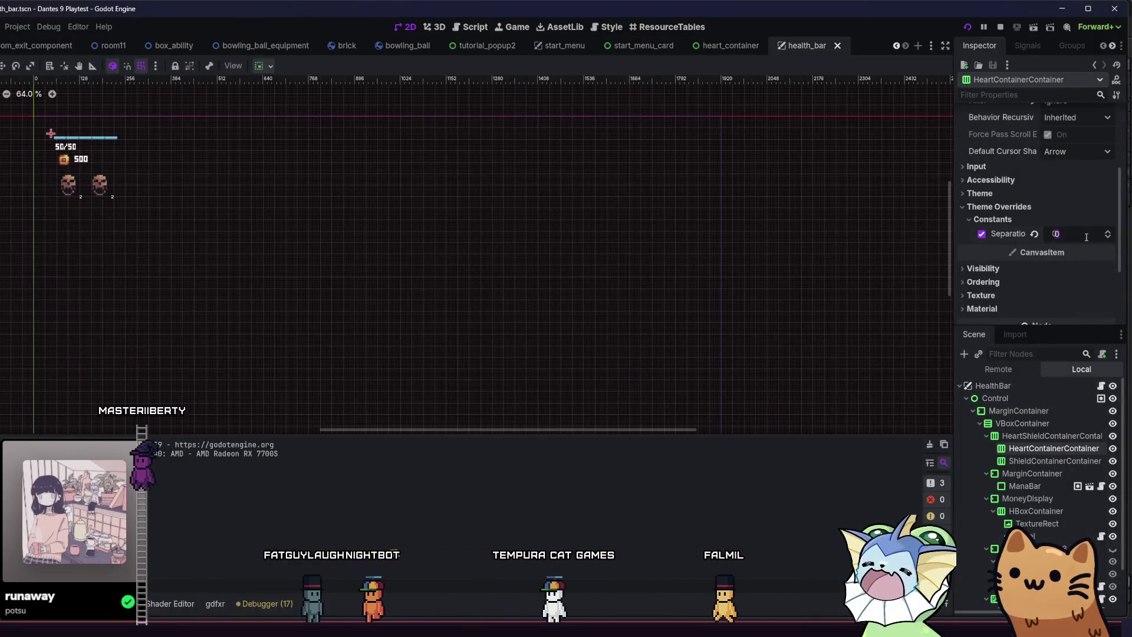
key(ctrl+s)
key(F5)
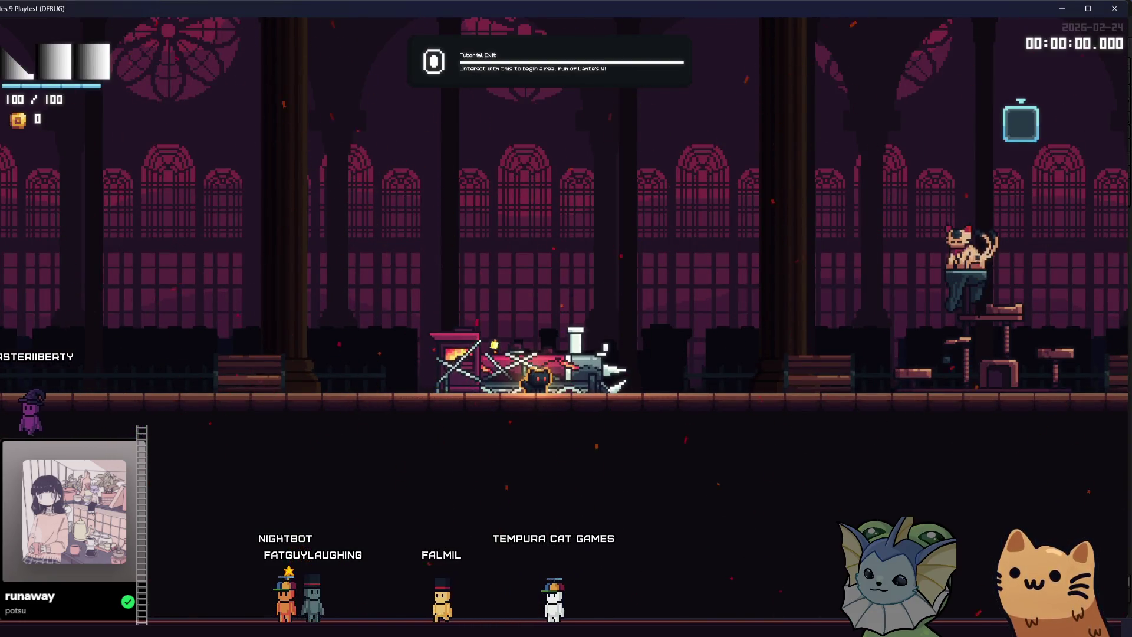
Revert the separation override, replay to compare, and save the health bar at -1
key(F8)
click(1034, 234)
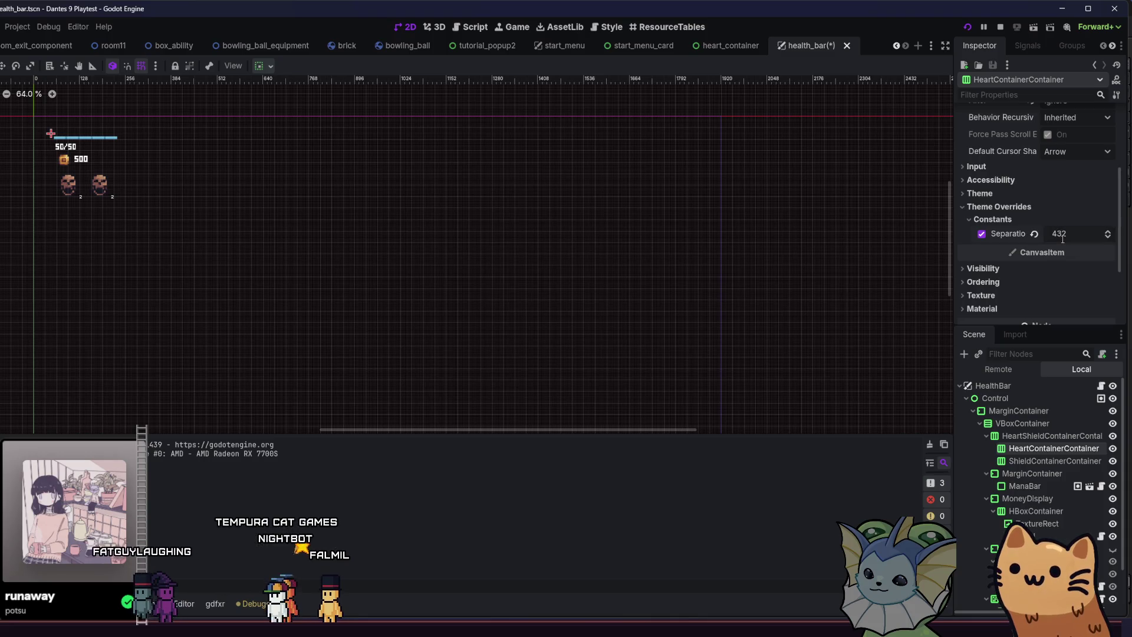
key(F5)
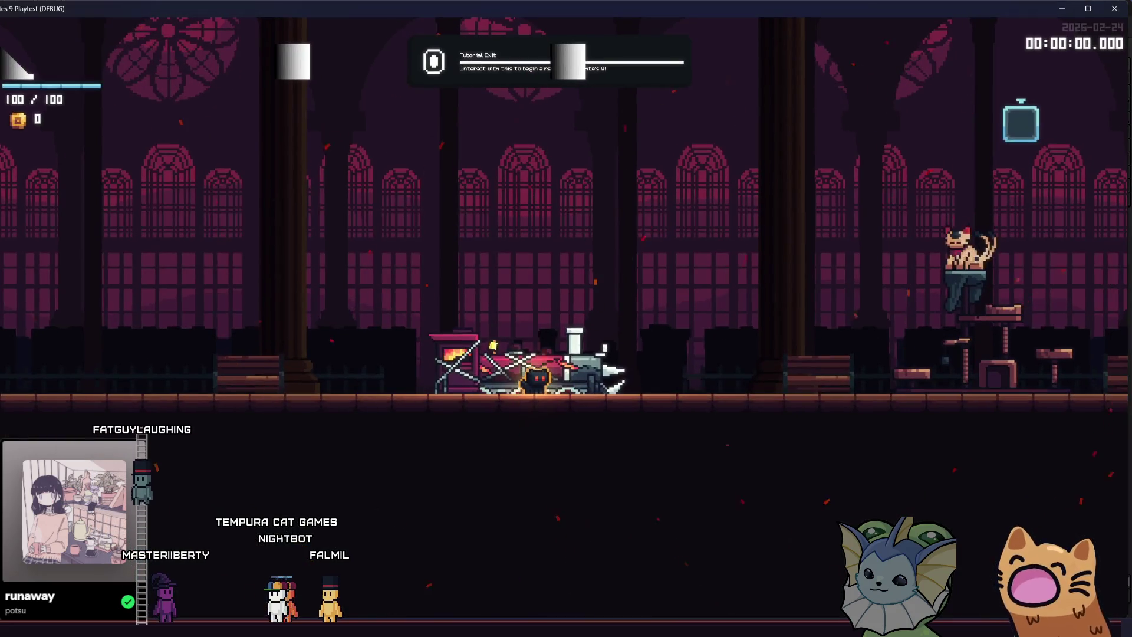
key(alt+F4)
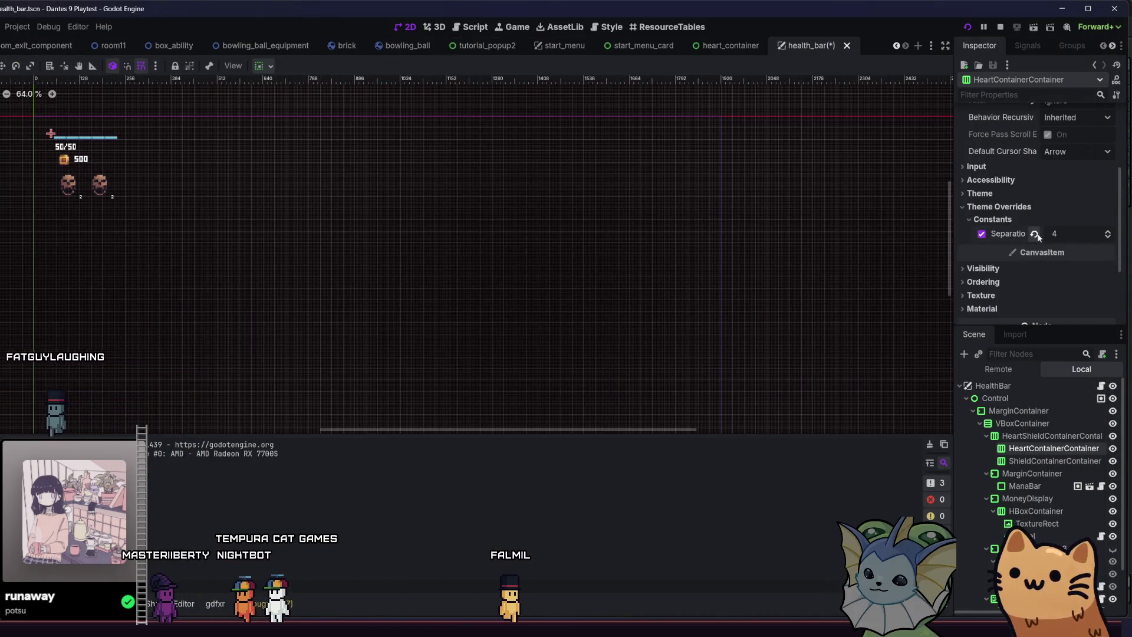
key(ctrl+s)
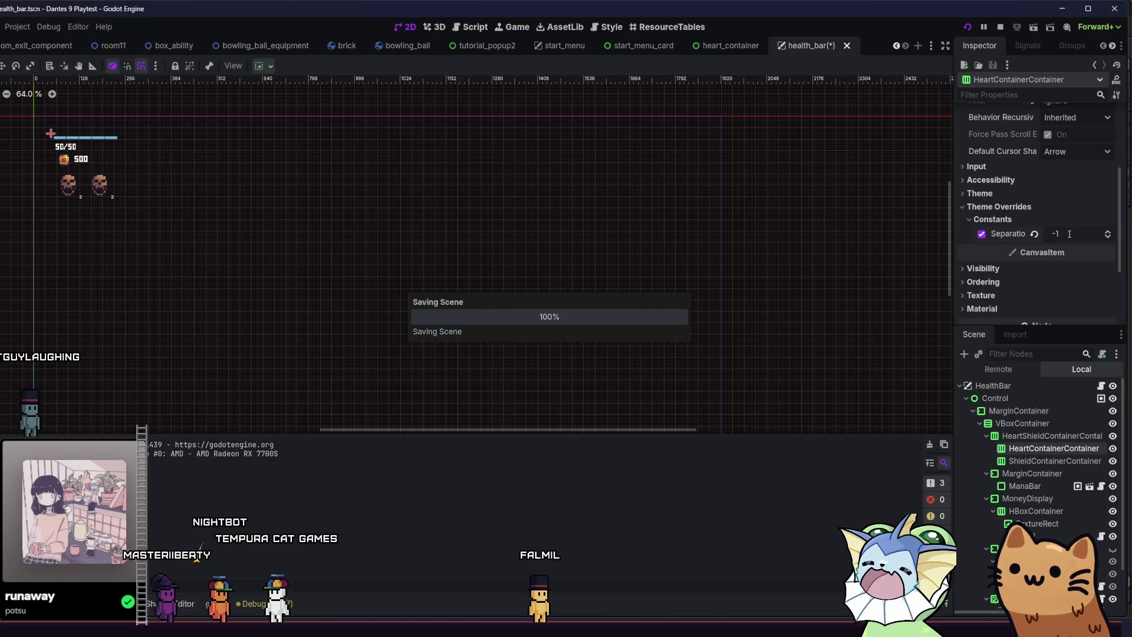
click(1030, 209)
click(1027, 239)
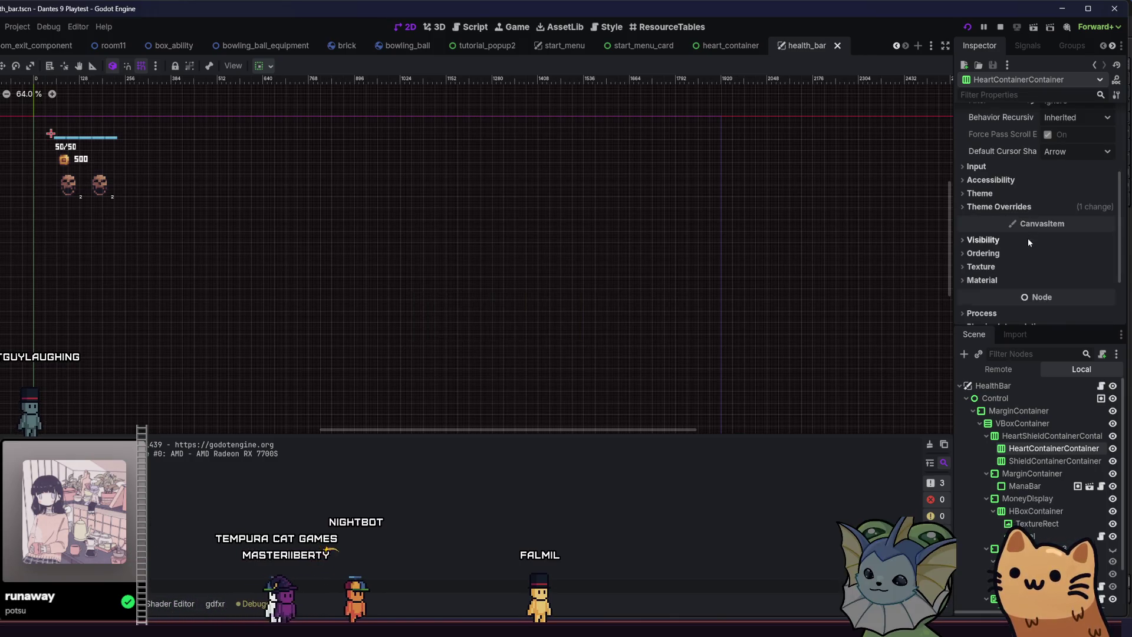
Browse the Inspector's ordering, texture, mouse, tooltip, theme and layout sections
scroll(1028, 249, down, 2)
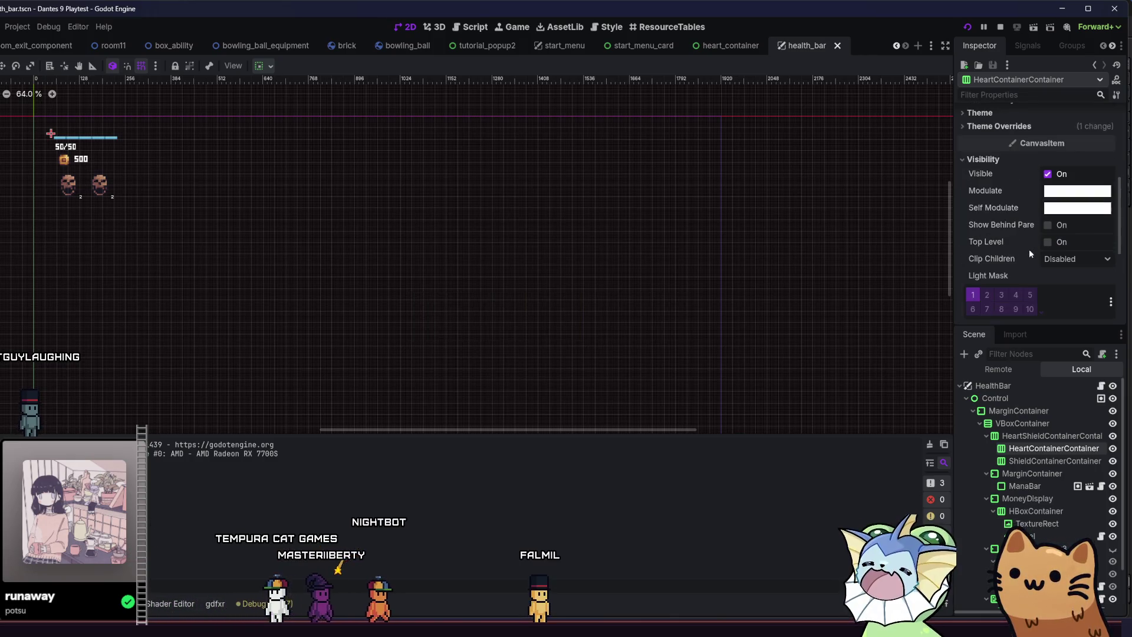
click(1000, 162)
click(993, 175)
click(993, 175)
click(995, 188)
click(997, 188)
click(996, 204)
click(997, 203)
scroll(997, 209, up, 2)
click(998, 208)
scroll(1003, 218, up, 2)
click(1003, 223)
click(998, 205)
click(999, 207)
click(996, 193)
click(997, 191)
click(996, 181)
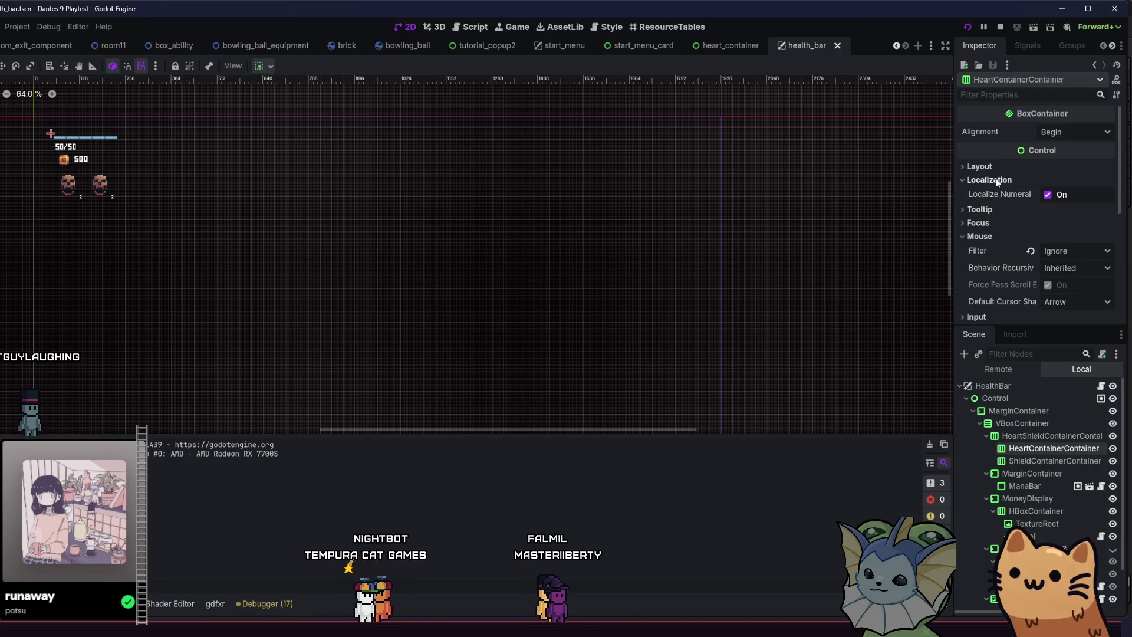
click(996, 166)
scroll(1001, 224, down, 2)
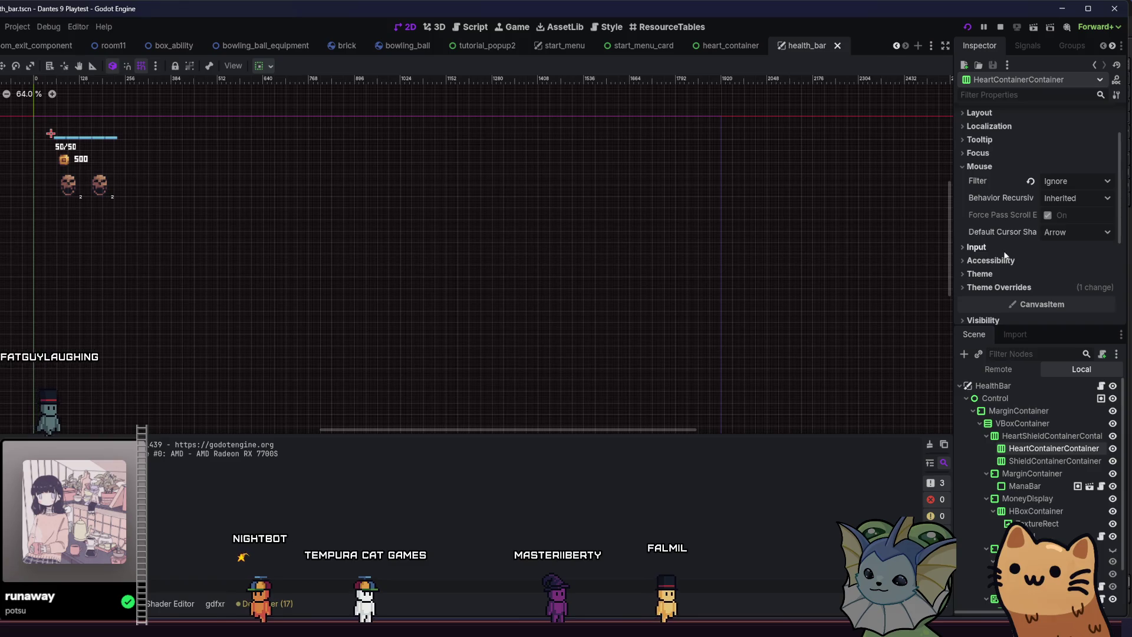
click(1005, 261)
click(1005, 263)
click(1005, 271)
scroll(1004, 274, up, 2)
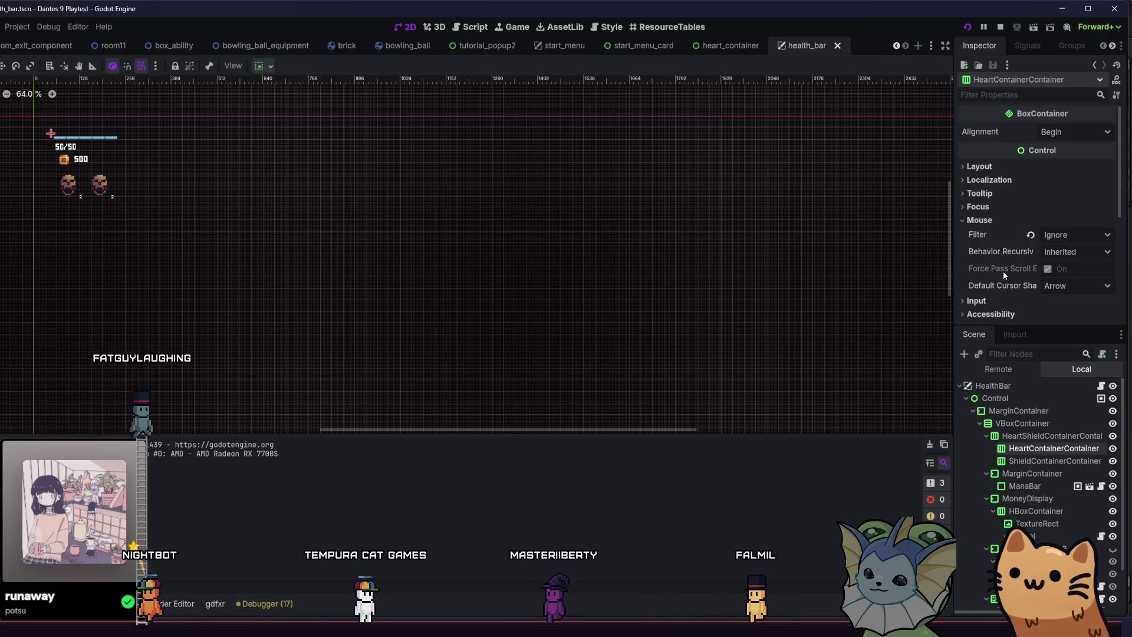
click(990, 195)
click(990, 195)
click(991, 194)
click(991, 194)
click(989, 208)
click(989, 207)
click(984, 168)
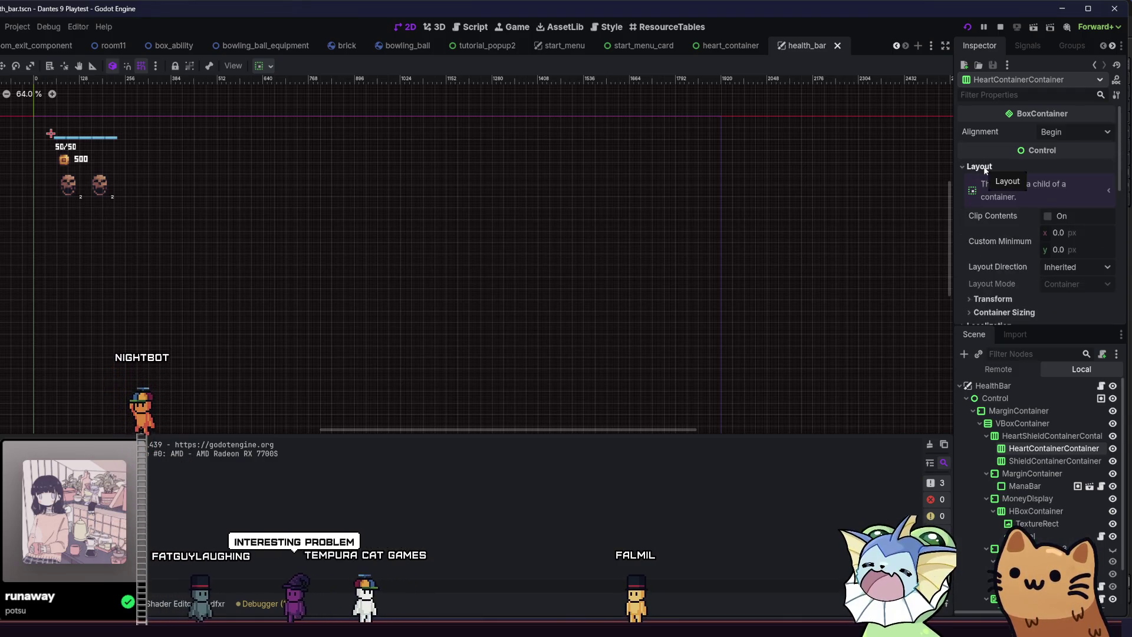
click(984, 169)
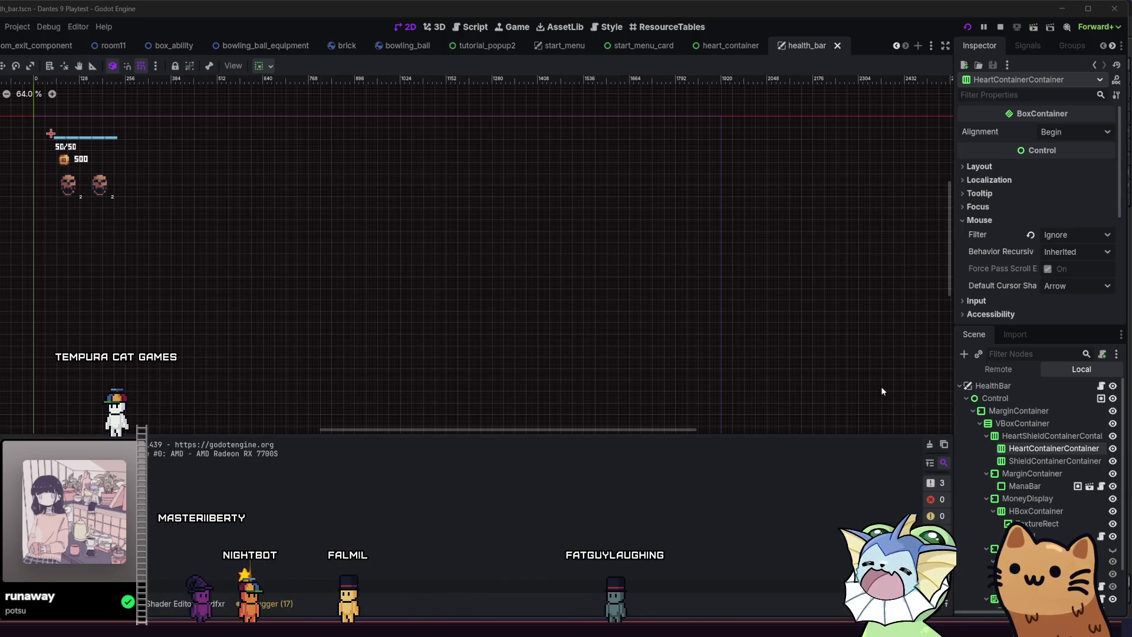
Select HeartShieldContainerContainer and reveal its theme separation override of 4
click(1049, 436)
scroll(1028, 264, down, 4)
click(1008, 205)
click(1009, 205)
click(1009, 205)
click(1008, 205)
click(1009, 205)
Enable the -4 separation override on the heart-shield row and save
key(ctrl+s)
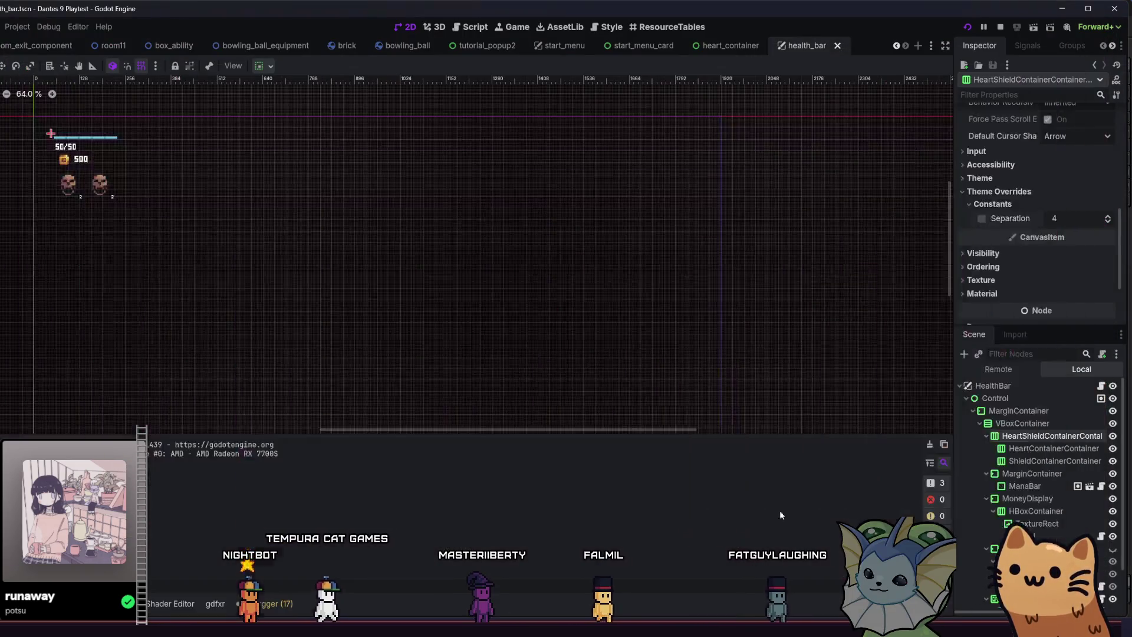
click(982, 218)
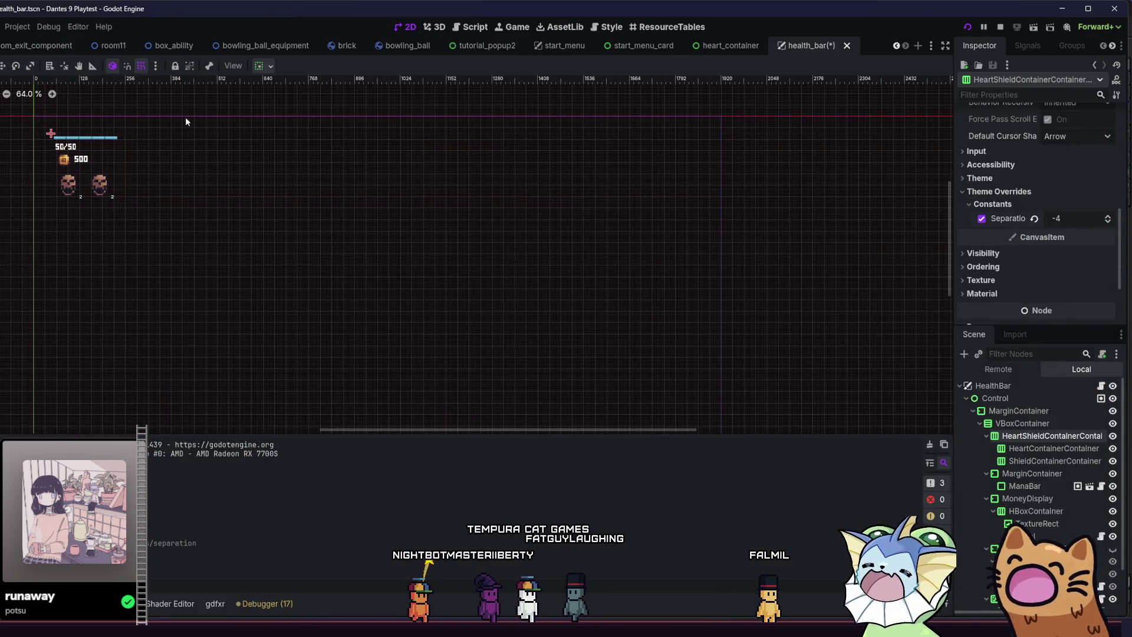
key(ctrl+s)
Widen the VBoxContainer's separation to 182, save, then reset it to 0
click(1022, 423)
scroll(1003, 238, down, 3)
scroll(1002, 247, down, 4)
click(997, 151)
click(997, 151)
click(998, 151)
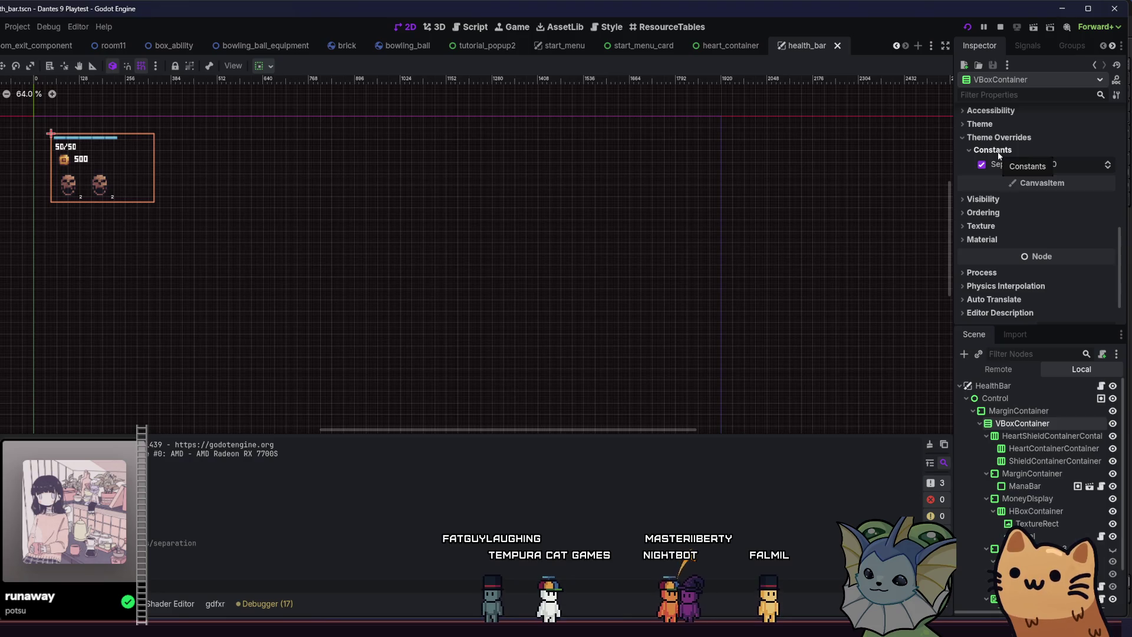
click(997, 151)
scroll(1030, 247, down, 1)
scroll(1029, 245, up, 10)
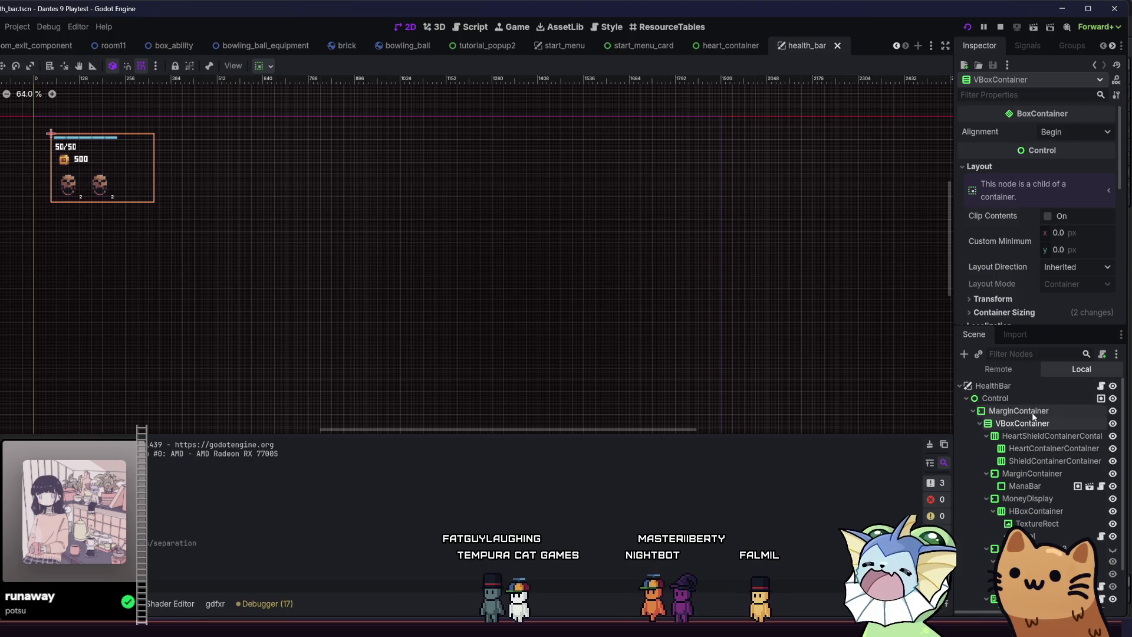
scroll(1021, 193, down, 10)
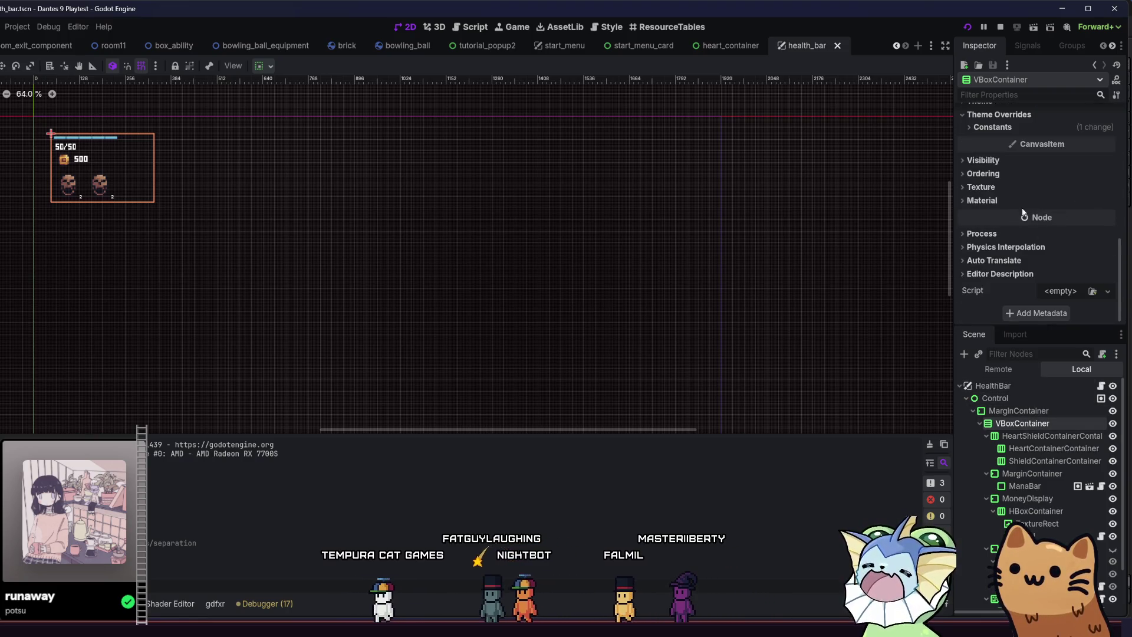
click(992, 127)
drag(1061, 142, 1096, 142)
key(ctrl+s)
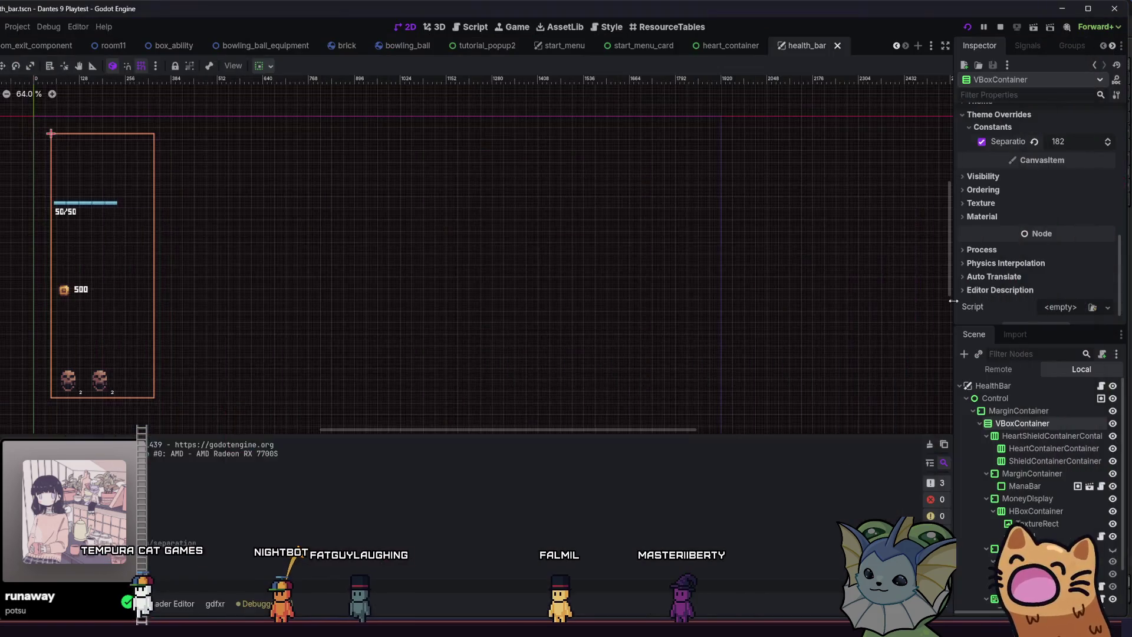
click(1034, 141)
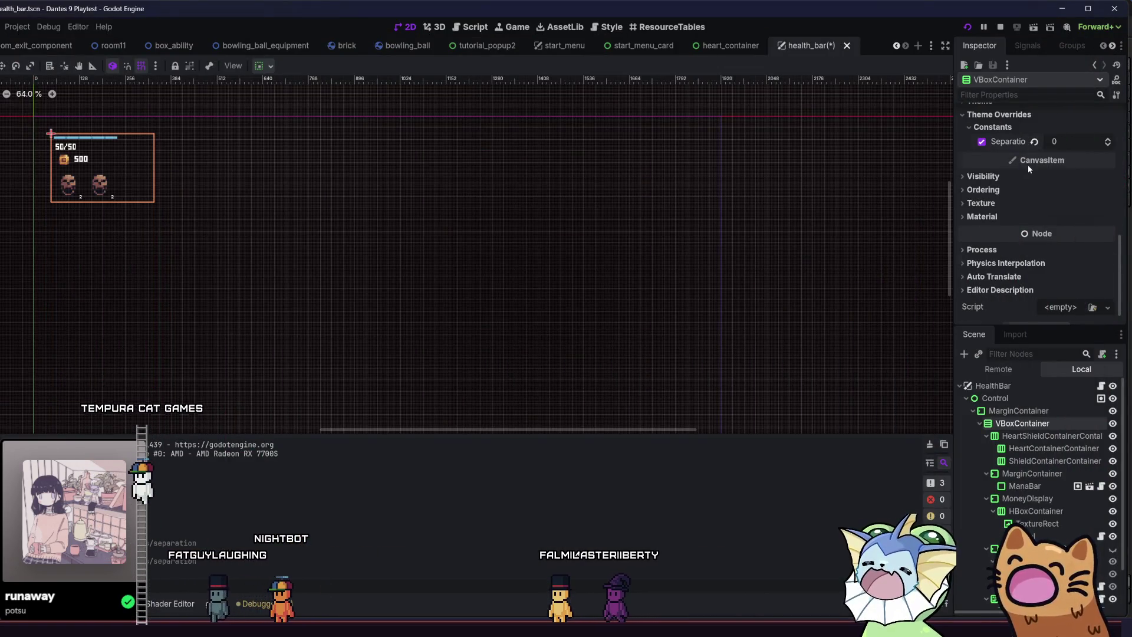
Try Fill horizontal and vertical sizing on the VBoxContainer, then undo back to Shrink Begin
scroll(1028, 165, up, 8)
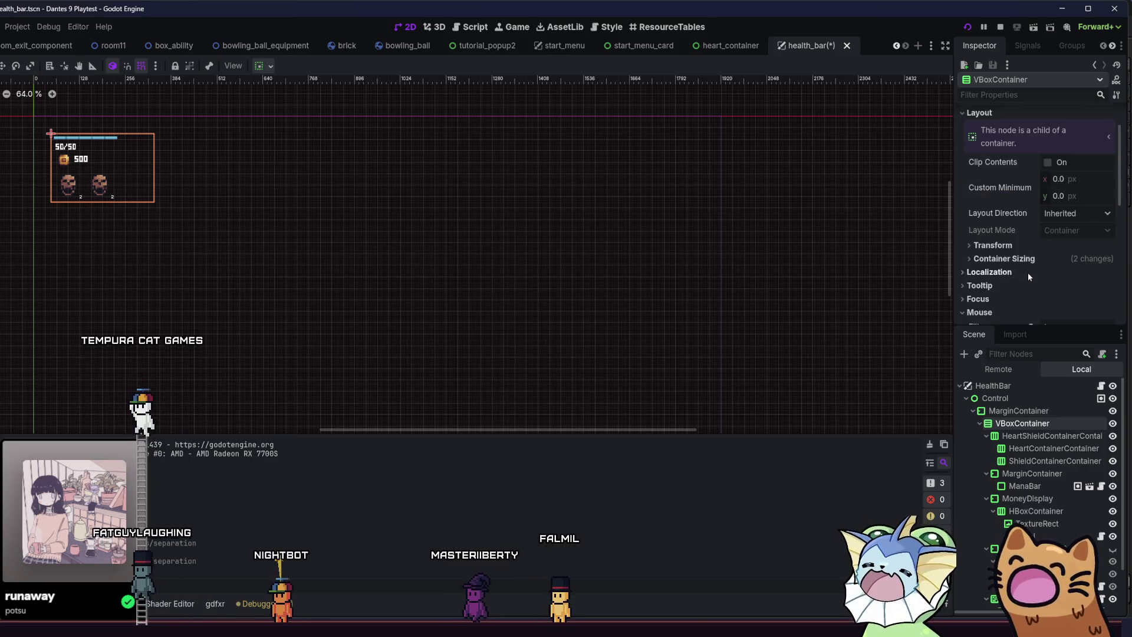
click(1026, 260)
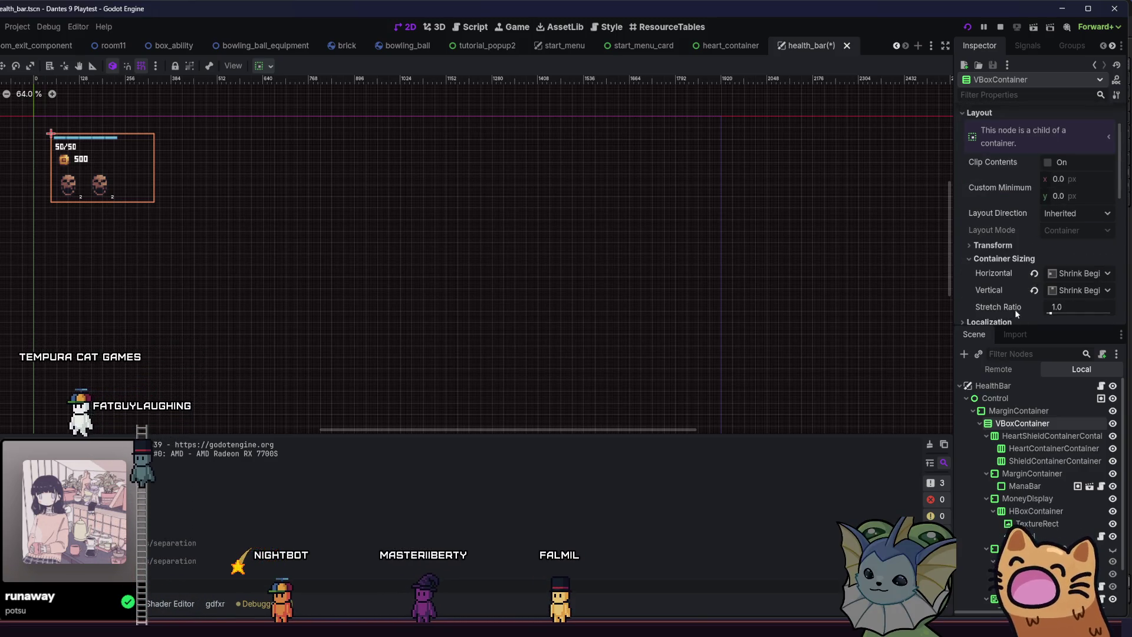
scroll(1002, 282, down, 1)
click(1022, 232)
click(1022, 232)
click(1072, 263)
click(1075, 264)
click(1075, 266)
click(1075, 267)
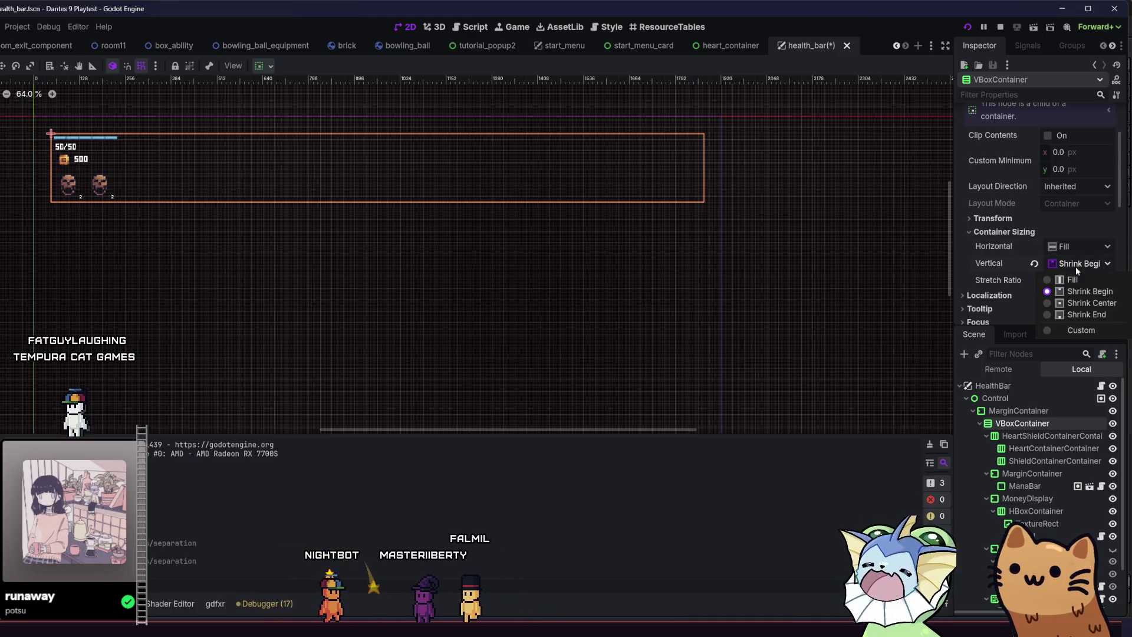
click(1071, 277)
key(ctrl+s)
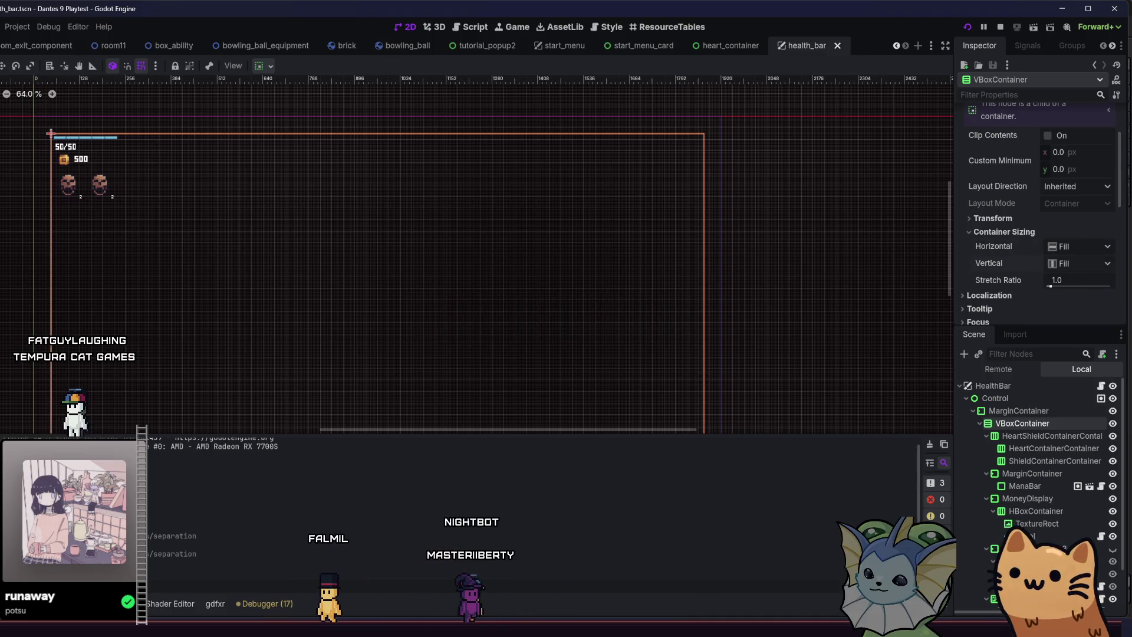
key(ctrl+z)
key(ctrl+z)
key(ctrl+s)
scroll(1029, 193, up, 3)
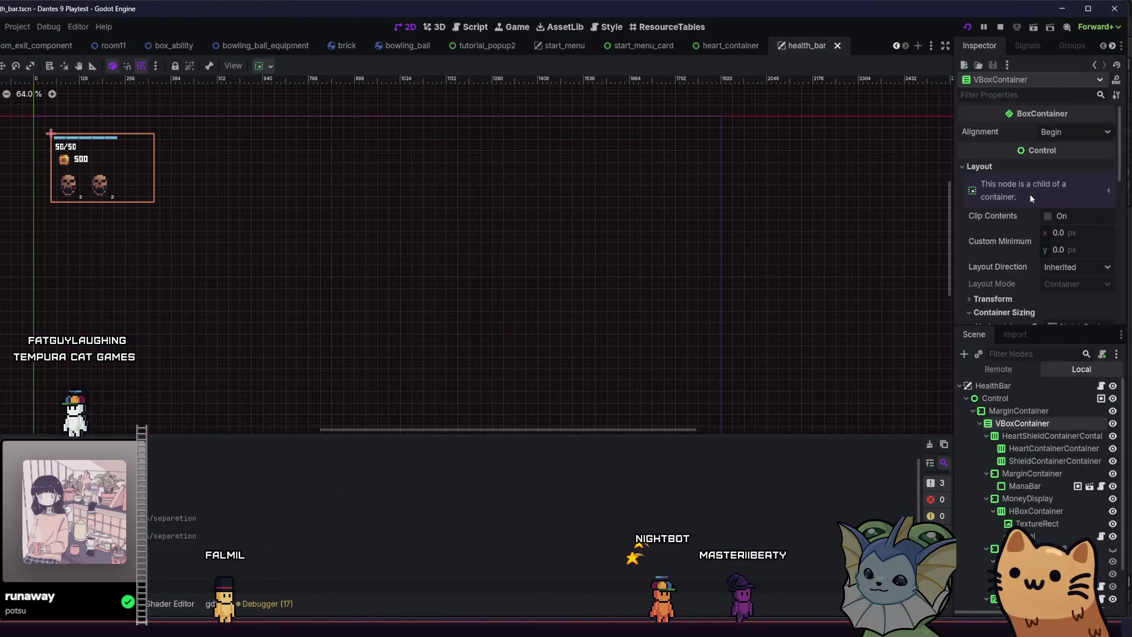
Check the MarginContainer's 48-pixel margin constant overrides
click(1011, 410)
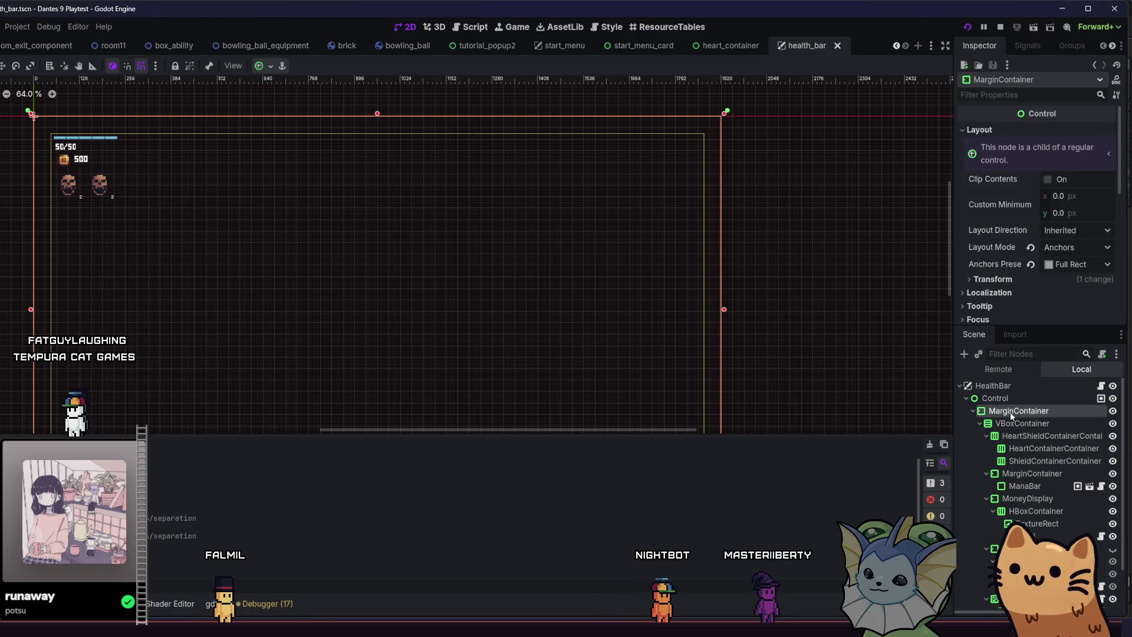
scroll(975, 239, down, 10)
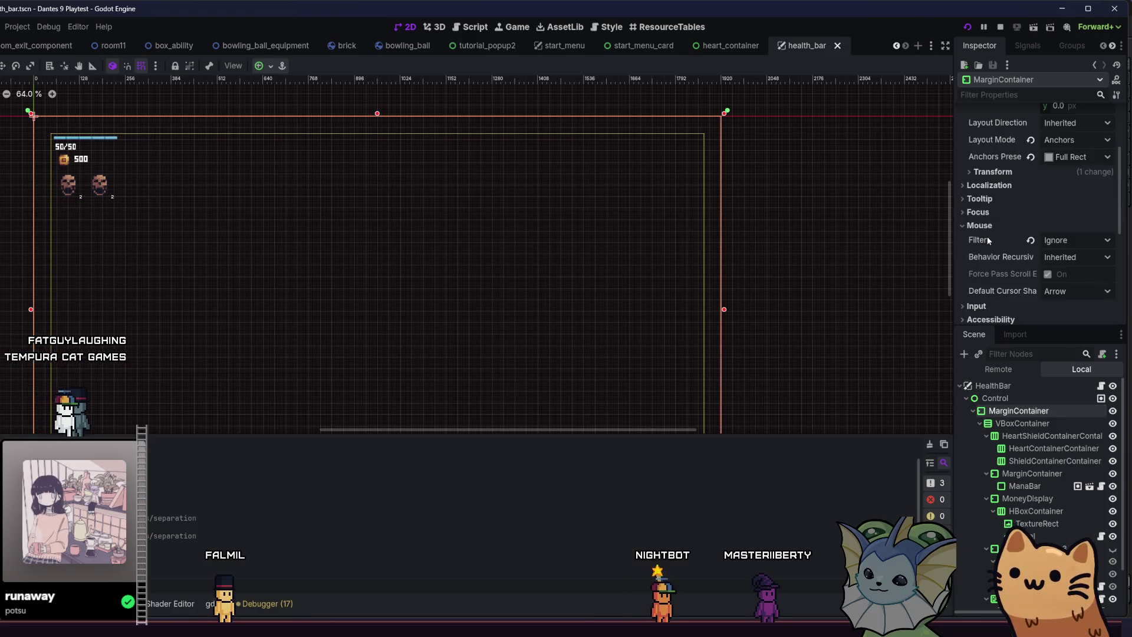
click(992, 225)
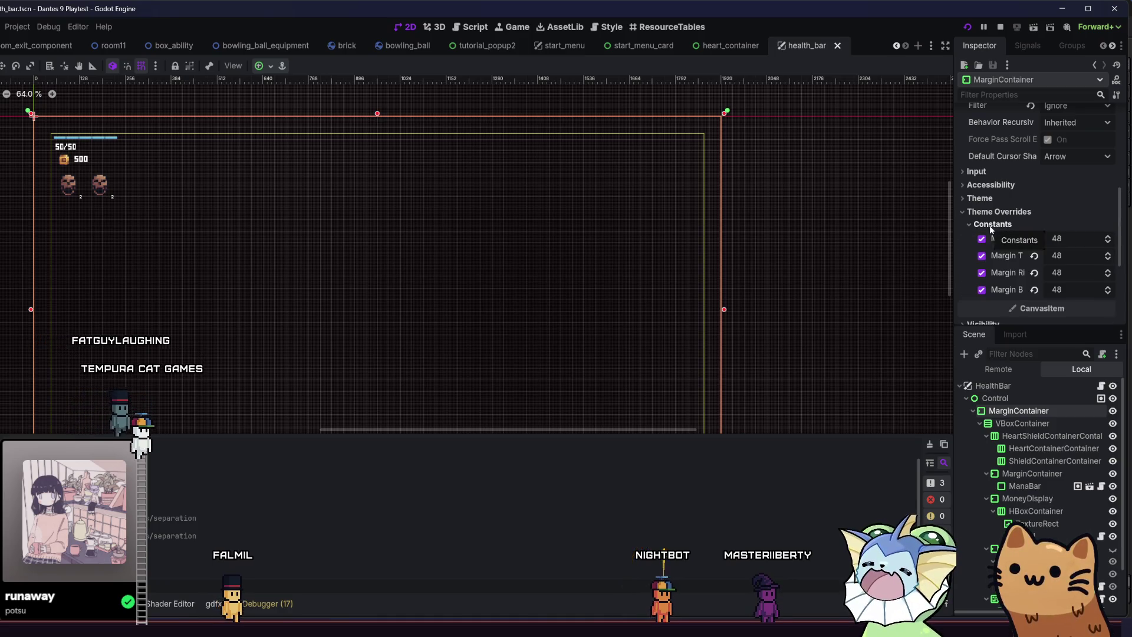
click(992, 225)
scroll(1002, 247, down, 4)
Select Control, then HeartContainerContainer, and browse its layout, focus, mouse and theme properties
click(1000, 398)
scroll(1002, 283, down, 2)
click(1026, 449)
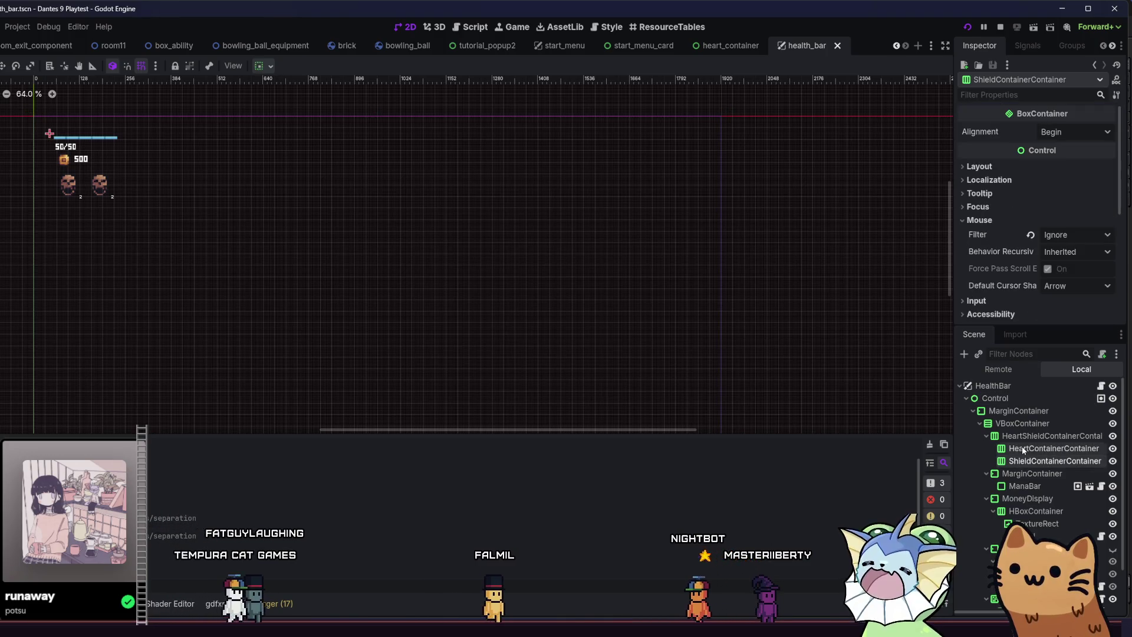
click(993, 167)
click(993, 168)
click(992, 203)
click(992, 206)
click(995, 220)
scroll(993, 221, down, 2)
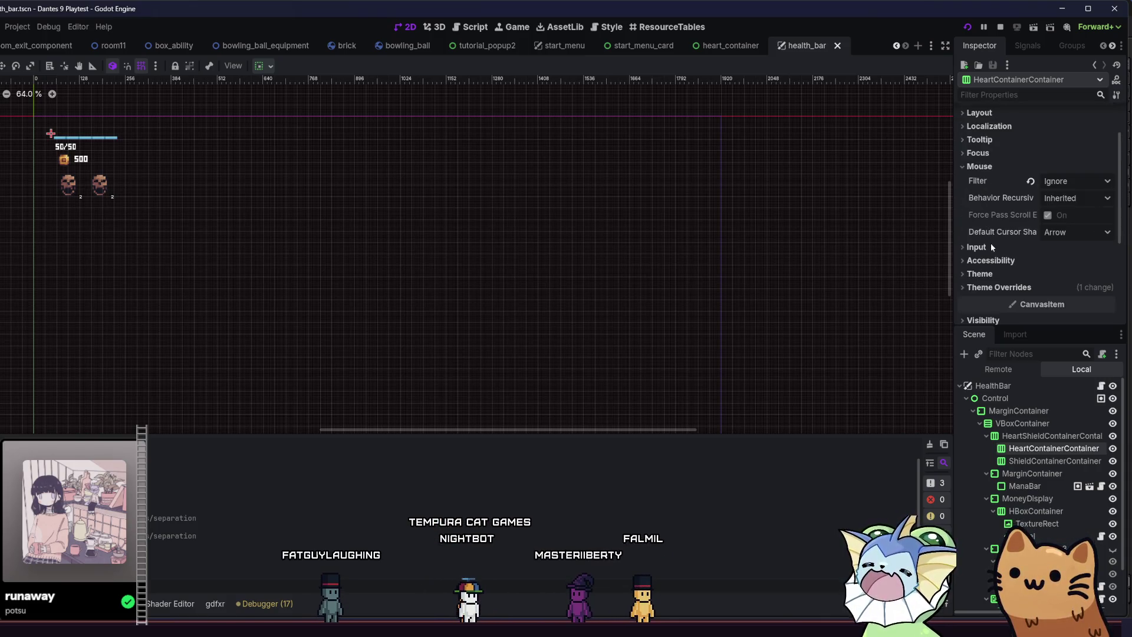
click(980, 274)
click(976, 248)
click(976, 248)
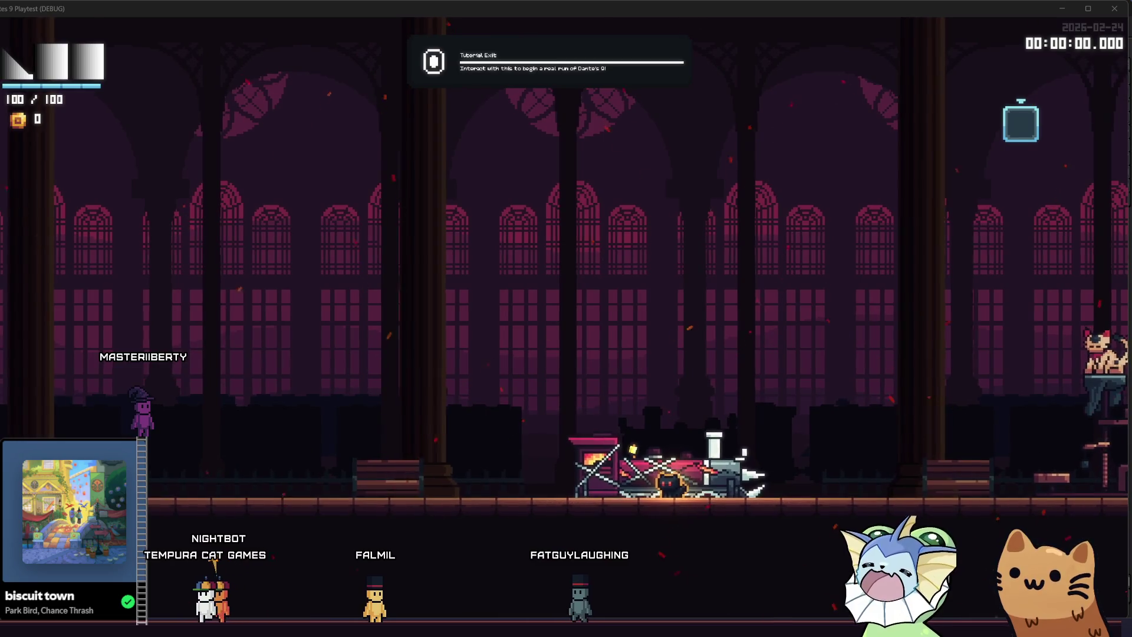
Stop the running playtest with F8 and look over the health_bar Inspector
key(F8)
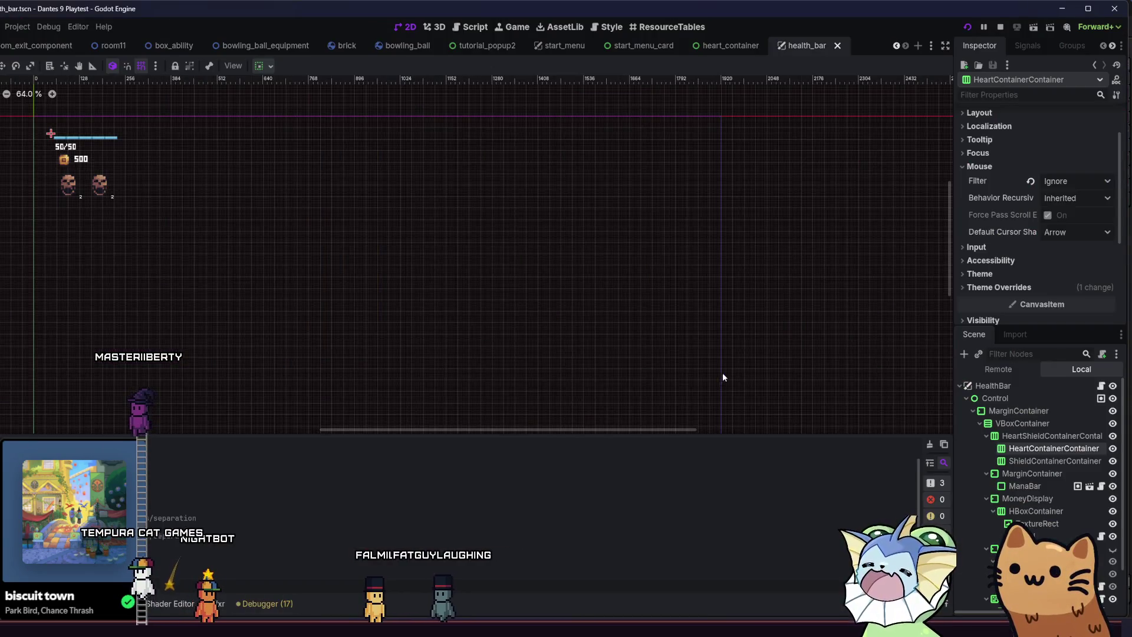
scroll(1039, 164, up, 2)
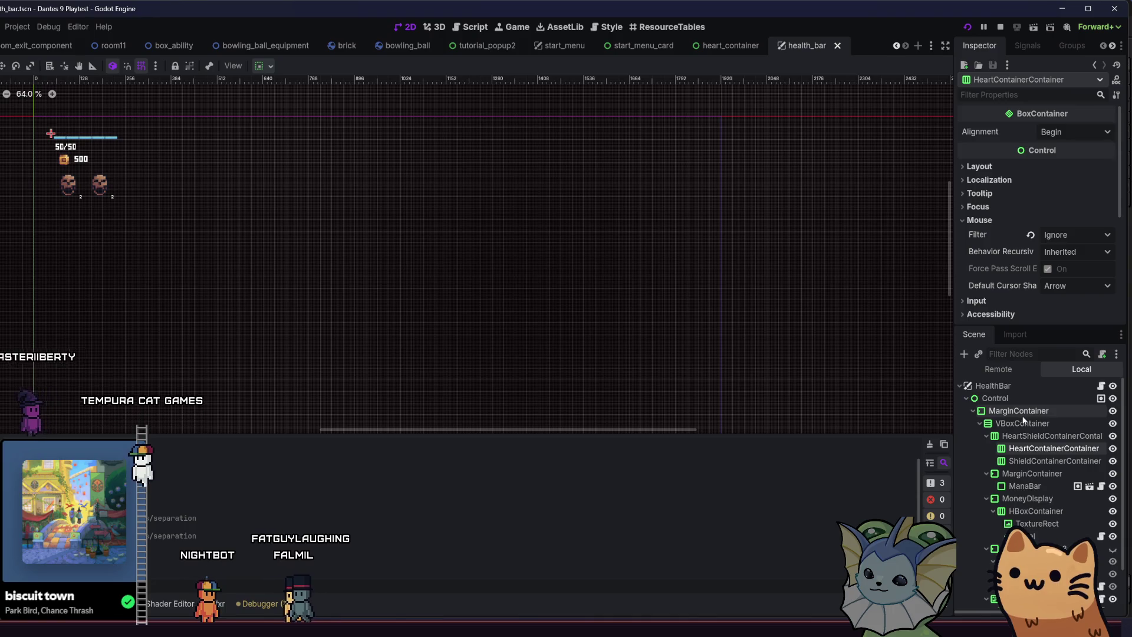
scroll(1022, 424, down, 2)
scroll(1015, 466, up, 2)
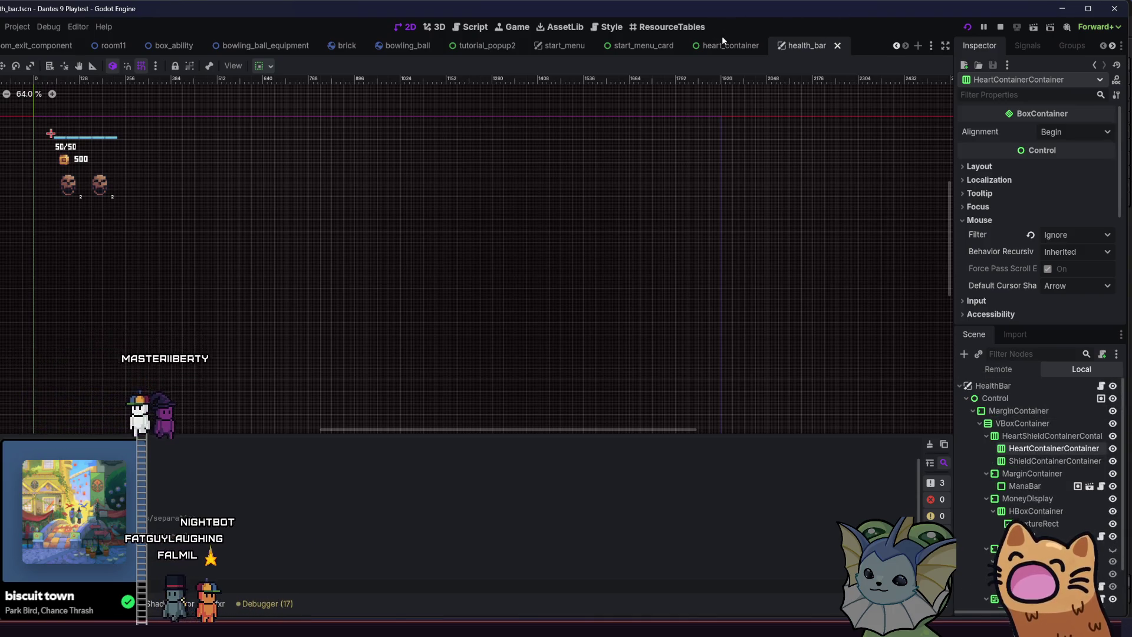
Make the heart_container test gradient run diagonally from the bottom-left corner and playtest it
click(722, 43)
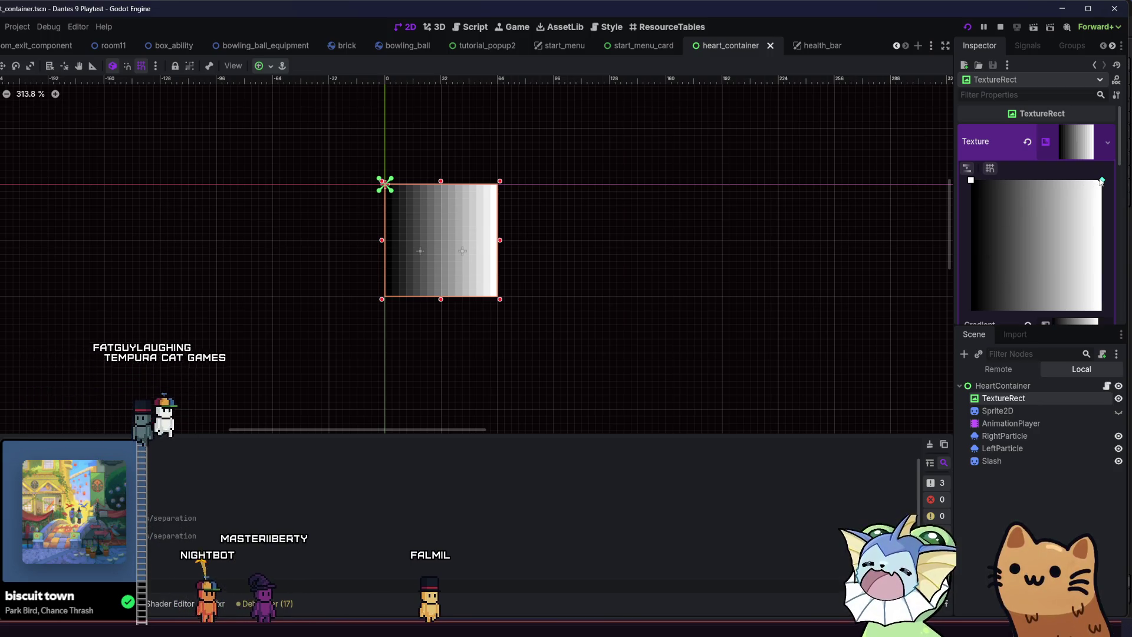
drag(961, 184, 964, 316)
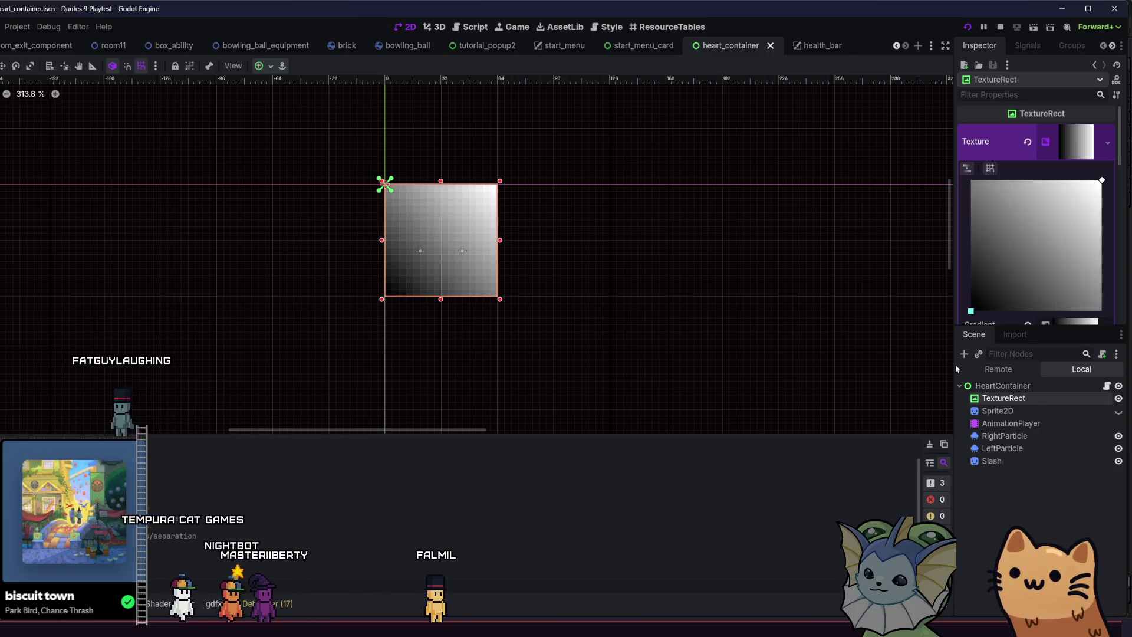
key(F5)
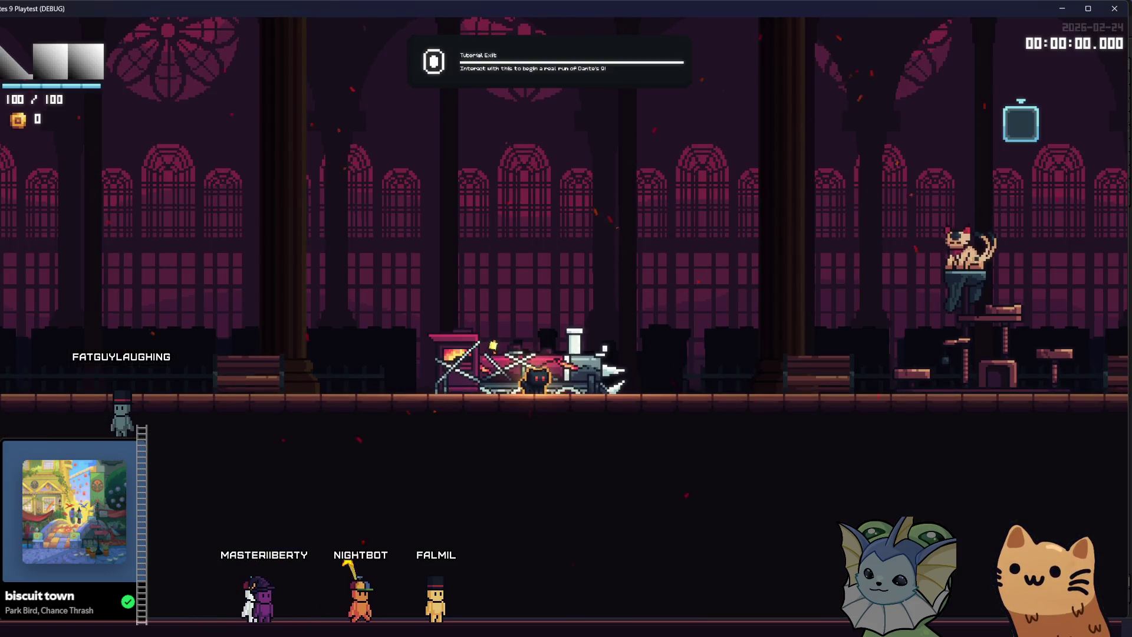
Relaunch the playtest and screenshot the health HUD in the top-left corner
key(alt+Tab)
scroll(1004, 224, down, 3)
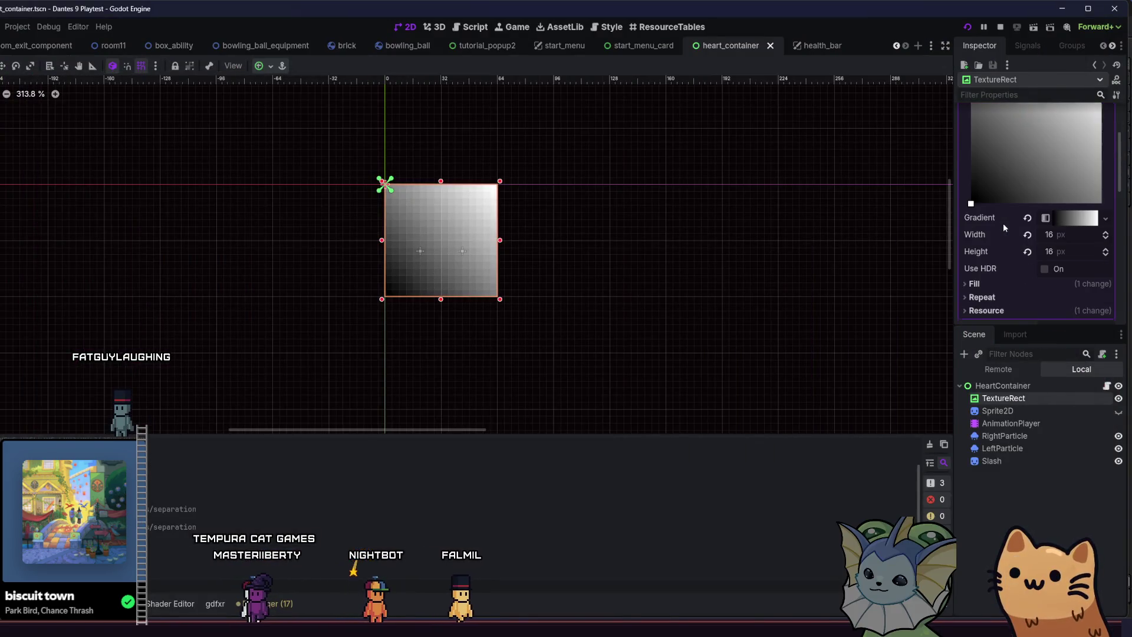
key(F5)
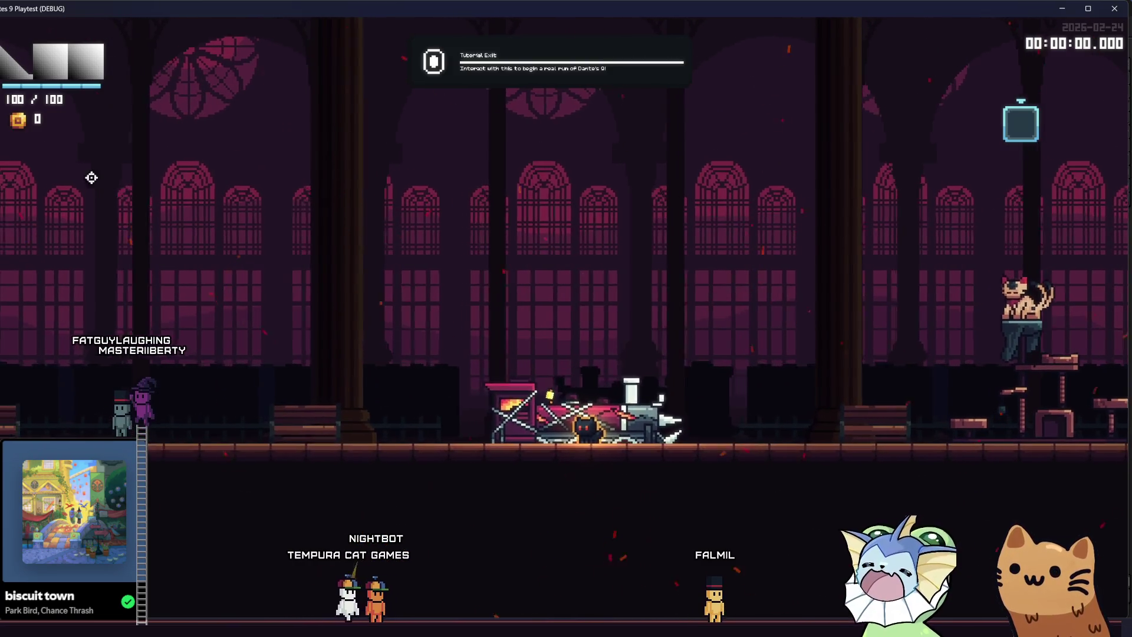
key(super+shift+s)
drag(1, 22, 127, 147)
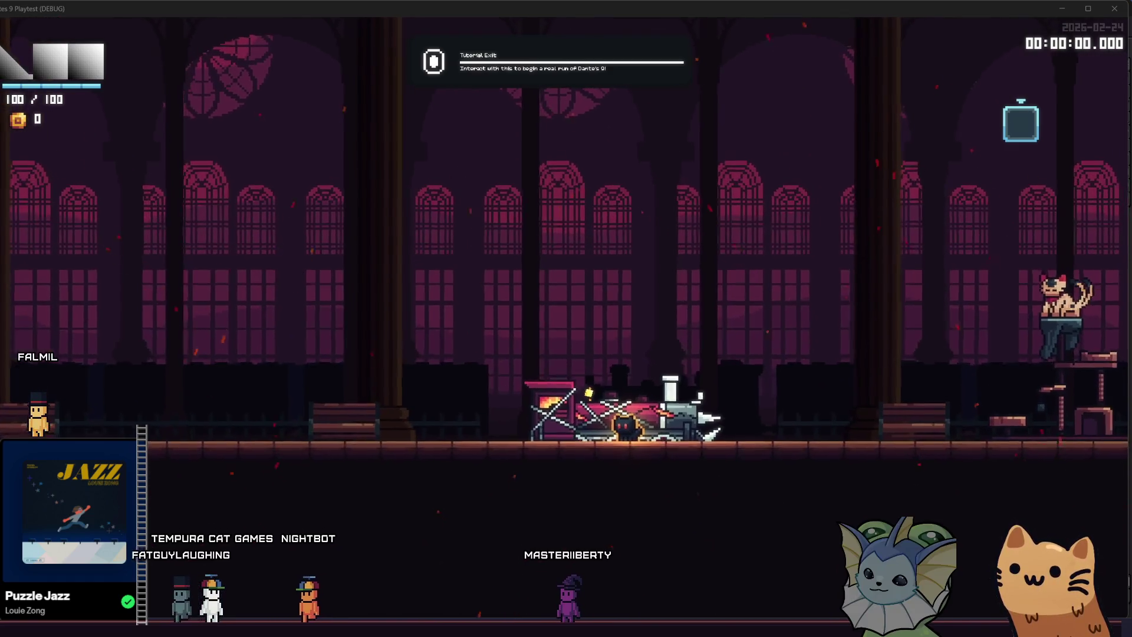
Stop the playtest with F8 and choose Project > Open User Data Folder
key(F8)
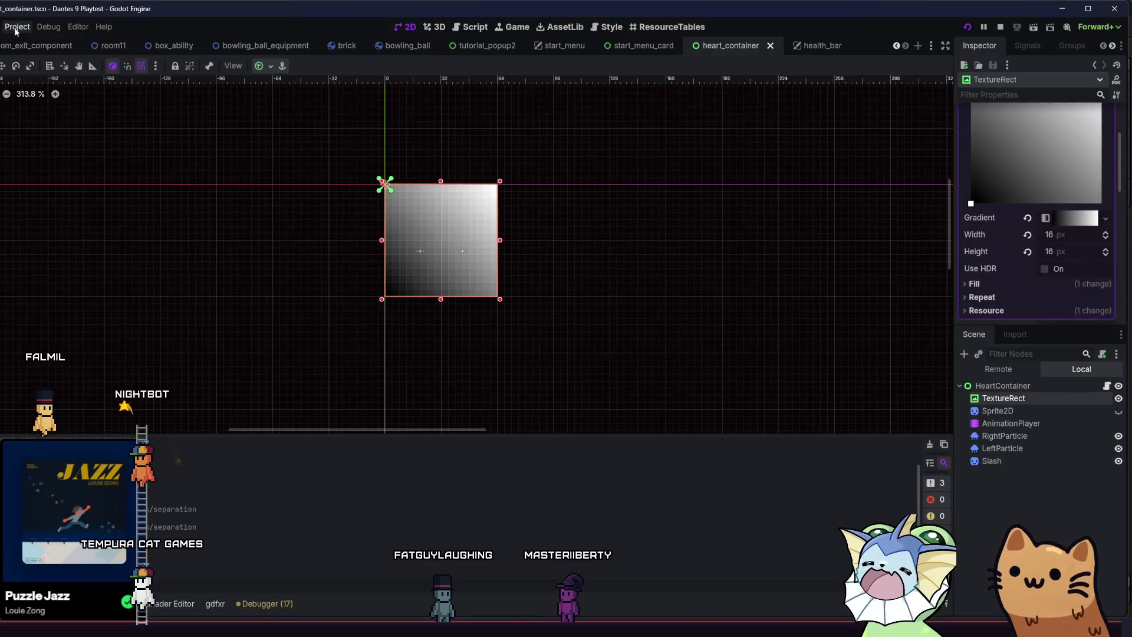
click(16, 31)
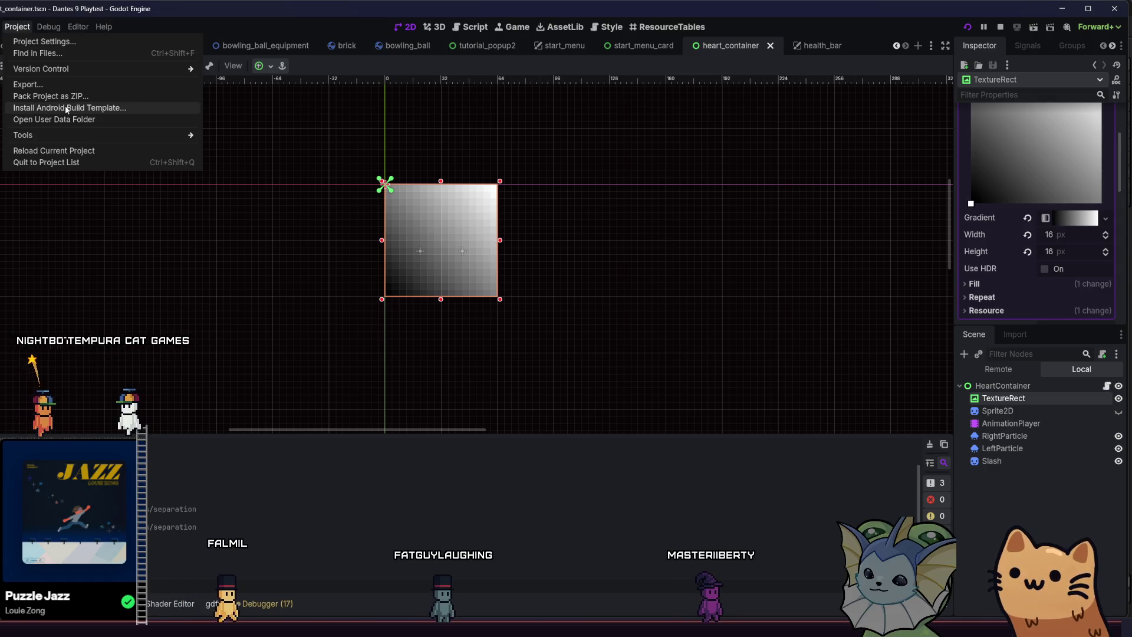
click(62, 119)
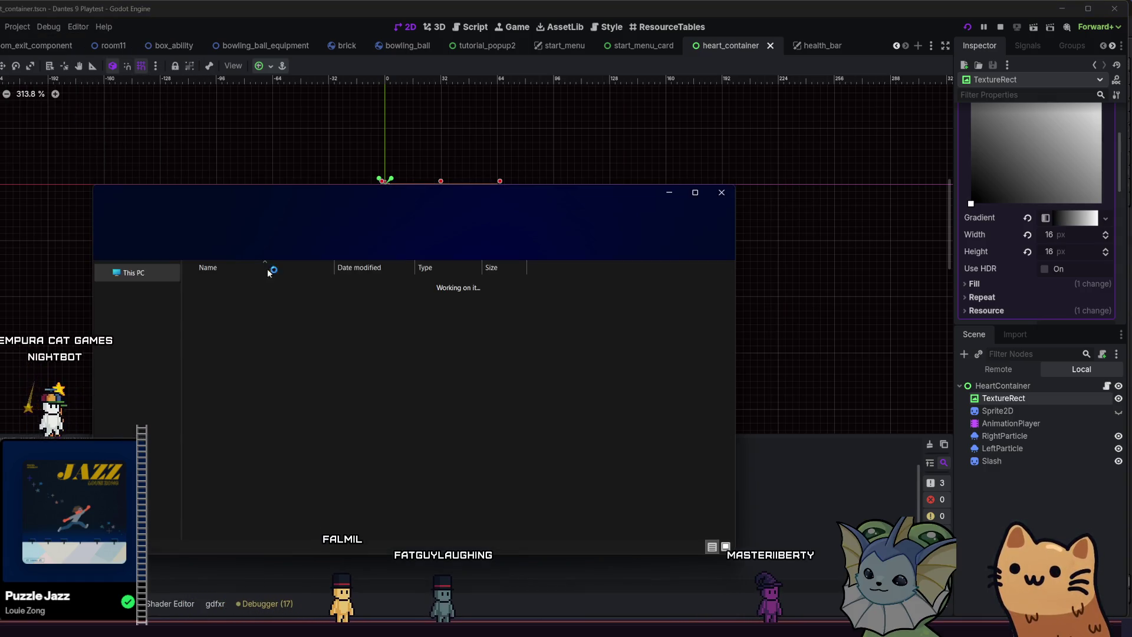
Read settings.ini from the dantes9 folder, then close it and the folder window
click(245, 412)
double_click(246, 416)
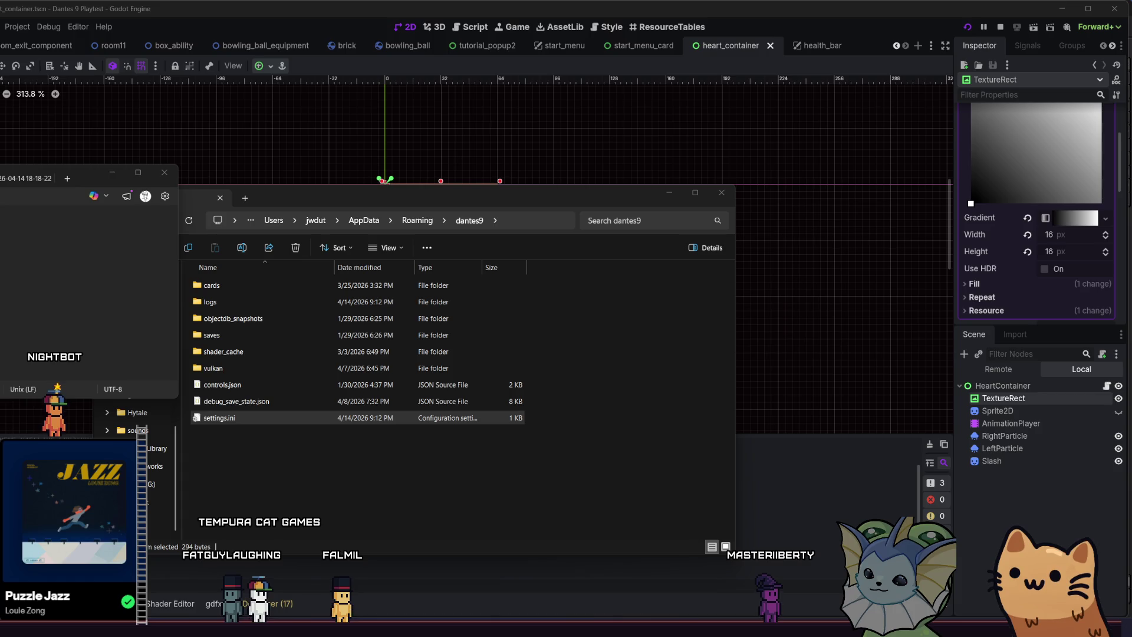
click(165, 172)
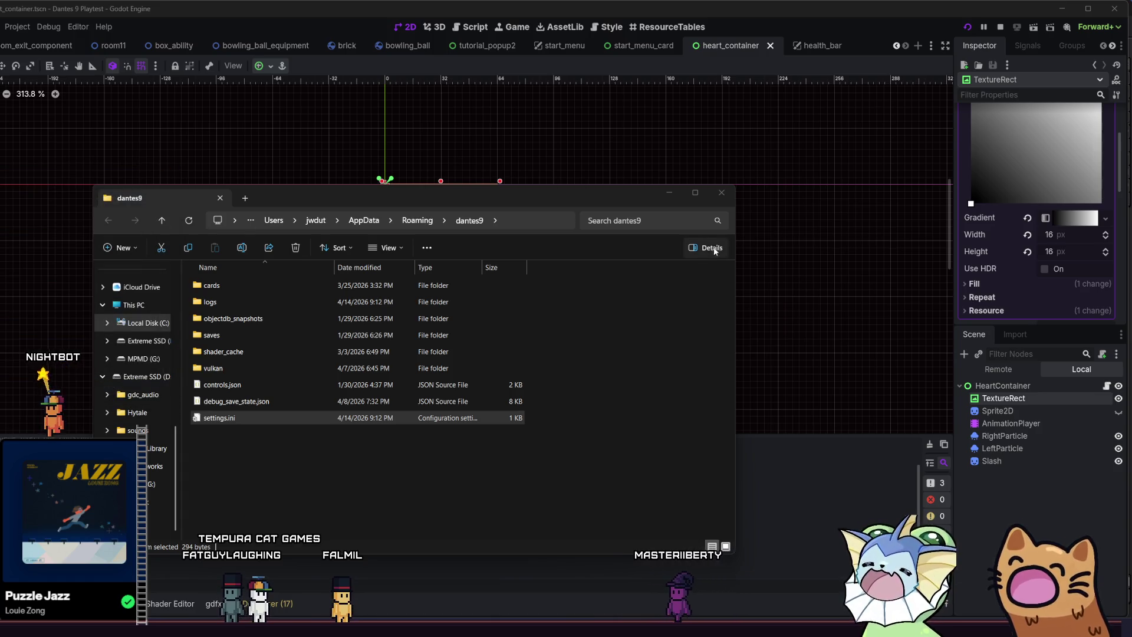
click(721, 192)
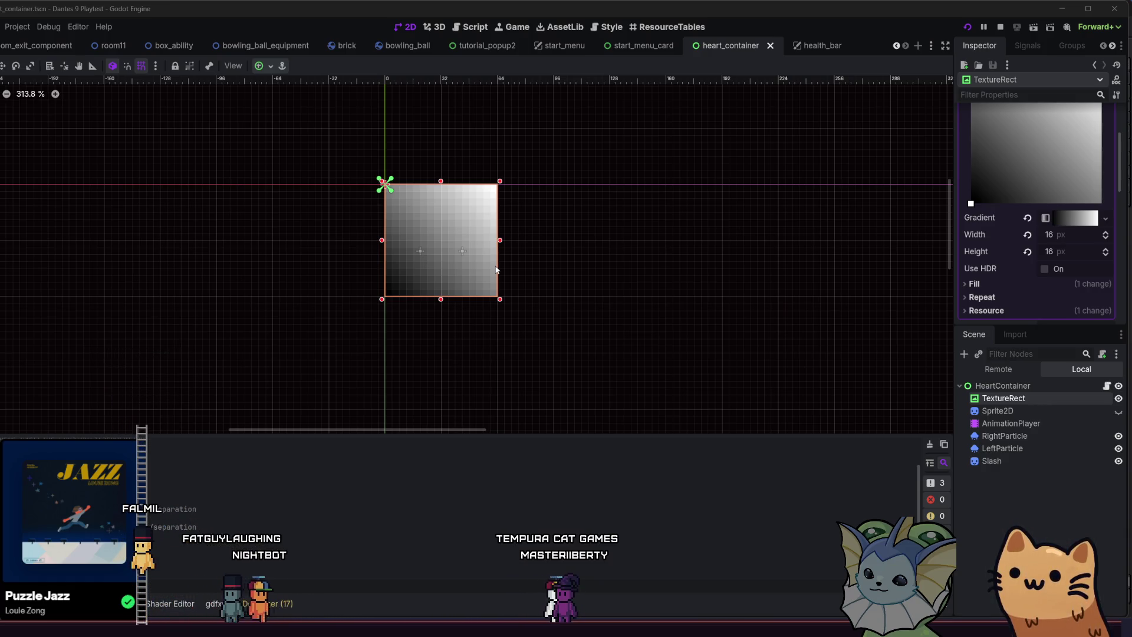
Run the game with F5 and move the player character off the ladder
key(F5)
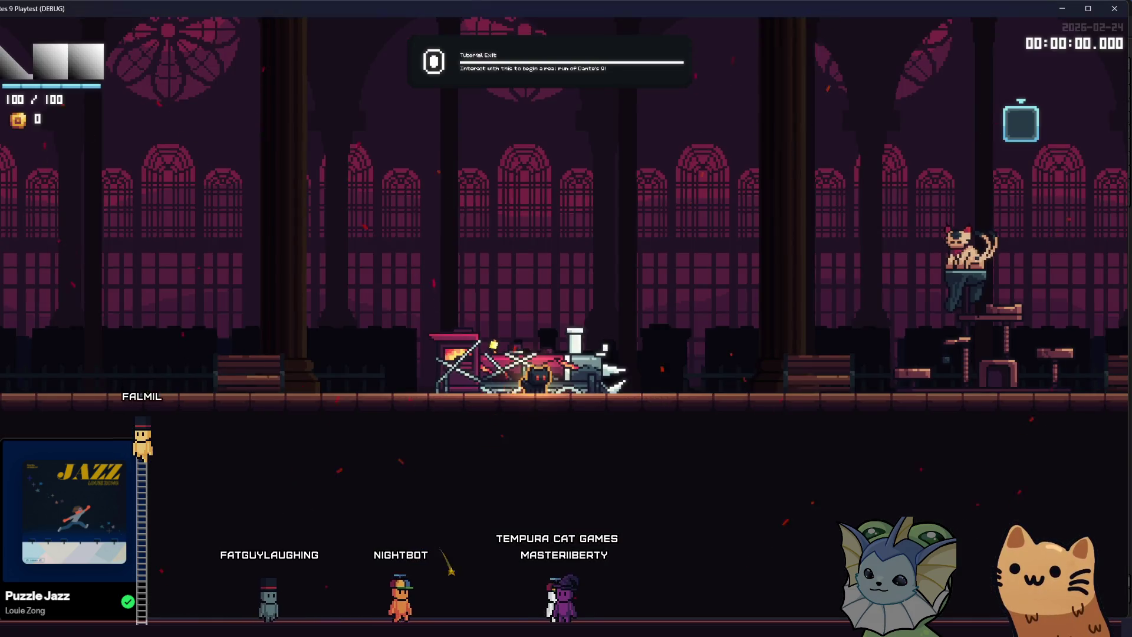
key(a)
key(space)
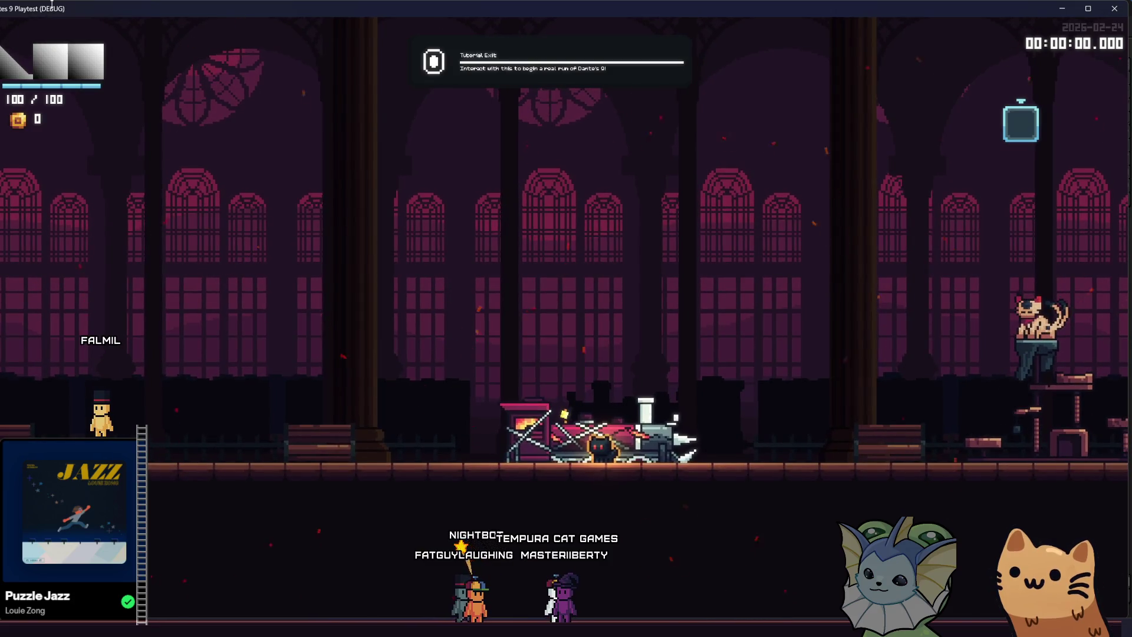
Reposition and resize the game window, maximize it to check the hearts, then close it
drag(52, 3, 72, 167)
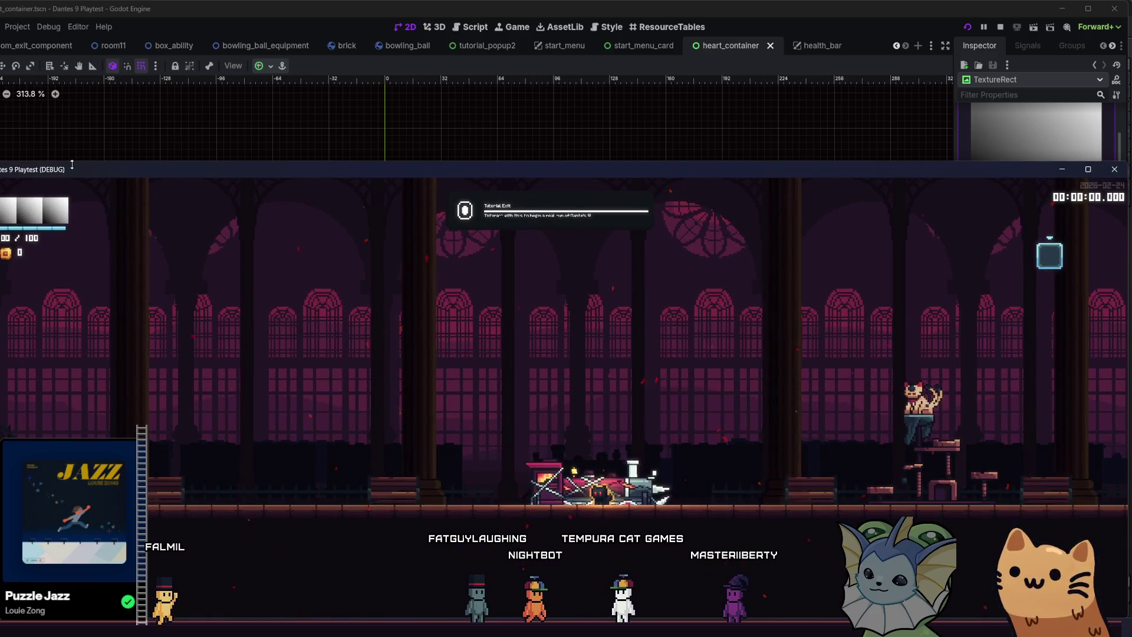
drag(72, 165, 71, 168)
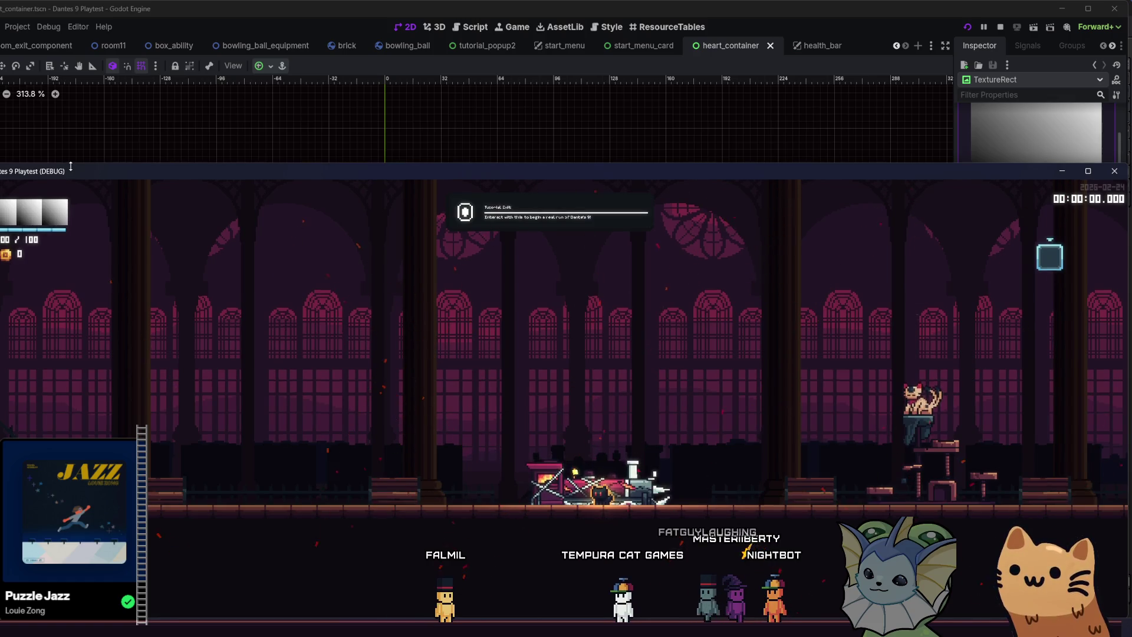
mouse_move(22, 181)
mouse_down()
mouse_move(23, 196)
mouse_move(455, 198)
mouse_move(0, 208)
mouse_up()
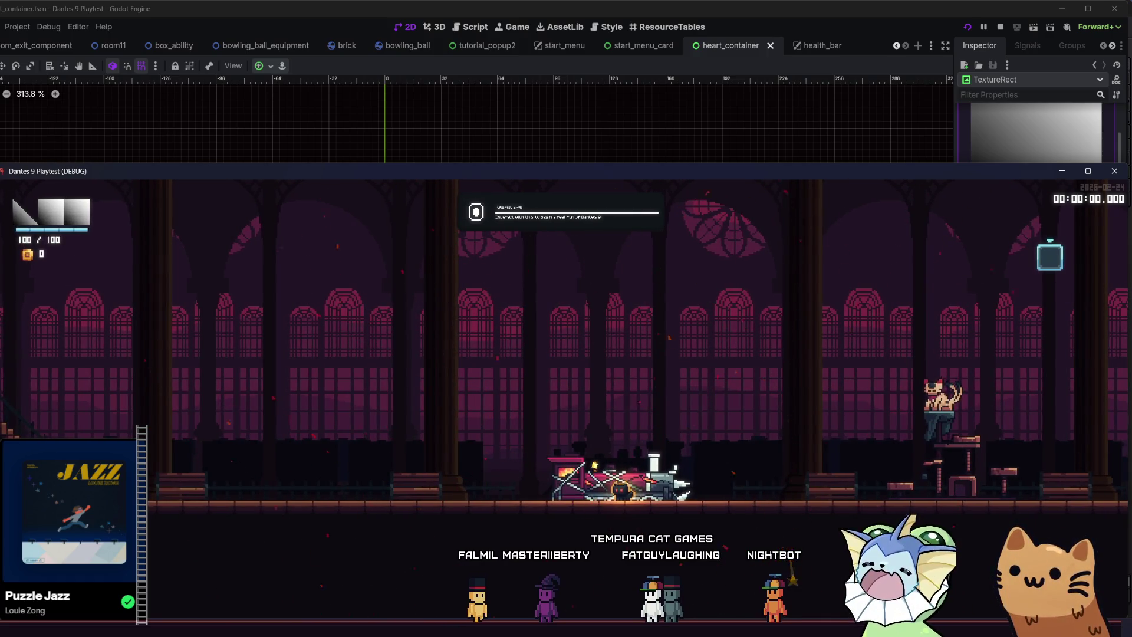
drag(98, 173, 87, 153)
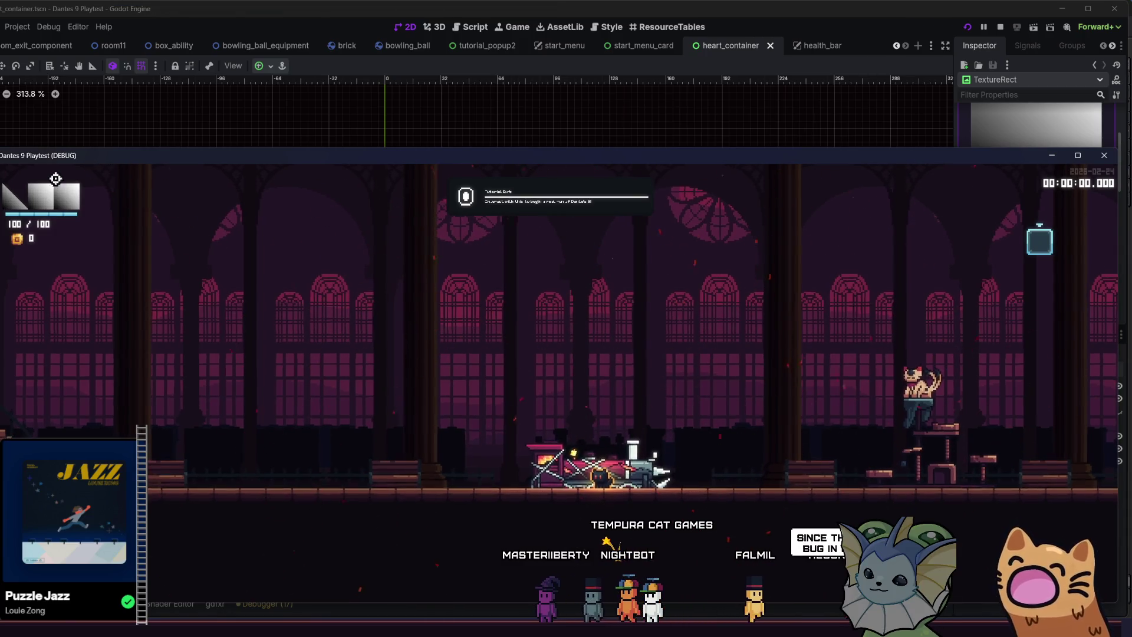
mouse_move(265, 155)
mouse_down()
mouse_move(329, 159)
mouse_move(148, 71)
mouse_move(112, 91)
mouse_move(163, 114)
mouse_move(161, 128)
mouse_up()
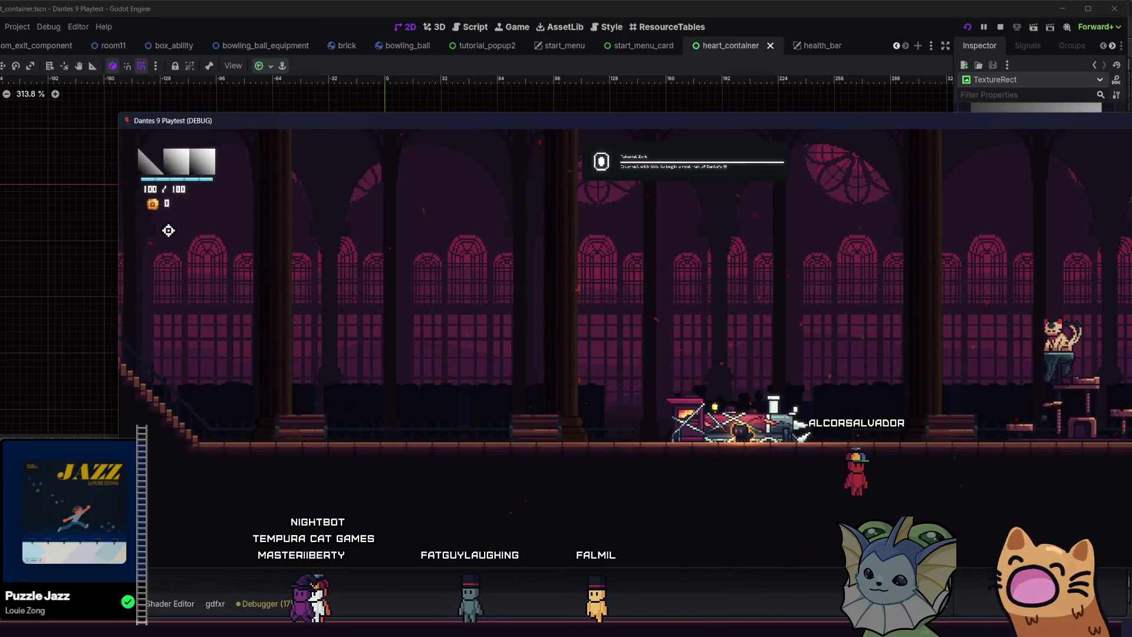
drag(147, 122, 129, 115)
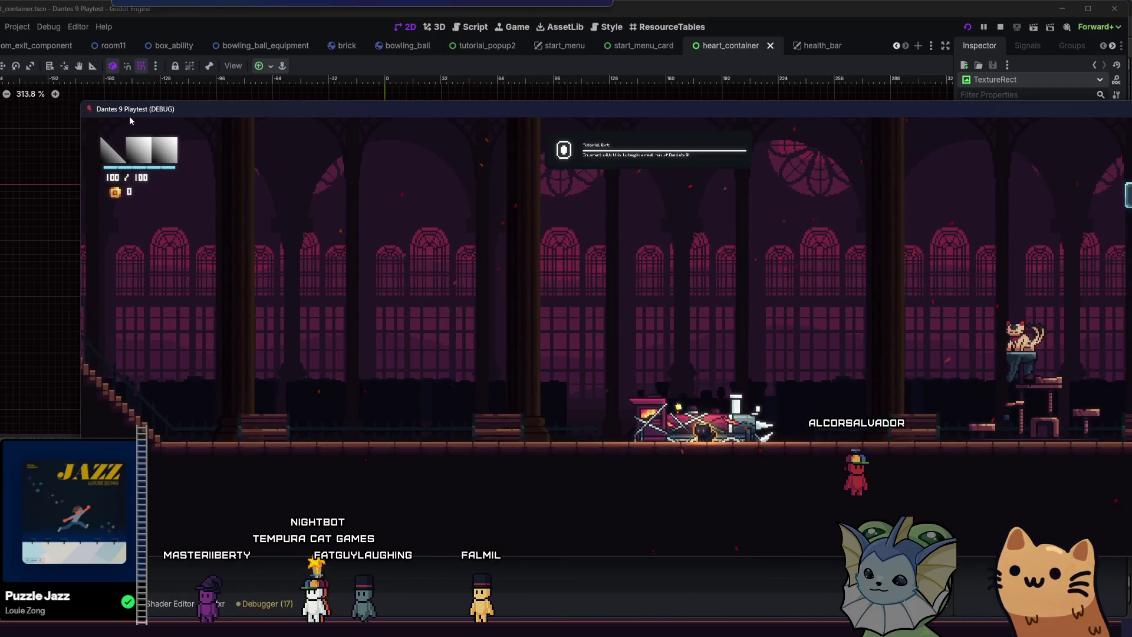
double_click(129, 116)
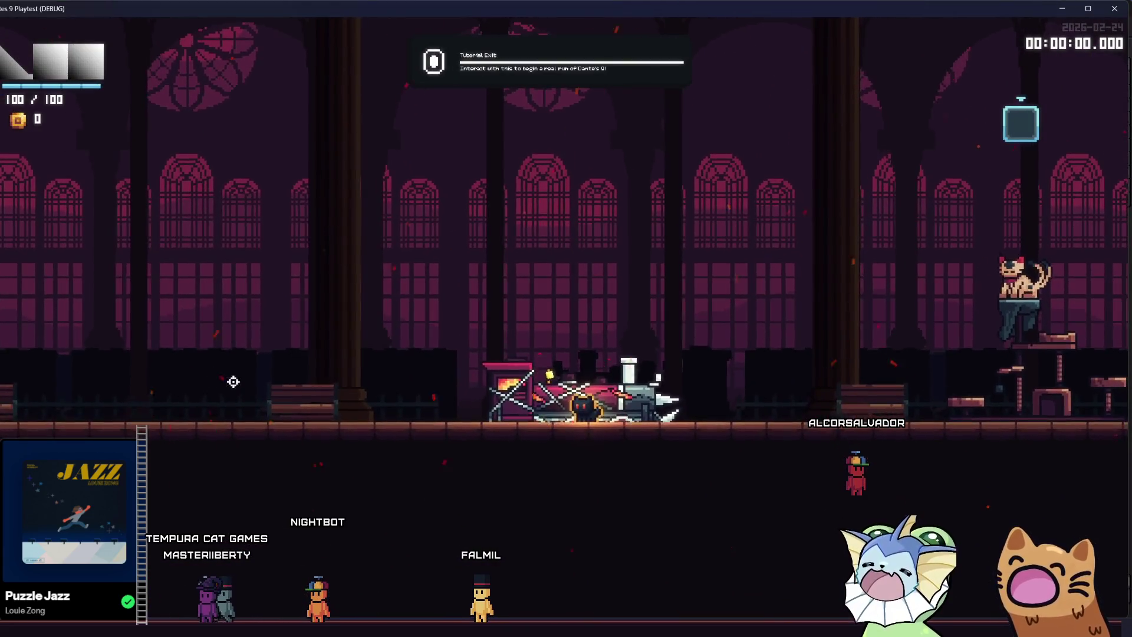
key(alt+F4)
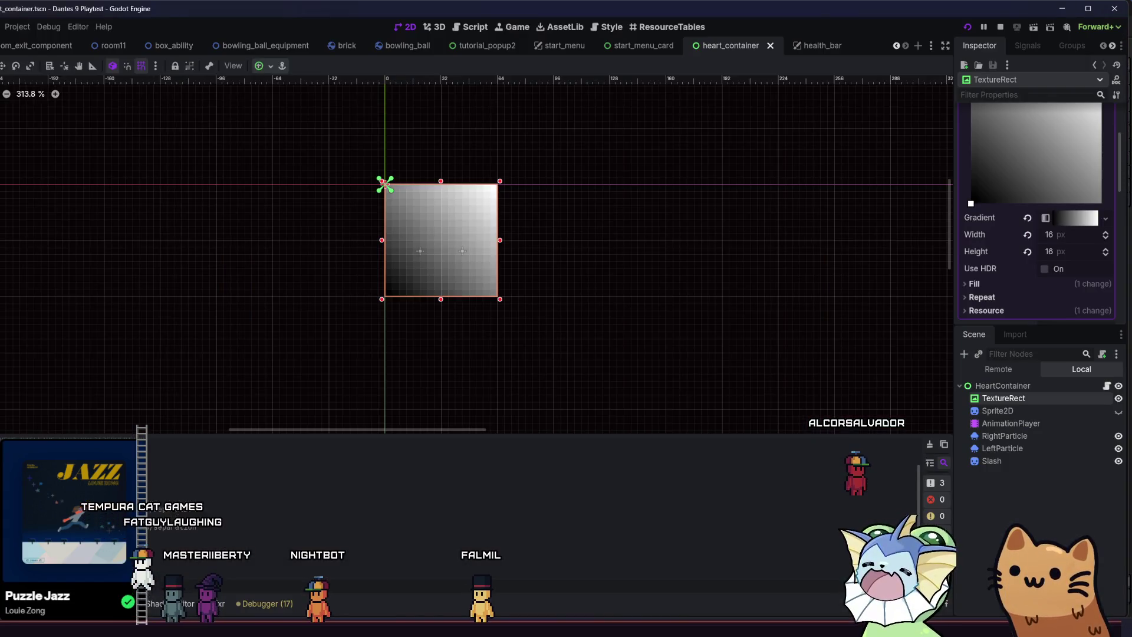
Return to the running Dante's 9 game and walk the player left along the platform
key(alt+Tab)
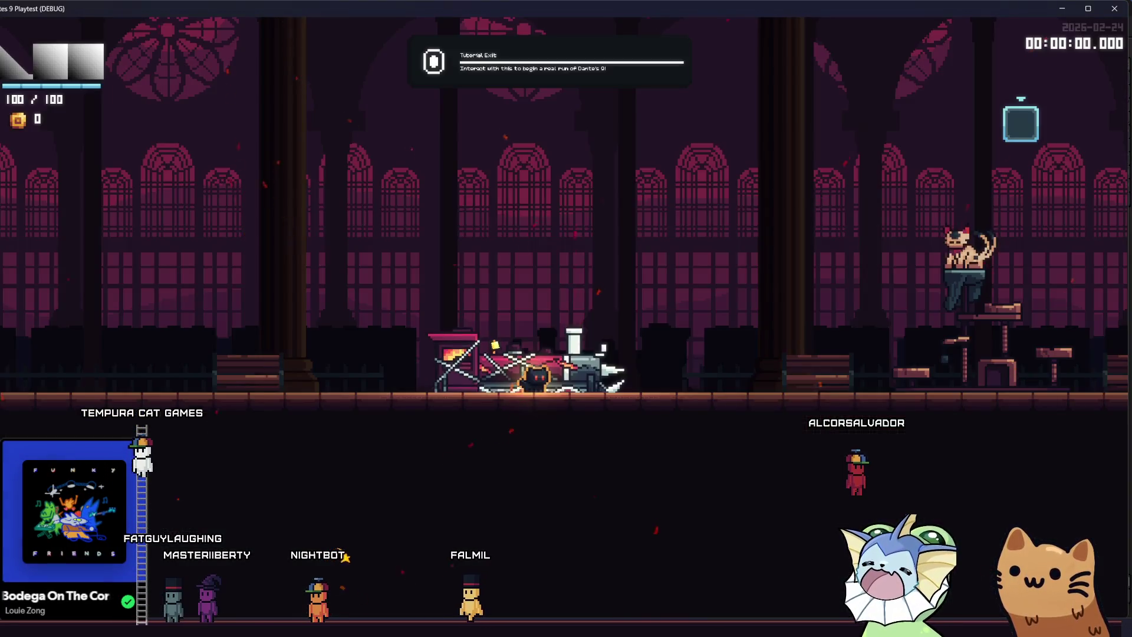
key(Left)
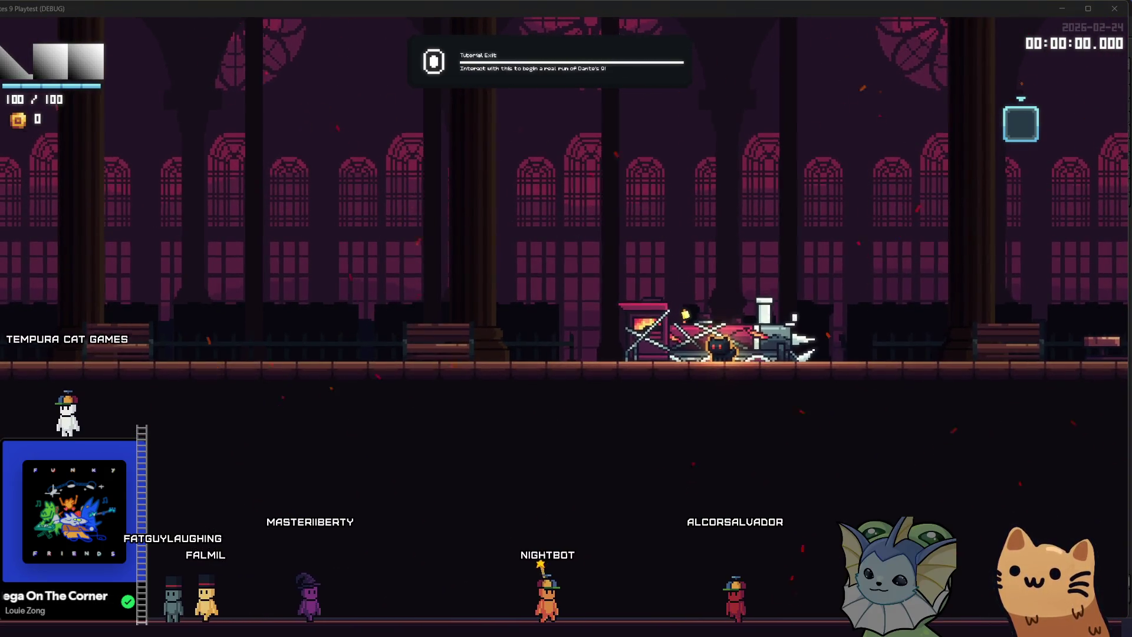
key(Right)
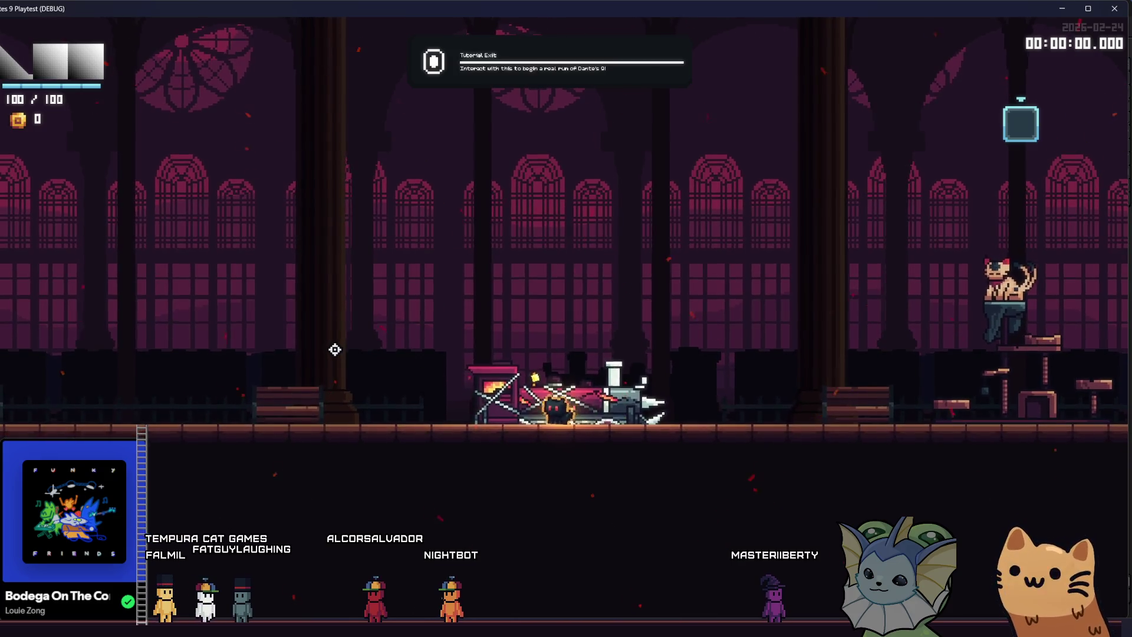
key(a)
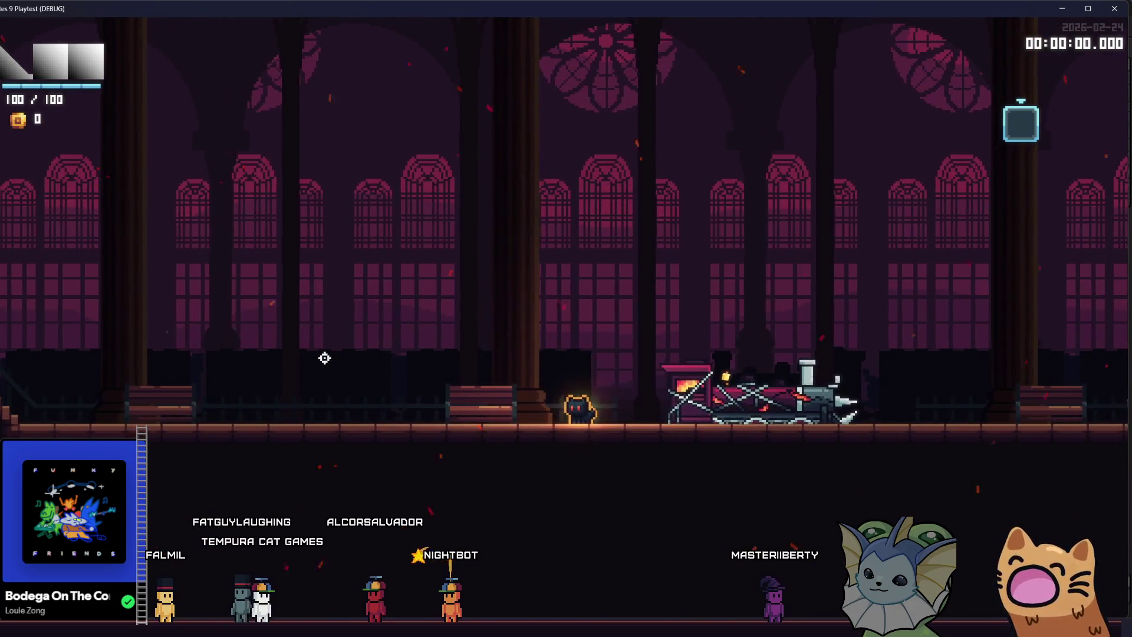
key(a)
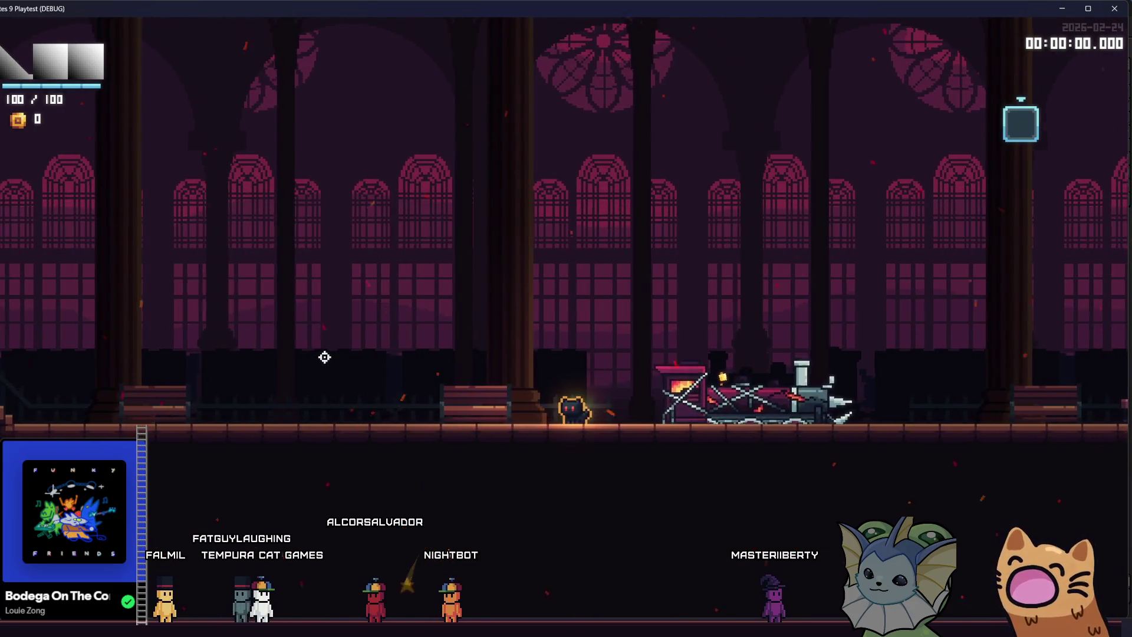